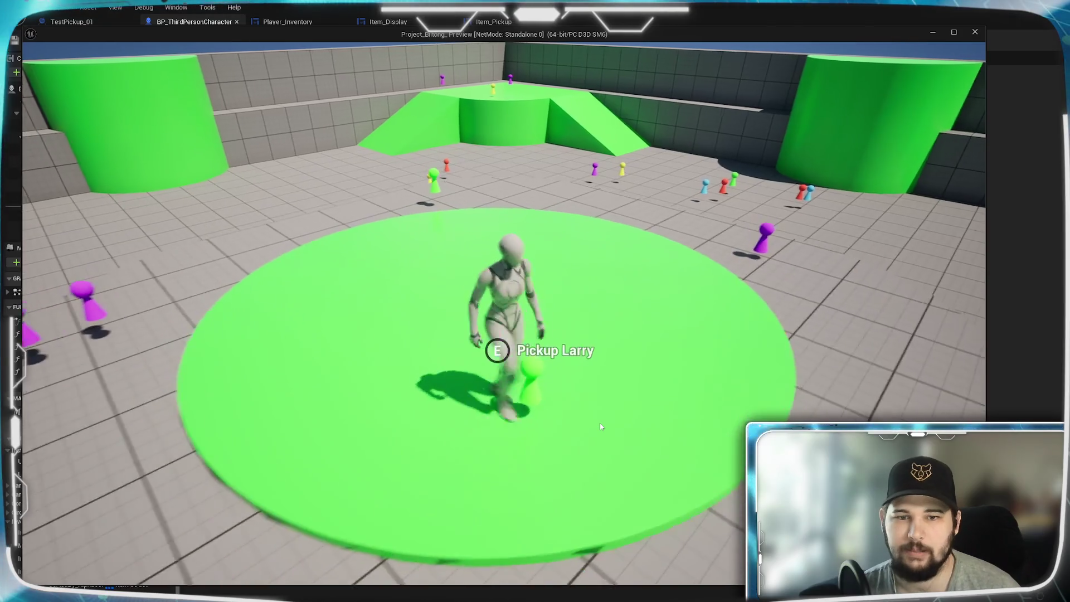
Walk the character around the arena and back near the green pickup
key(s)
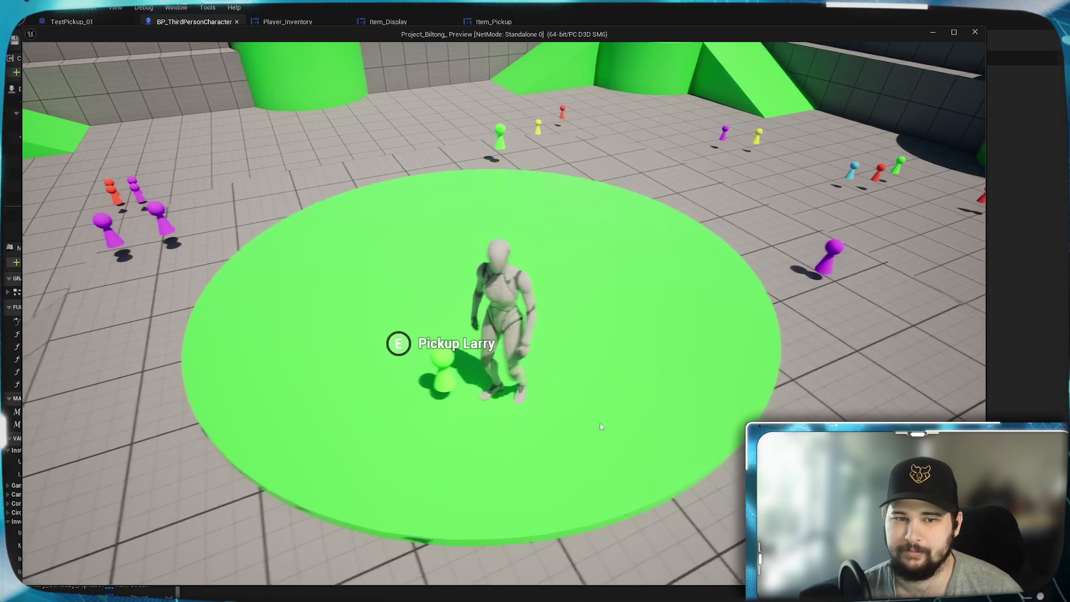
key(d)
key(a)
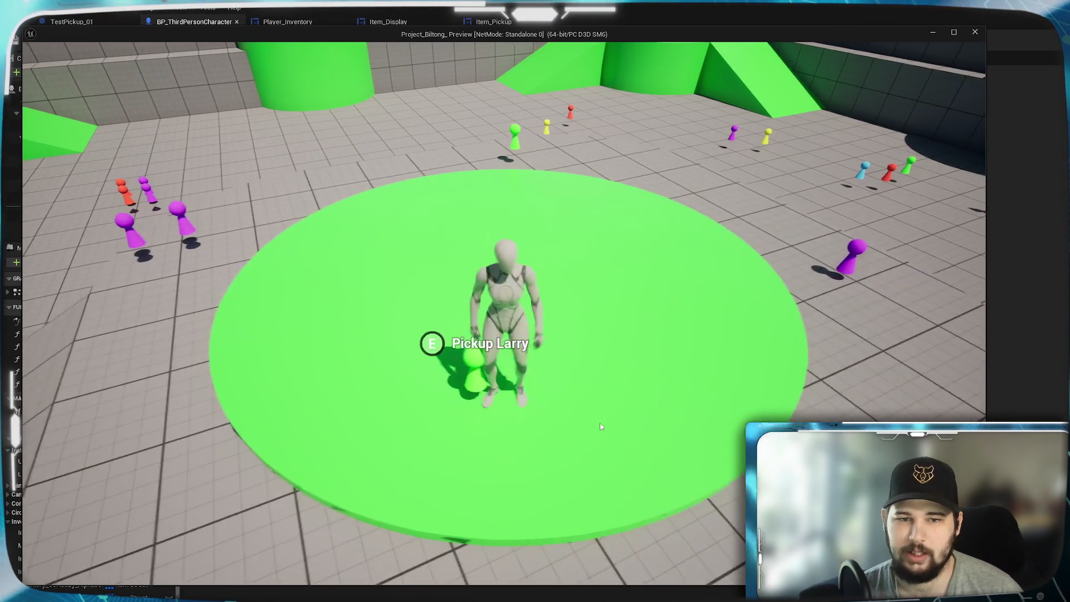
key(w)
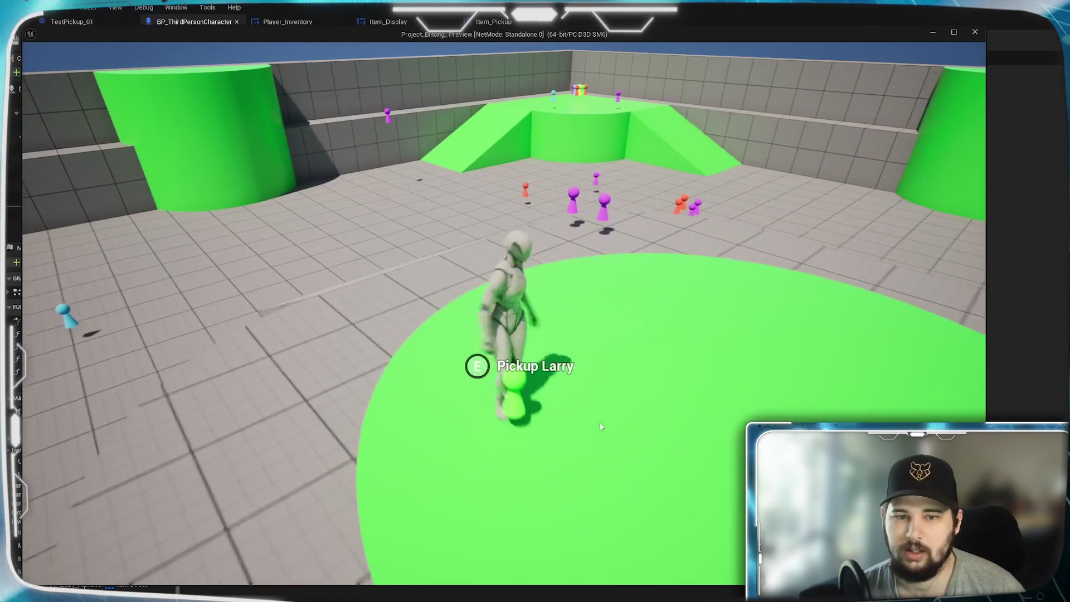
Walk over to the pink pickups and move among them until pickup prompts appear
mouse_move(601, 426)
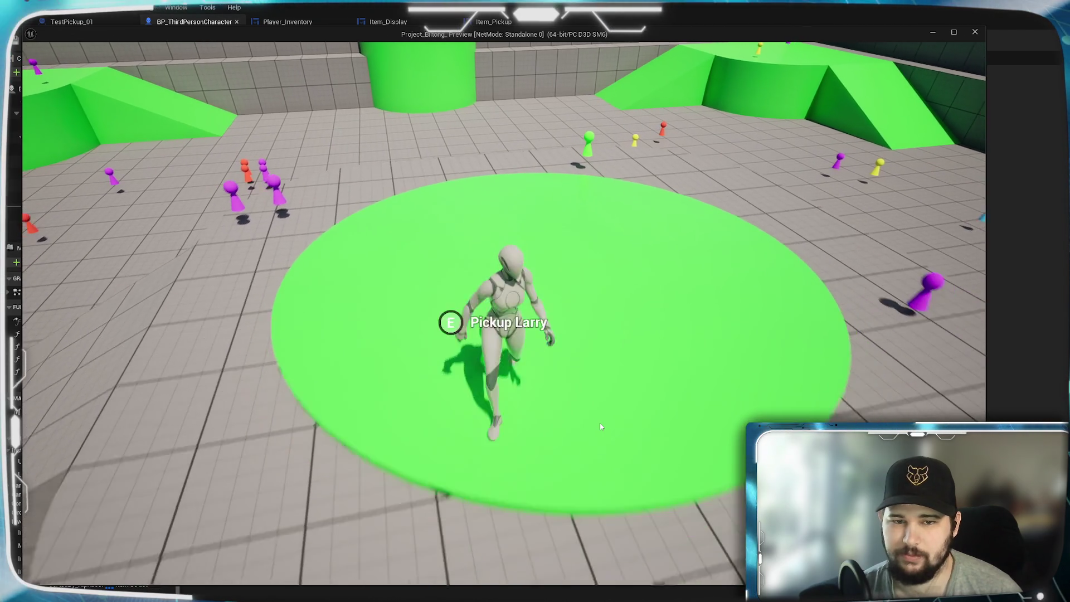
key(w)
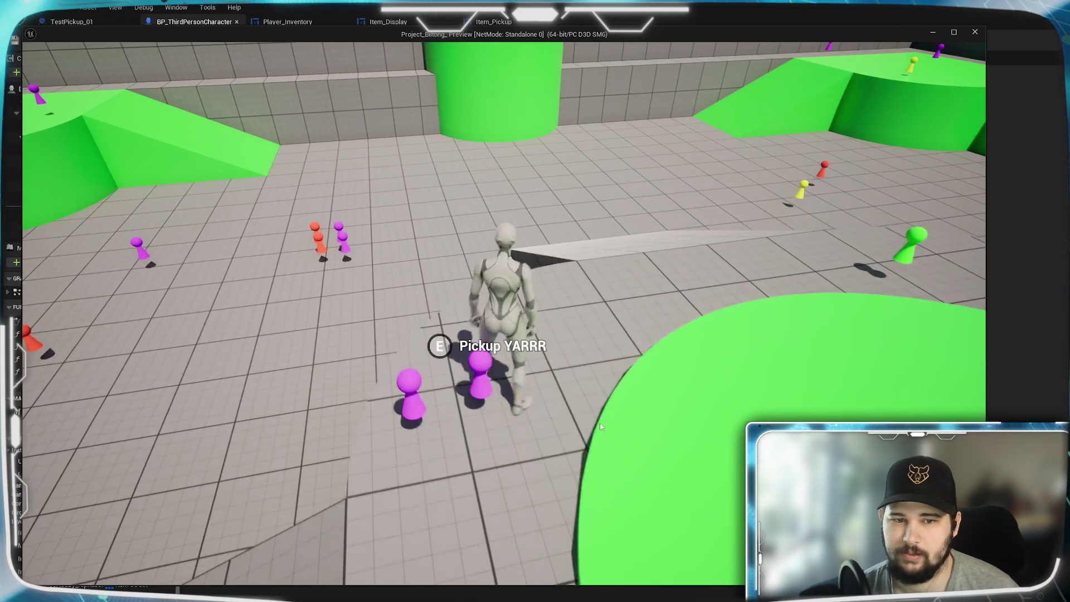
key(s)
key(w)
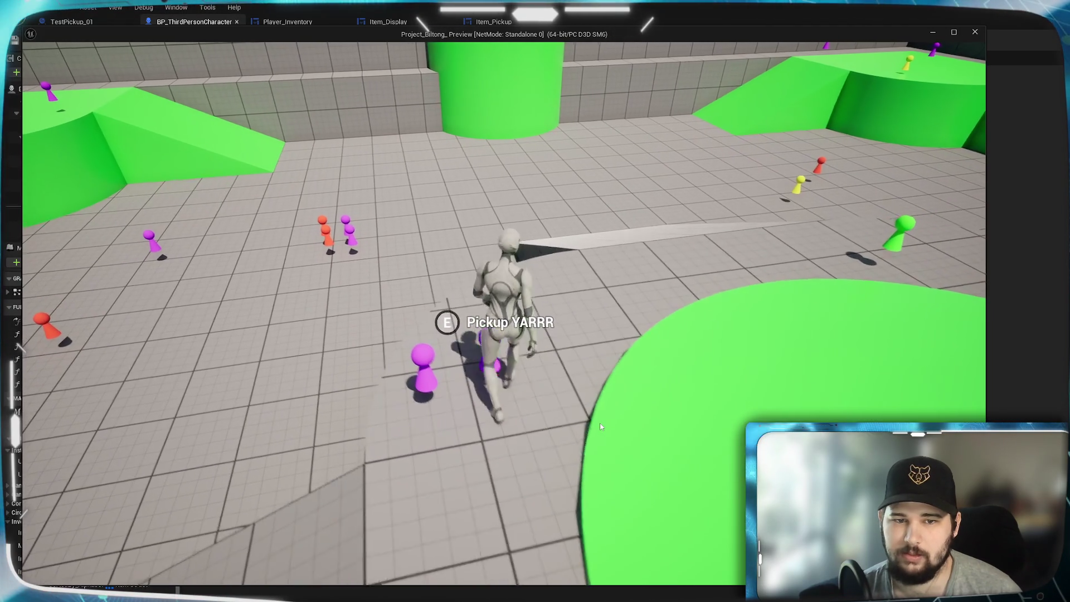
key(a)
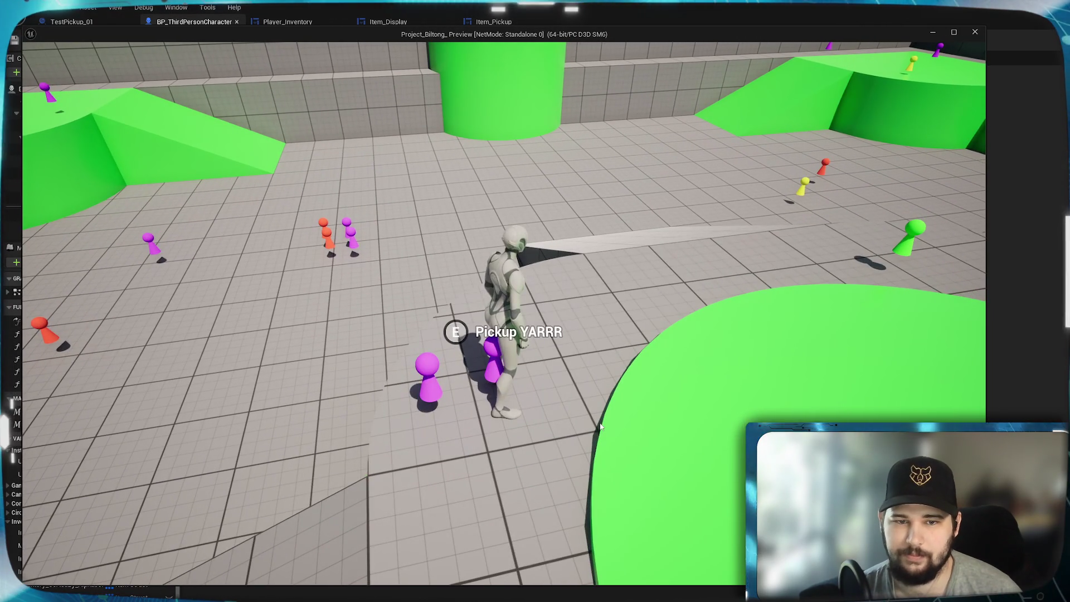
key(w)
key(w)
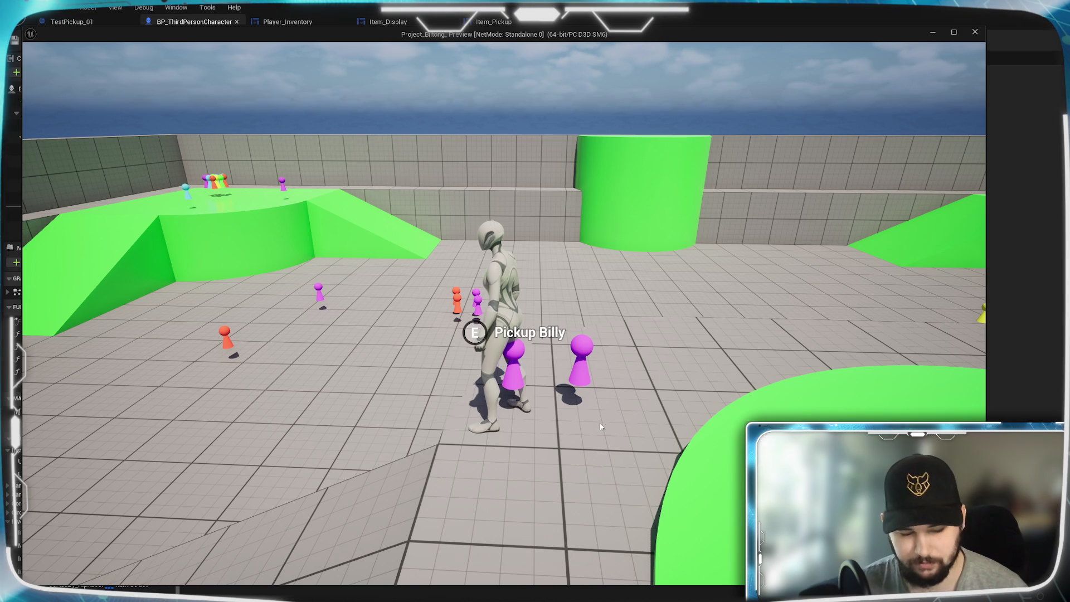
Pick up the nearby purple items with E and check them in the inventory grid
key(d)
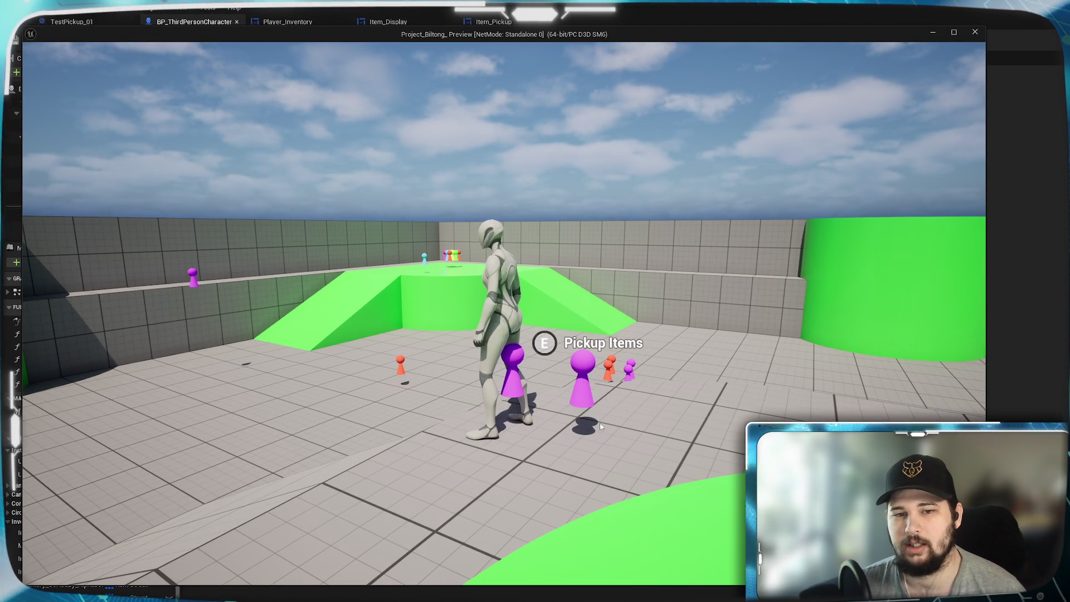
key(e)
key(i)
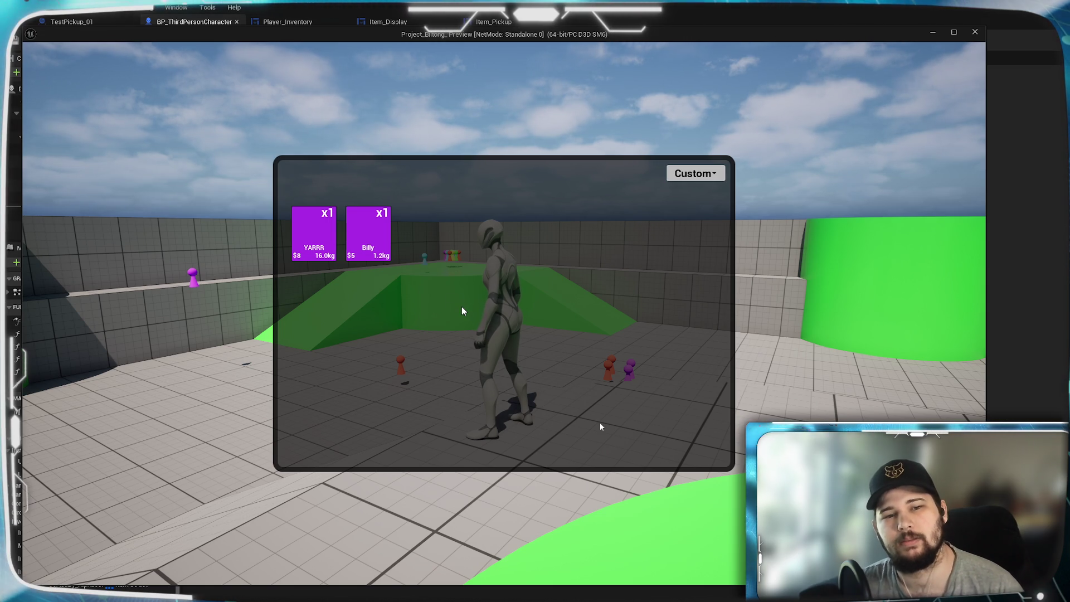
key(Tab)
Run into the orange pickup cluster, then stop the play test with Esc
key(space)
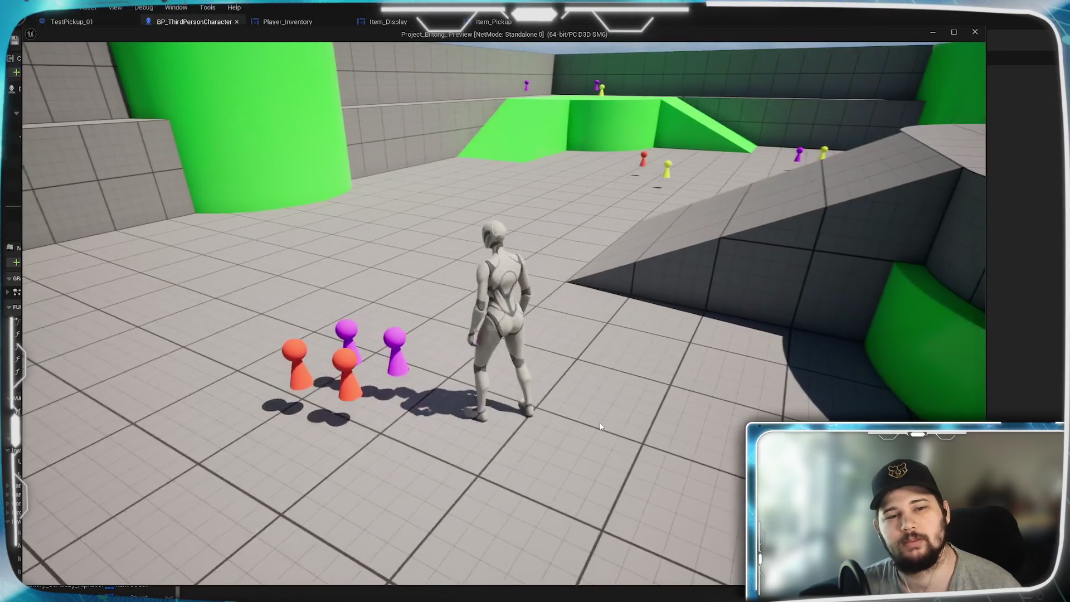
key(a)
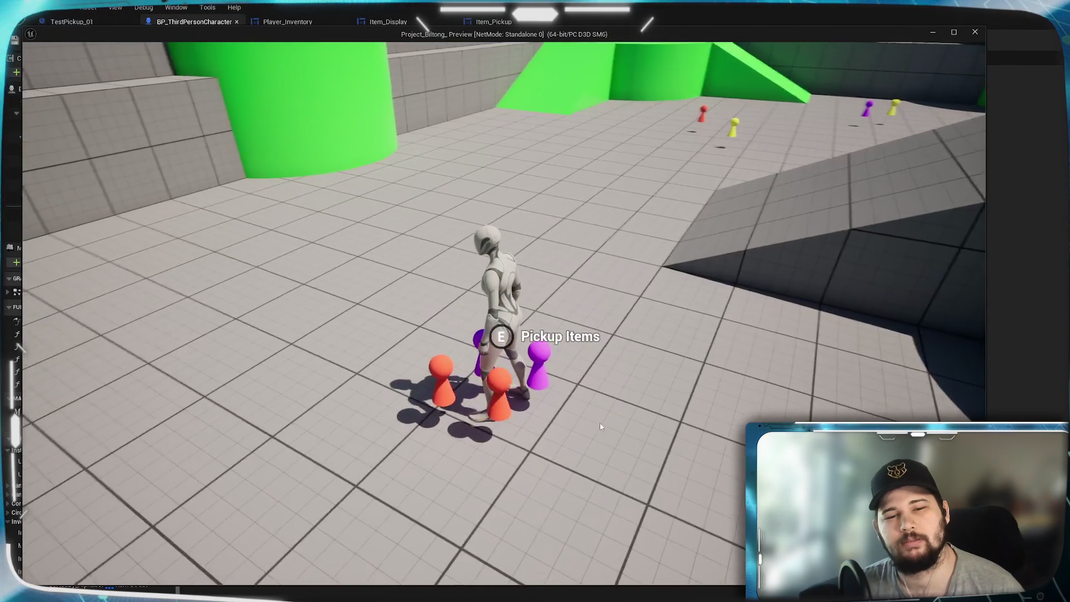
key(d)
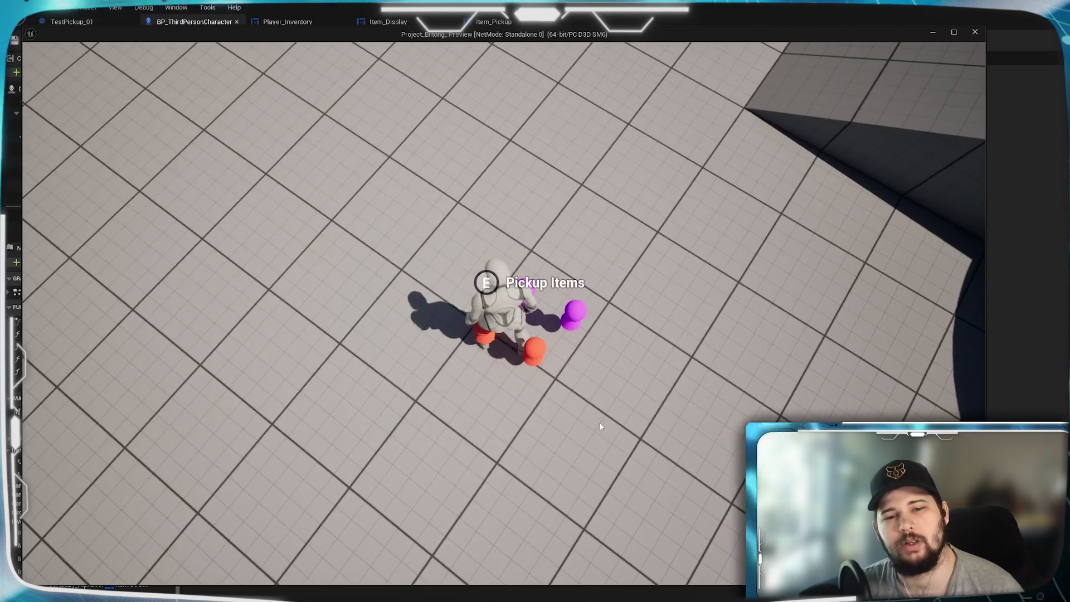
key(a)
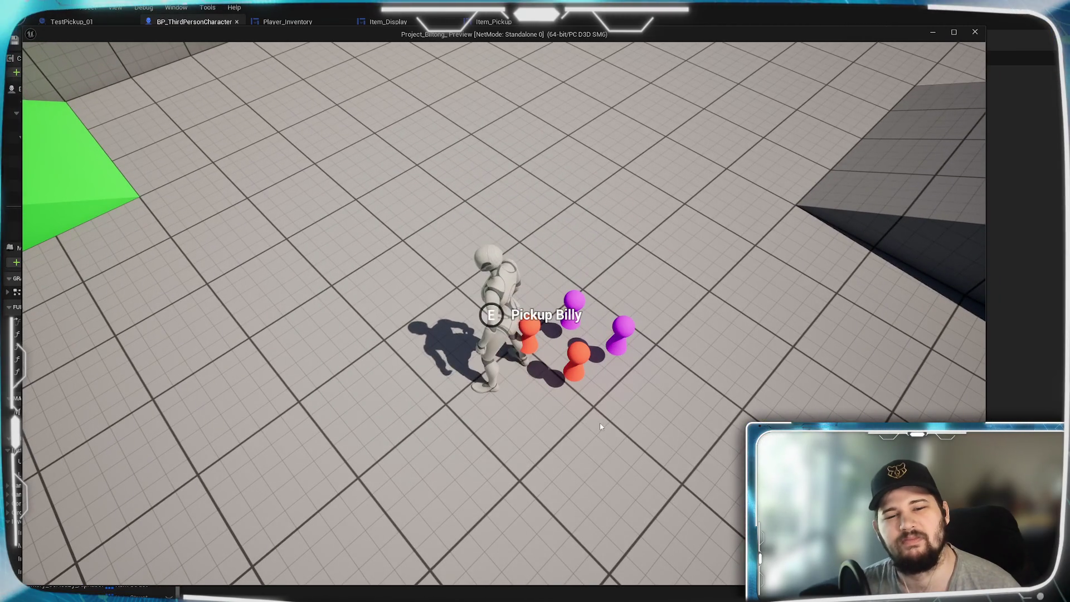
key(w)
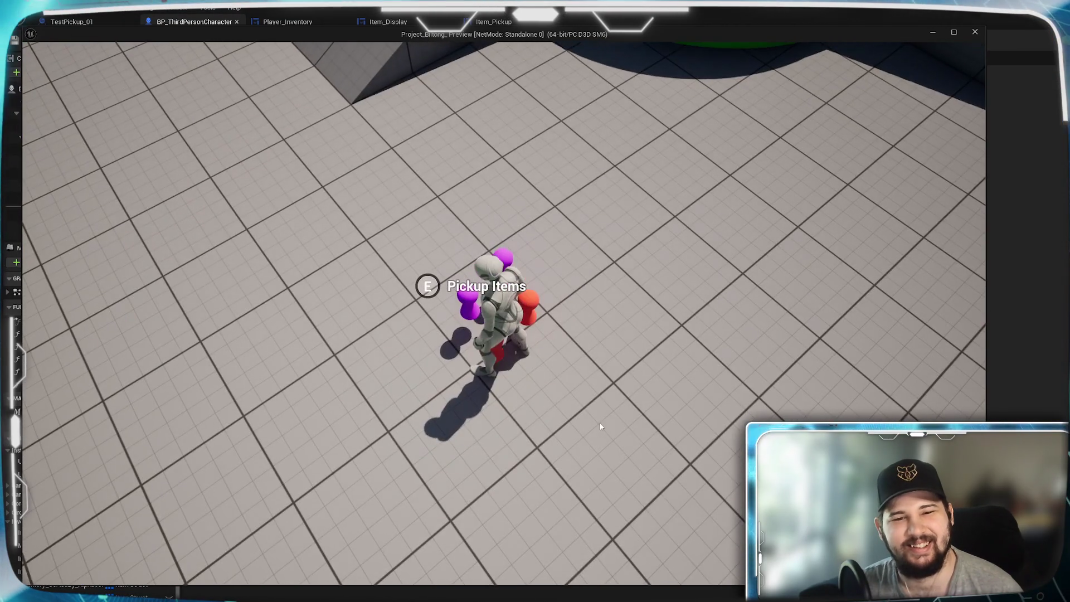
key(w)
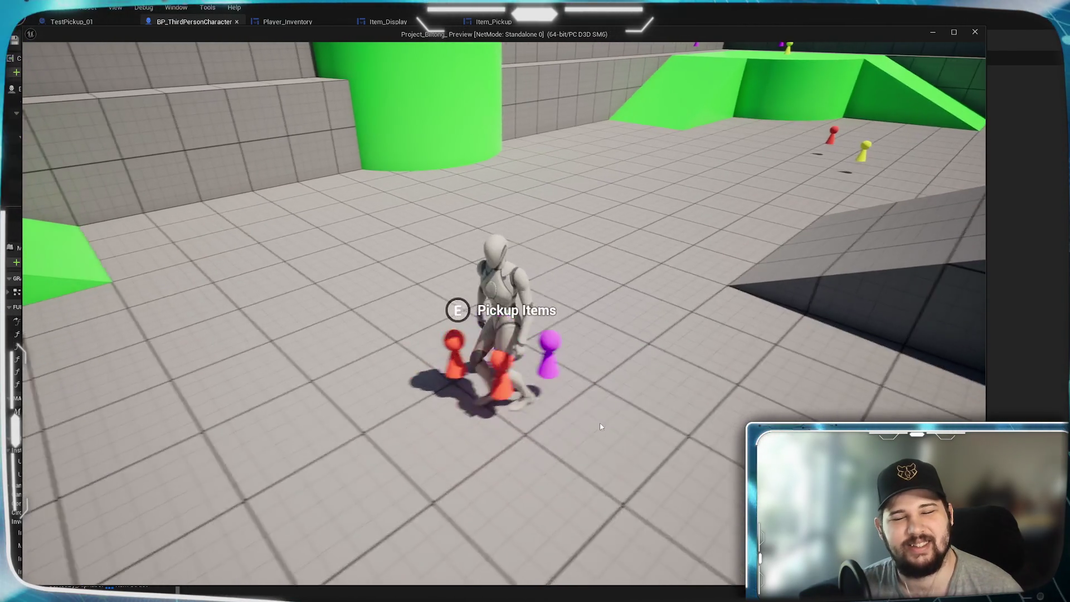
key(w)
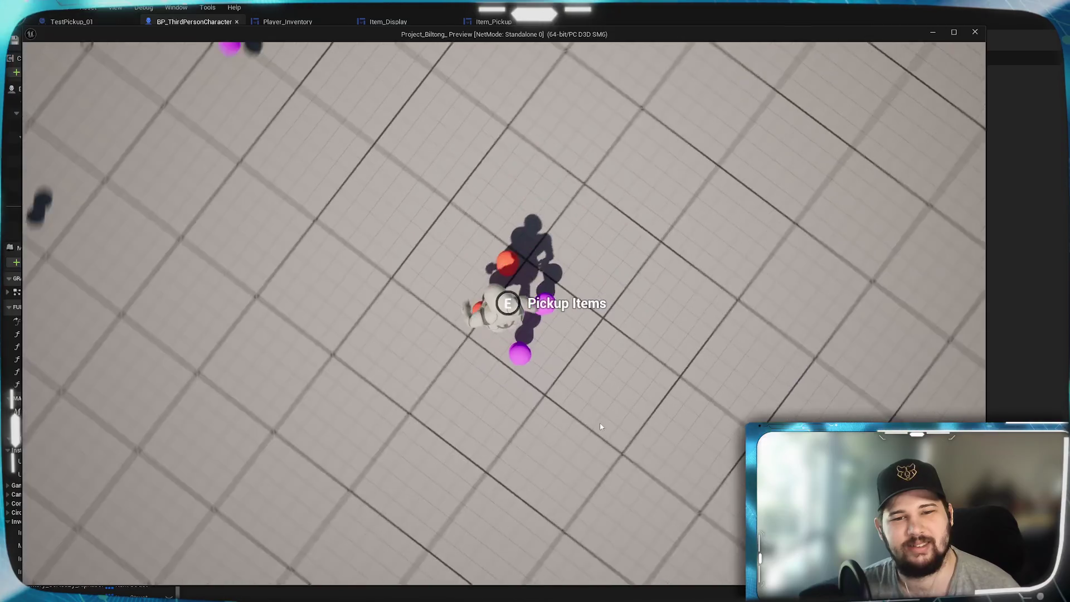
key(w)
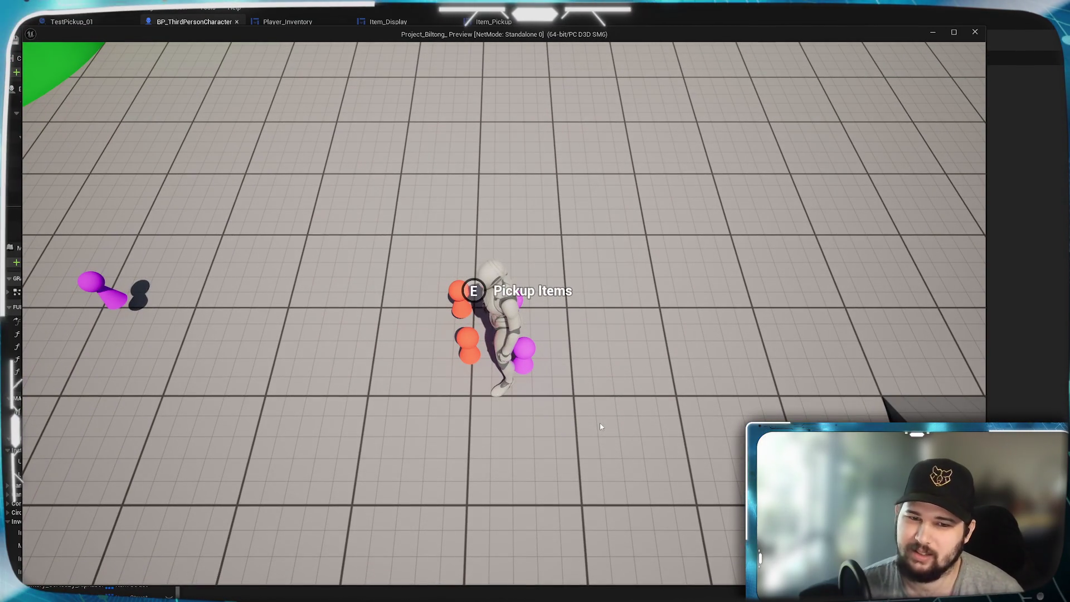
key(Escape)
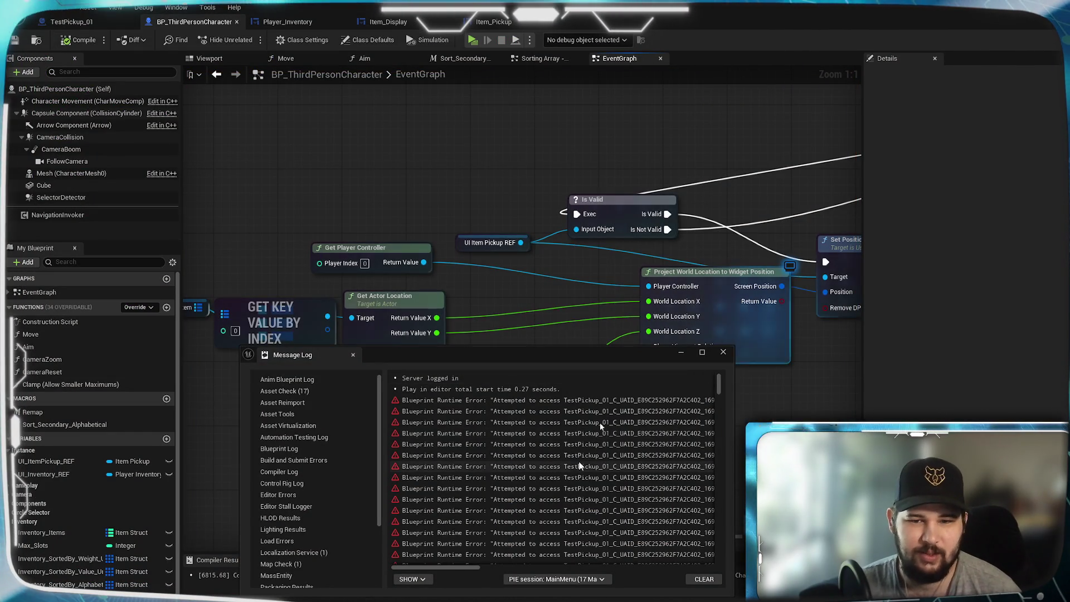
Read the full TestPickup_01 runtime error in the Message Log, then close the log
click(504, 401)
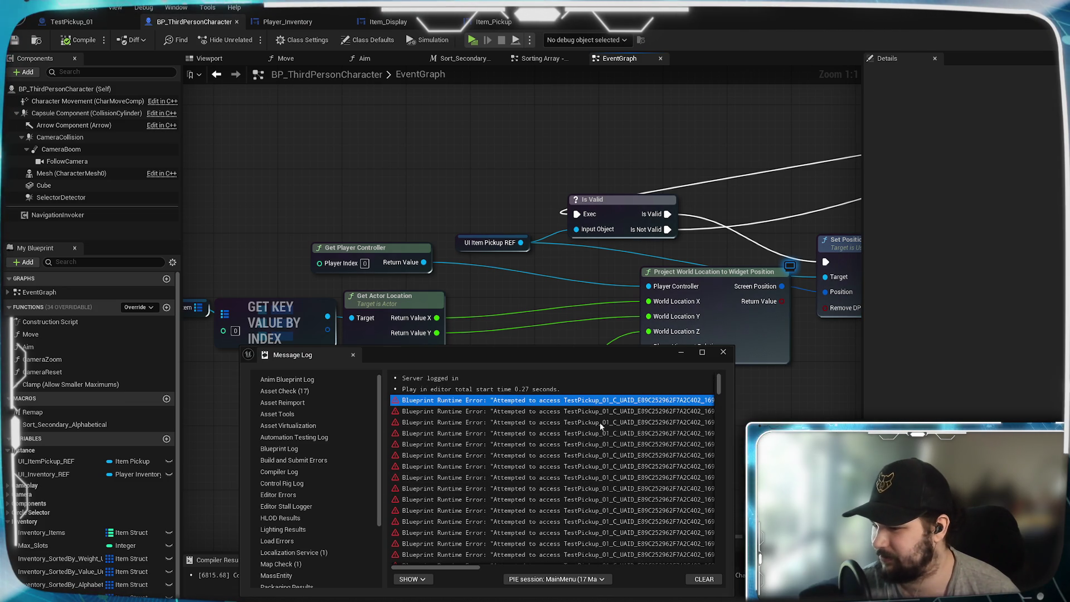
drag(473, 568, 521, 580)
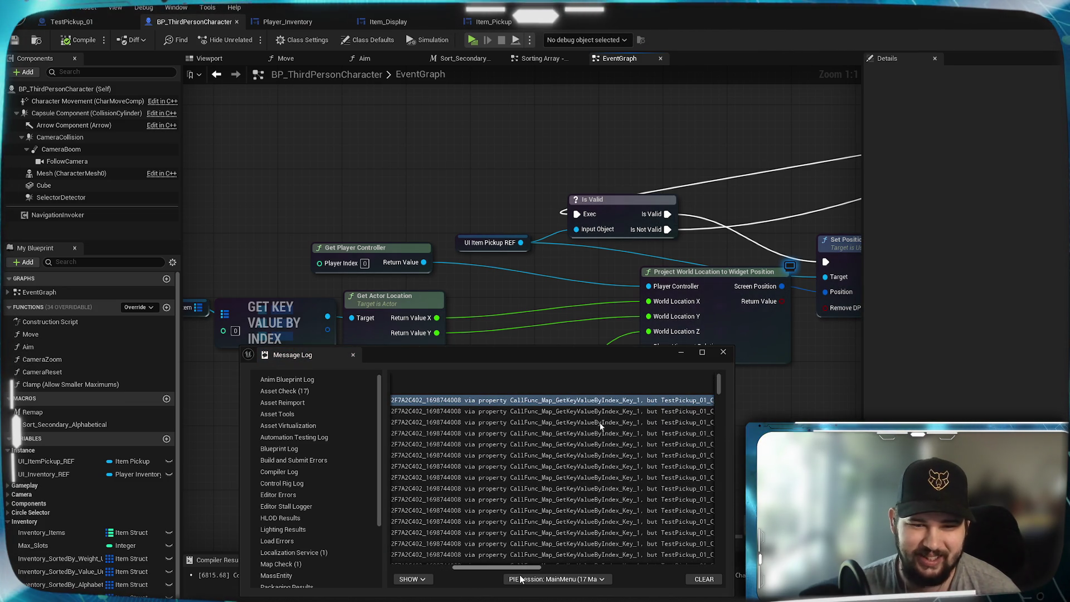
drag(521, 580, 693, 569)
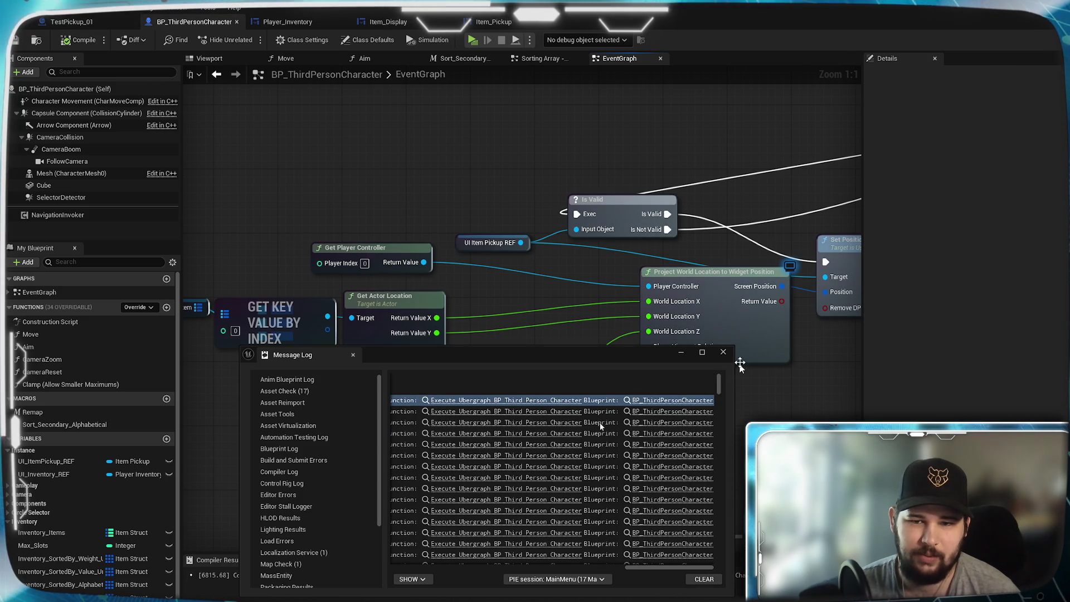
click(723, 352)
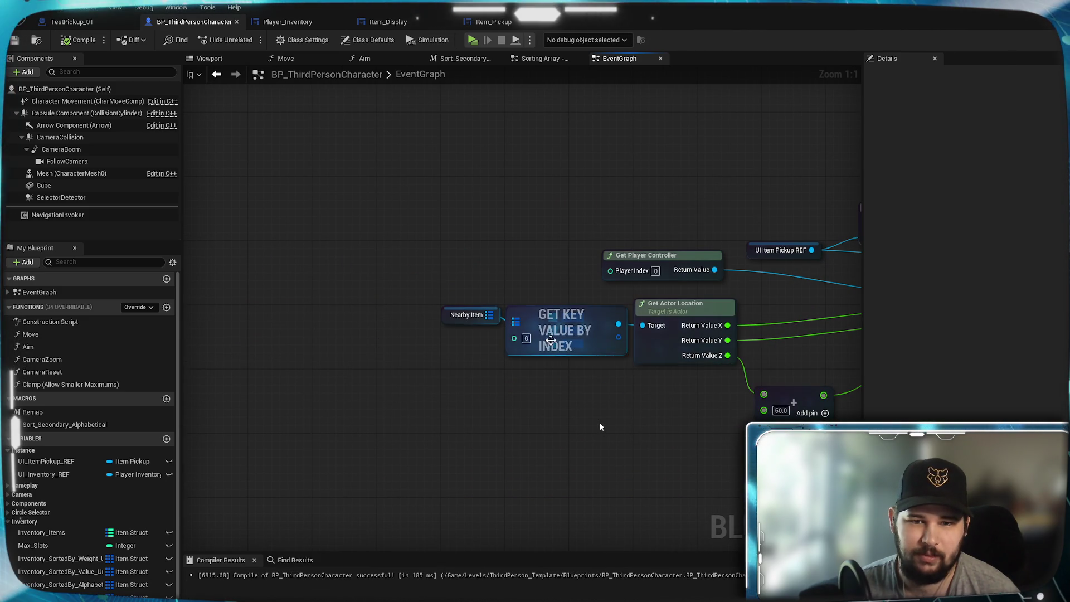
Delete the Get Actor Transform, Project World Location and reroute nodes
mouse_move(540, 327)
mouse_down()
mouse_move(291, 382)
mouse_move(164, 429)
mouse_up()
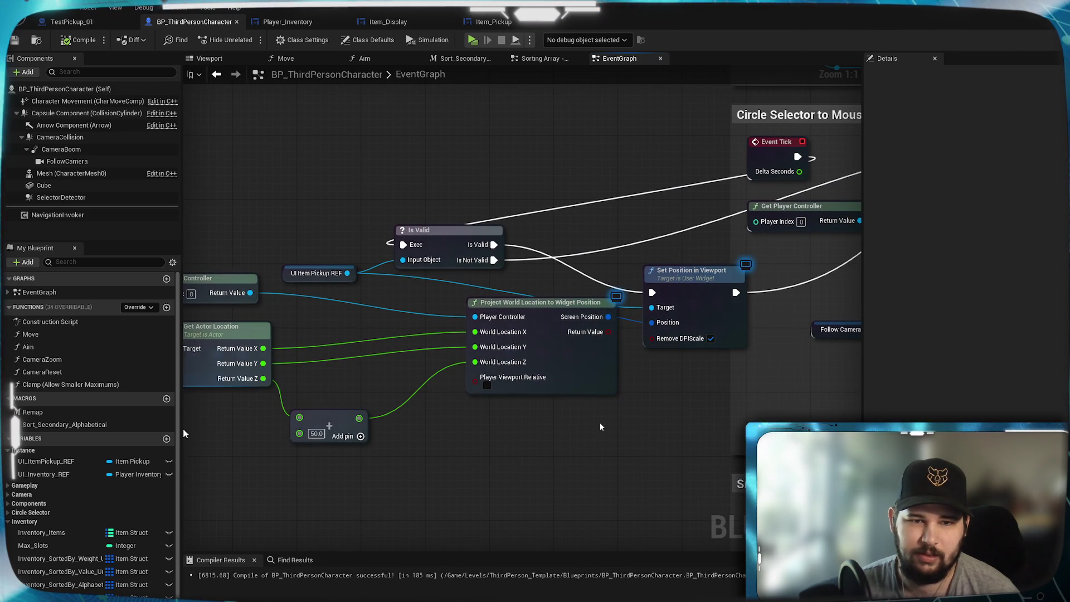
click(416, 231)
scroll(415, 230, down, 5)
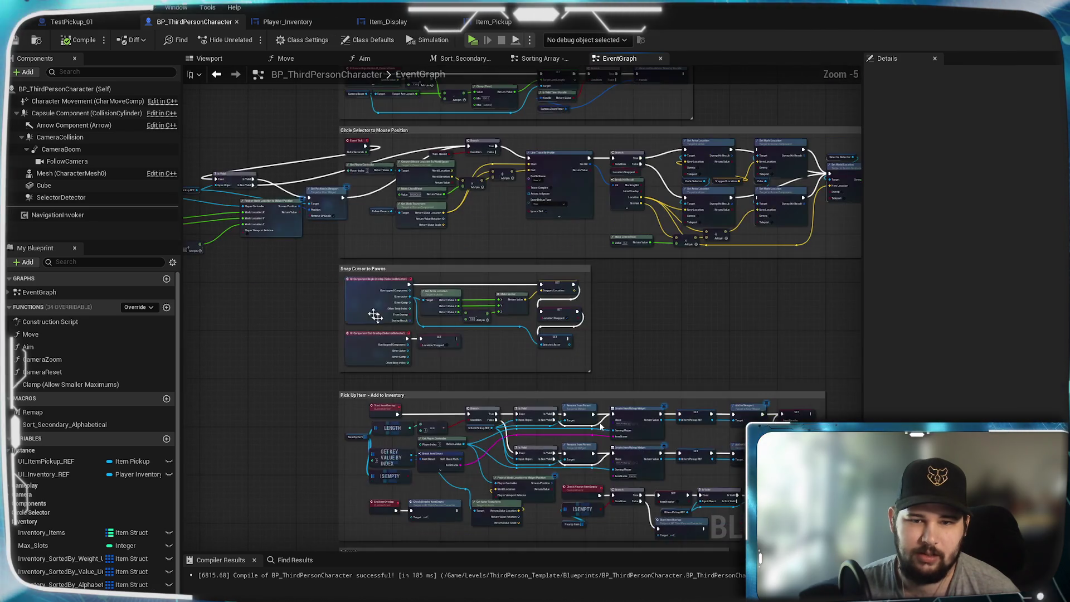
scroll(463, 385, up, 6)
click(460, 386)
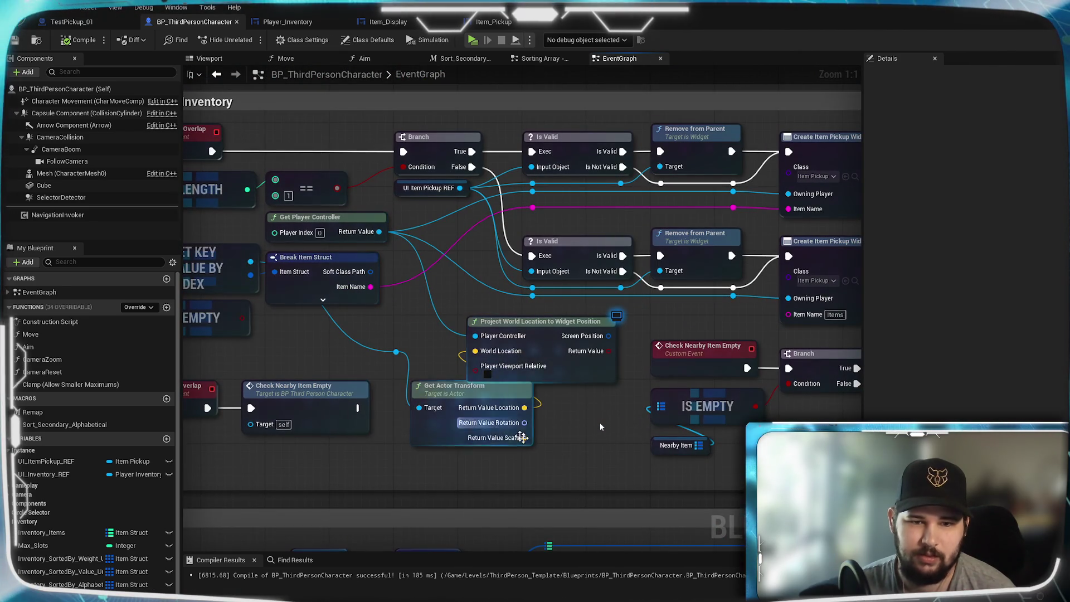
mouse_move(382, 309)
mouse_down()
mouse_move(502, 390)
mouse_move(600, 422)
mouse_move(591, 446)
mouse_up()
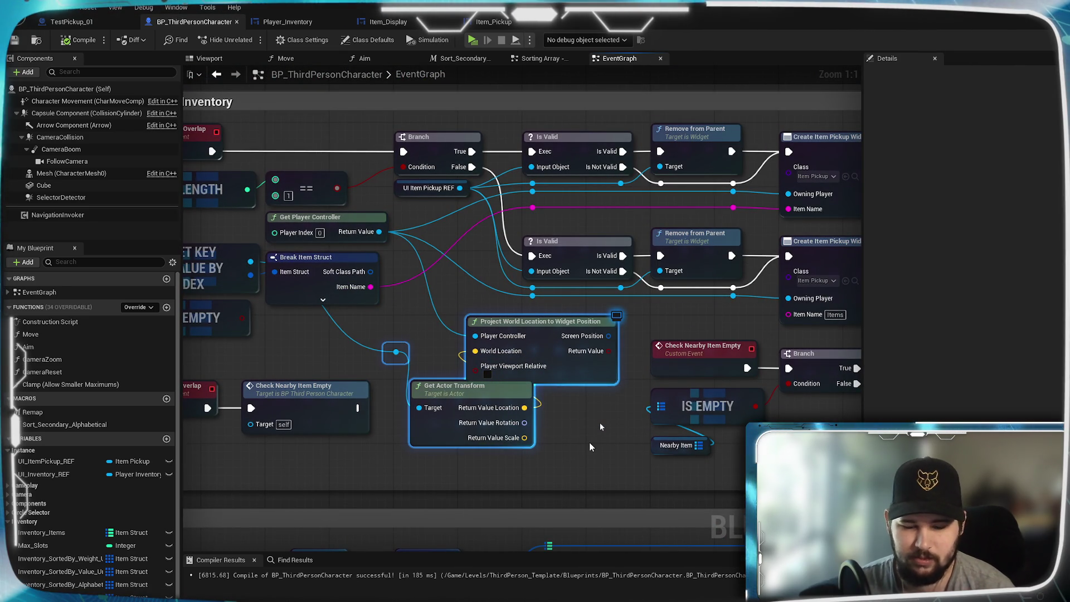
key(Delete)
Check the Pick Up Item - Add to Inventory group and relaunch the game standalone
scroll(600, 423, down, 4)
scroll(510, 375, up, 3)
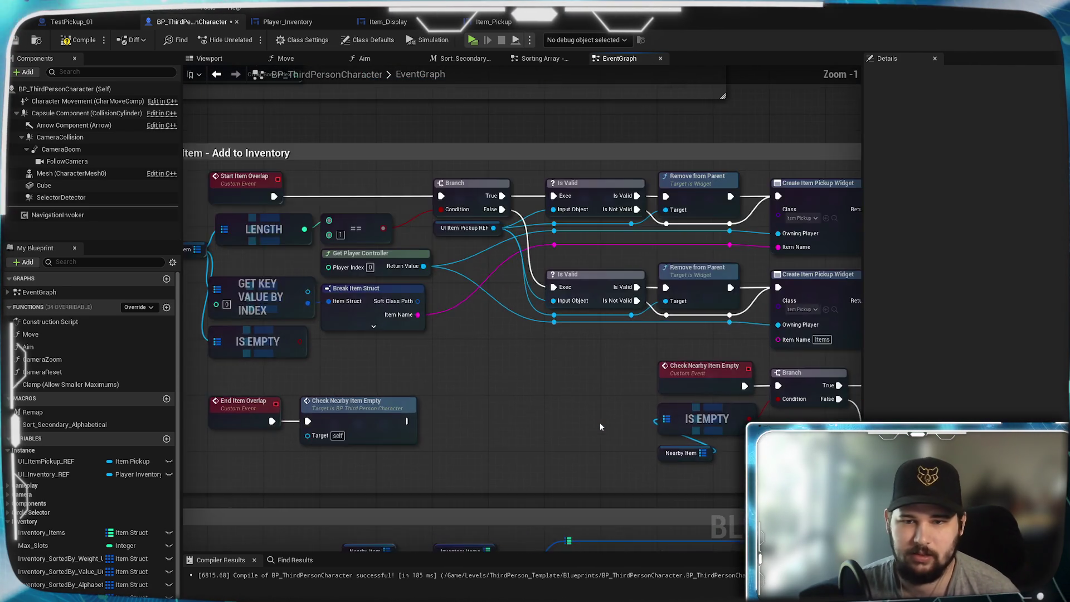
mouse_move(601, 427)
mouse_down()
mouse_move(779, 456)
mouse_move(1018, 515)
mouse_move(1069, 475)
mouse_up()
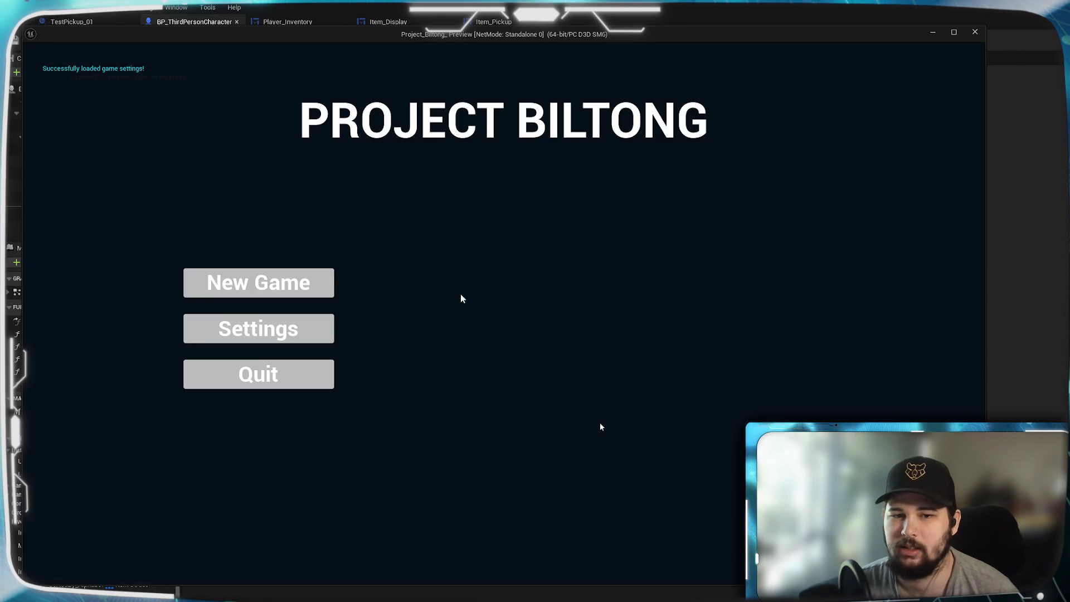
click(259, 282)
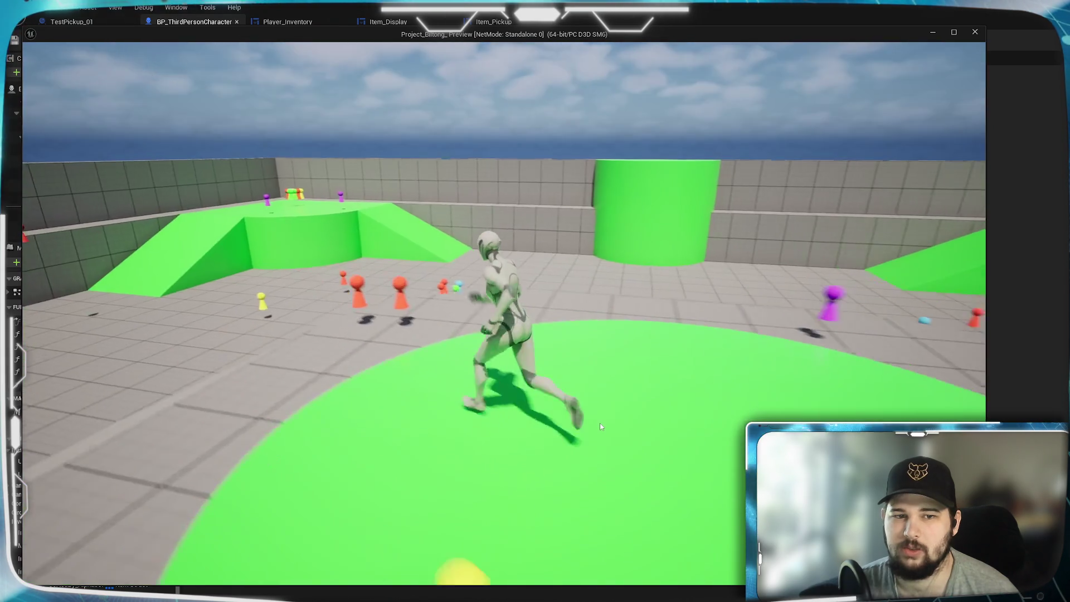
Walk to the pickup items, collect them with E, and stop the game
key(w)
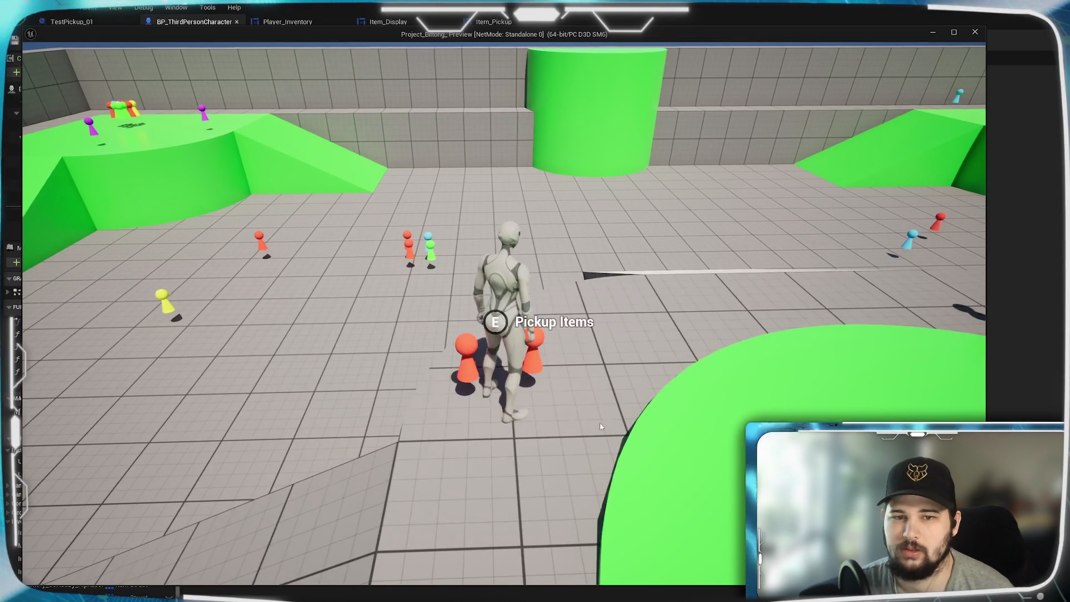
key(e)
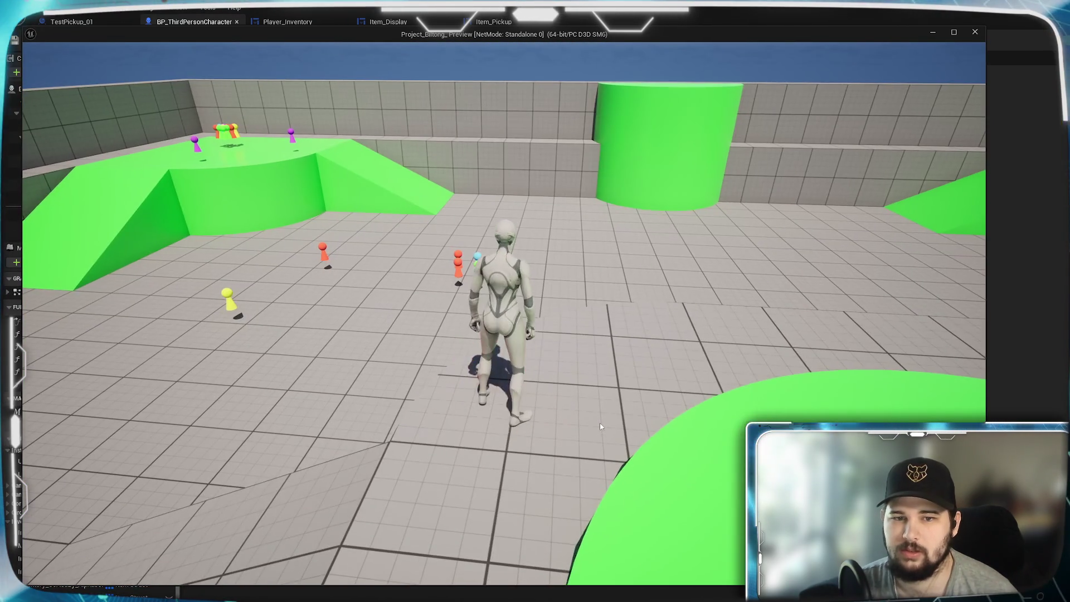
key(Escape)
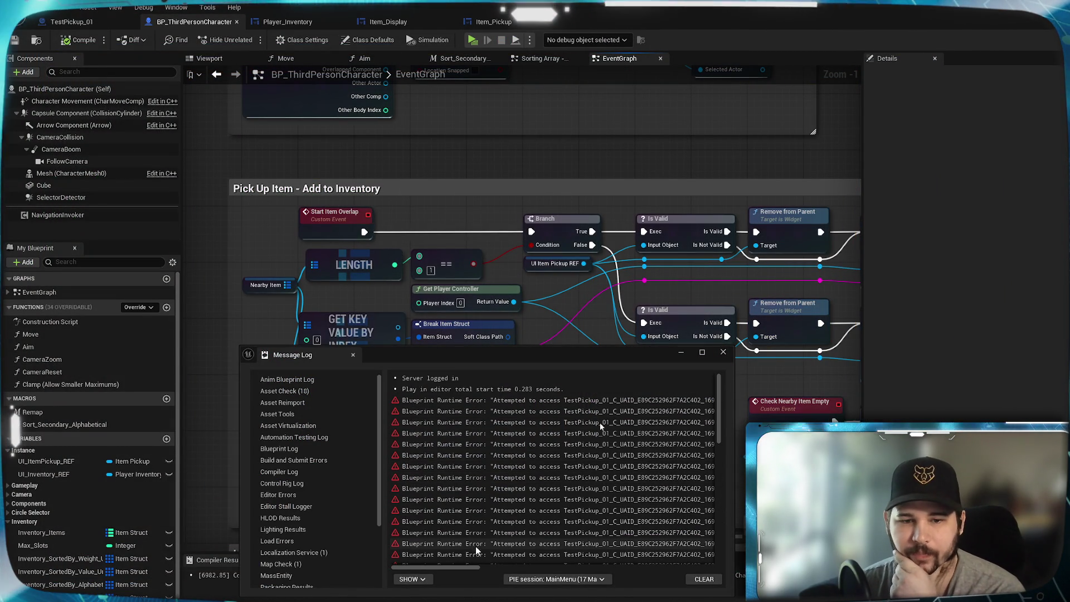
Read the TestPickup_01 Set Position in Viewport errors, then put away the log
mouse_move(463, 567)
mouse_down()
mouse_move(719, 580)
mouse_move(427, 569)
mouse_up()
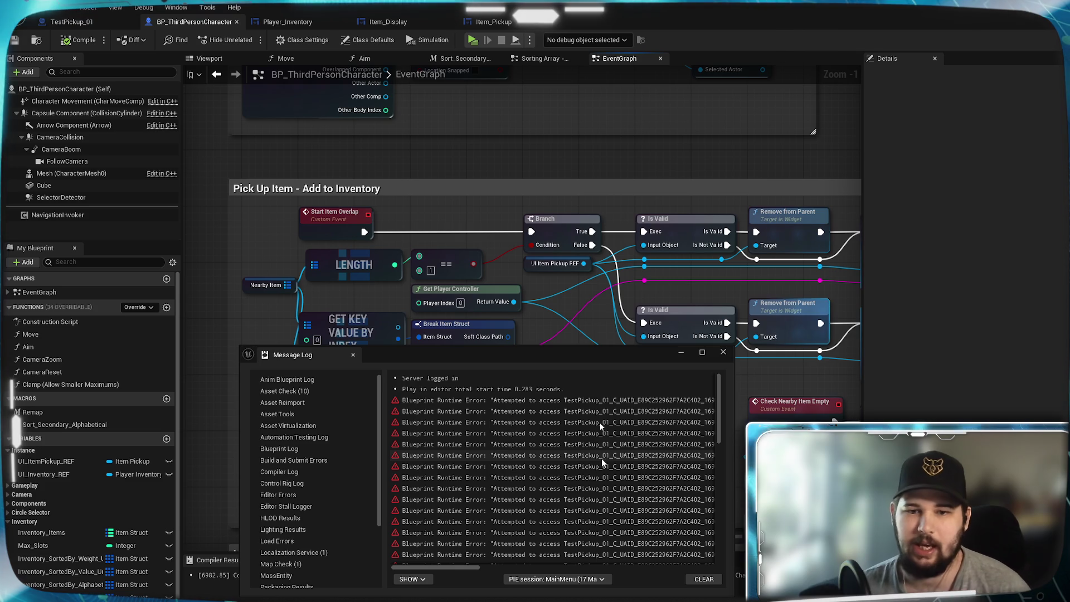
drag(450, 570, 575, 582)
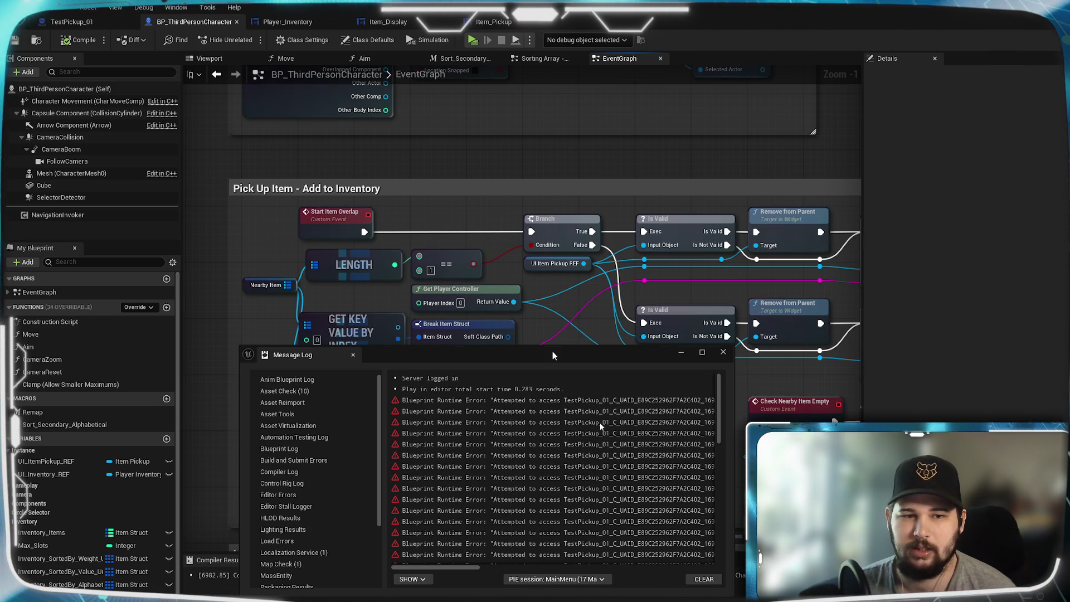
click(680, 357)
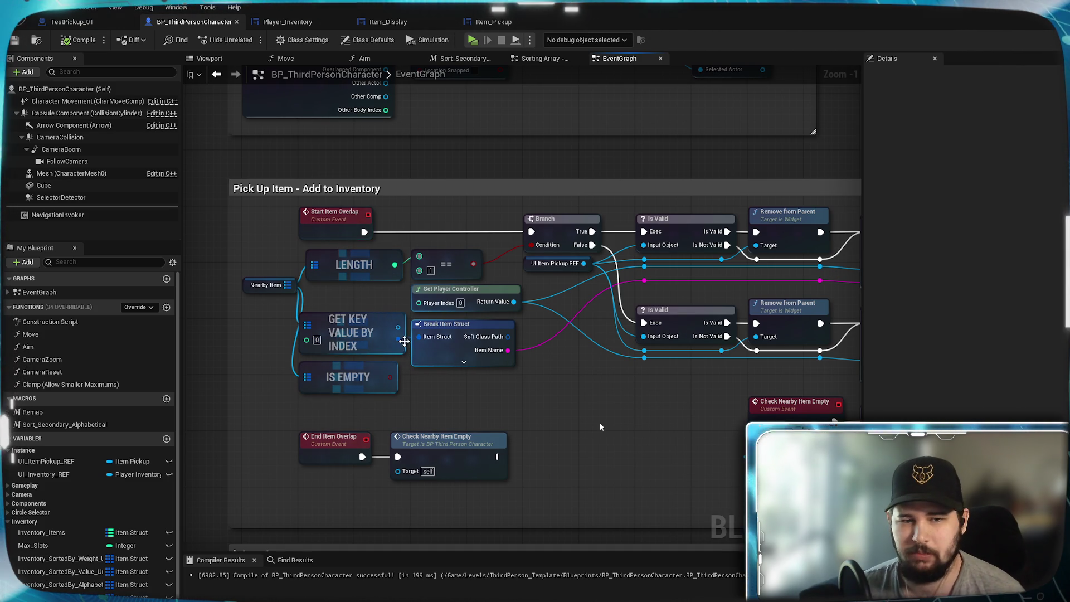
Add an Is Empty check on the Nearby Item map
mouse_move(493, 383)
mouse_down()
mouse_move(594, 518)
mouse_move(567, 449)
mouse_up()
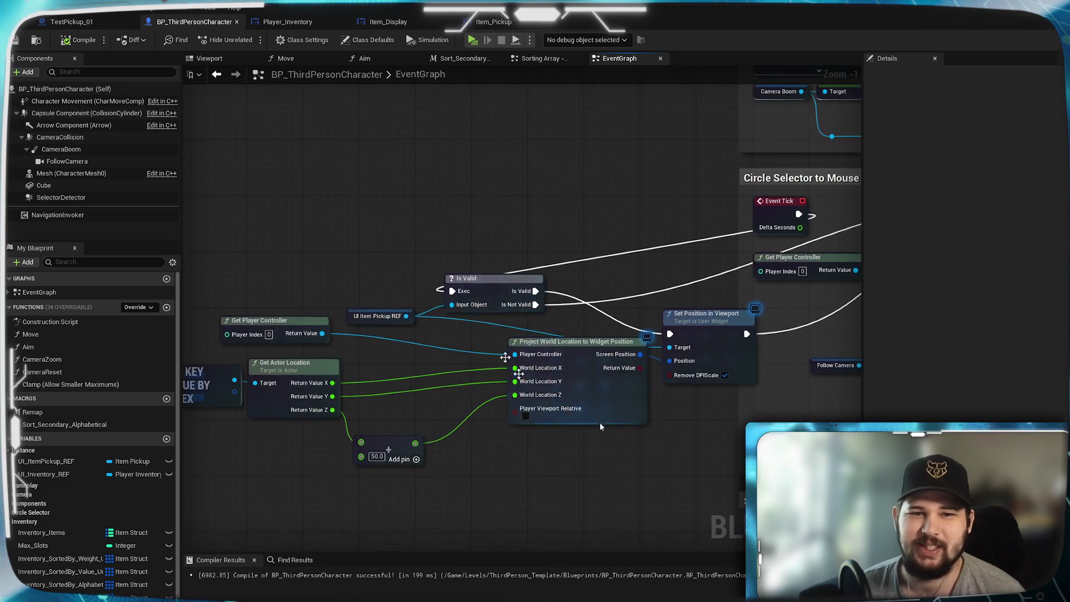
drag(378, 351, 553, 285)
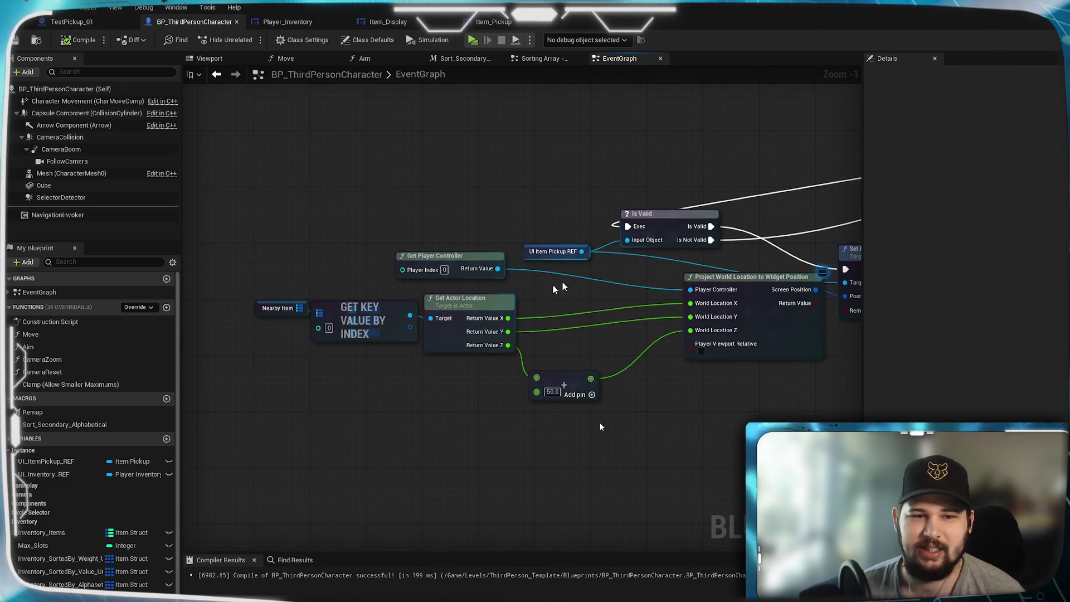
click(274, 316)
drag(732, 405, 376, 406)
mouse_move(312, 418)
mouse_down()
mouse_move(737, 391)
mouse_move(713, 444)
mouse_up()
drag(370, 331, 423, 225)
text(is e)
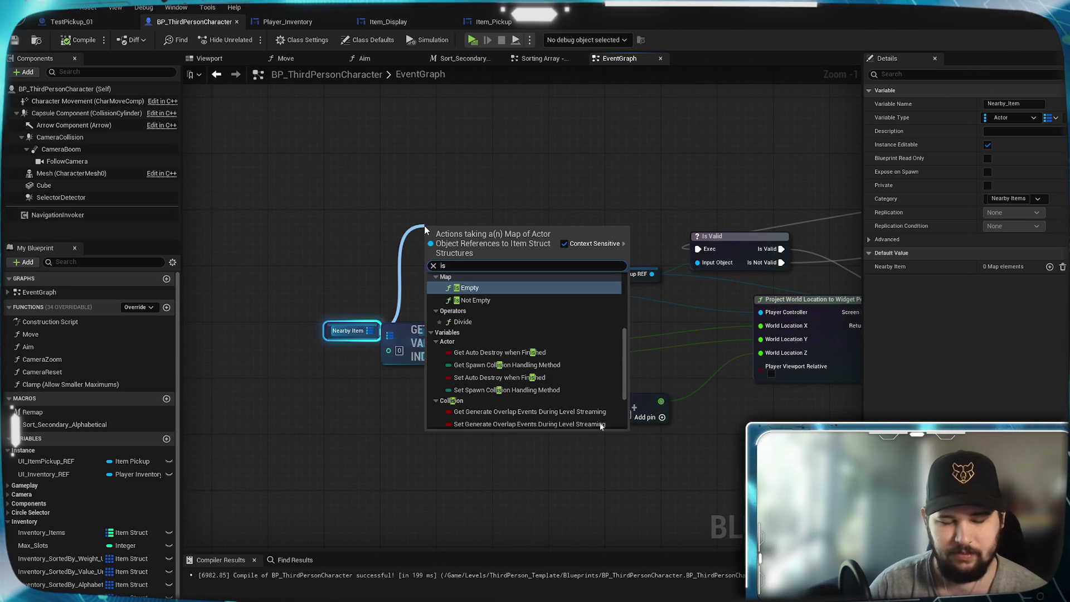
text(mp)
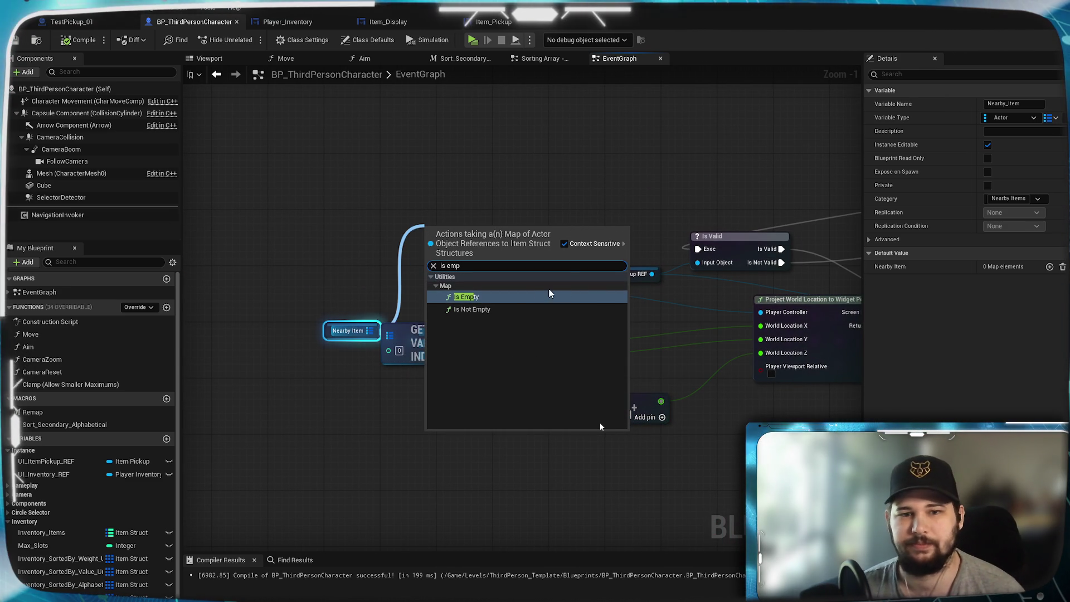
click(513, 305)
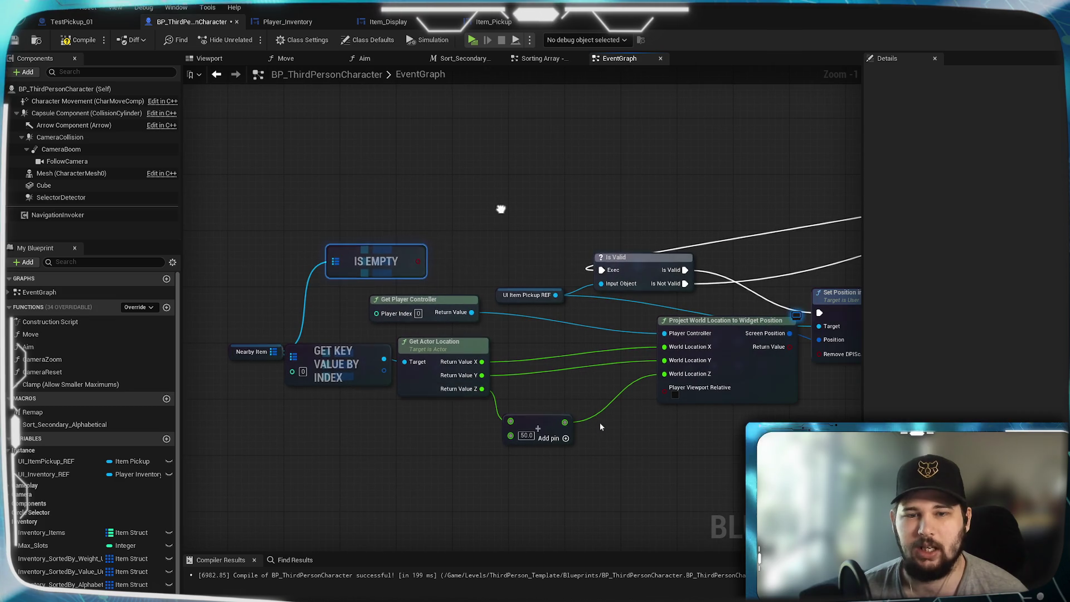
Gate the logic with a Branch on Is Empty fed by Event Tick, then save and relaunch
drag(418, 261, 466, 240)
text(b)
click(504, 283)
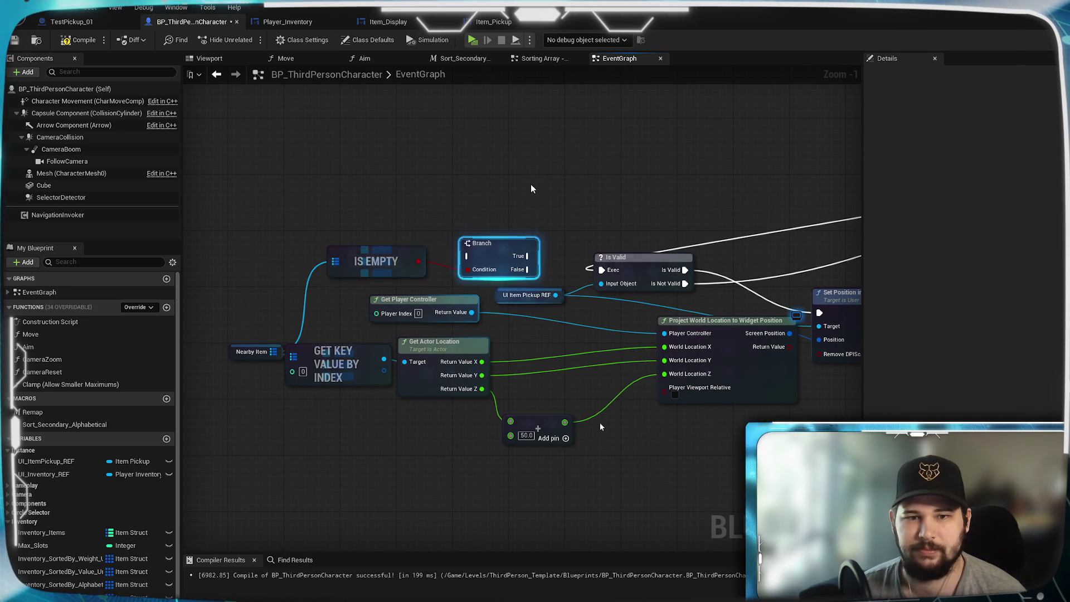
drag(764, 216, 284, 278)
mouse_move(446, 226)
mouse_down()
mouse_move(822, 185)
mouse_move(700, 167)
mouse_move(251, 212)
mouse_move(337, 223)
mouse_move(369, 215)
mouse_up()
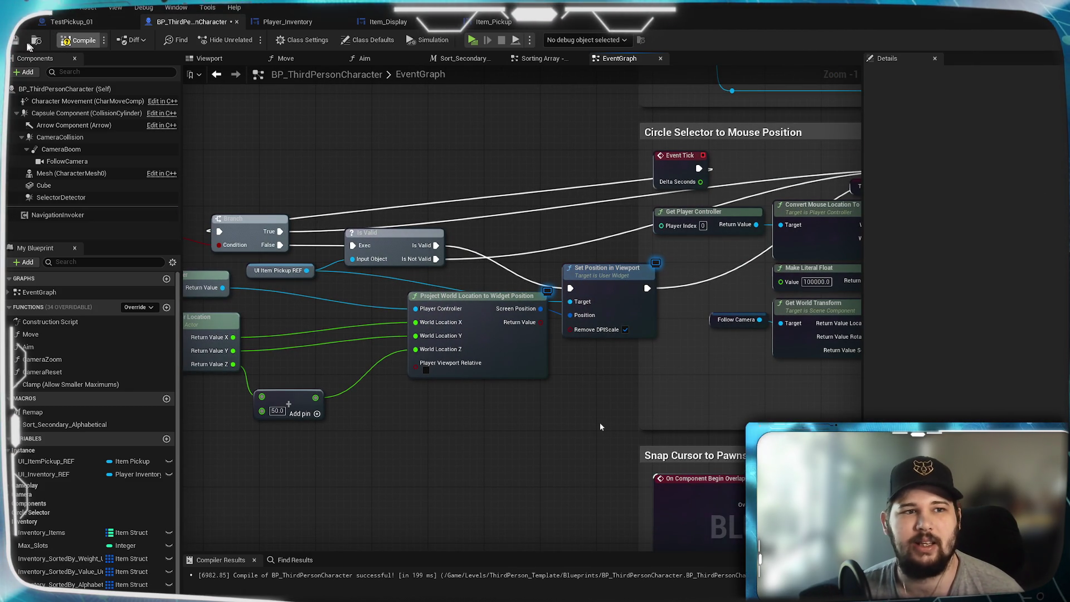
click(15, 42)
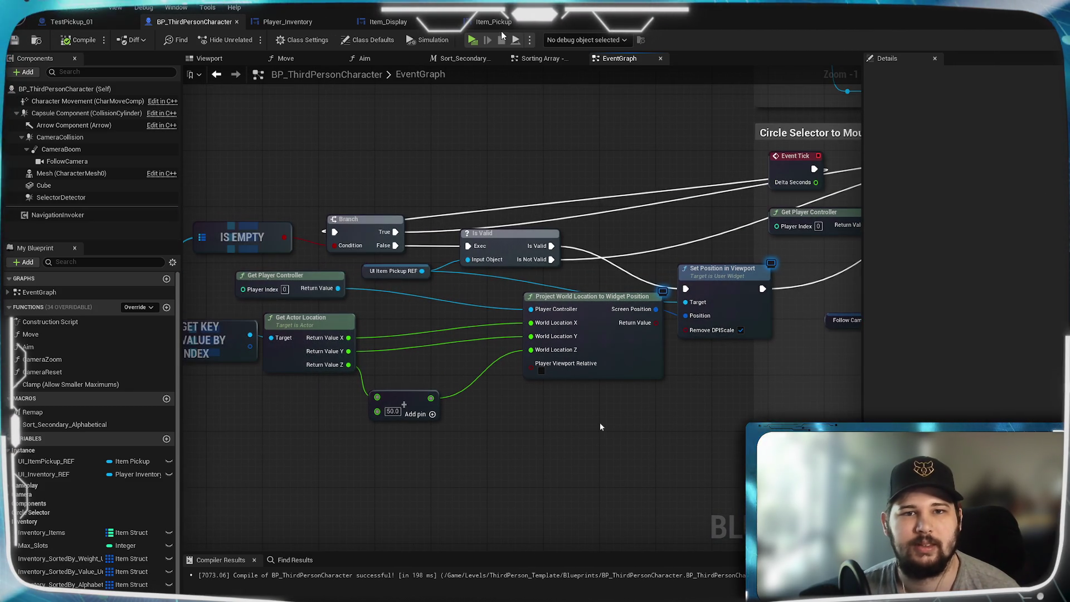
click(472, 40)
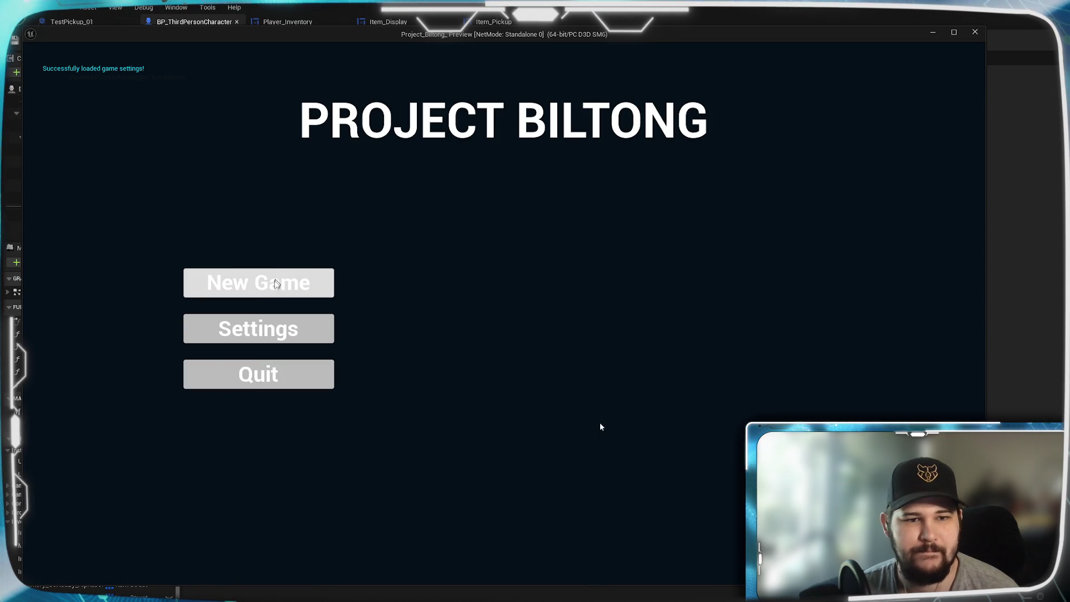
click(275, 289)
key(w)
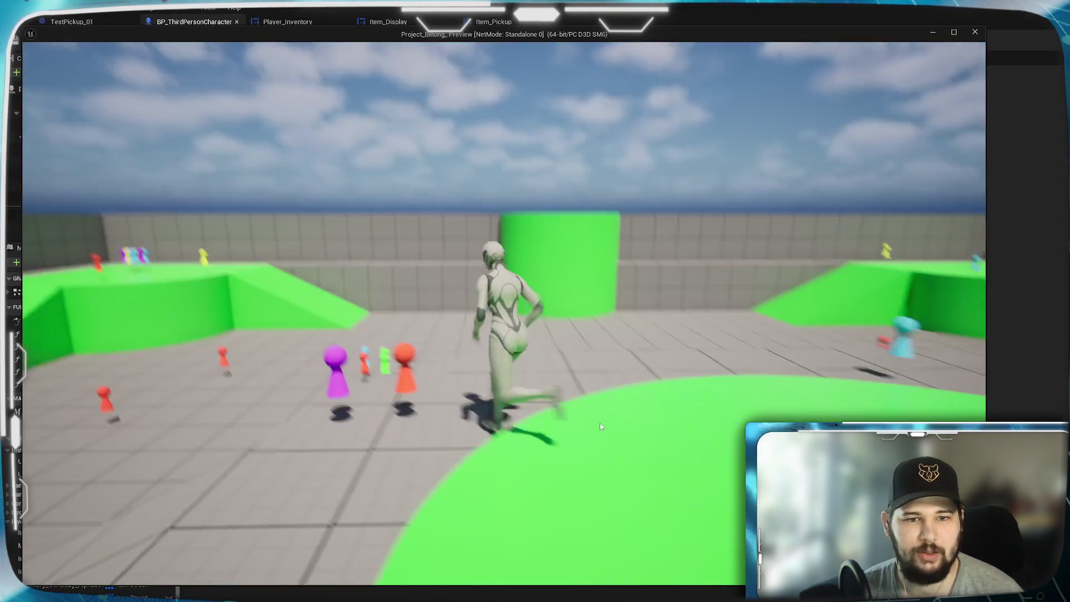
key(w)
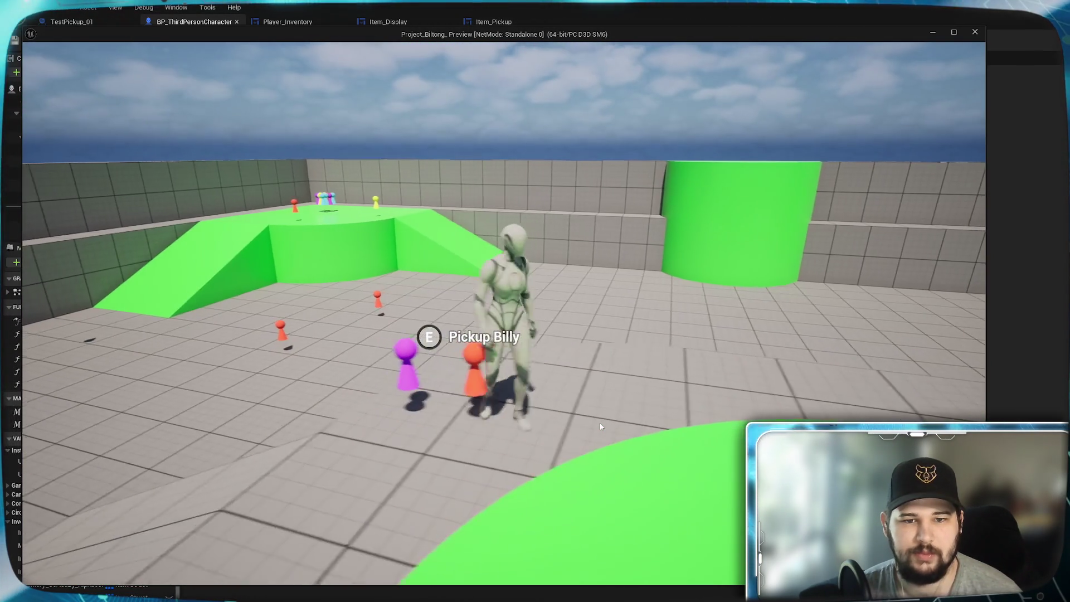
key(a)
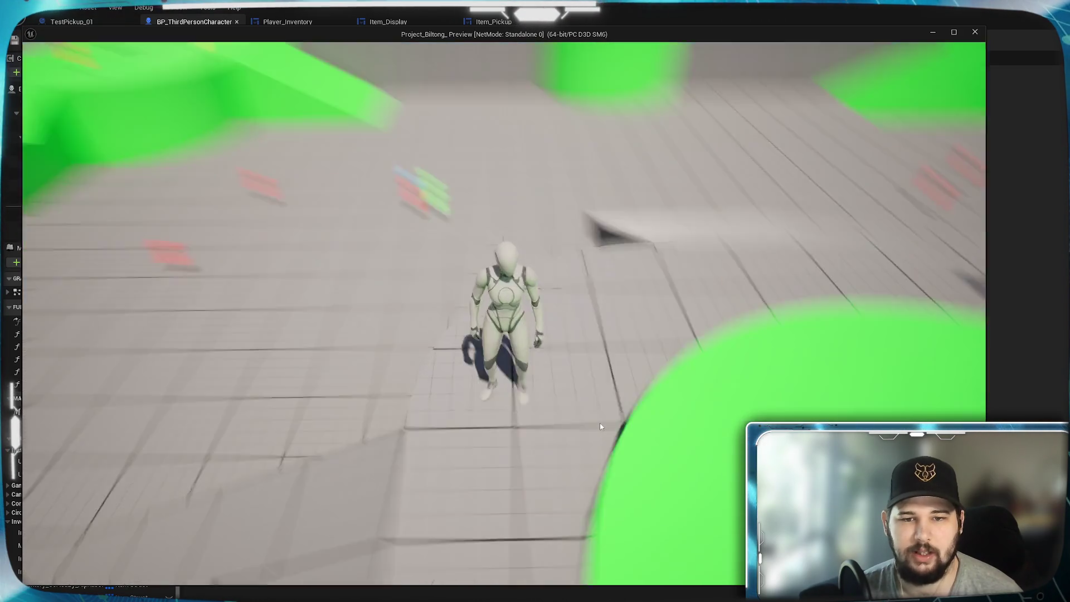
key(Escape)
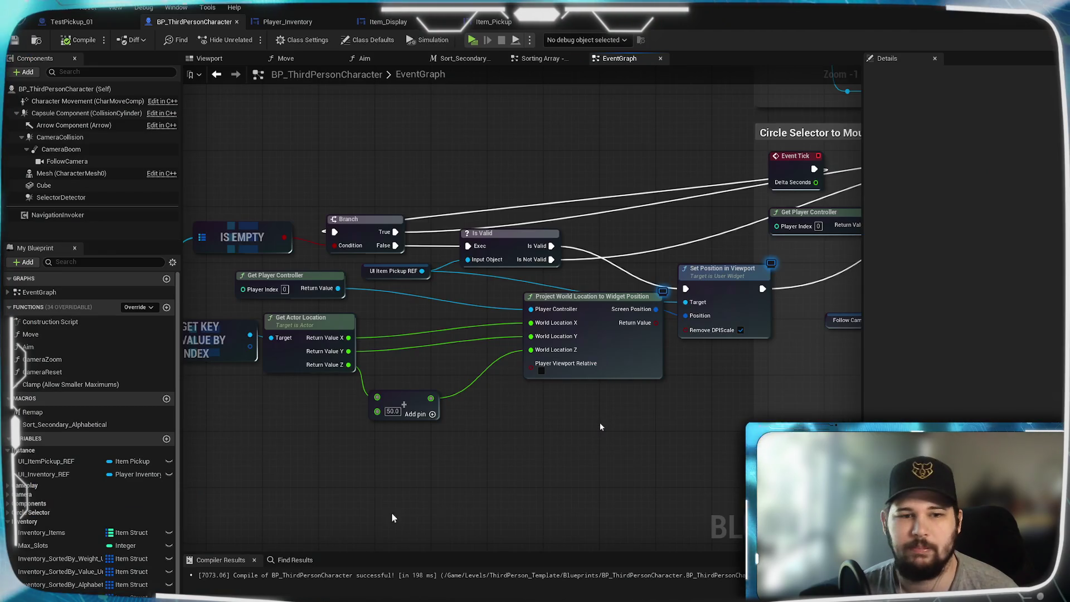
mouse_move(601, 427)
mouse_down()
mouse_move(804, 422)
mouse_move(728, 437)
mouse_up()
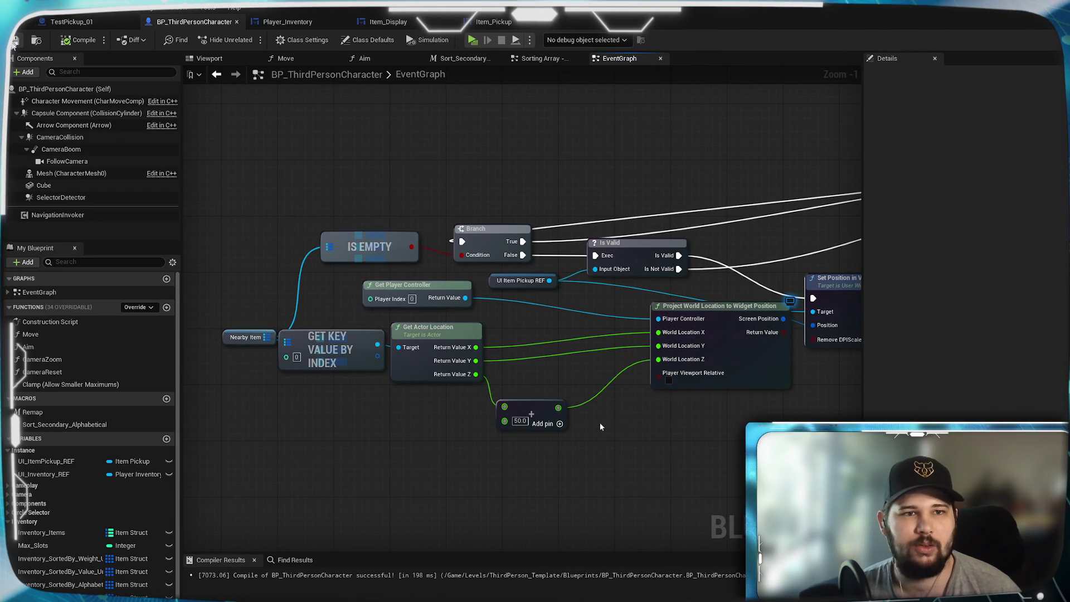
Move the Add and Project World Location to Widget Position nodes closer together
mouse_move(372, 418)
mouse_down()
mouse_move(390, 451)
mouse_move(234, 435)
mouse_move(391, 450)
mouse_up()
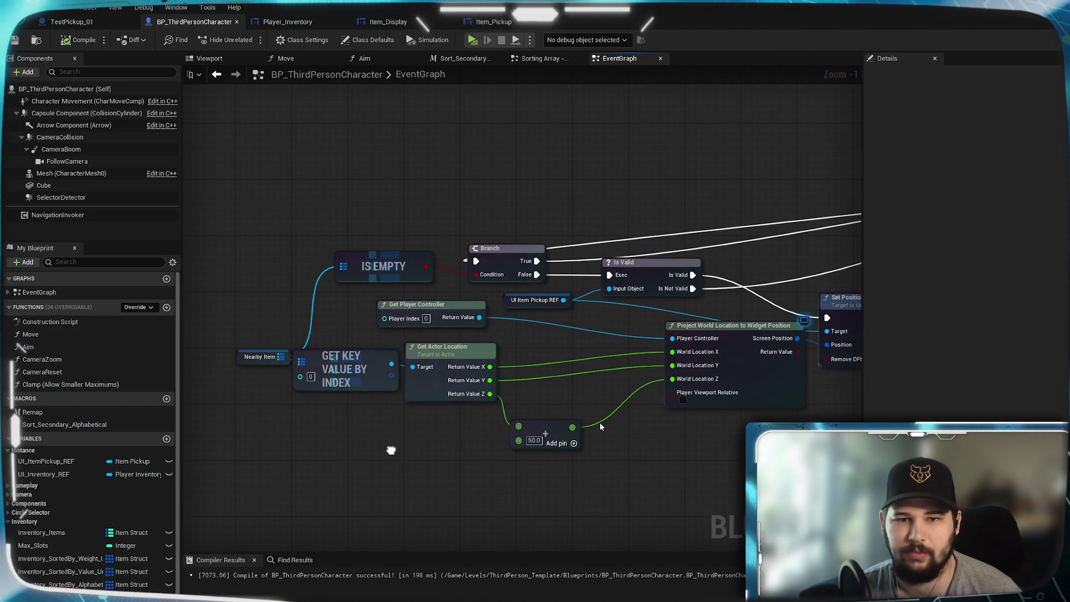
mouse_move(602, 368)
mouse_down()
mouse_move(616, 278)
mouse_move(438, 257)
mouse_move(631, 294)
mouse_up()
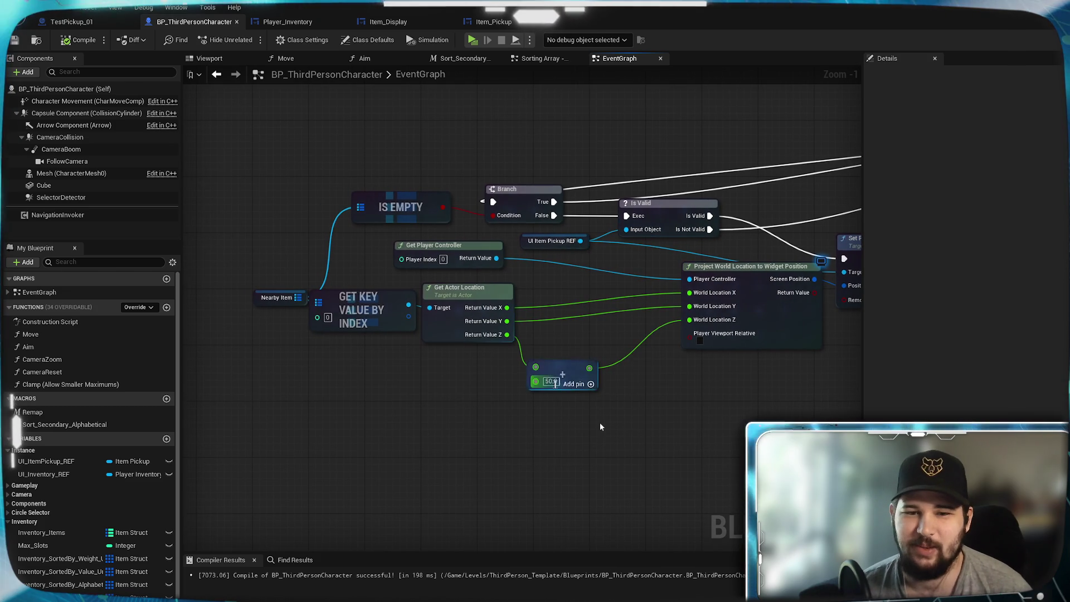
drag(553, 372, 549, 346)
drag(749, 281, 678, 292)
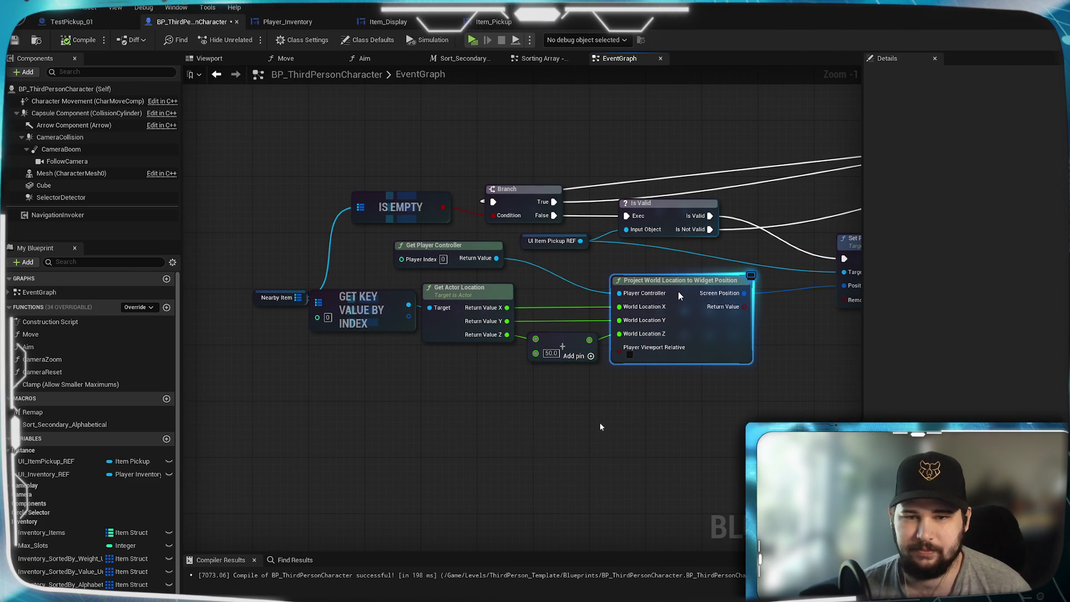
drag(448, 420, 554, 464)
click(394, 350)
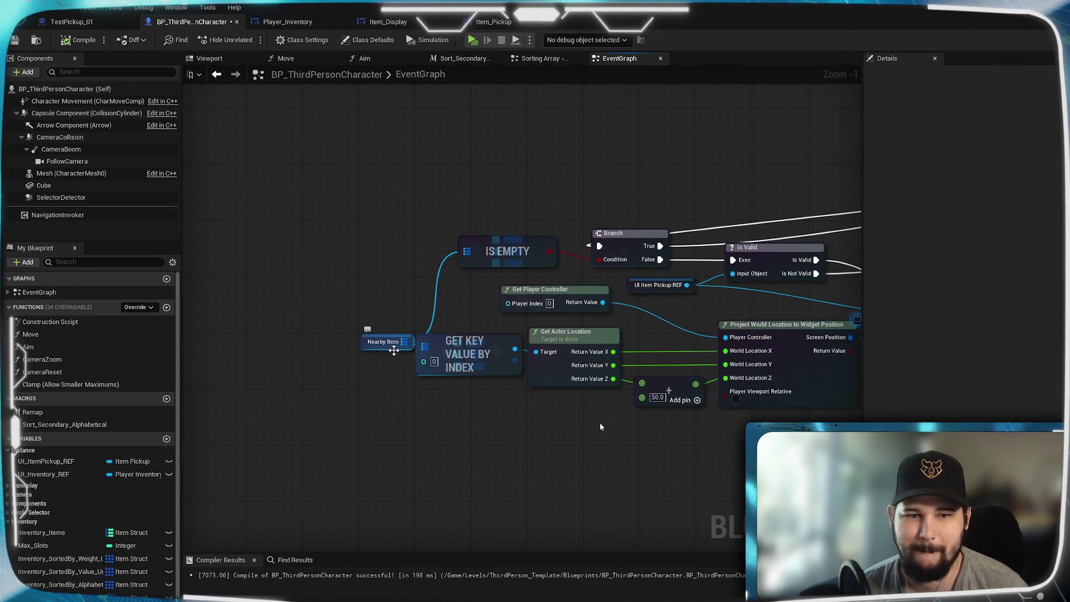
click(445, 433)
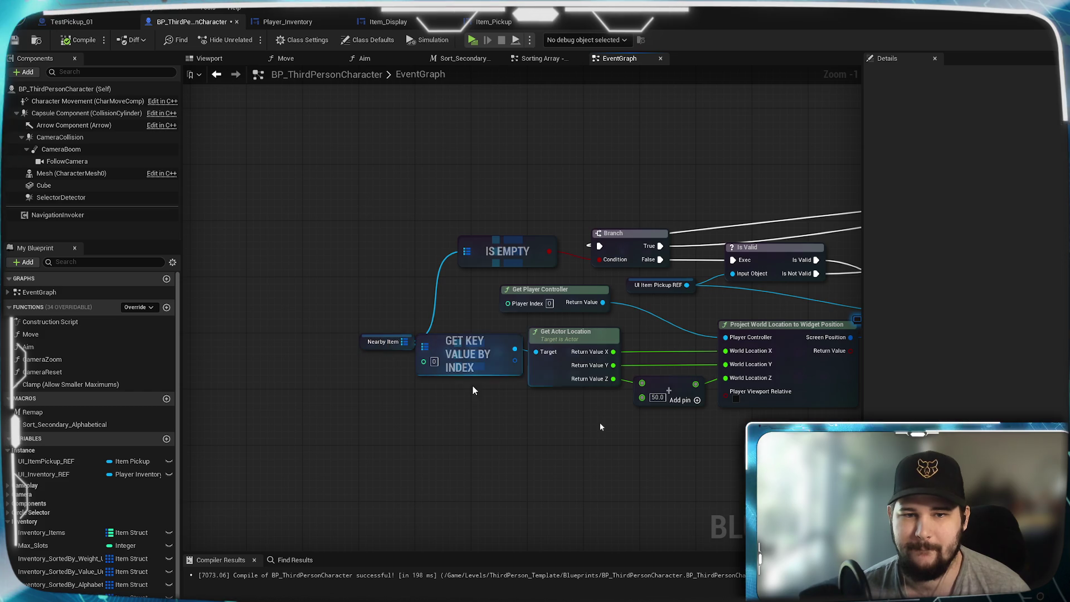
drag(473, 389, 366, 418)
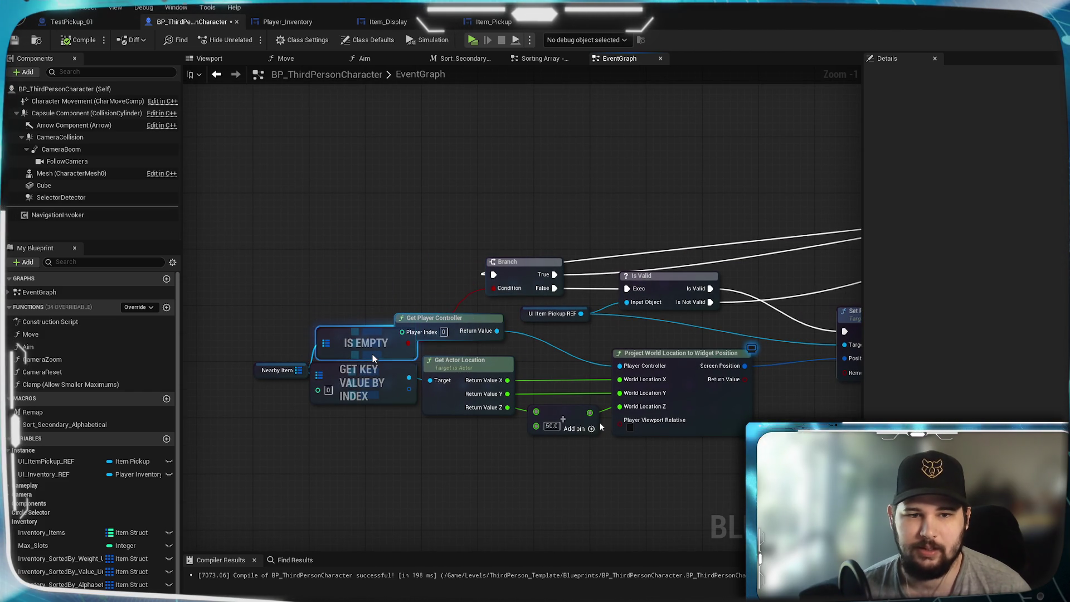
Tighten Is Empty, Get Player Controller, Branch, Is Valid and Set Position in Viewport together
drag(370, 345, 369, 335)
click(347, 282)
mouse_move(462, 320)
mouse_down()
mouse_move(526, 337)
mouse_move(490, 315)
mouse_up()
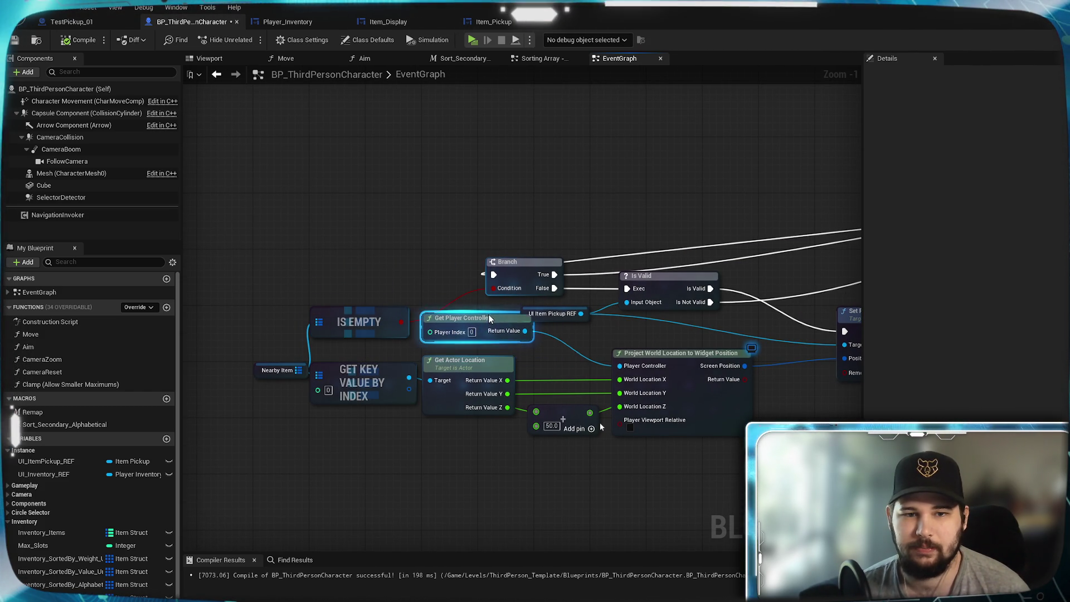
mouse_move(524, 273)
mouse_down()
mouse_move(460, 272)
mouse_move(463, 259)
mouse_up()
click(591, 273)
mouse_move(661, 279)
mouse_down()
mouse_move(647, 287)
mouse_move(635, 272)
mouse_move(711, 280)
mouse_move(657, 278)
mouse_up()
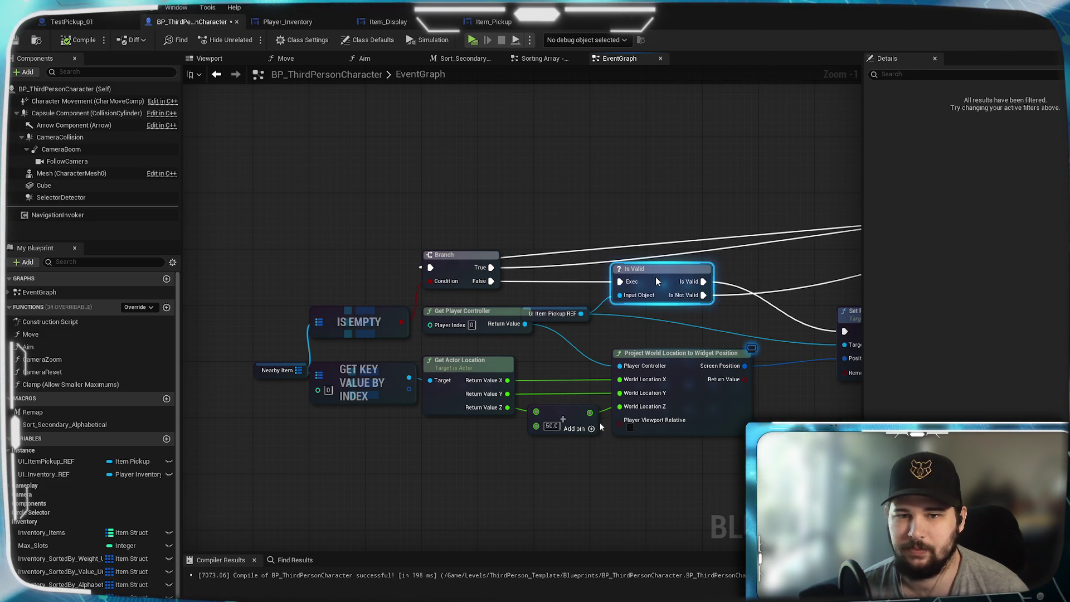
drag(655, 330, 400, 326)
mouse_move(580, 313)
mouse_down()
mouse_move(523, 309)
mouse_move(514, 277)
mouse_move(511, 293)
mouse_move(556, 255)
mouse_move(562, 270)
mouse_up()
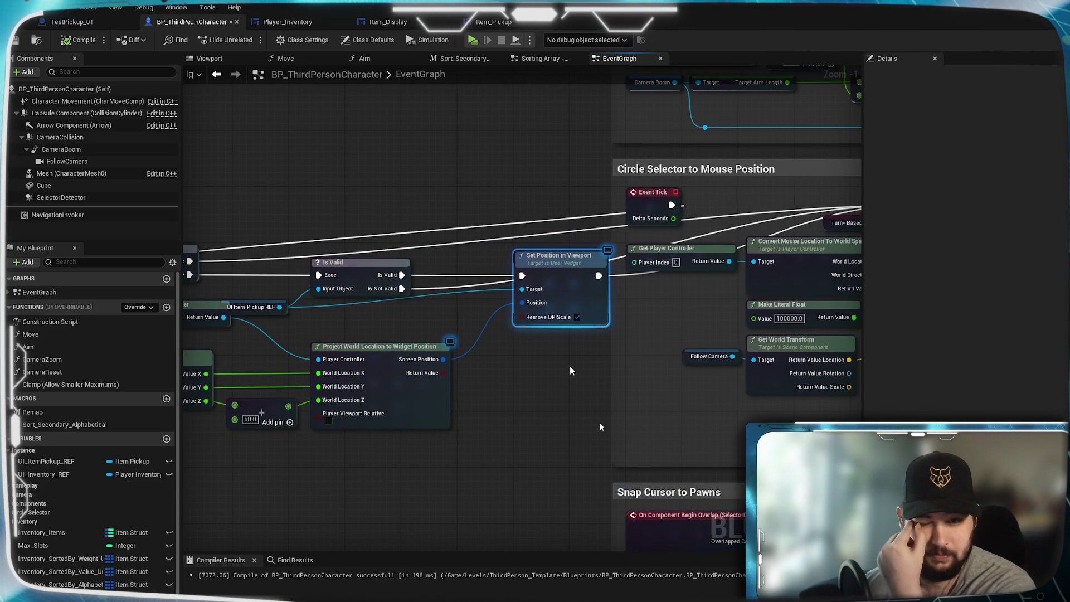
Add reroute points around Branch and Is Valid and send Is Not Valid through one
mouse_move(547, 380)
mouse_down()
mouse_move(707, 378)
mouse_move(764, 363)
mouse_up()
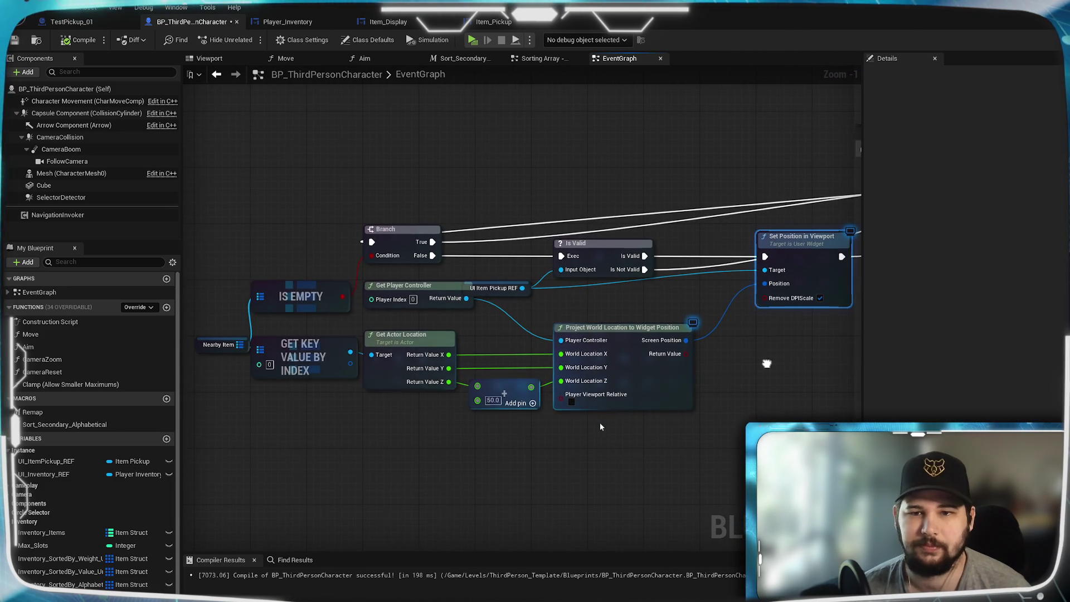
drag(502, 278, 235, 189)
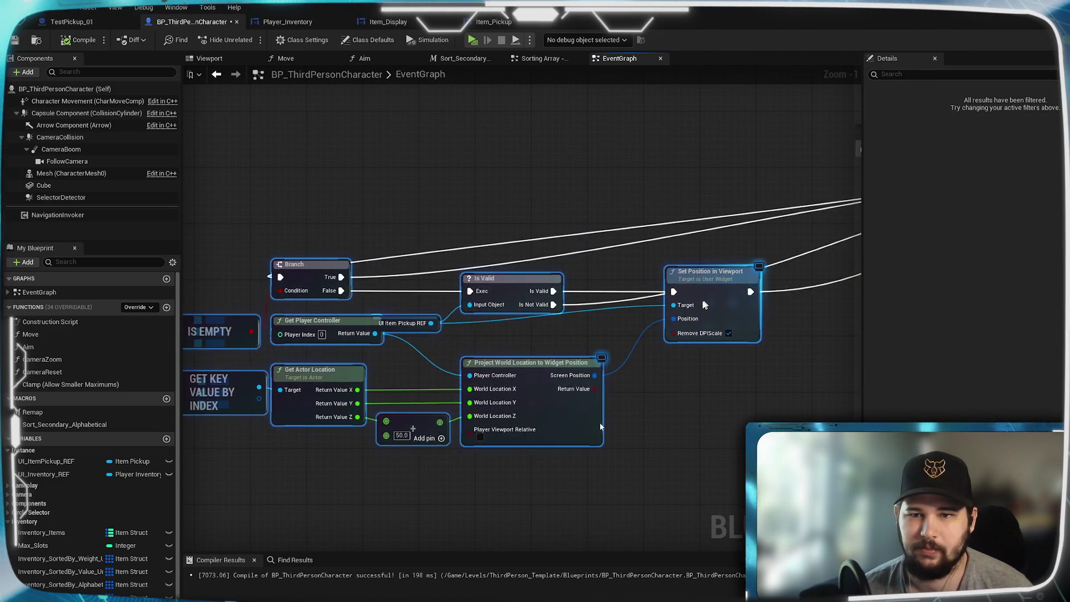
click(723, 309)
mouse_move(748, 253)
mouse_down()
mouse_move(245, 285)
mouse_move(657, 252)
mouse_move(648, 269)
mouse_move(690, 277)
mouse_up()
double_click(605, 249)
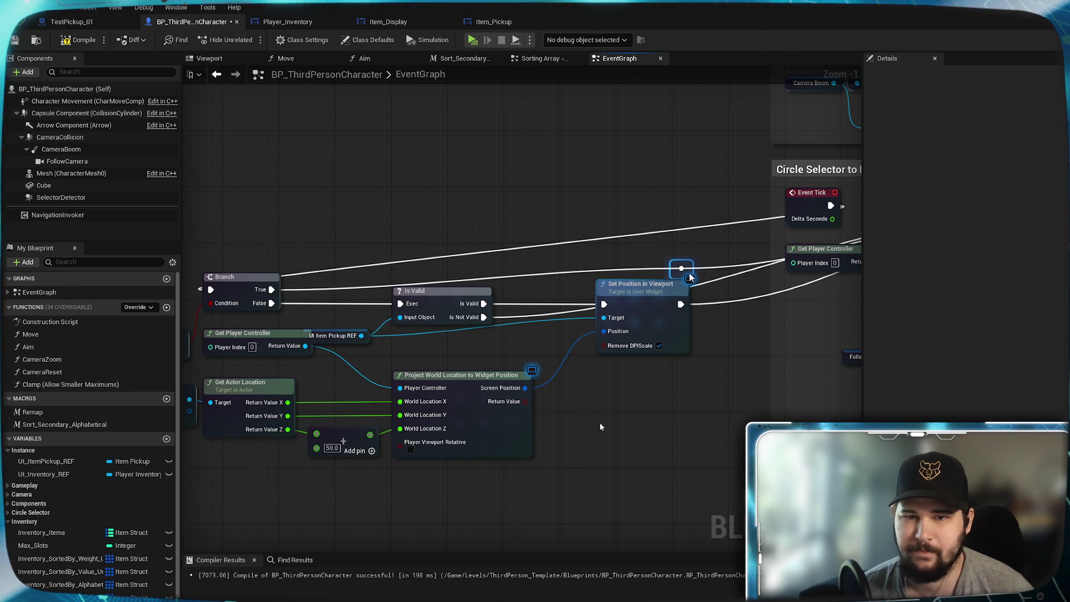
double_click(564, 270)
drag(564, 269, 614, 273)
click(464, 288)
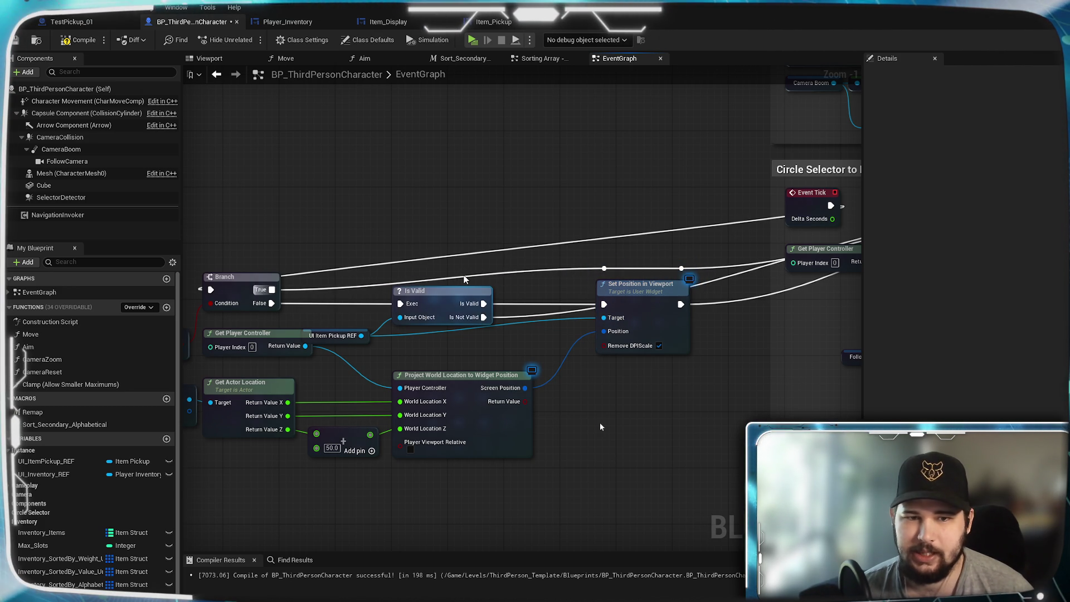
double_click(457, 277)
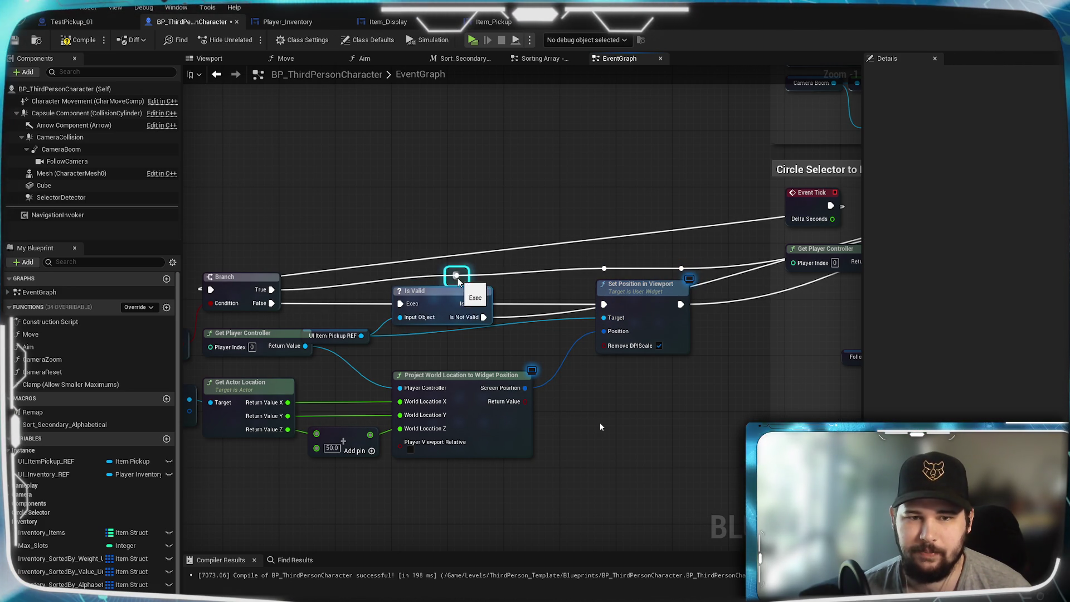
drag(457, 278, 406, 284)
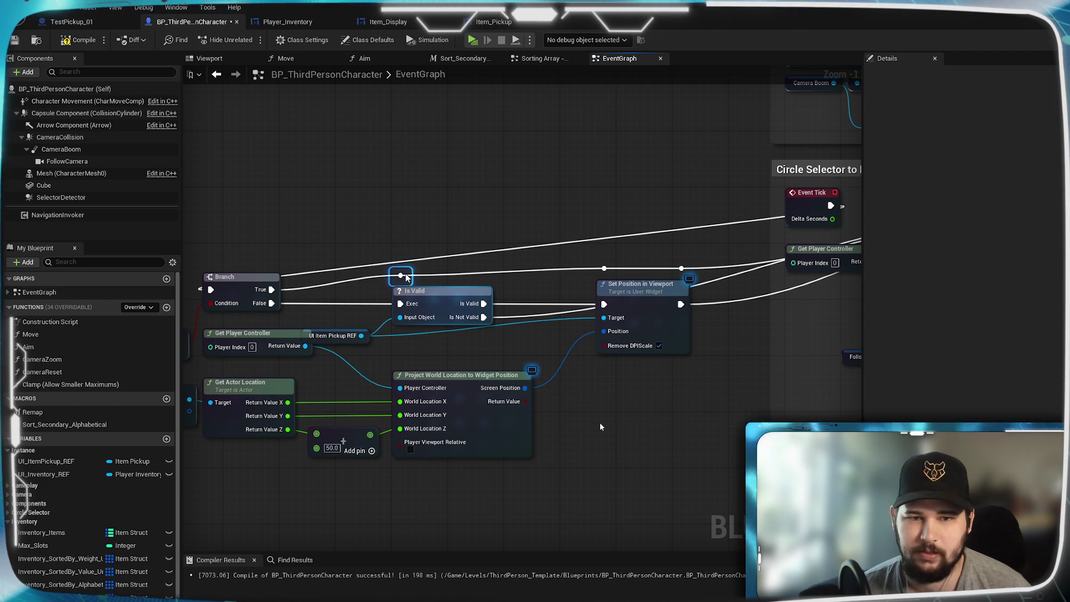
mouse_move(483, 317)
mouse_down()
mouse_move(624, 273)
mouse_move(604, 269)
mouse_up()
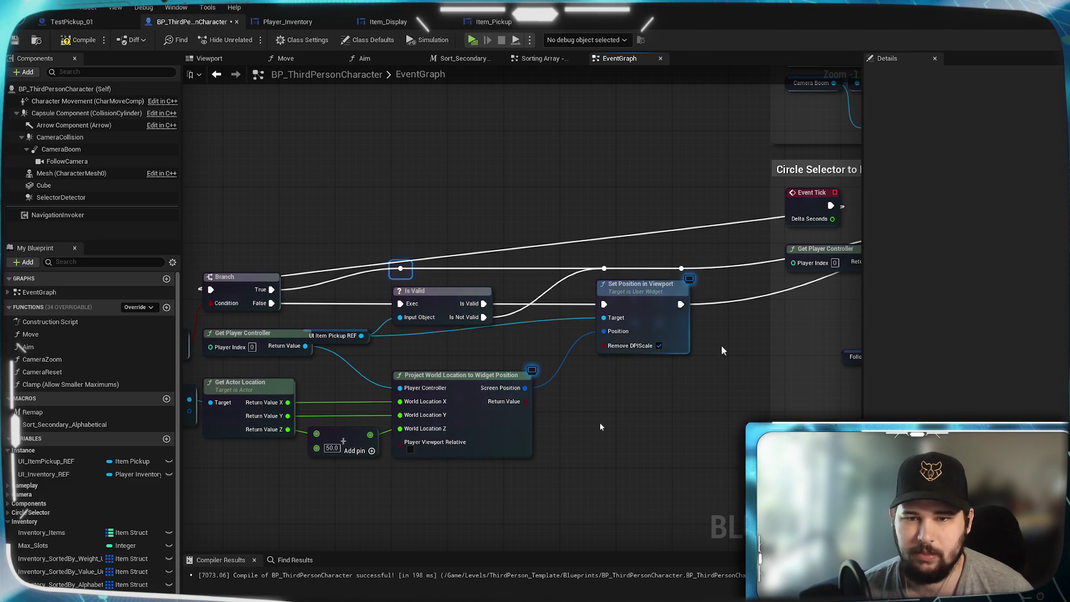
Reroute Set Position in Viewport's output and the upper Event Tick wire over Branch, then compile
drag(725, 352, 447, 388)
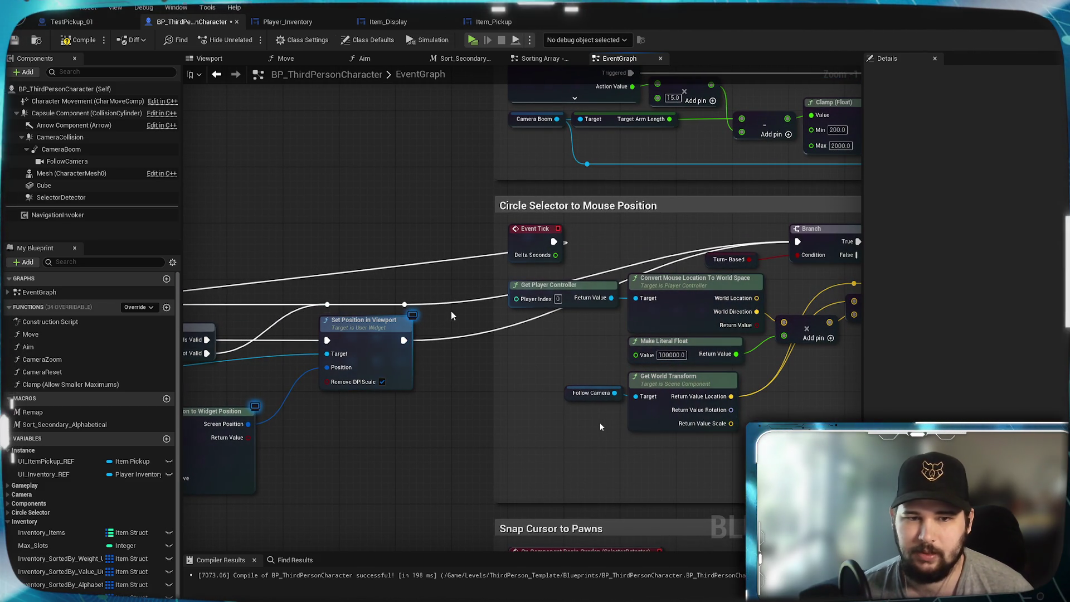
double_click(453, 304)
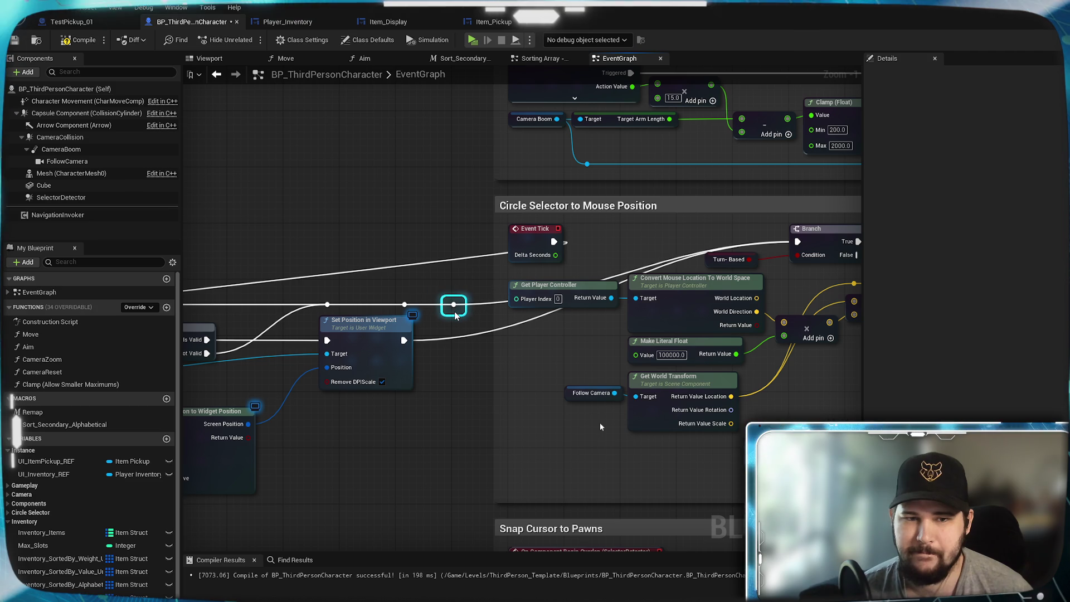
drag(410, 344, 460, 304)
drag(460, 360, 507, 250)
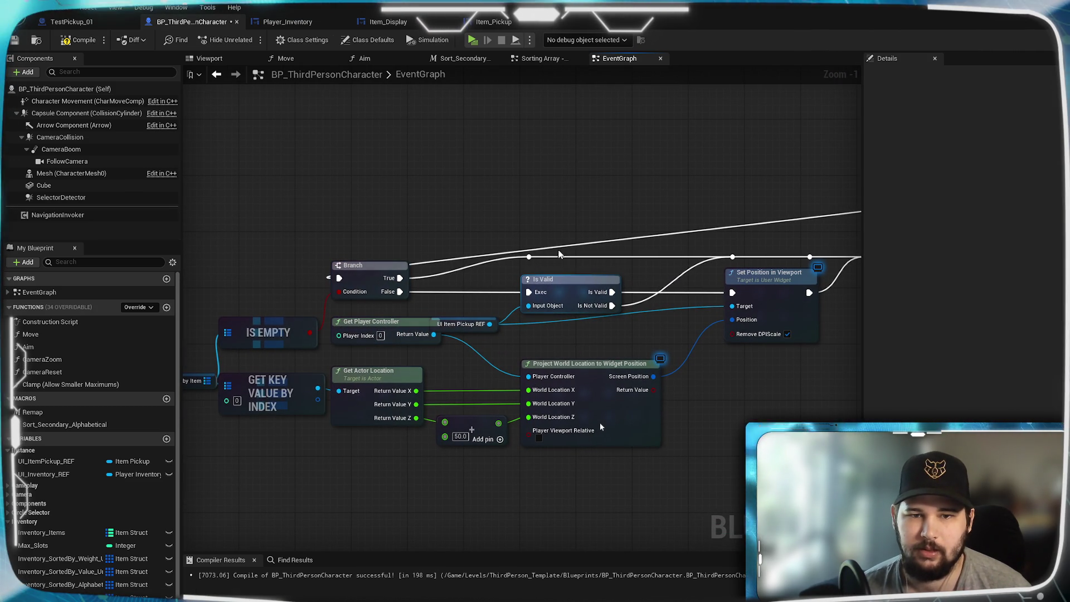
mouse_move(766, 242)
mouse_down()
mouse_move(570, 275)
mouse_move(615, 294)
mouse_move(813, 255)
mouse_move(503, 289)
mouse_move(769, 282)
mouse_move(751, 276)
mouse_up()
double_click(749, 245)
double_click(739, 265)
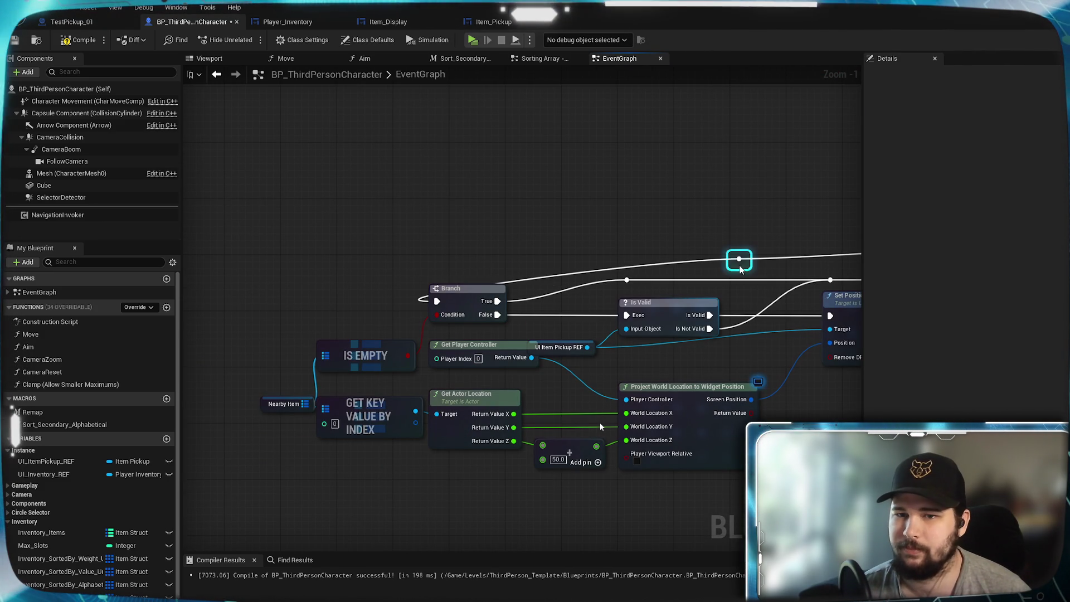
drag(743, 263, 466, 260)
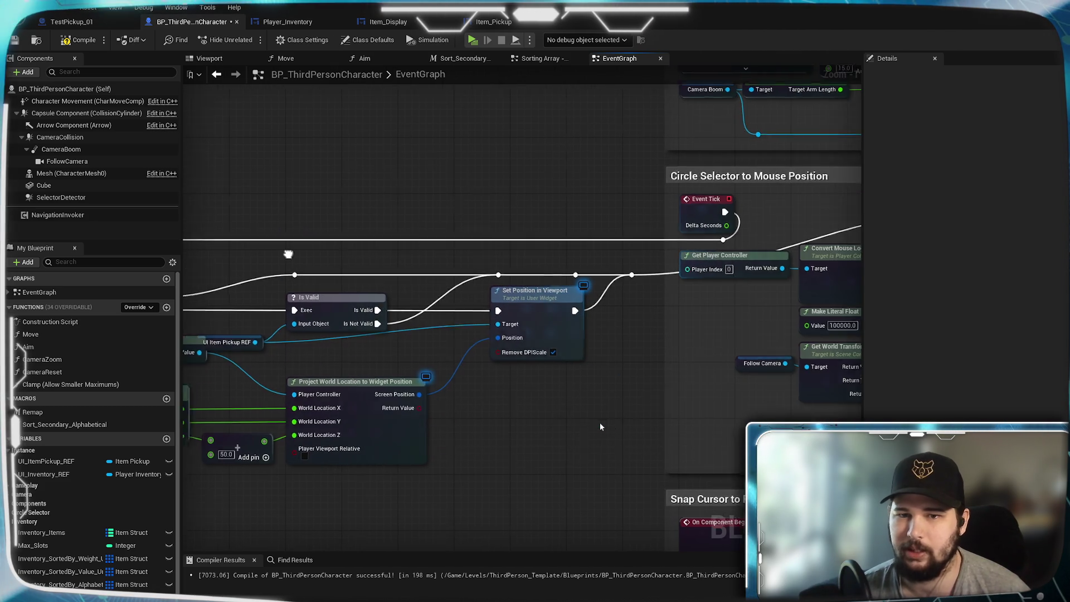
click(76, 41)
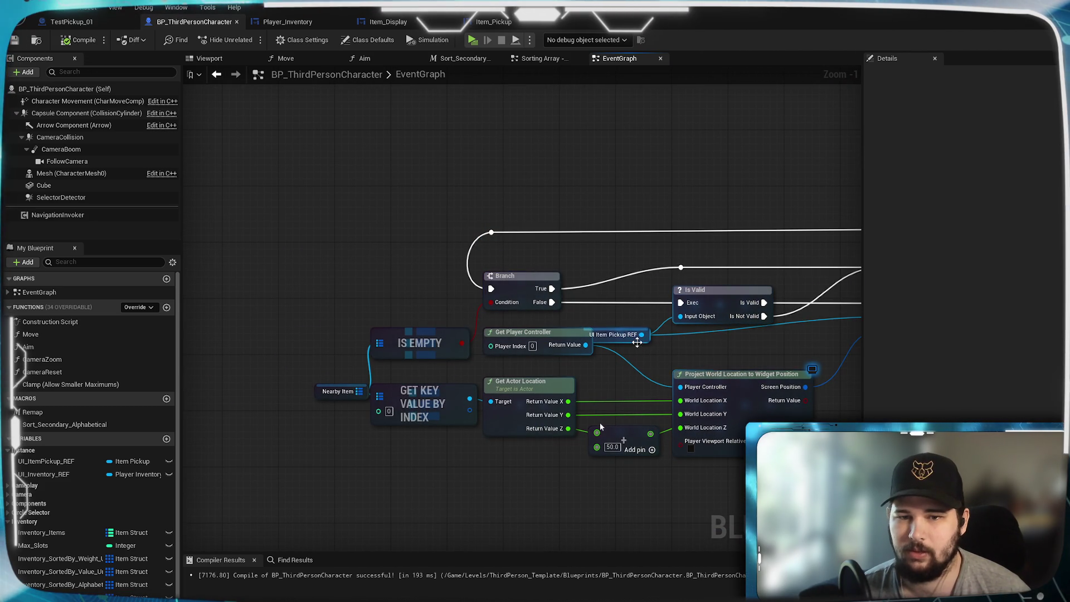
Place the UI Item Pickup REF node beneath the Branch node
drag(638, 343, 704, 352)
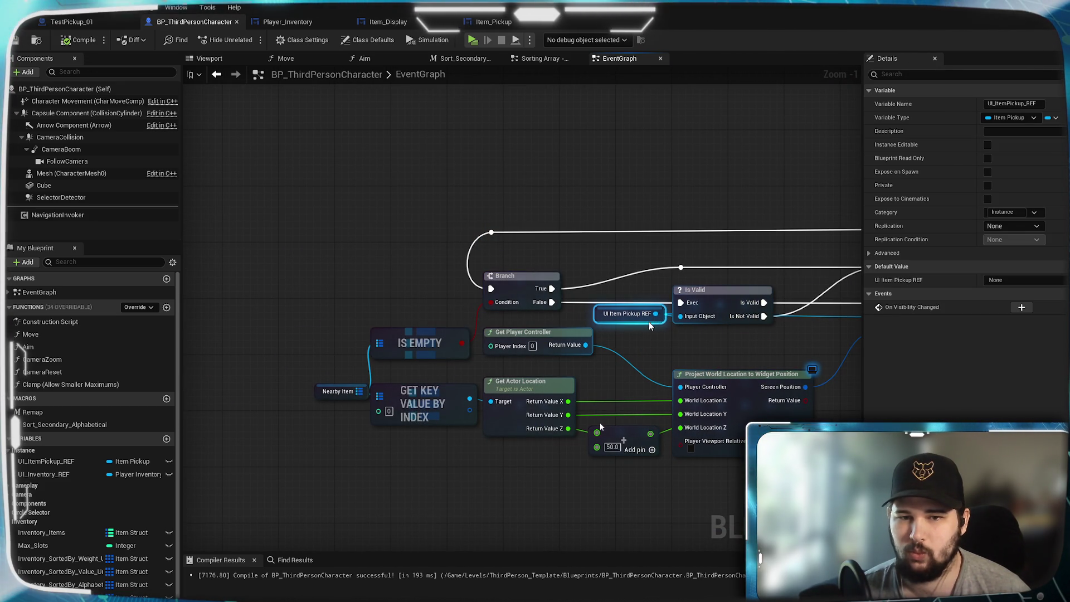
mouse_move(677, 336)
mouse_down()
mouse_move(529, 310)
mouse_move(510, 288)
mouse_up()
drag(453, 309, 454, 329)
drag(522, 298, 425, 305)
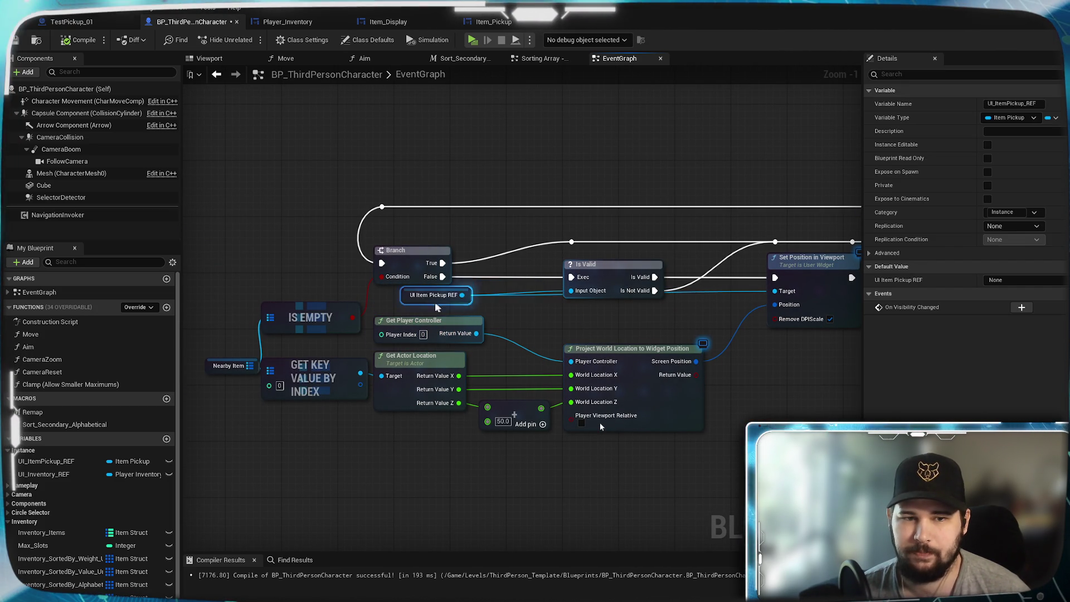
click(557, 303)
Bend its Target wire through two aligned reroute points below Is Valid
double_click(553, 292)
drag(552, 293, 571, 305)
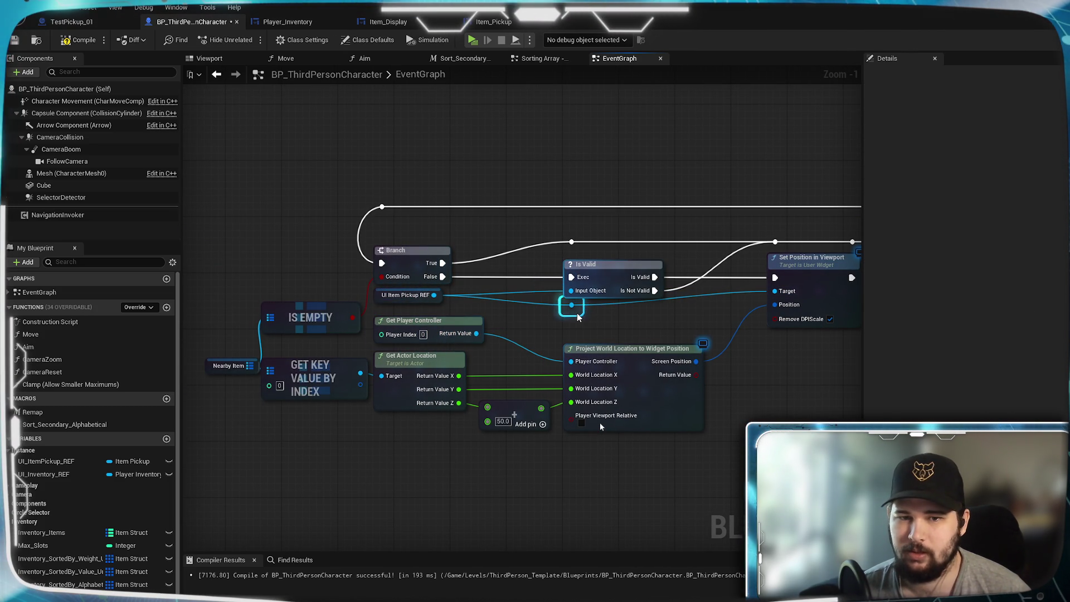
double_click(707, 296)
drag(707, 296, 683, 311)
mouse_move(390, 423)
mouse_down()
mouse_move(312, 334)
mouse_move(235, 179)
mouse_move(352, 212)
mouse_up()
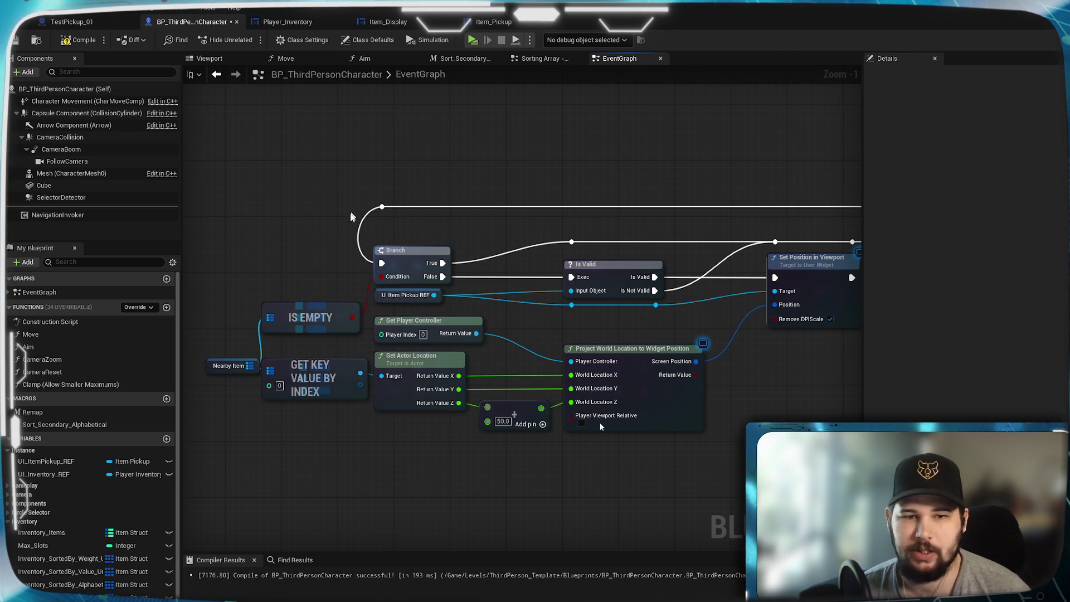
Save the character Blueprint and delete the unused IS EMPTY node
key(ctrl+s)
scroll(557, 457, down, 4)
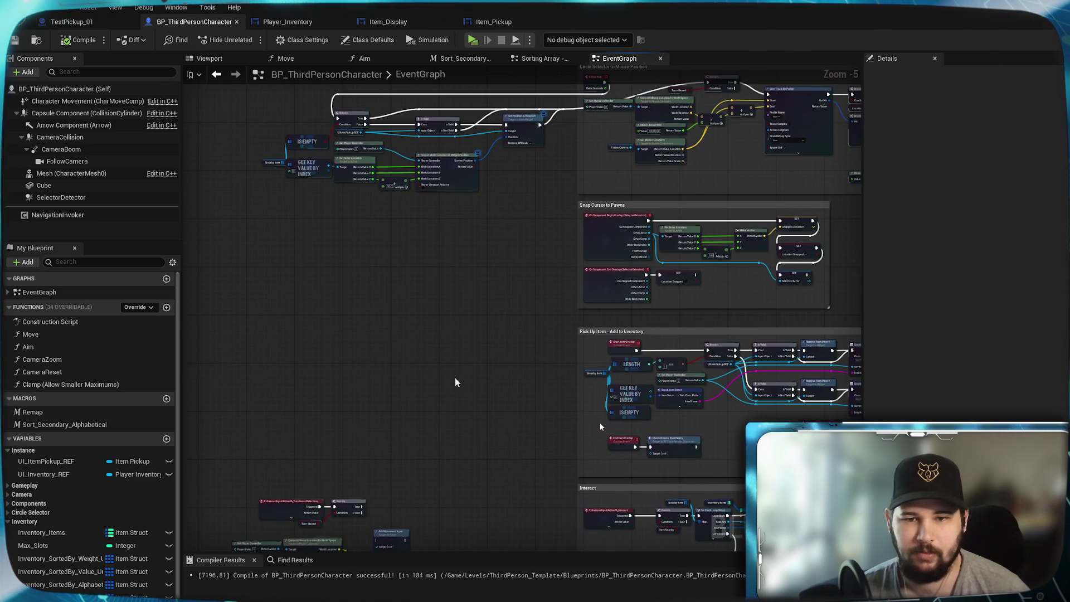
drag(455, 382, 268, 270)
scroll(503, 299, up, 3)
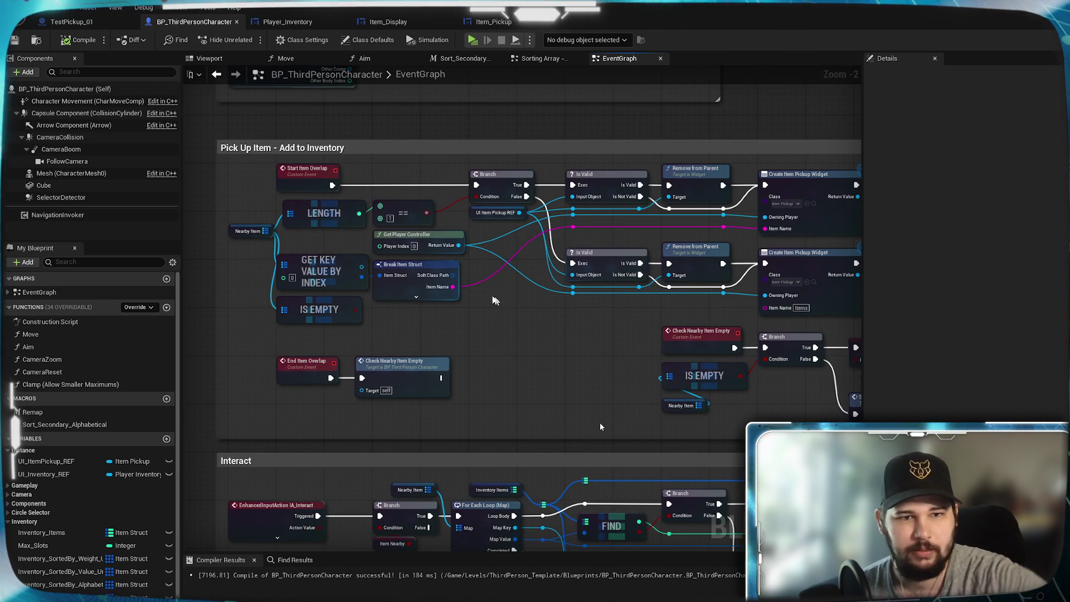
drag(472, 327, 580, 335)
key(Delete)
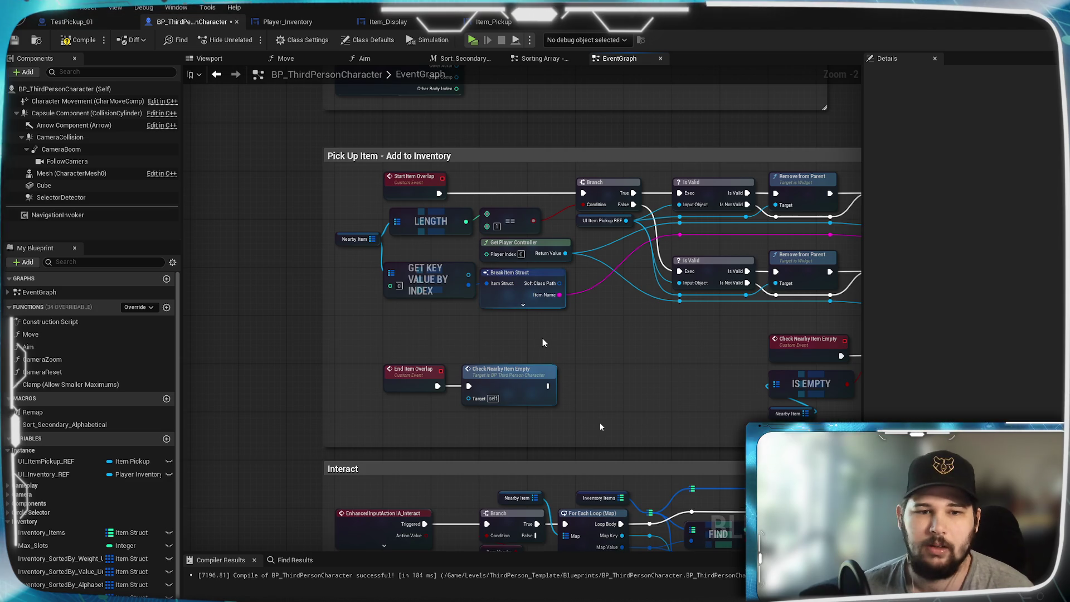
Review the pickup widget, Interact and Check Nearby Item Empty logic, then open TestPickup_01
scroll(544, 337, up, 1)
drag(677, 345, 518, 356)
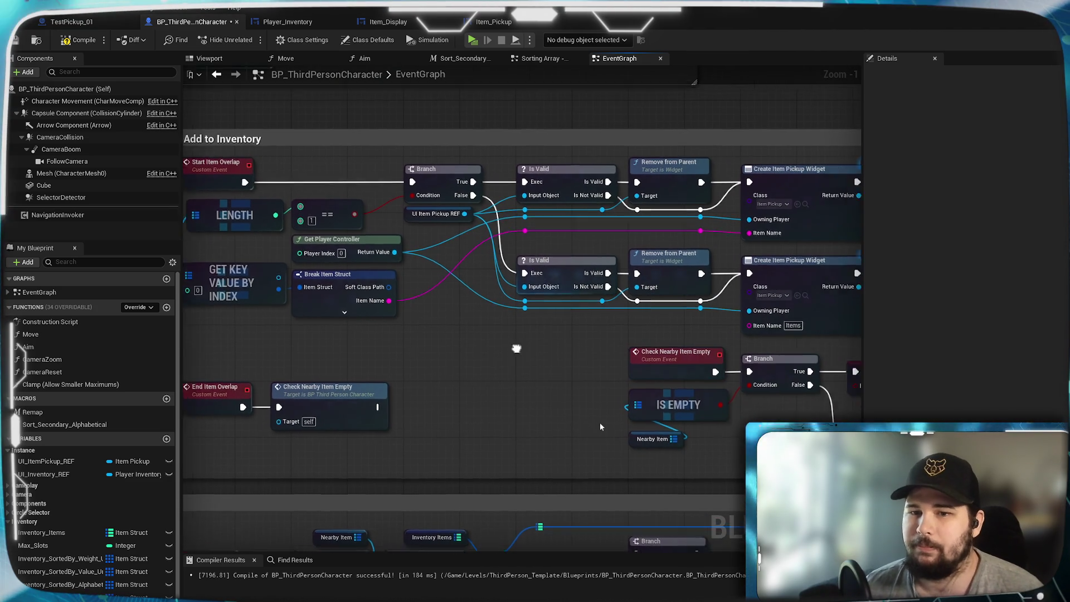
drag(775, 321, 563, 335)
drag(688, 316, 520, 329)
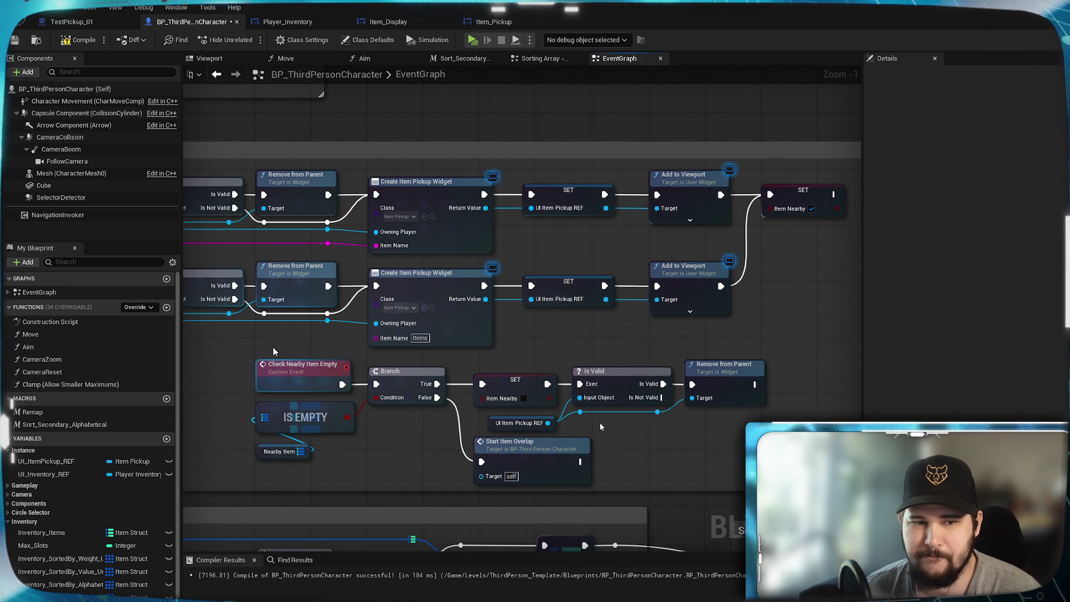
drag(372, 439, 808, 264)
mouse_move(424, 501)
mouse_down()
mouse_move(598, 337)
mouse_move(448, 356)
mouse_up()
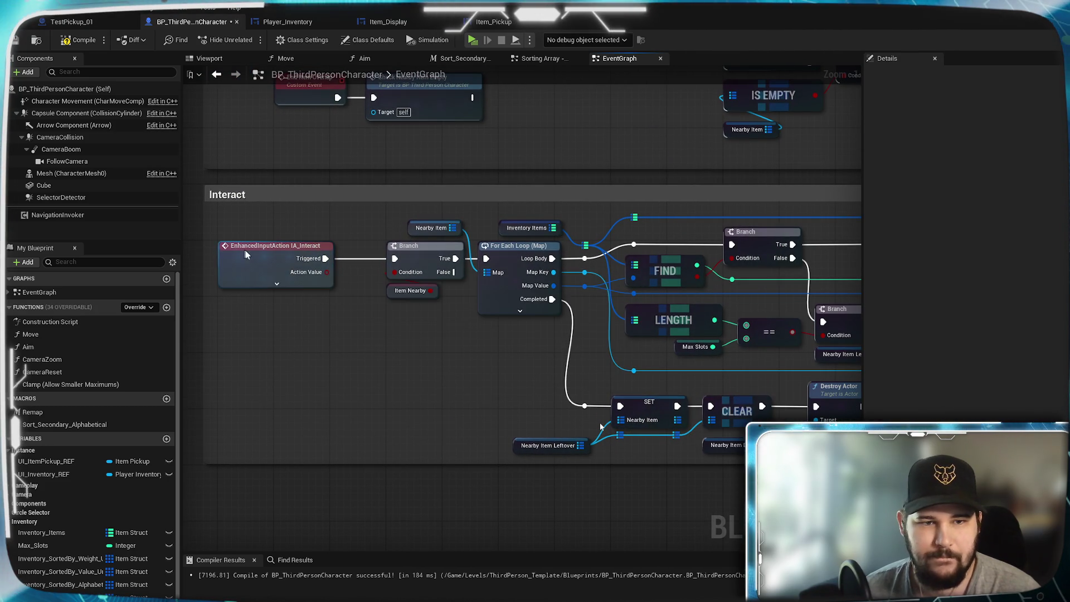
mouse_move(543, 232)
mouse_down()
mouse_move(503, 376)
mouse_move(530, 173)
mouse_up()
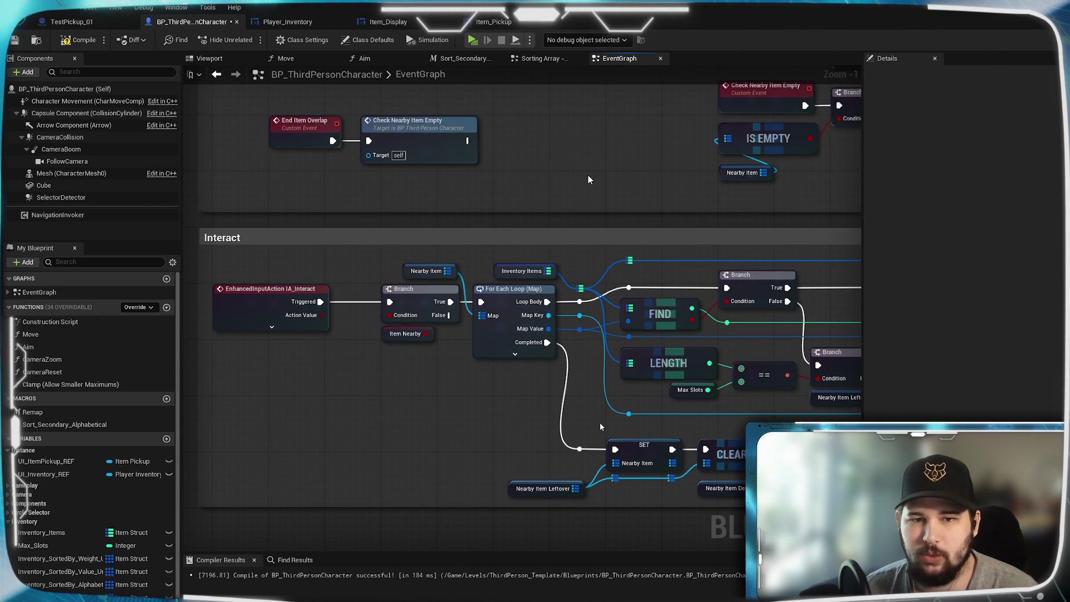
drag(624, 145, 657, 401)
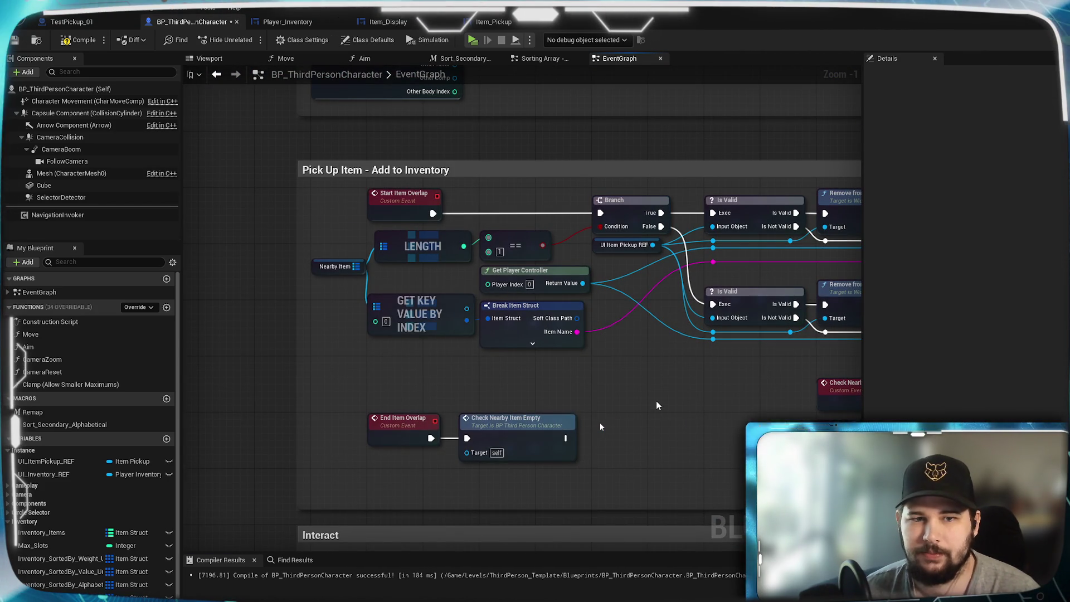
mouse_move(663, 408)
mouse_down()
mouse_move(184, 411)
mouse_move(184, 363)
mouse_up()
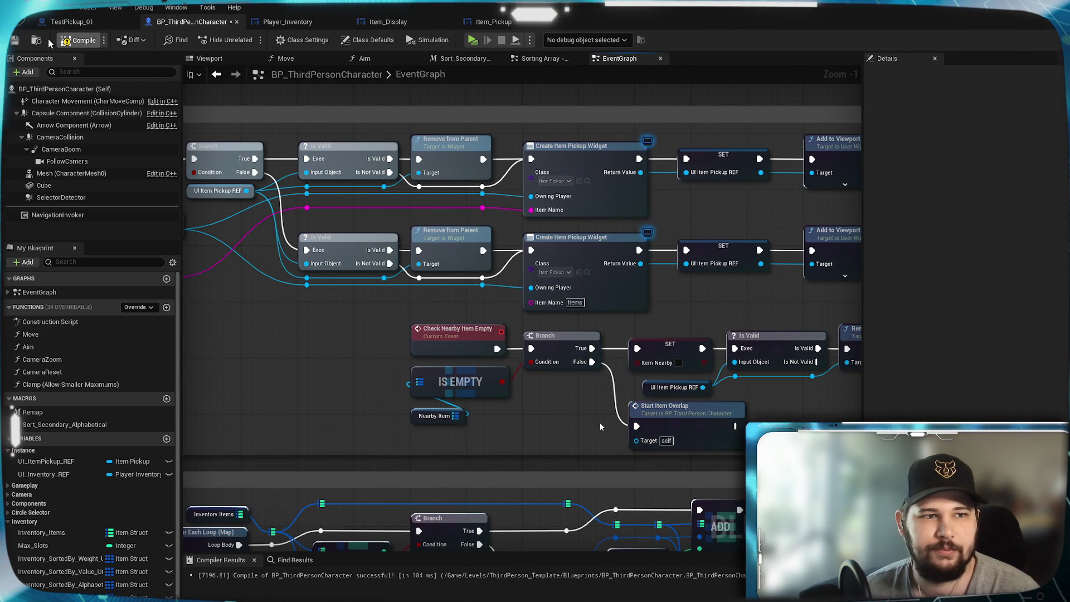
click(72, 23)
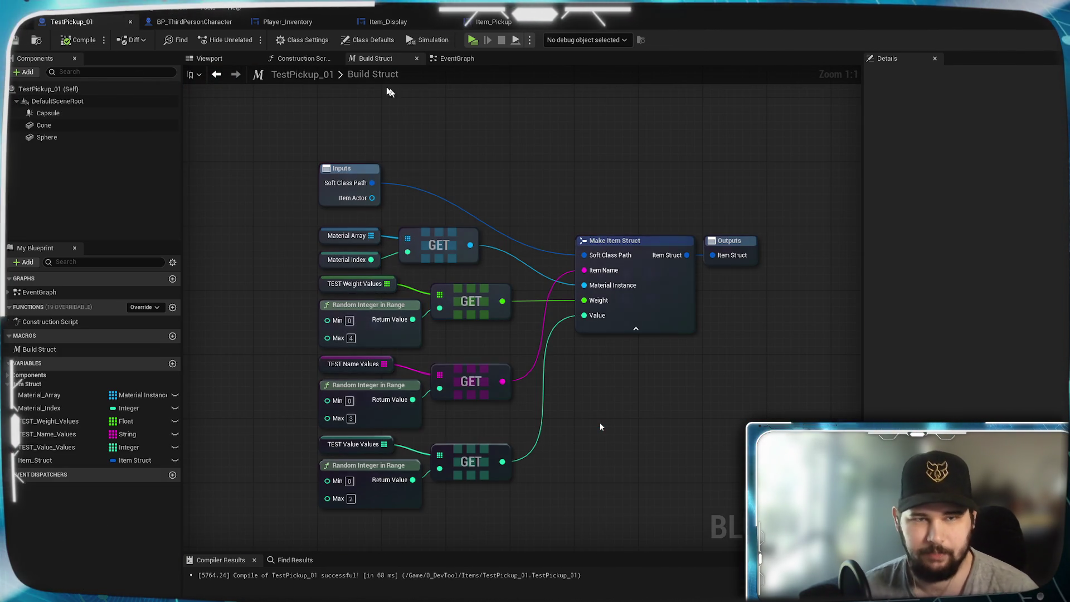
Open TestPickup_01's event graph and pan across its begin and end overlap events
click(455, 59)
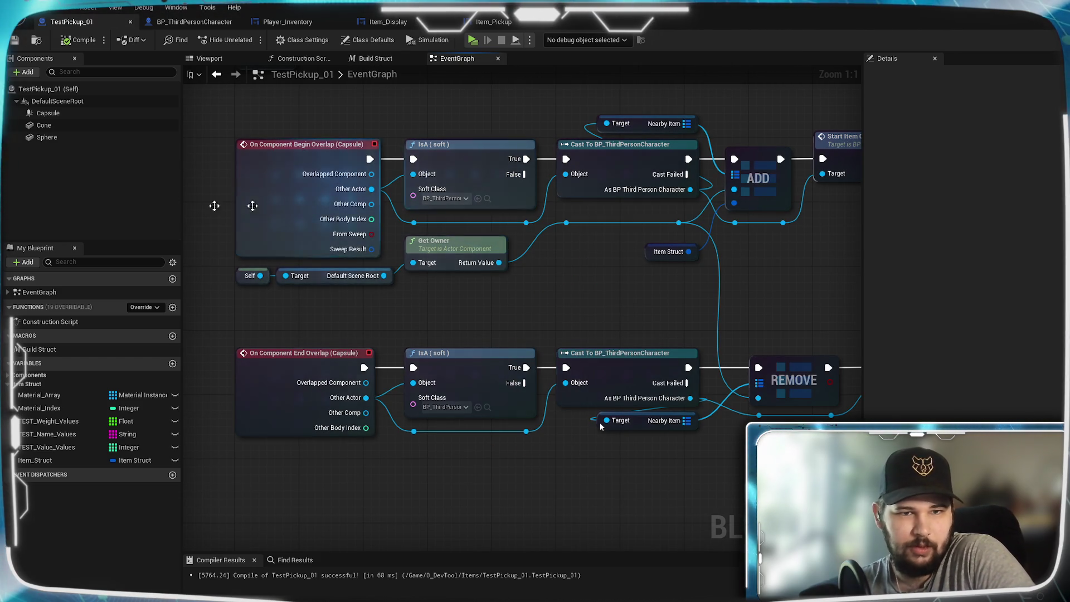
mouse_move(547, 271)
mouse_down()
mouse_move(433, 323)
mouse_move(499, 316)
mouse_up()
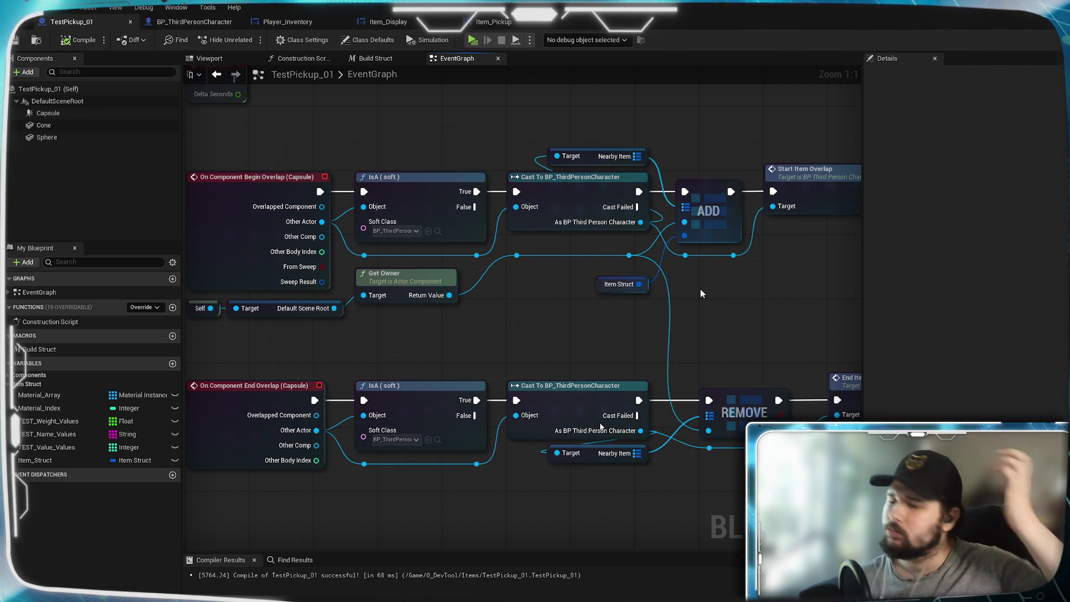
drag(497, 307, 564, 308)
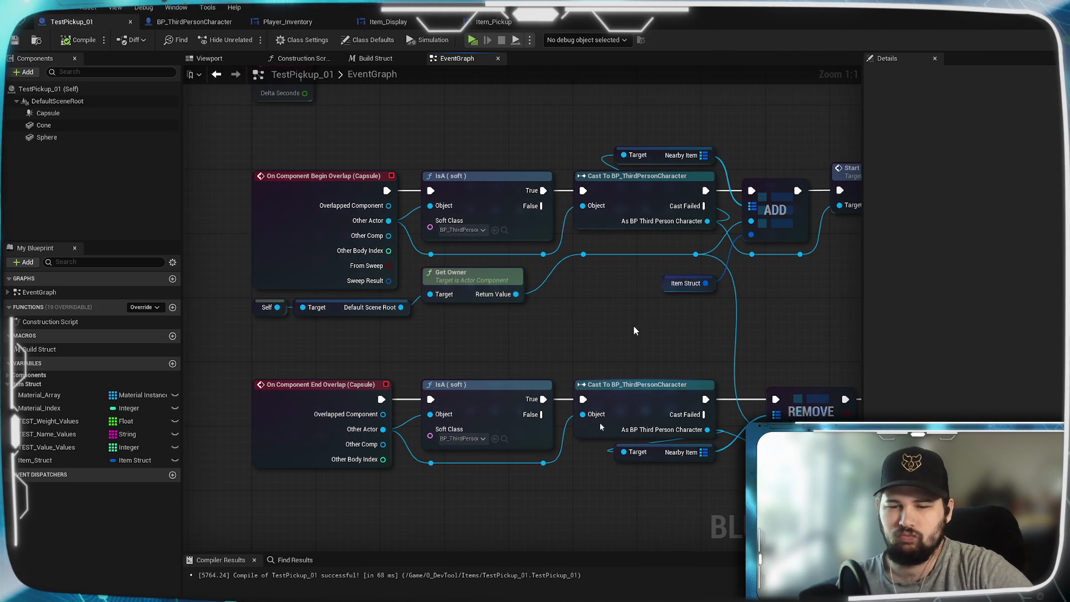
drag(638, 330, 544, 347)
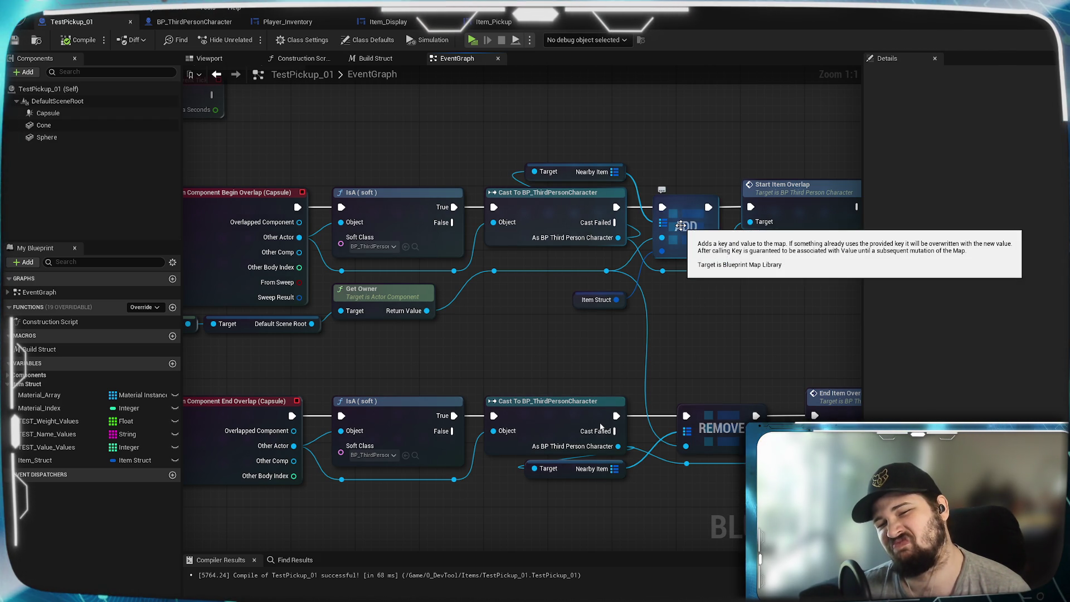
Save TestPickup_01, then reframe the overlap nodes, revealing the disabled Event Tick above
click(15, 41)
mouse_move(421, 136)
mouse_down()
mouse_move(617, 112)
mouse_move(481, 109)
mouse_move(465, 53)
mouse_move(496, 139)
mouse_move(495, 178)
mouse_move(471, 160)
mouse_move(468, 184)
mouse_move(452, 186)
mouse_up()
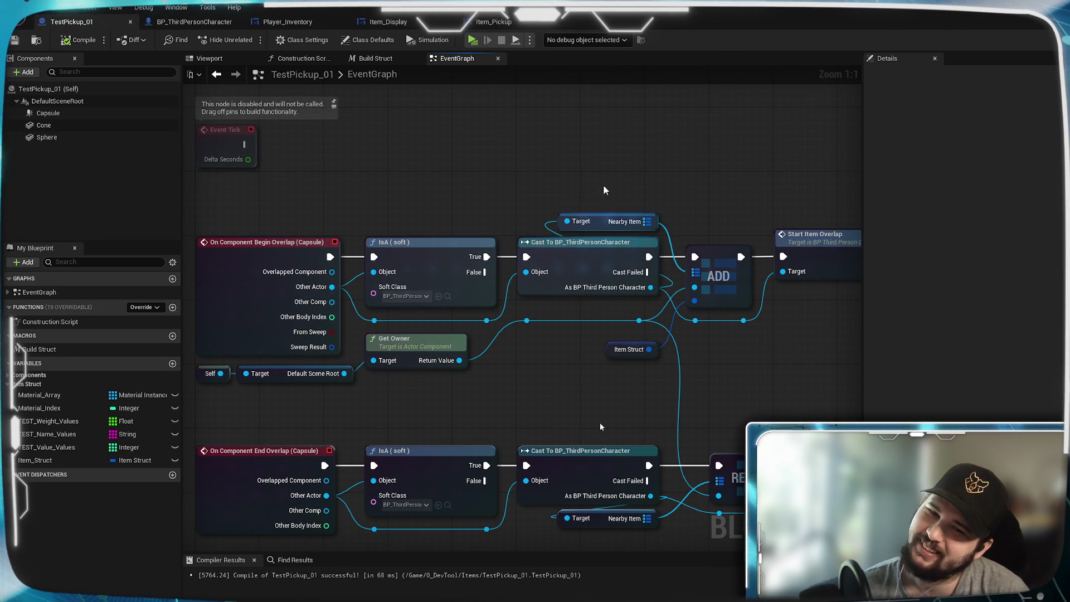
mouse_move(507, 180)
mouse_down()
mouse_move(708, 139)
mouse_move(492, 158)
mouse_move(446, 147)
mouse_move(444, 72)
mouse_up()
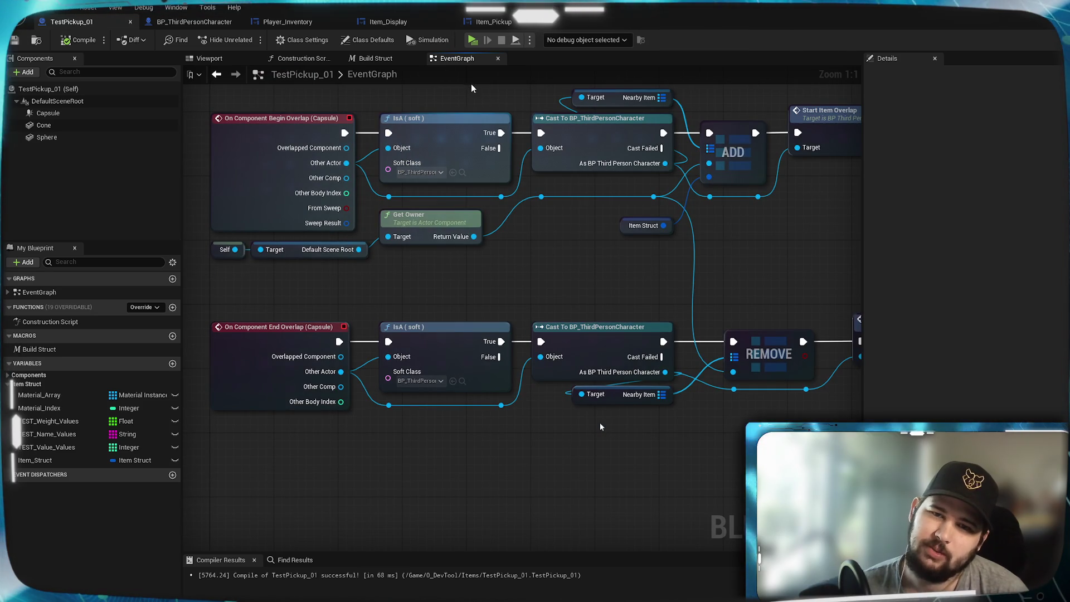
mouse_move(472, 106)
mouse_down()
mouse_move(463, 155)
mouse_move(528, 166)
mouse_move(509, 206)
mouse_move(478, 184)
mouse_move(493, 231)
mouse_move(471, 191)
mouse_move(475, 199)
mouse_up()
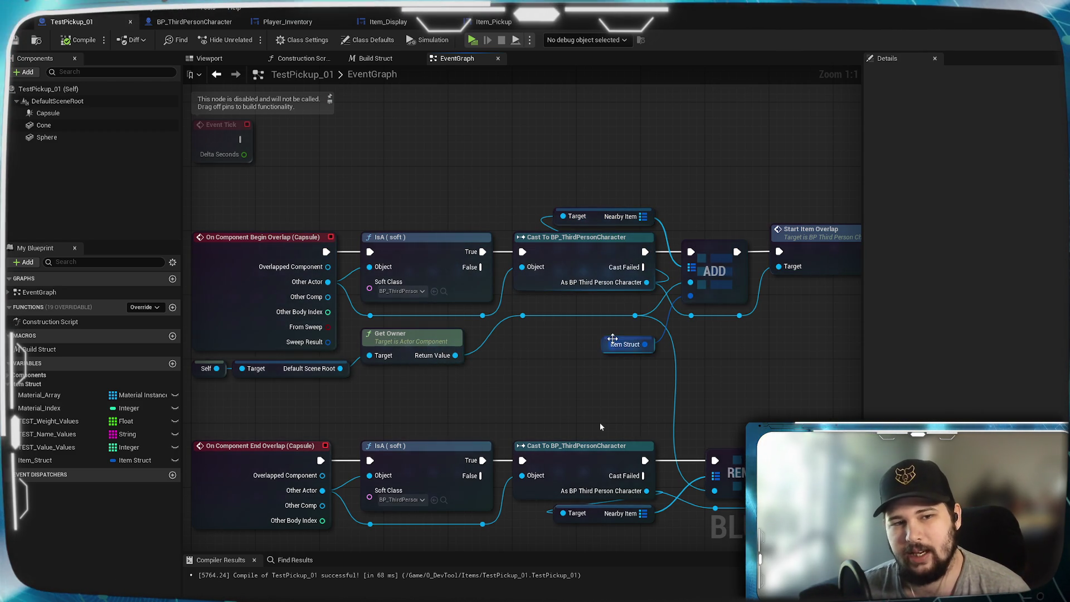
drag(740, 424, 714, 388)
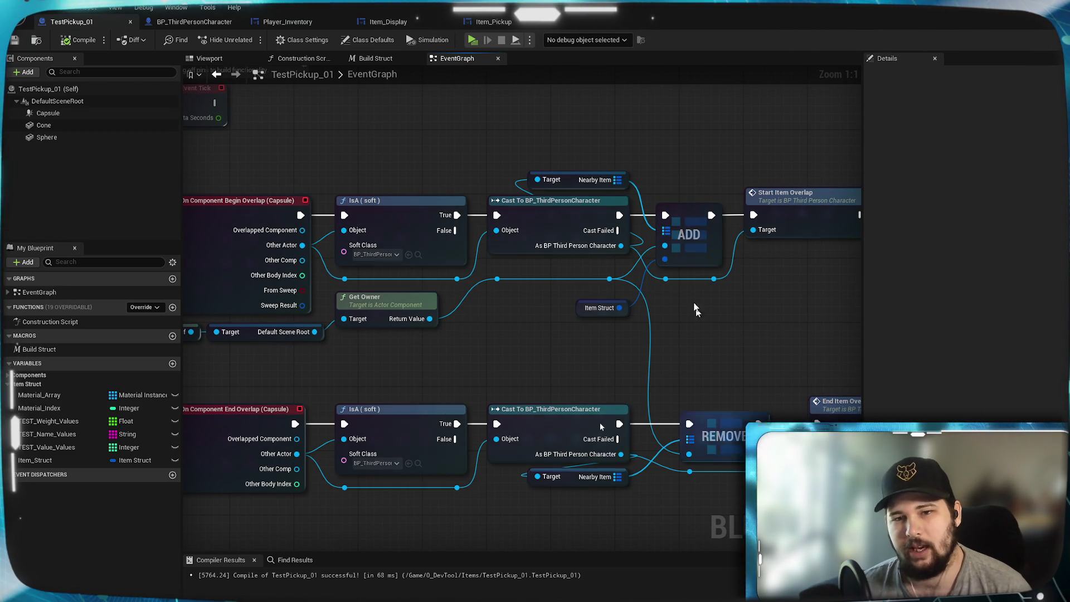
mouse_move(725, 371)
mouse_down()
mouse_move(778, 388)
mouse_move(803, 368)
mouse_move(779, 344)
mouse_up()
click(211, 23)
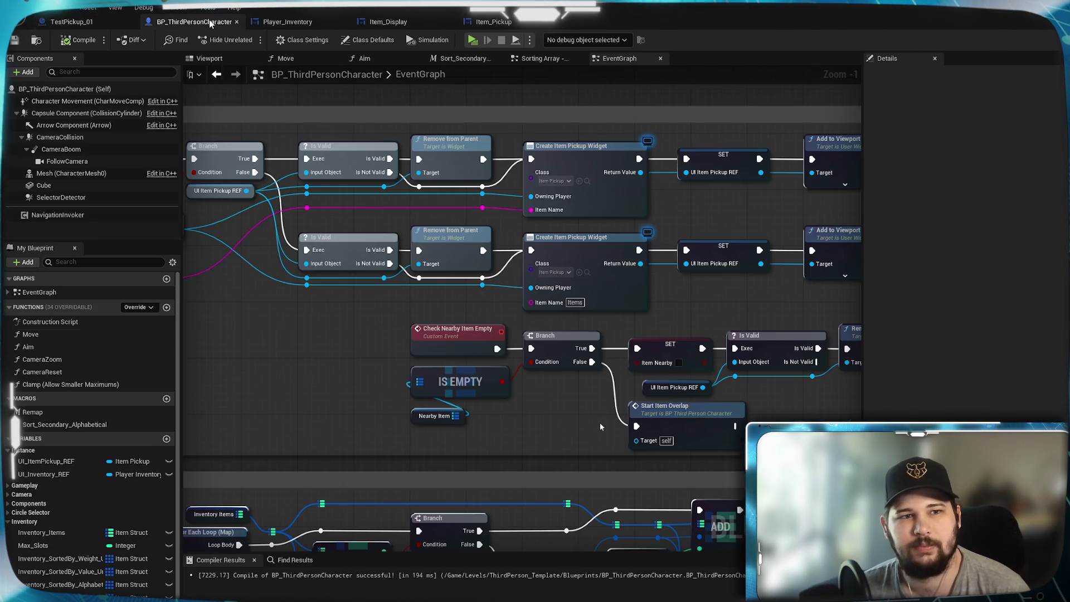
scroll(383, 310, up, 3)
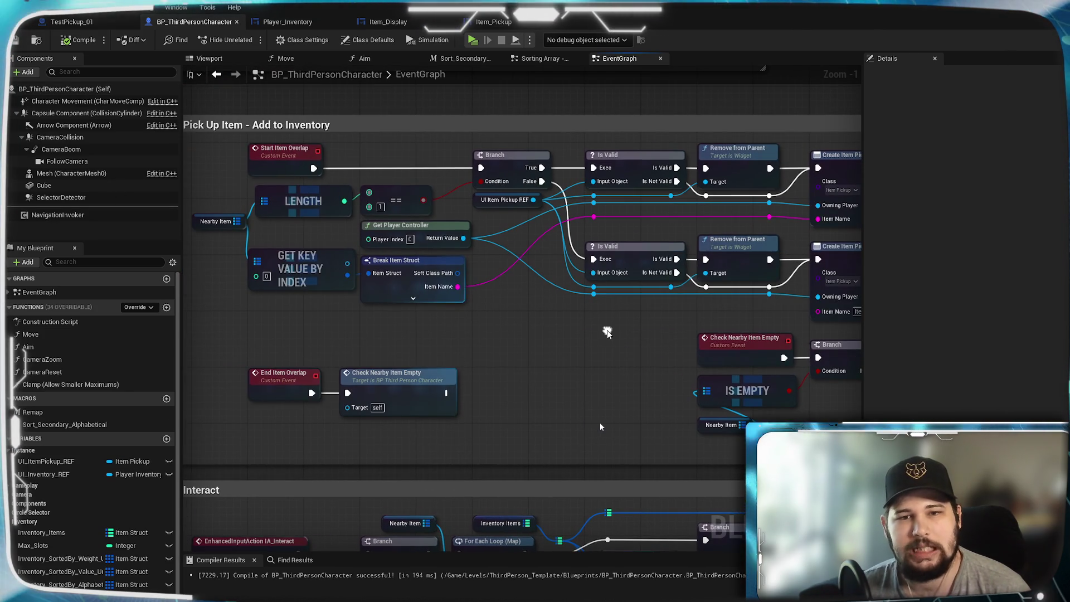
mouse_move(613, 332)
mouse_down()
mouse_move(588, 326)
mouse_move(764, 322)
mouse_up()
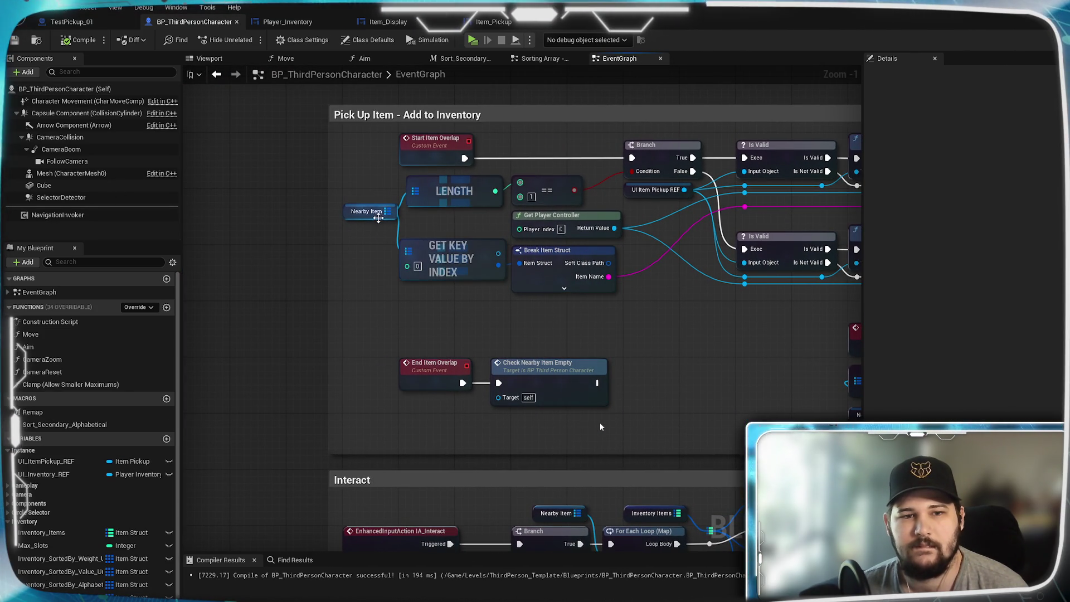
mouse_move(679, 356)
mouse_down()
mouse_move(349, 303)
mouse_move(380, 309)
mouse_move(268, 277)
mouse_move(625, 331)
mouse_up()
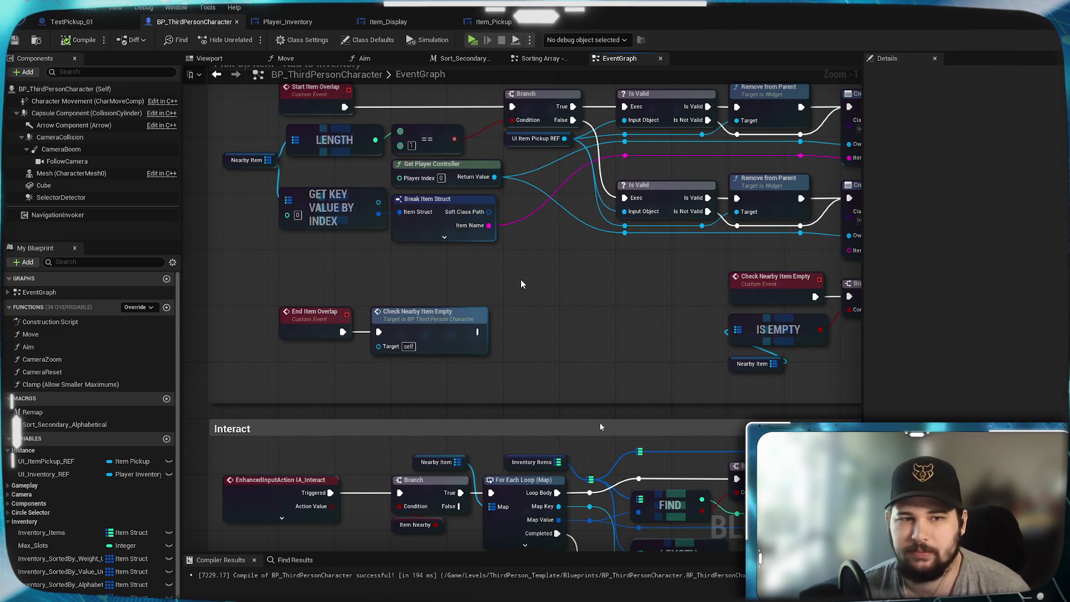
mouse_move(521, 279)
mouse_down()
mouse_move(245, 300)
mouse_move(245, 350)
mouse_move(198, 286)
mouse_move(565, 202)
mouse_move(471, 181)
mouse_move(457, 116)
mouse_move(92, 90)
mouse_move(369, 55)
mouse_move(488, 193)
mouse_move(506, 264)
mouse_up()
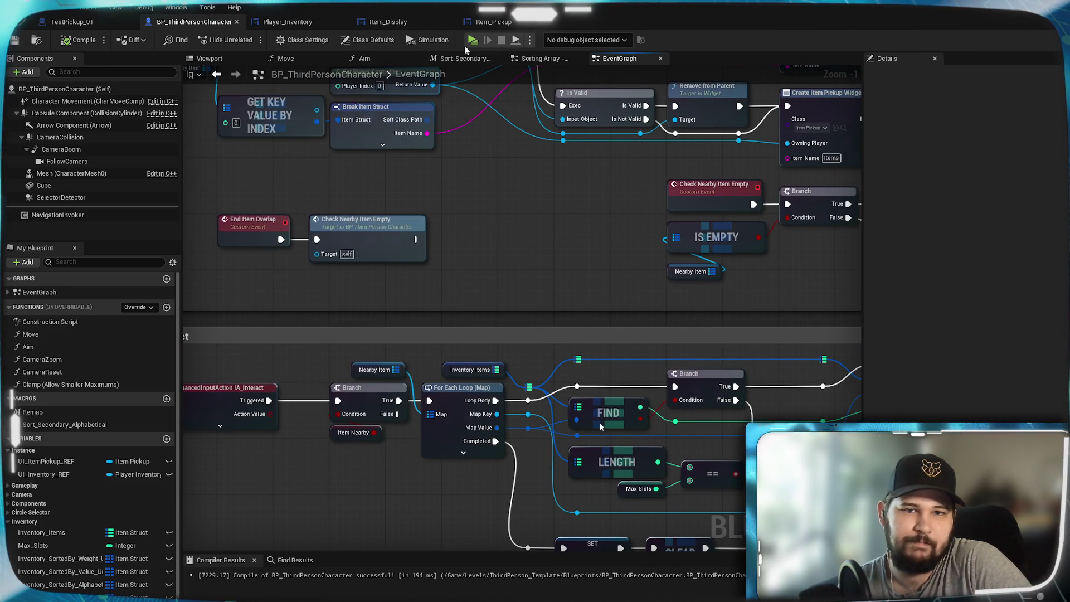
key(alt+p)
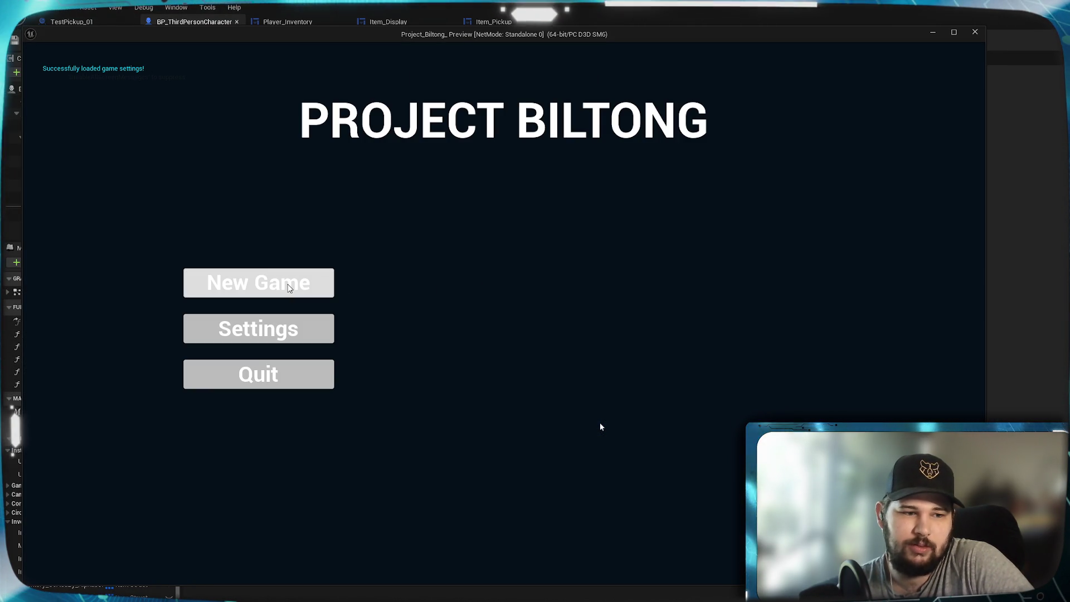
Start a new game, walk to the pickups to collect them, then toggle the inventory open and closed
click(287, 287)
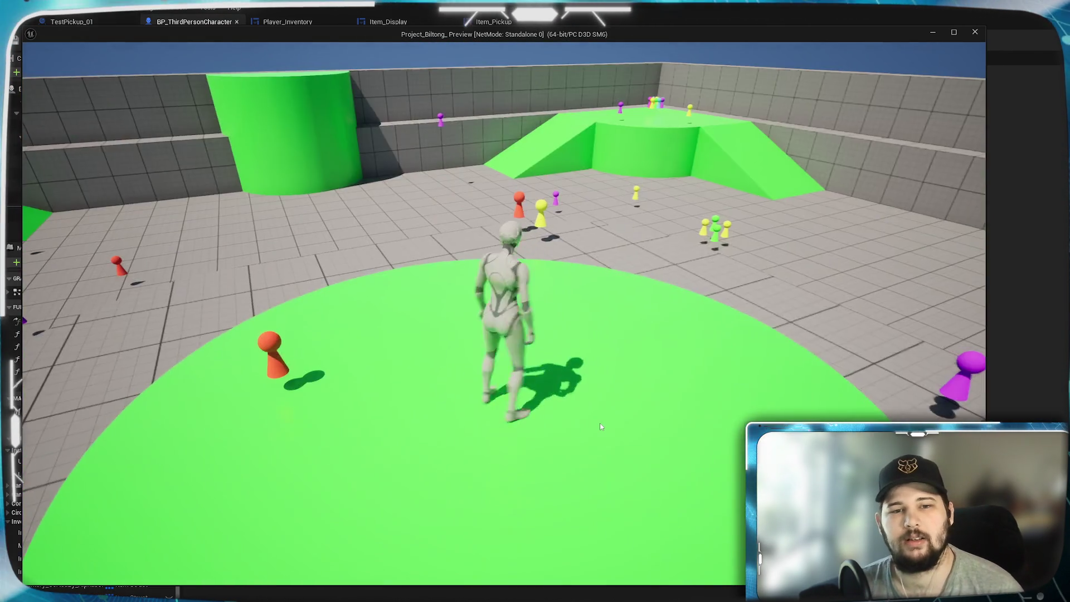
key(w)
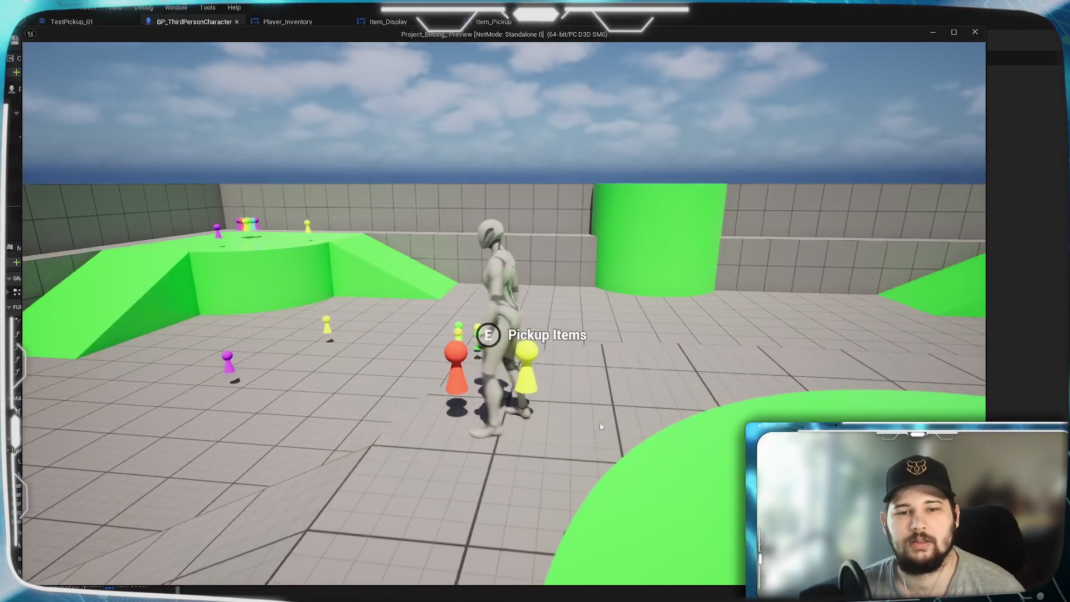
key(w)
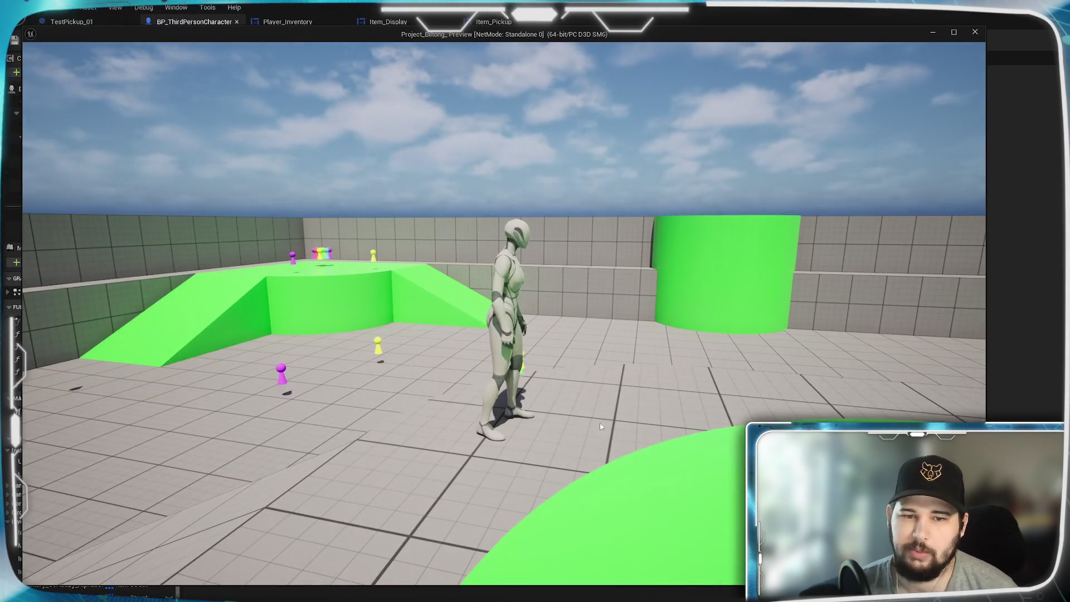
key(i)
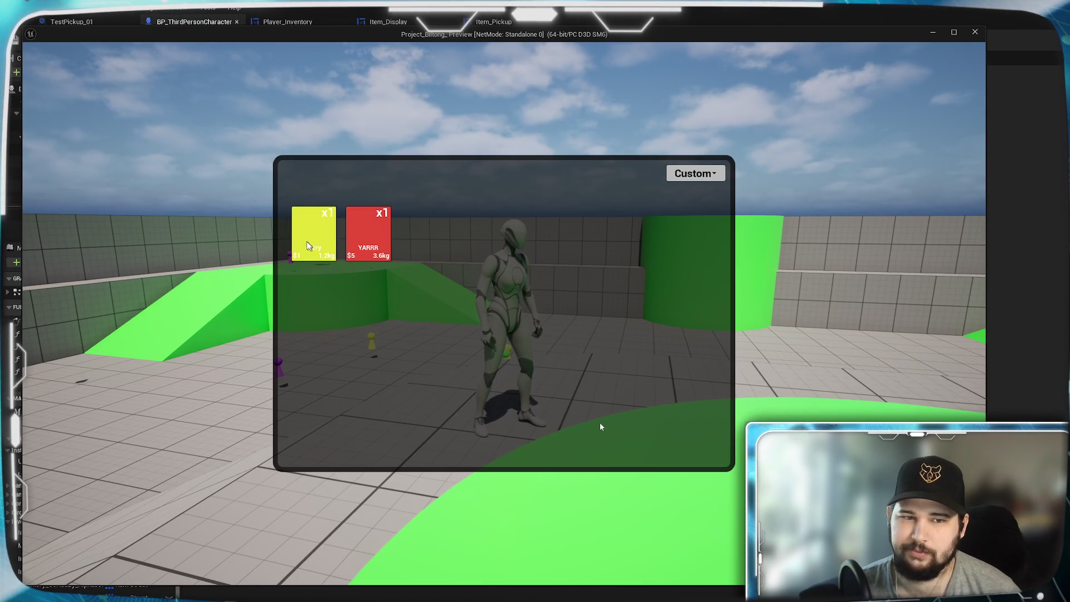
key(i)
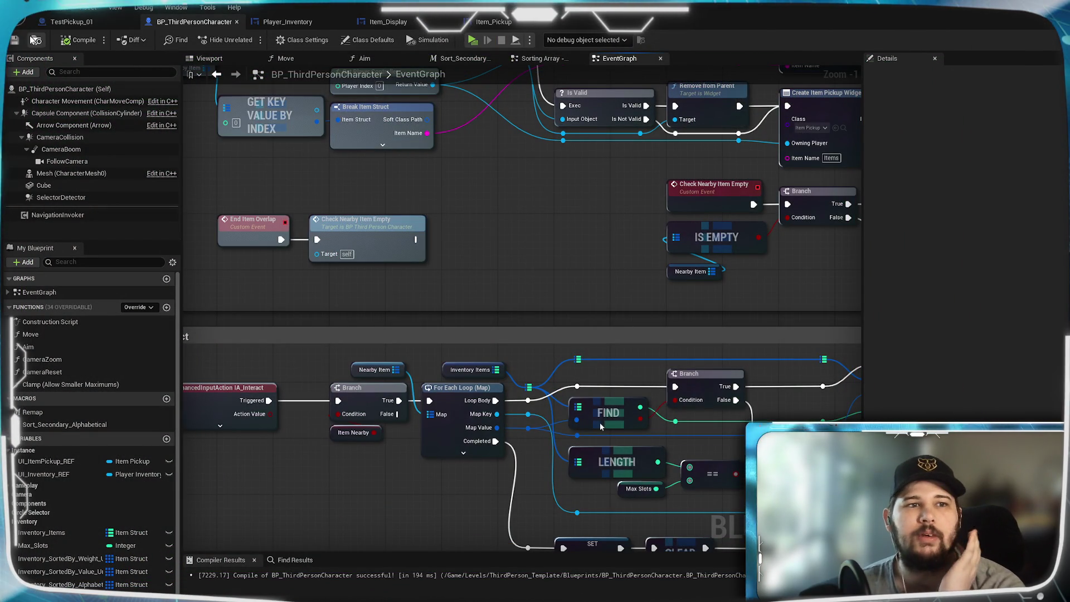
click(289, 20)
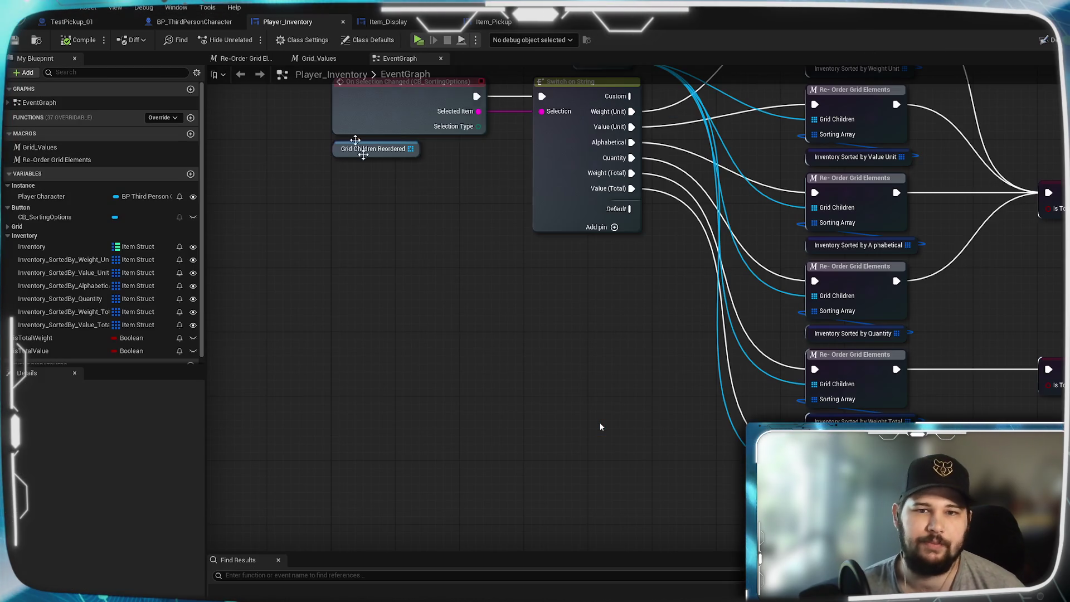
click(391, 22)
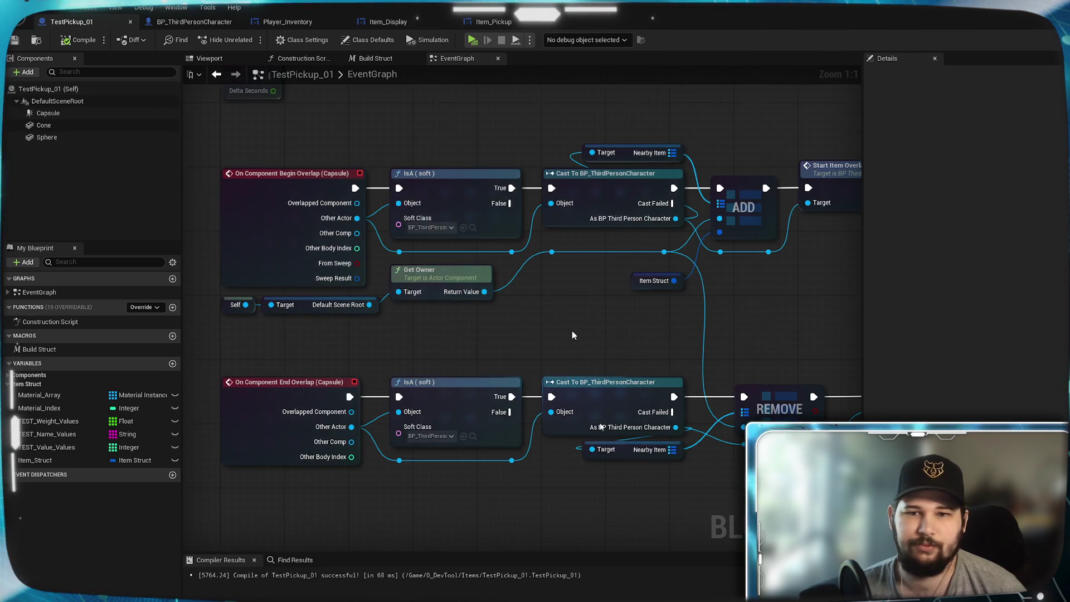
scroll(572, 331, down, 2)
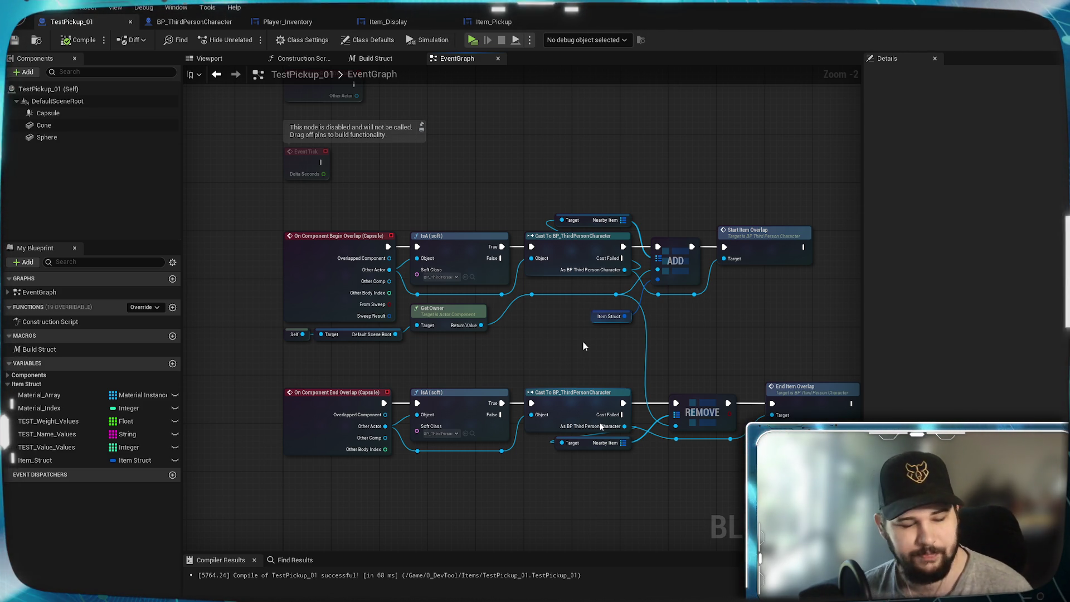
scroll(609, 360, up, 2)
mouse_move(640, 285)
mouse_down()
mouse_move(606, 207)
mouse_move(611, 155)
mouse_move(600, 143)
mouse_up()
mouse_move(601, 374)
mouse_down()
mouse_move(577, 279)
mouse_move(578, 315)
mouse_up()
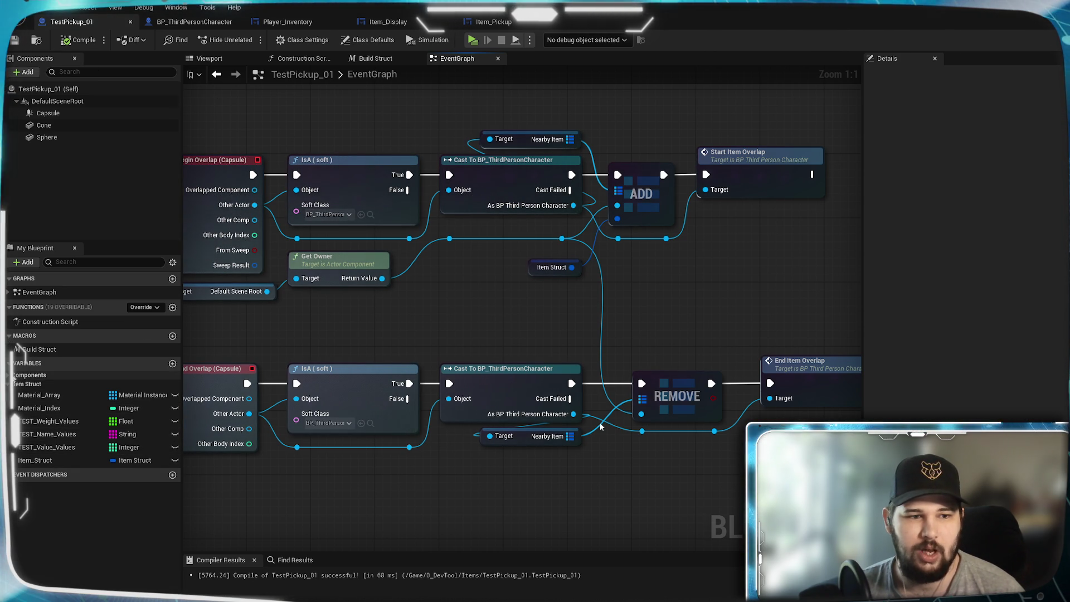
click(51, 376)
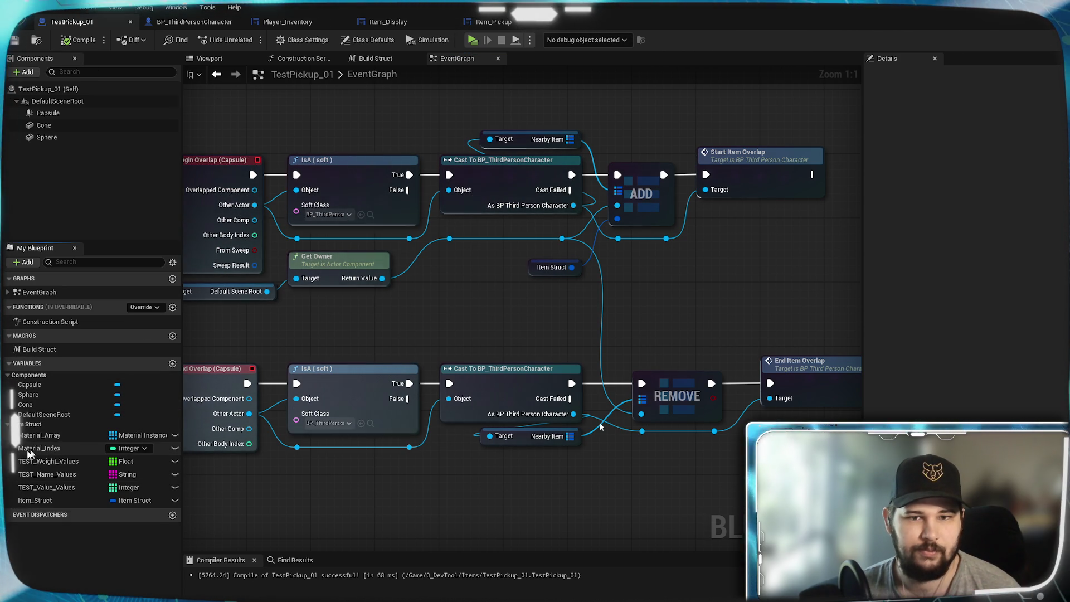
click(161, 23)
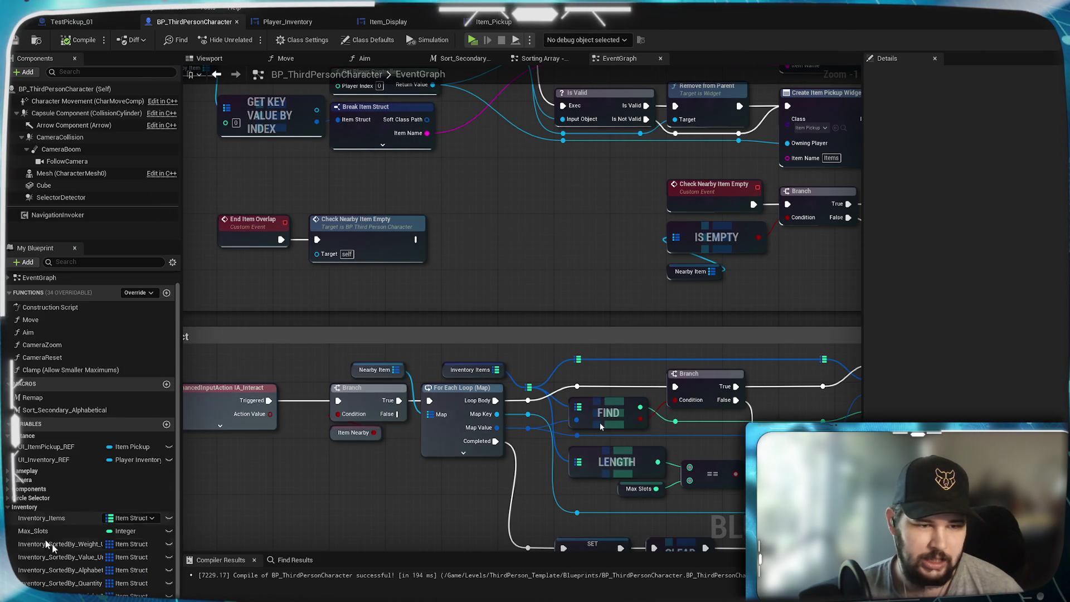
Select the Inventory_Items map variable and pan to the Pick Up Item - Add to Inventory logic
click(53, 521)
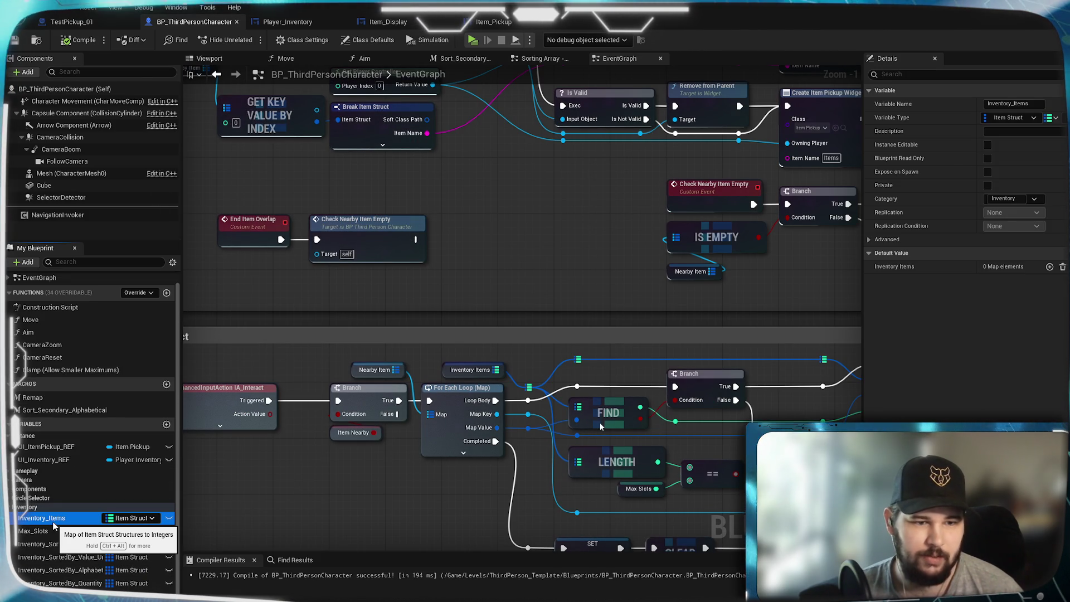
right_click(54, 524)
mouse_move(99, 554)
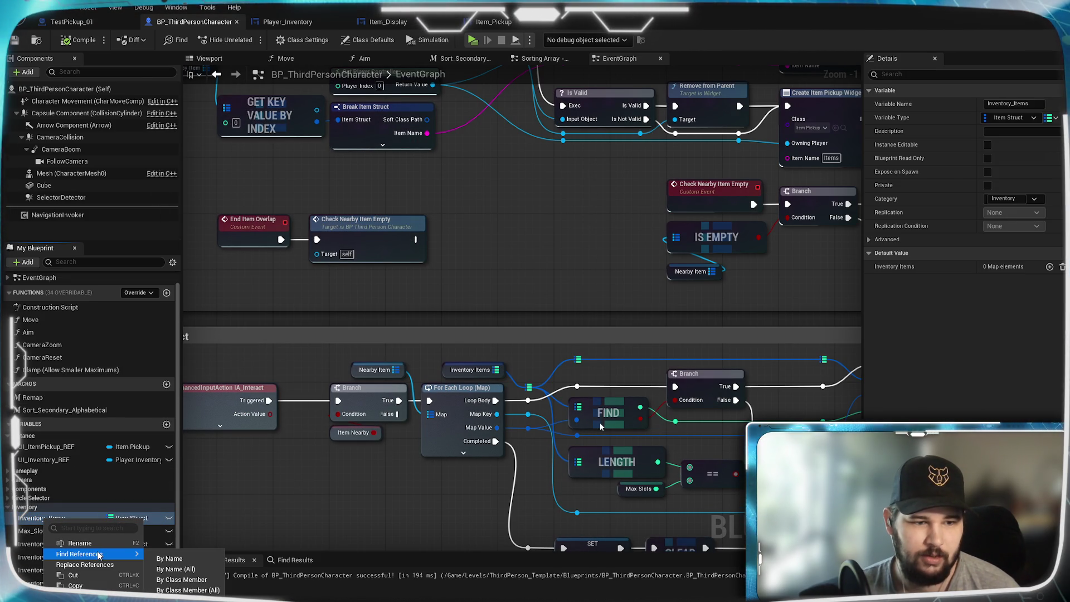
click(25, 517)
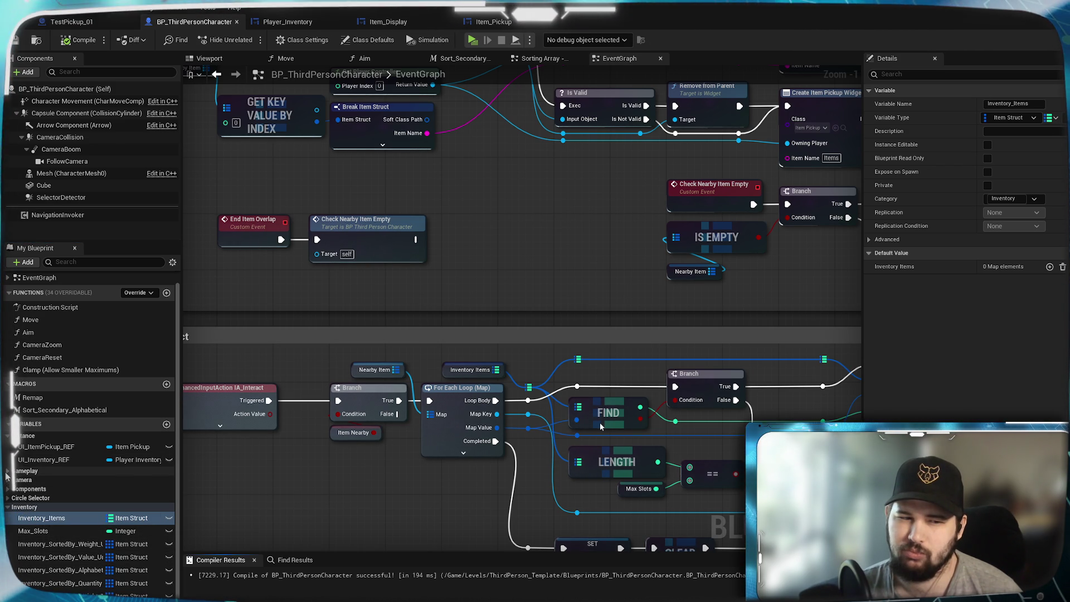
click(41, 518)
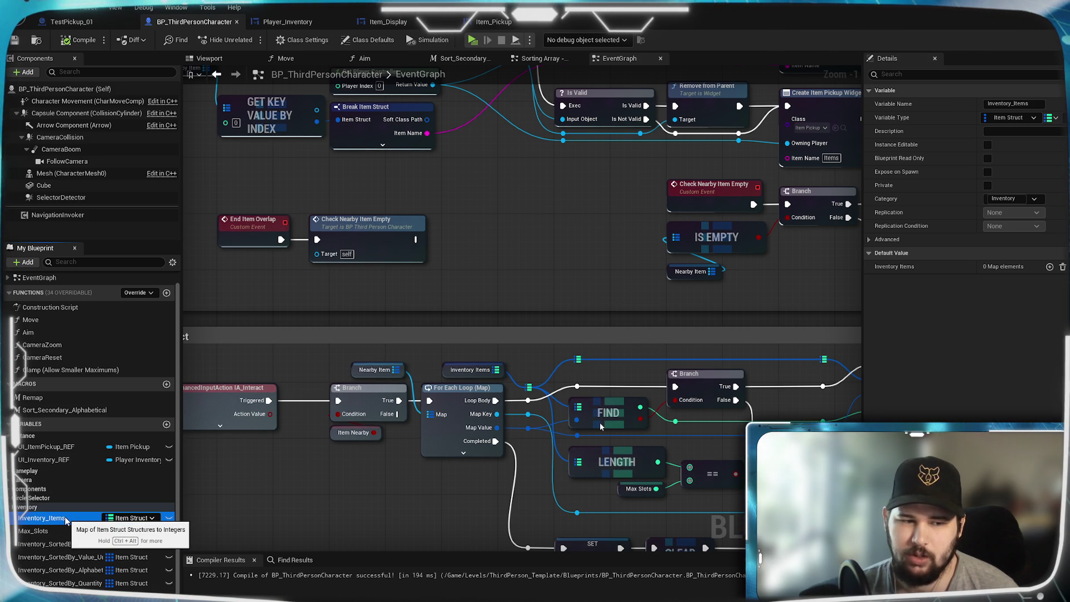
mouse_move(476, 212)
mouse_down()
mouse_move(803, 394)
mouse_move(844, 403)
mouse_move(784, 367)
mouse_up()
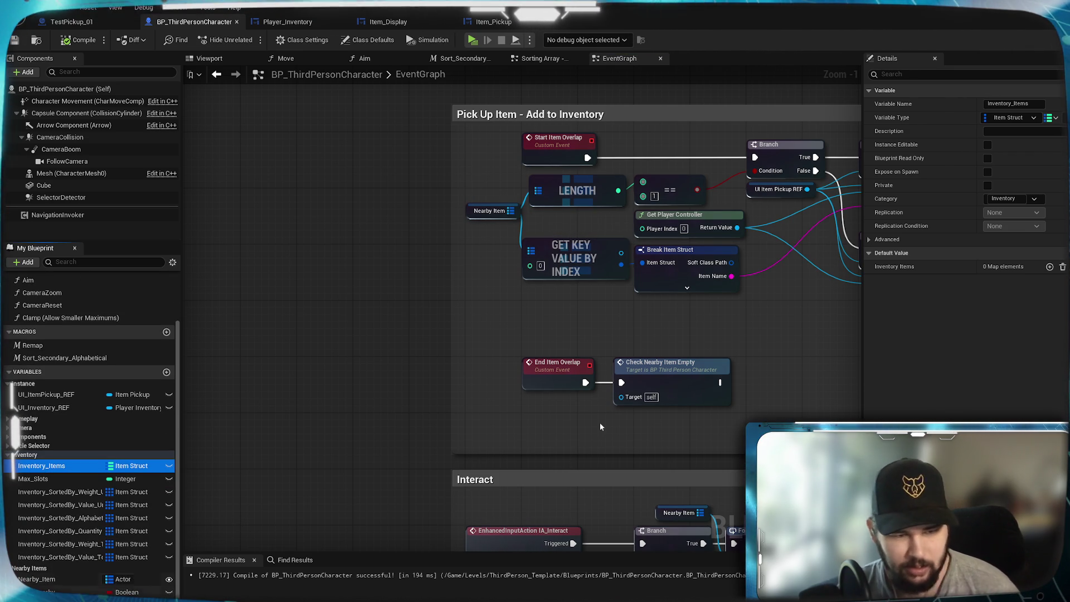
click(58, 581)
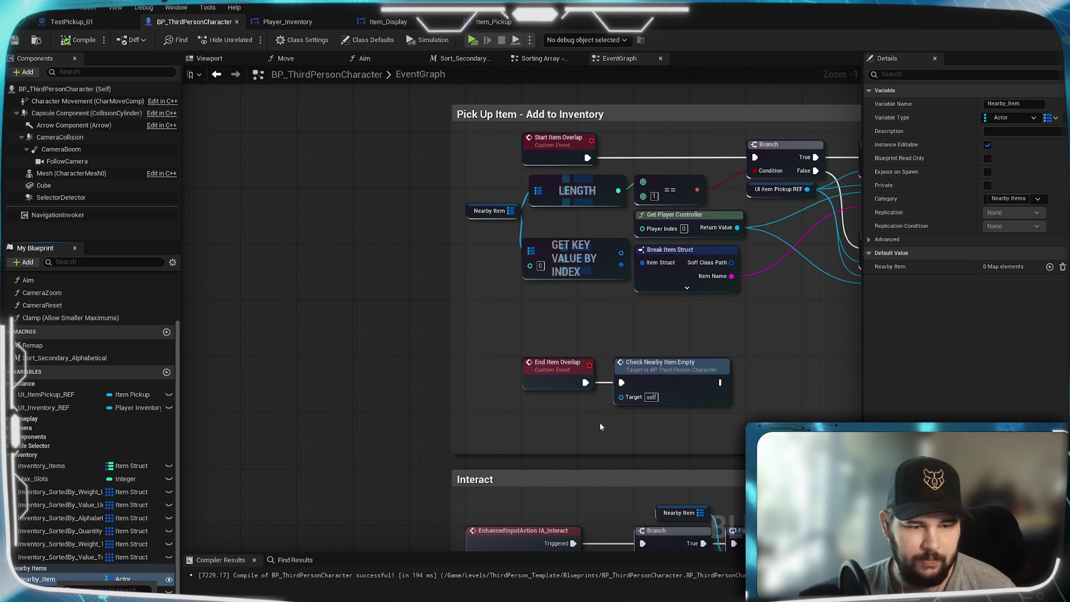
Duplicate Nearby_Item as 'Nearby_Item_Actors' and set its container type to Array
key(ctrl+d)
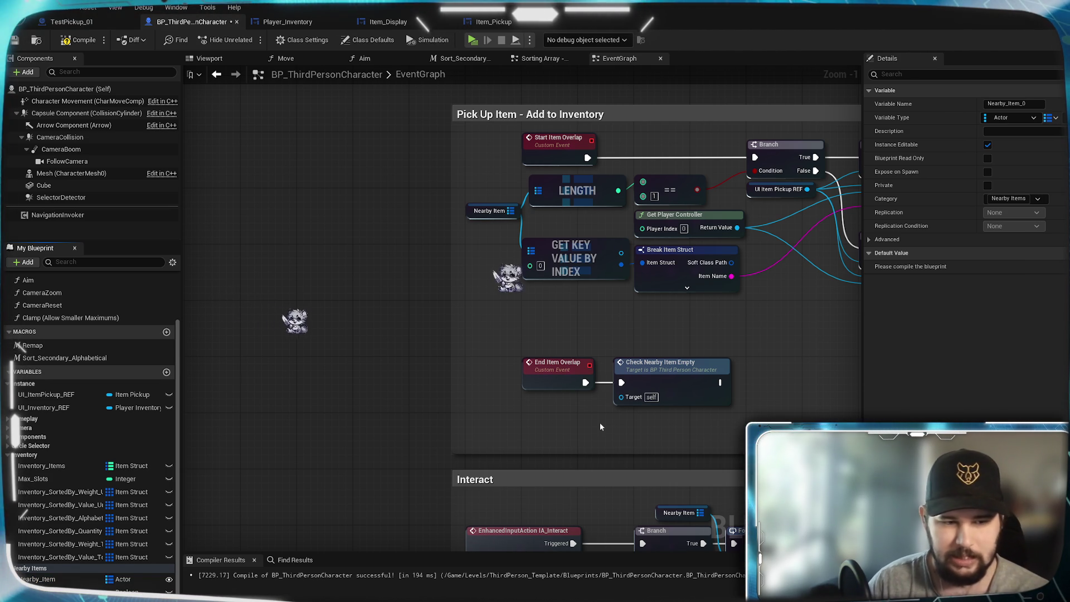
text(Nearby_Item_Actors)
key(Return)
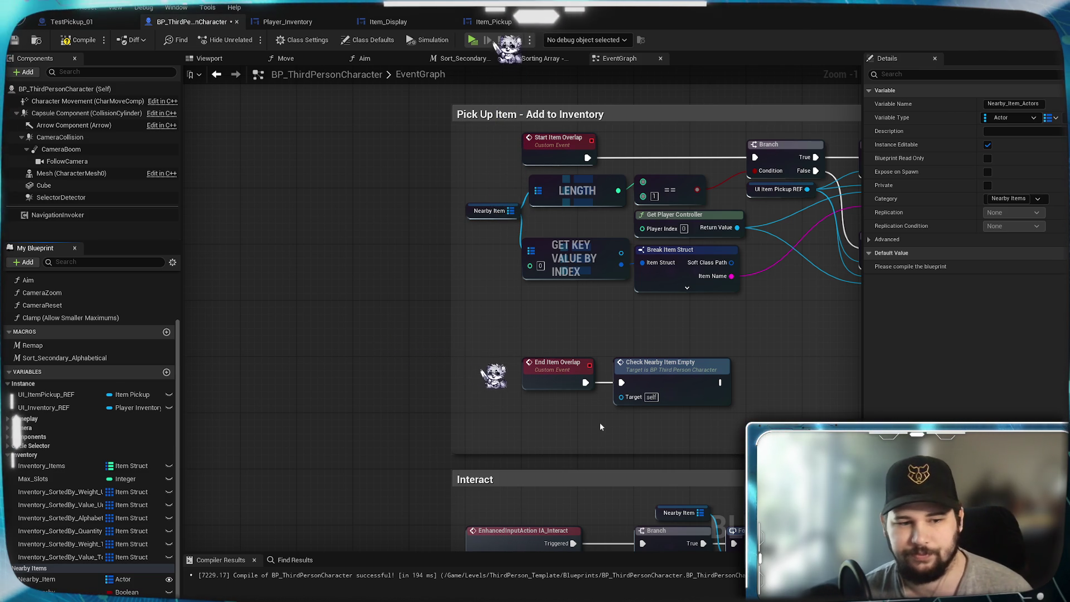
click(110, 580)
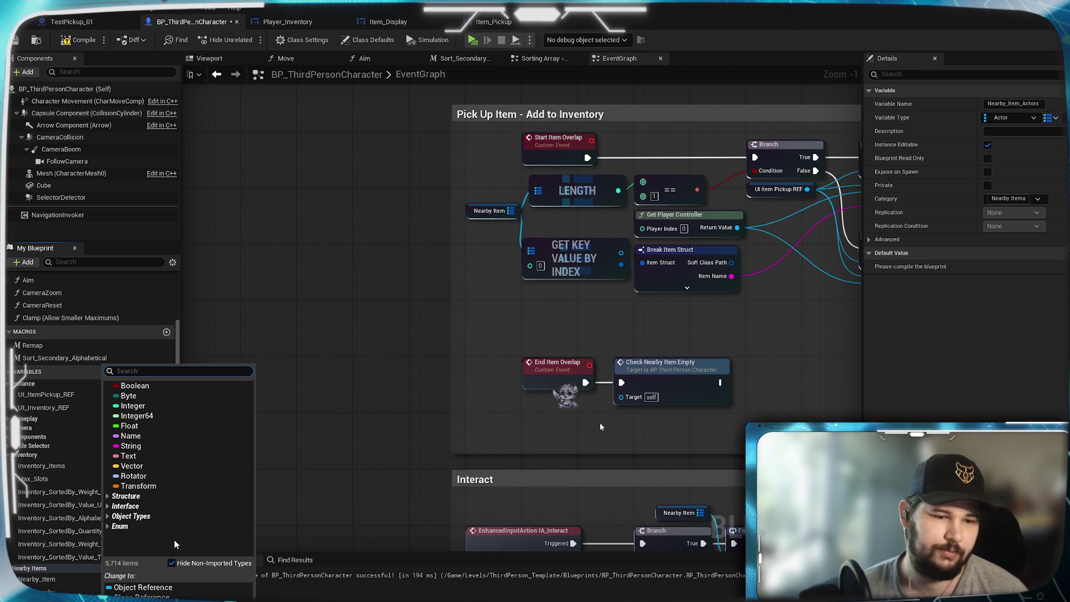
click(601, 427)
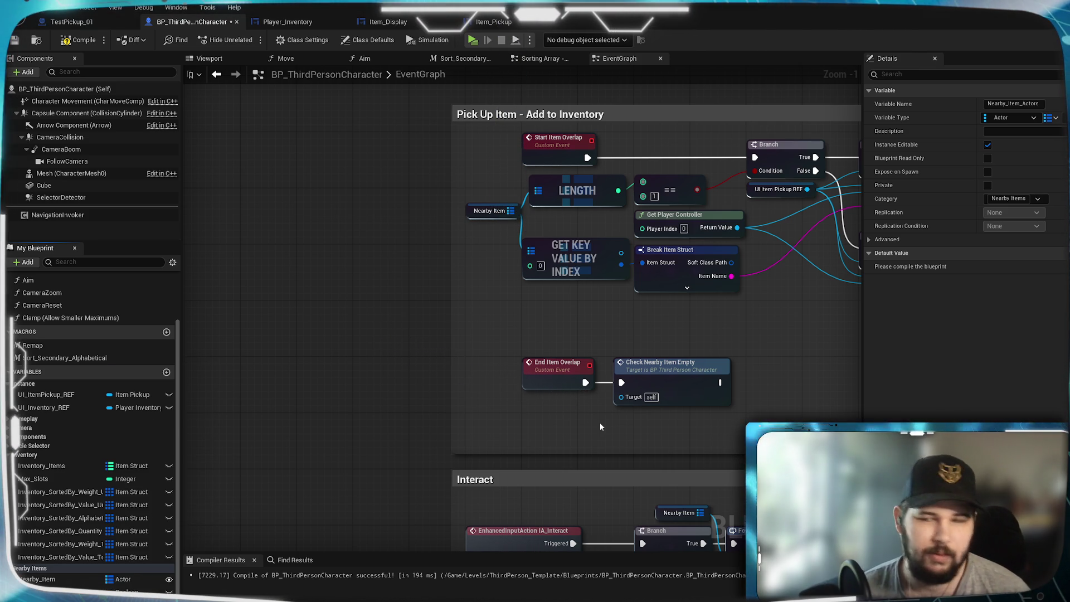
click(1054, 119)
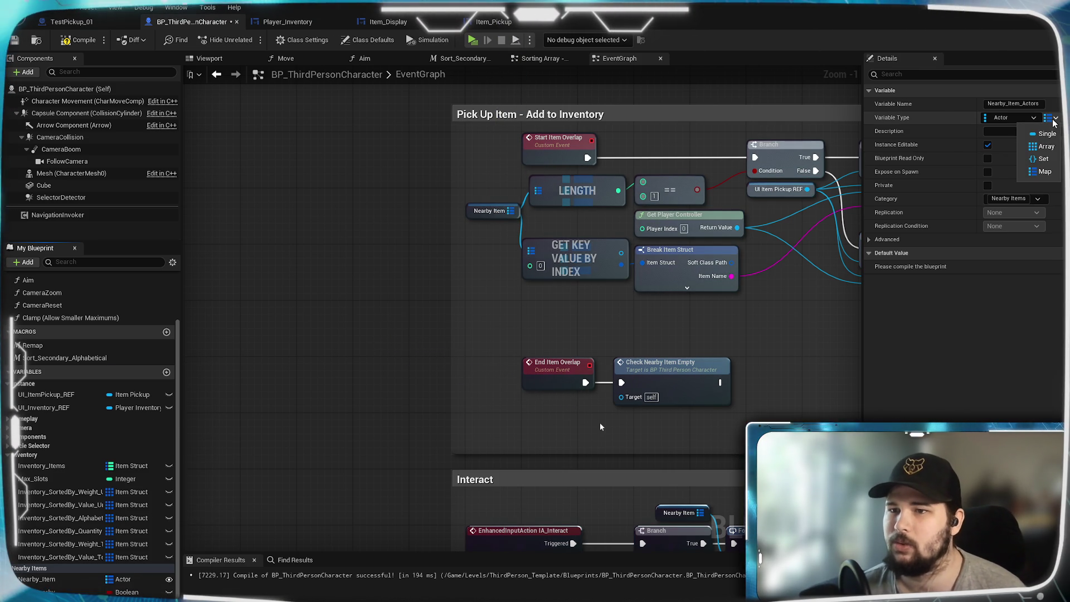
click(1047, 147)
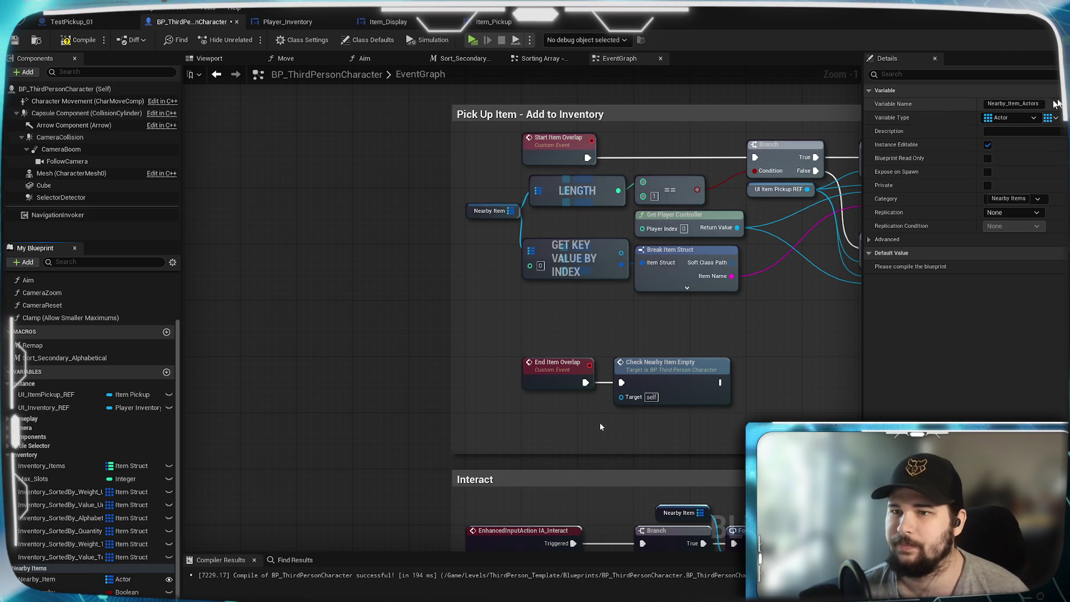
Recompile BP_ThirdPersonCharacter with the new Nearby_Item_Actors array
click(75, 42)
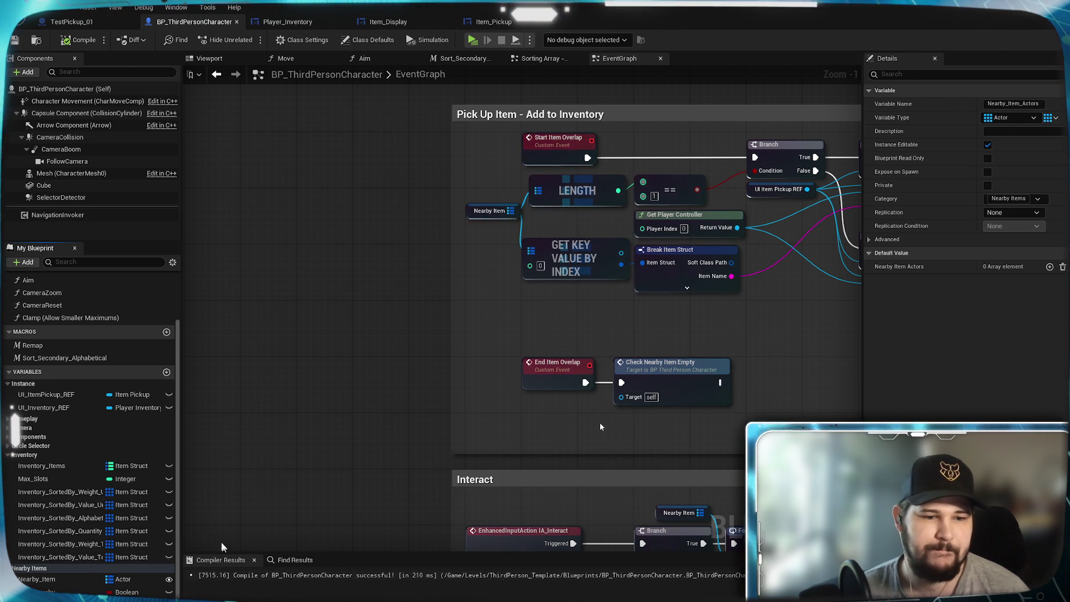
drag(601, 428, 330, 442)
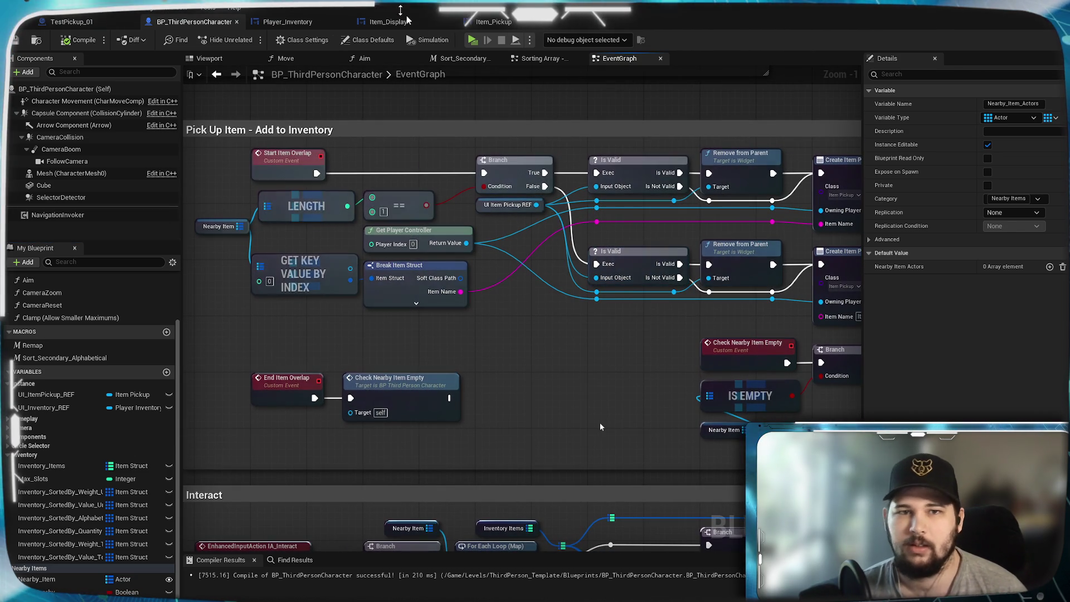
click(72, 21)
scroll(595, 329, up, 1)
Add a Nearby Item Actors getter from the cast character beside the overlap nodes
mouse_move(596, 329)
mouse_down()
mouse_move(462, 376)
mouse_move(369, 386)
mouse_up()
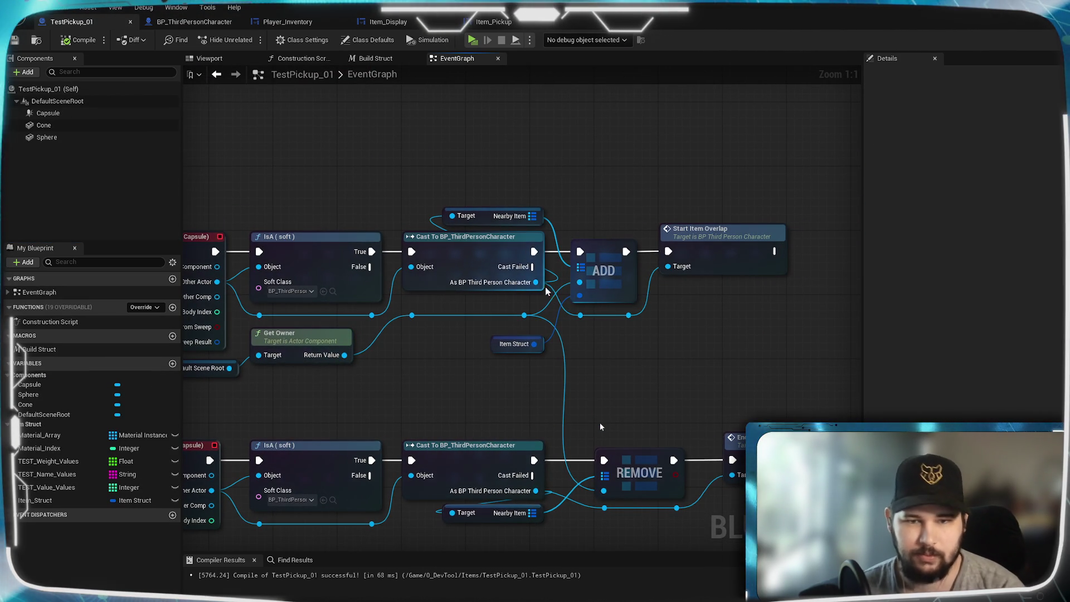
drag(537, 283, 468, 173)
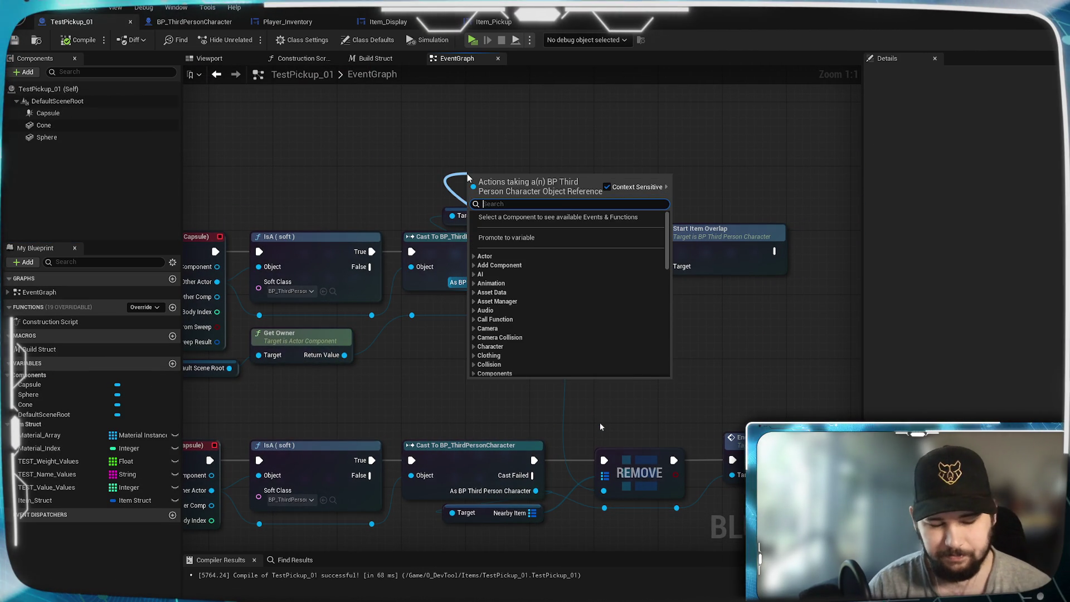
text(get)
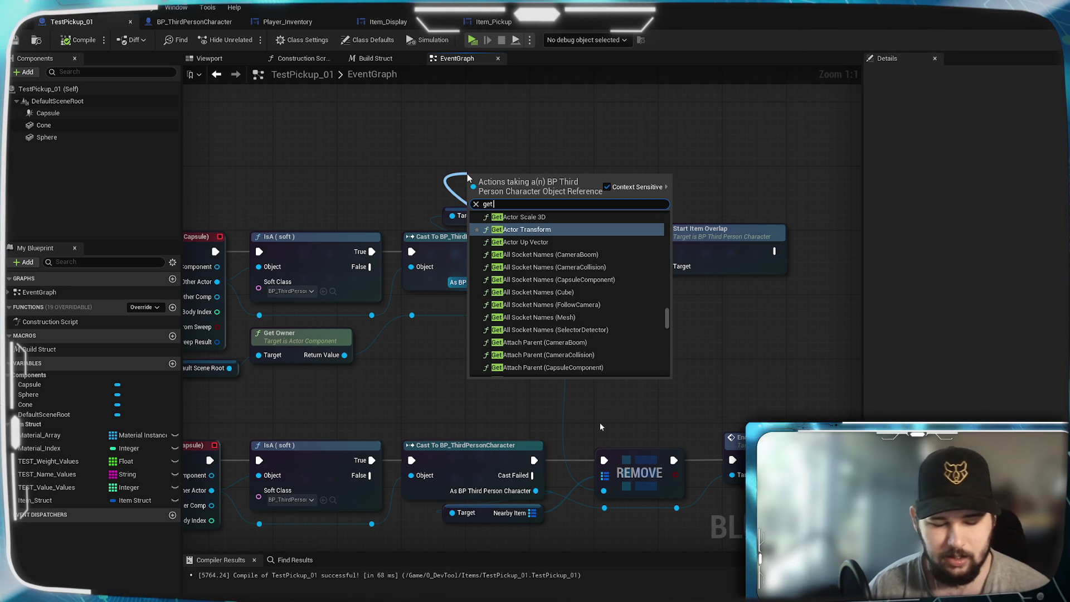
text( nearby)
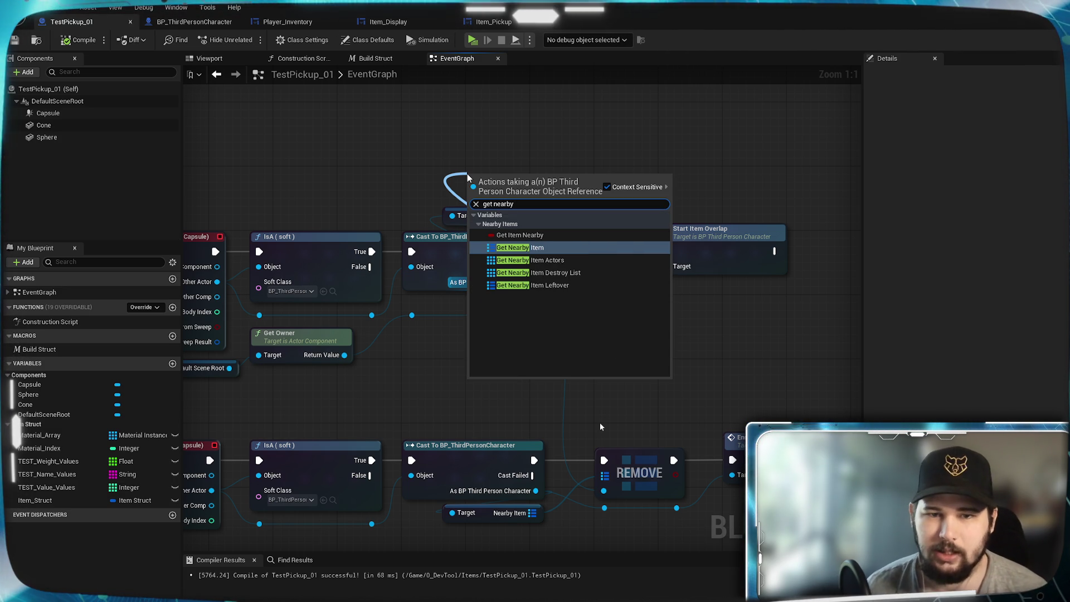
click(529, 260)
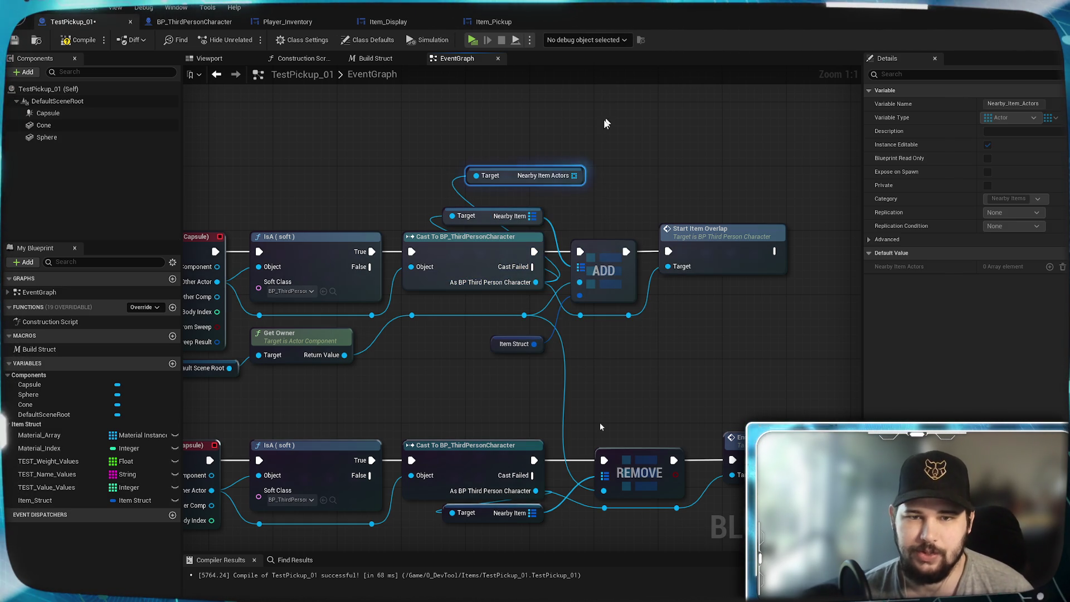
mouse_move(580, 171)
mouse_down()
mouse_move(546, 172)
mouse_move(539, 186)
mouse_up()
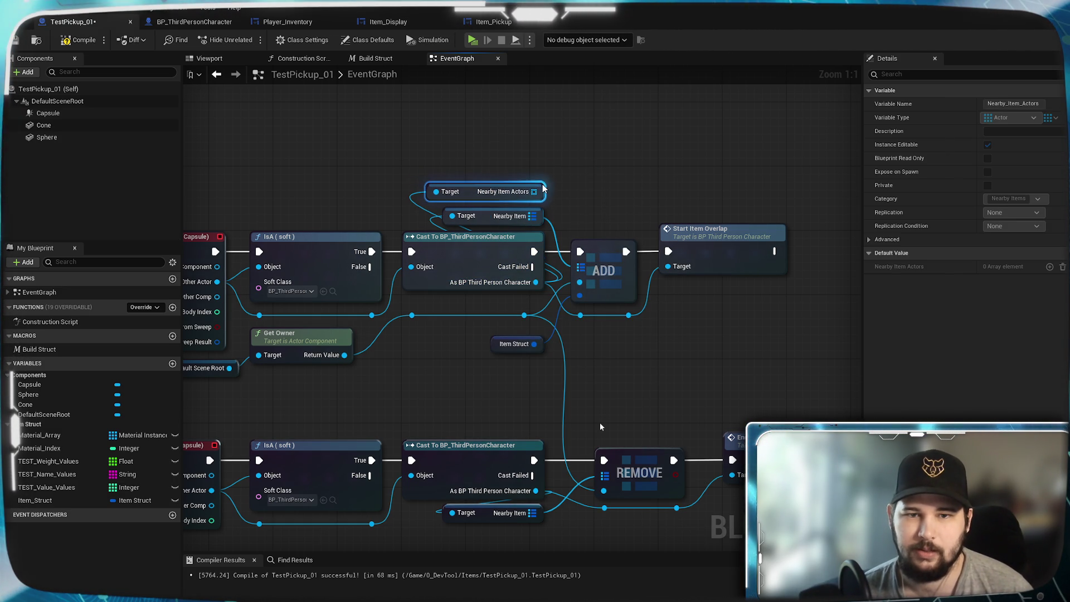
drag(660, 228, 504, 188)
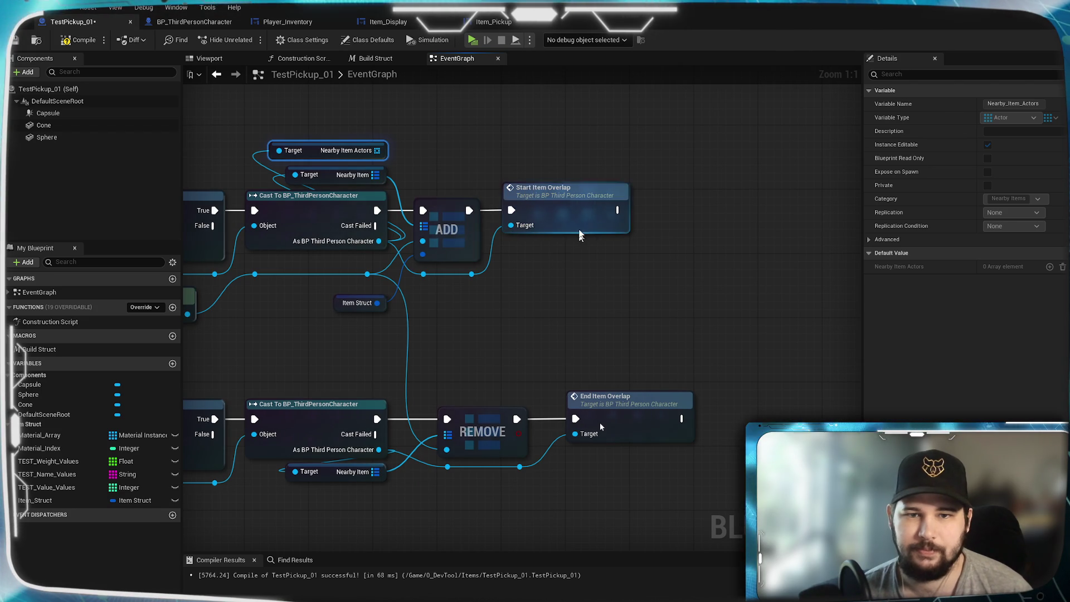
drag(573, 215, 635, 216)
click(561, 292)
mouse_move(561, 291)
mouse_down()
mouse_move(926, 255)
mouse_move(471, 290)
mouse_move(826, 277)
mouse_move(471, 301)
mouse_move(529, 304)
mouse_up()
drag(608, 257, 583, 286)
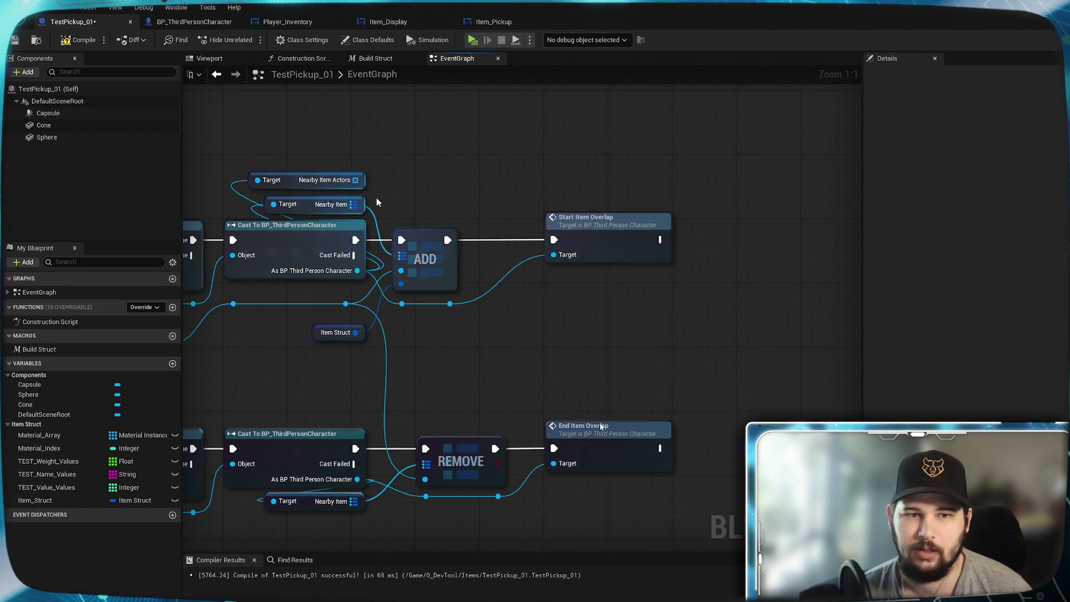
Add an Array ADD of the actor to Nearby Item Actors, chaining ADD → ADD → Start Item Overlap
drag(355, 179, 459, 181)
text(add)
key(Return)
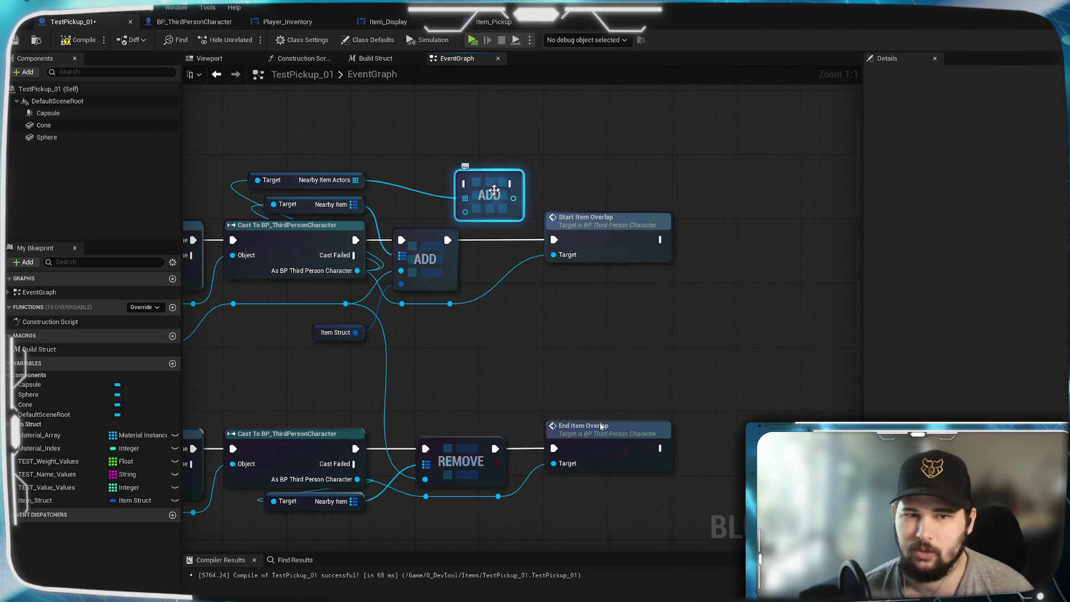
mouse_move(401, 270)
mouse_down()
mouse_move(346, 306)
mouse_move(465, 199)
mouse_up()
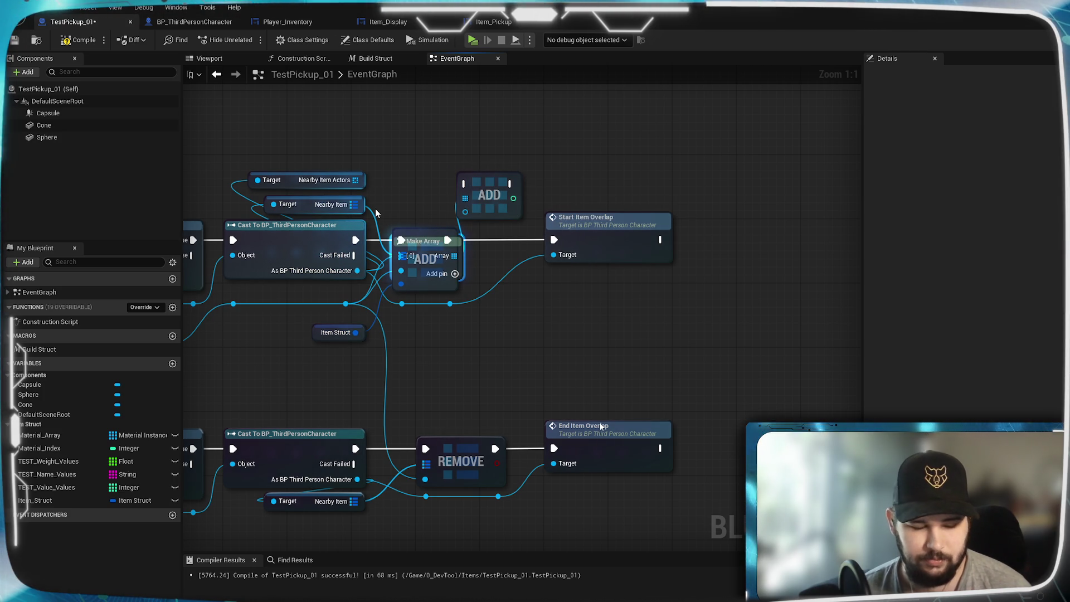
key(ctrl+z)
drag(345, 304, 465, 211)
drag(499, 179, 522, 241)
drag(448, 240, 489, 240)
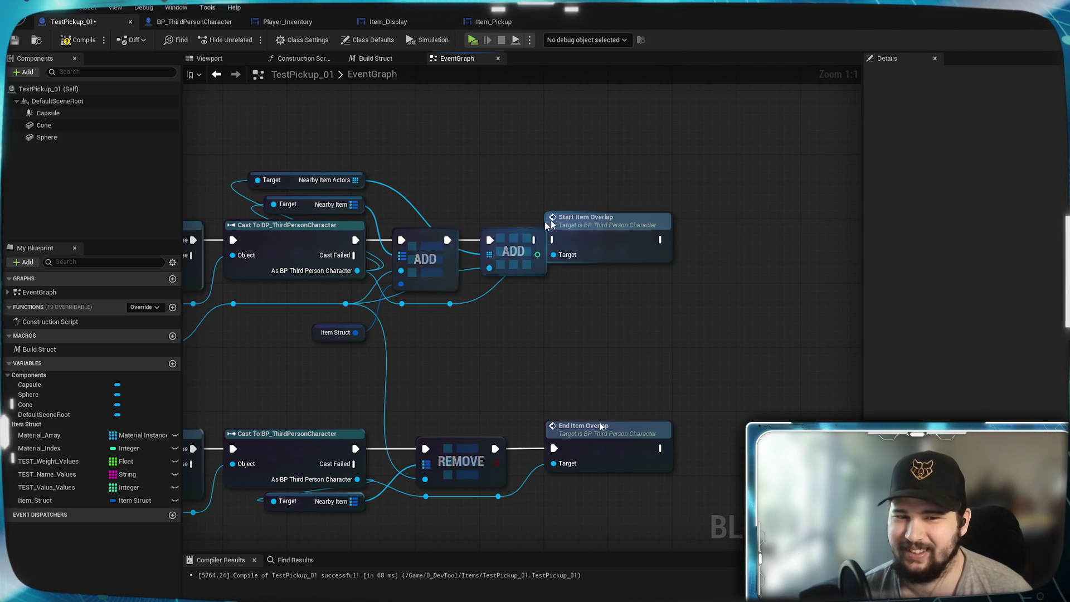
drag(572, 236, 636, 236)
drag(536, 239, 618, 239)
mouse_move(460, 309)
mouse_down()
mouse_move(523, 313)
mouse_move(569, 299)
mouse_move(601, 308)
mouse_up()
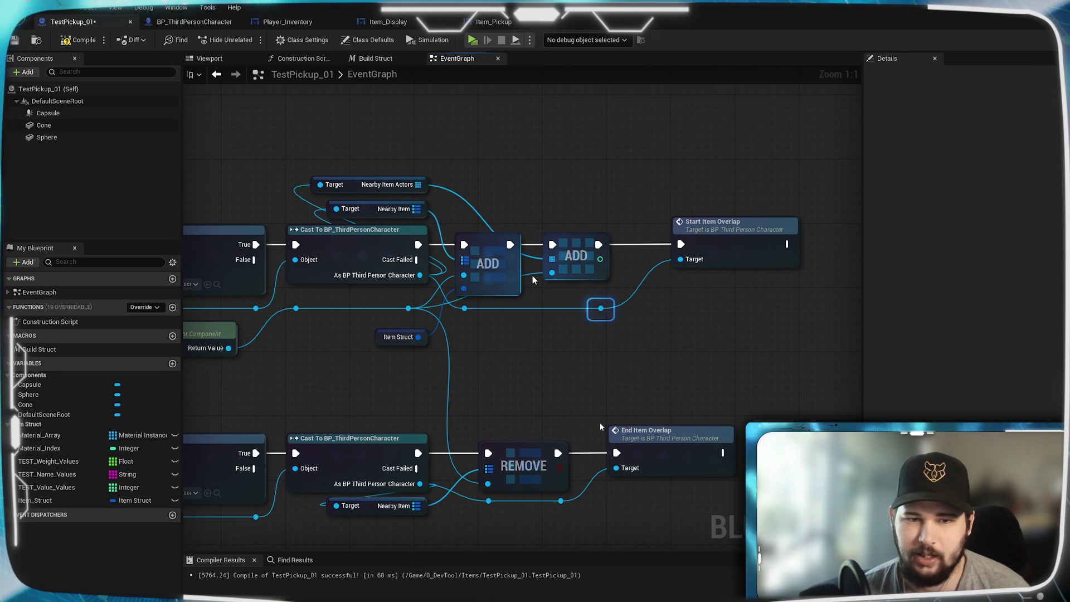
mouse_move(520, 268)
mouse_down()
mouse_move(529, 278)
mouse_move(467, 316)
mouse_up()
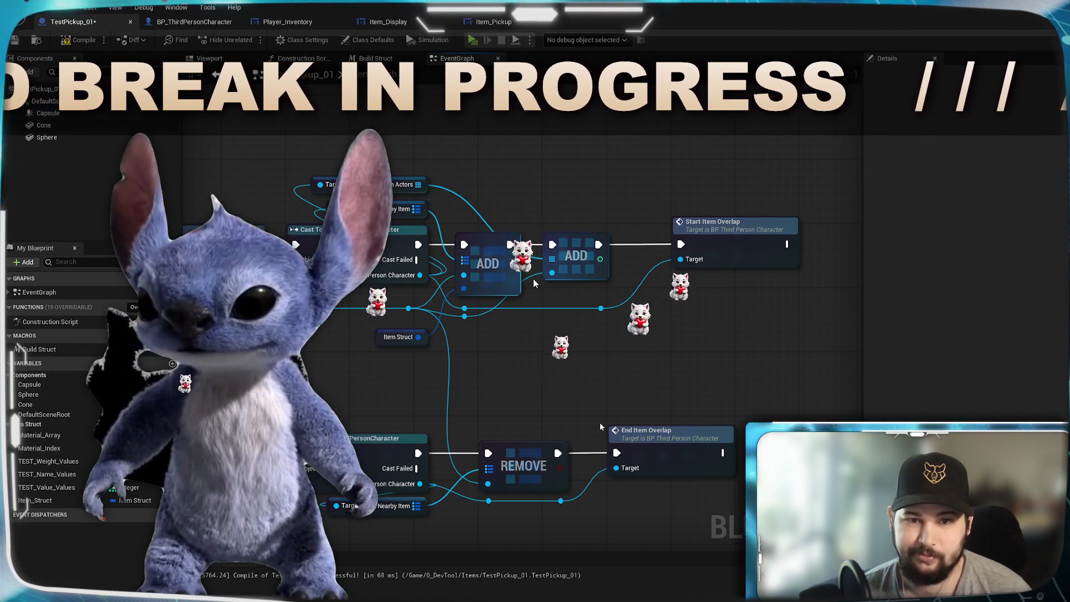
Play a new game, collect both nearby pickups with E, view Larry and Jimbob in the inventory, then stop
mouse_move(524, 268)
mouse_down()
mouse_move(533, 276)
mouse_move(504, 316)
mouse_up()
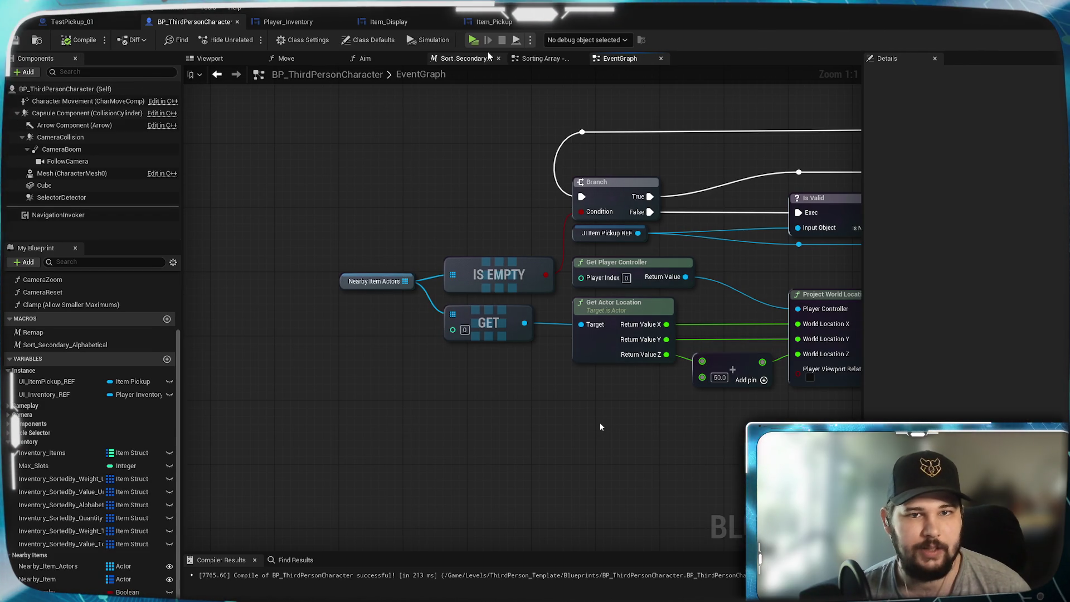
click(472, 40)
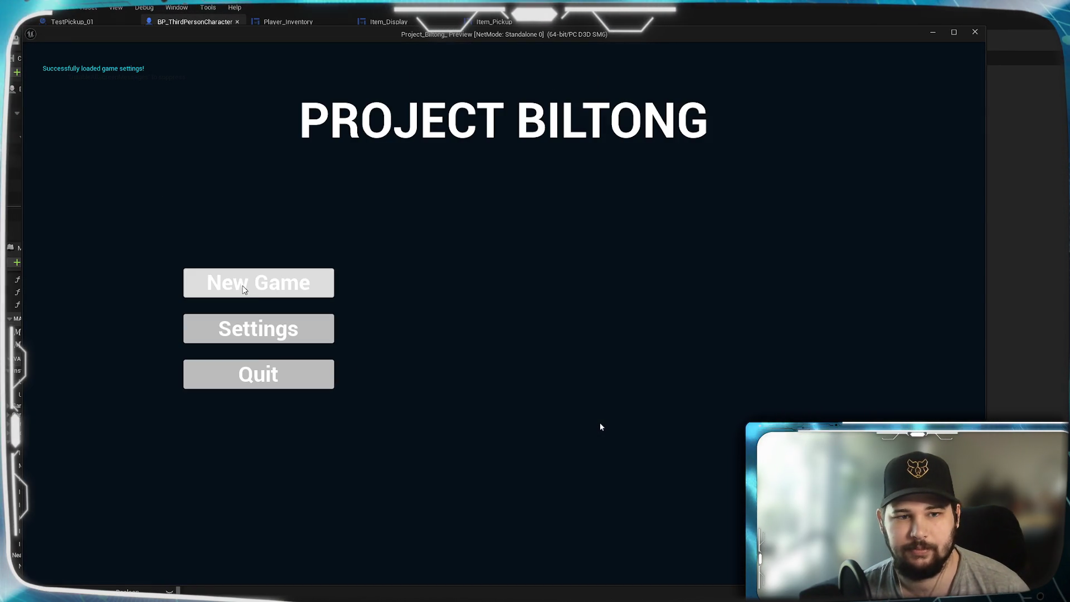
click(243, 286)
key(w)
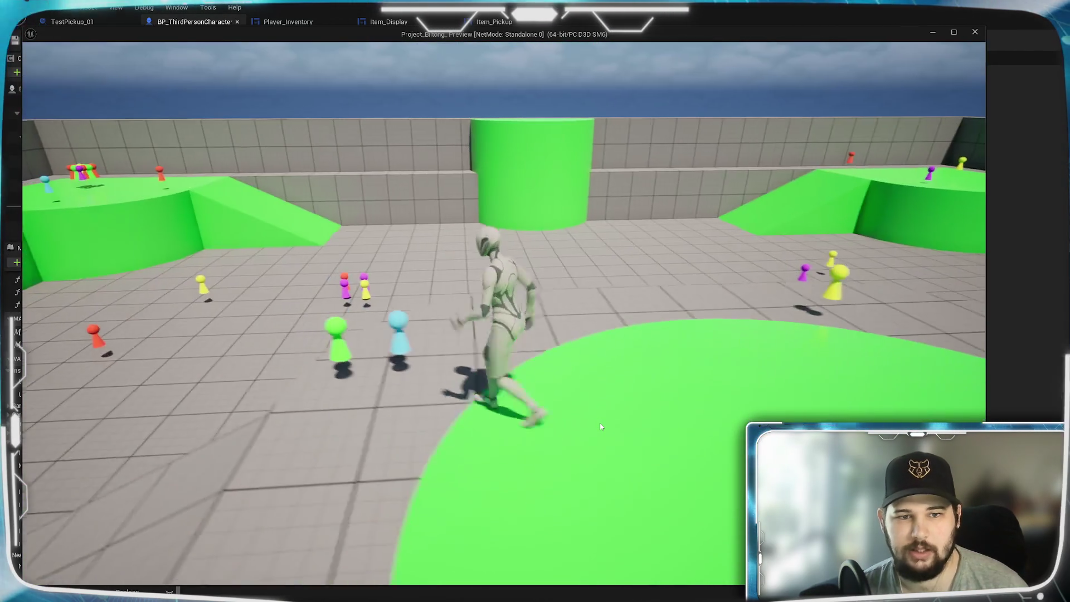
key(w)
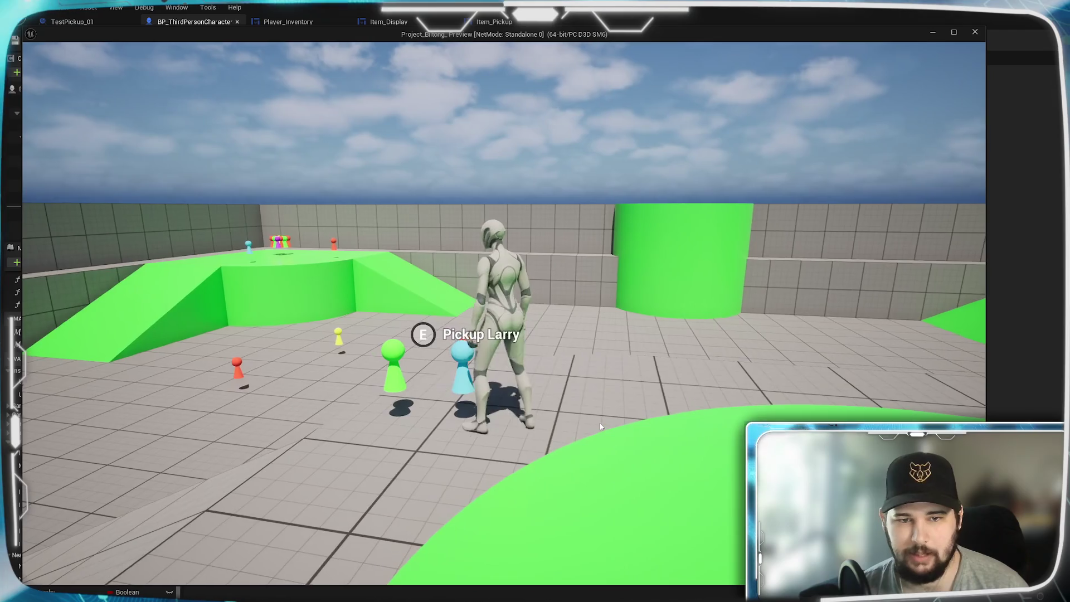
key(a)
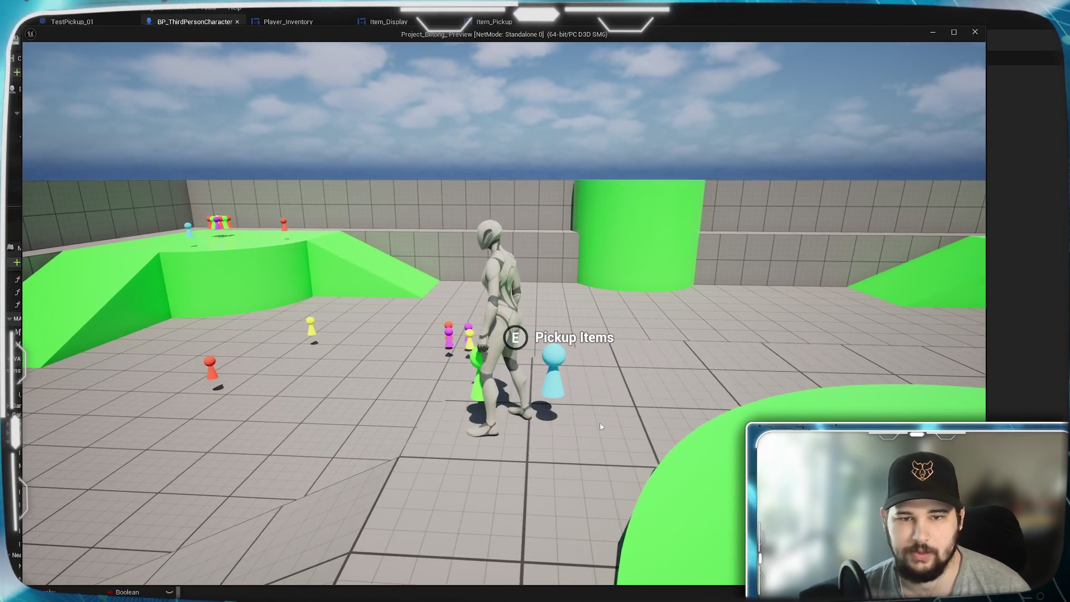
key(s)
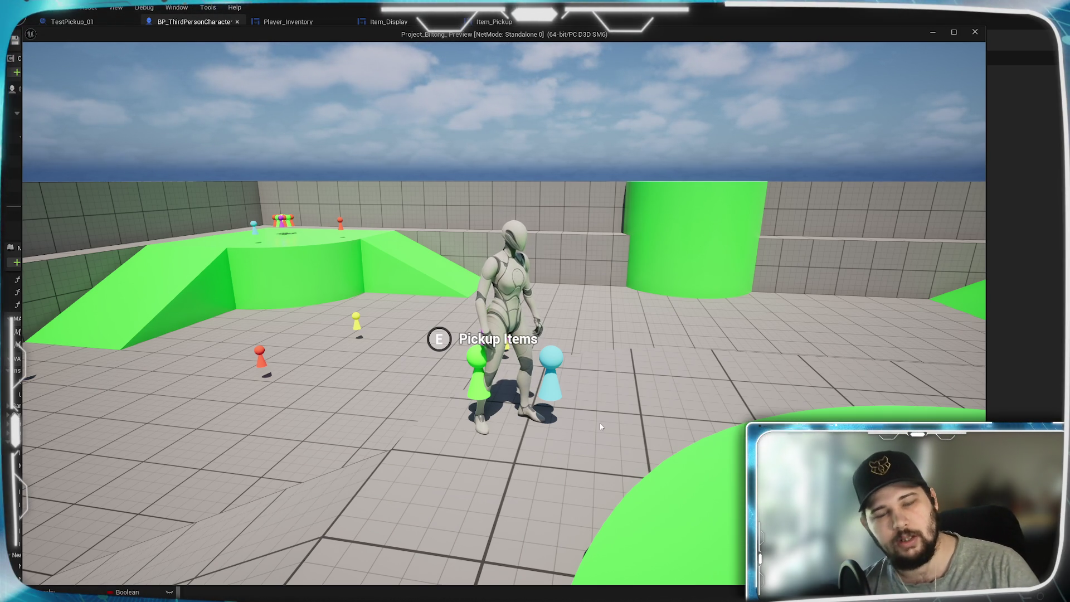
key(e)
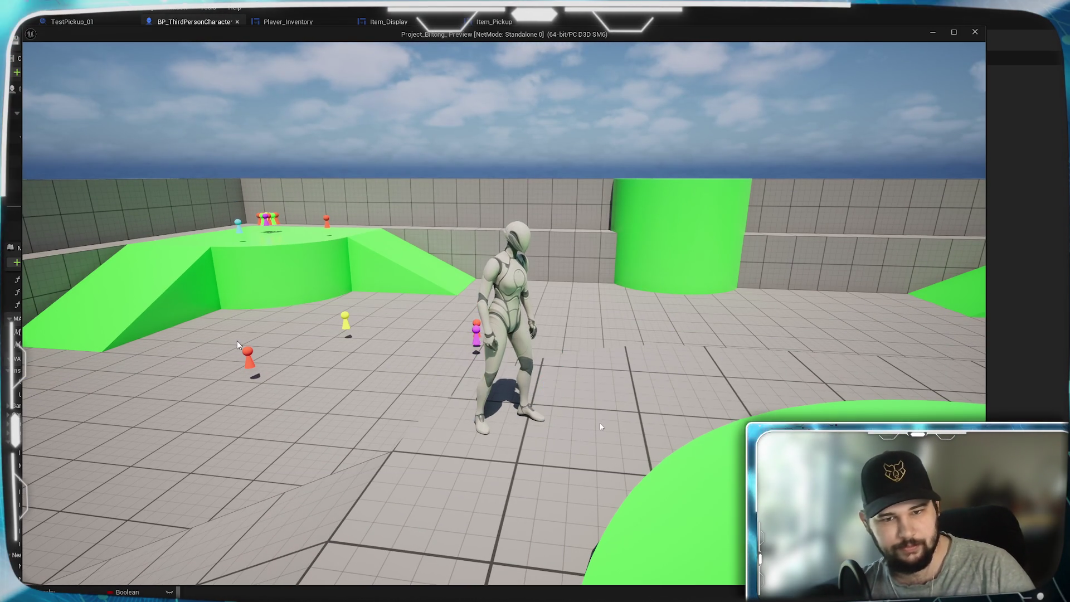
key(Tab)
key(Escape)
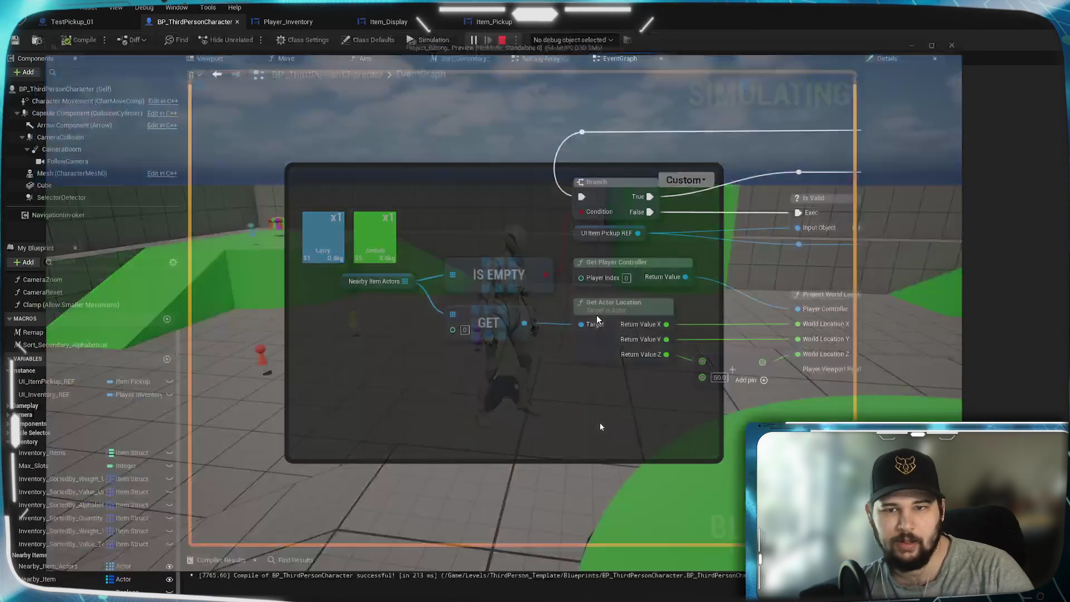
Zoom out and pan the event graph to survey the Pick Up Item - Add to Inventory section
scroll(541, 445, down, 4)
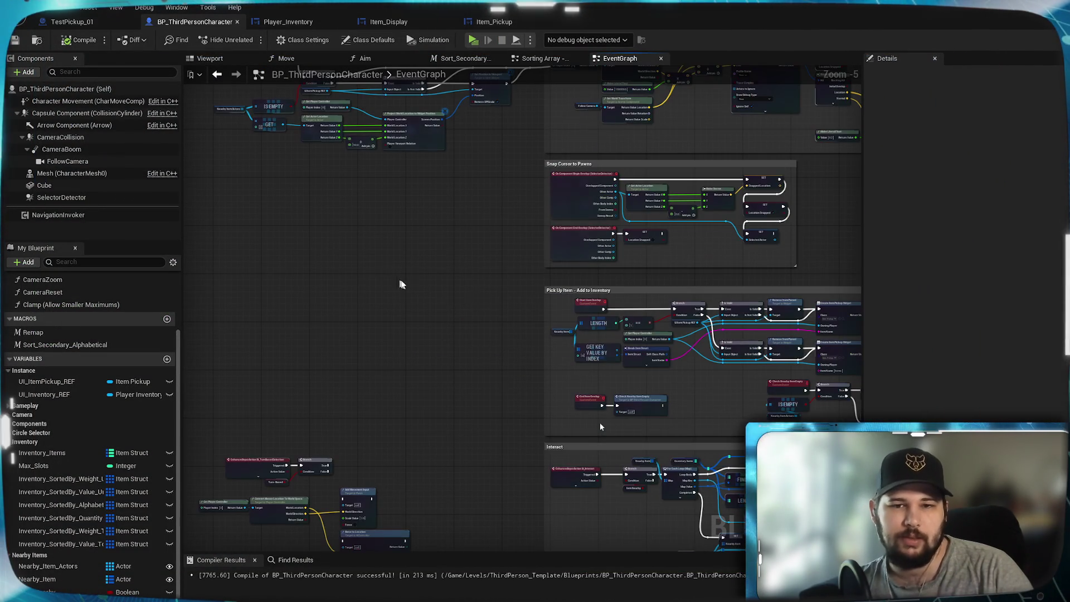
drag(492, 270, 484, 333)
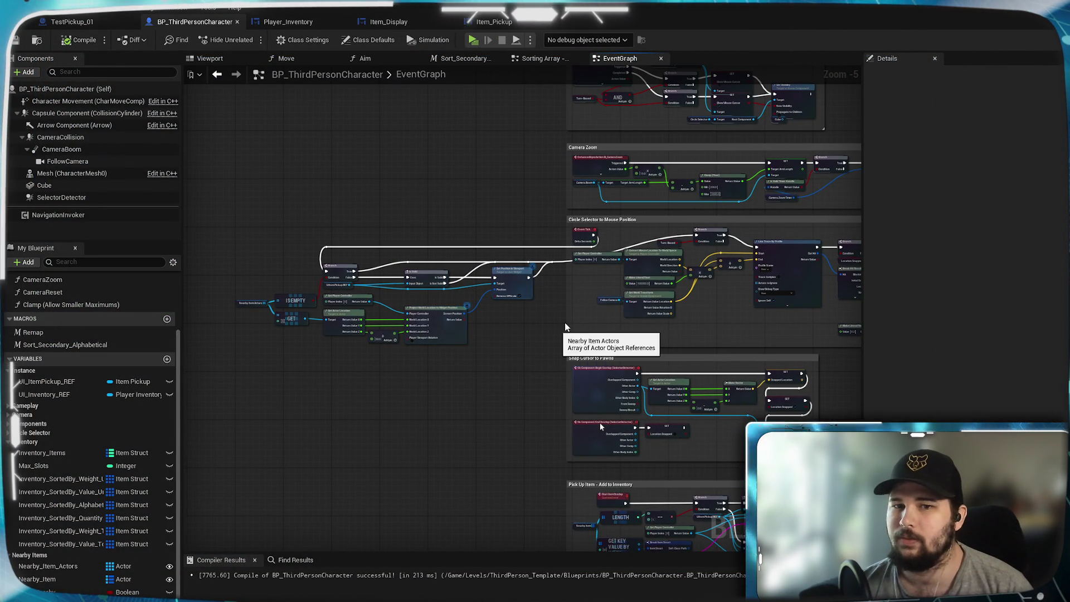
mouse_move(557, 324)
mouse_down()
mouse_move(505, 436)
mouse_move(421, 268)
mouse_up()
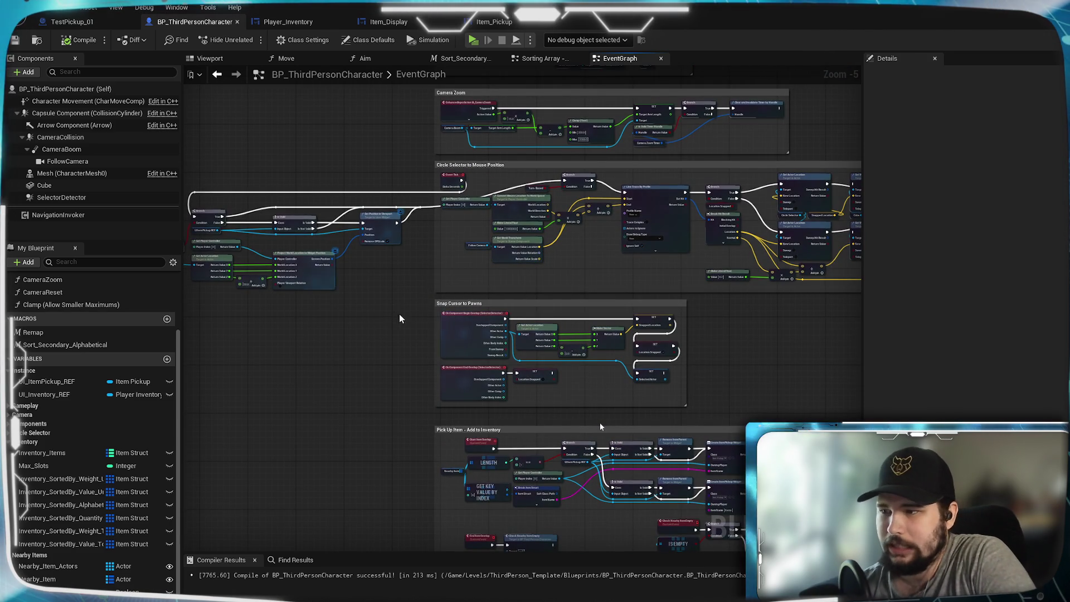
scroll(406, 322, up, 1)
drag(406, 317, 354, 454)
mouse_move(328, 317)
mouse_down()
mouse_move(343, 509)
mouse_move(334, 380)
mouse_move(352, 285)
mouse_up()
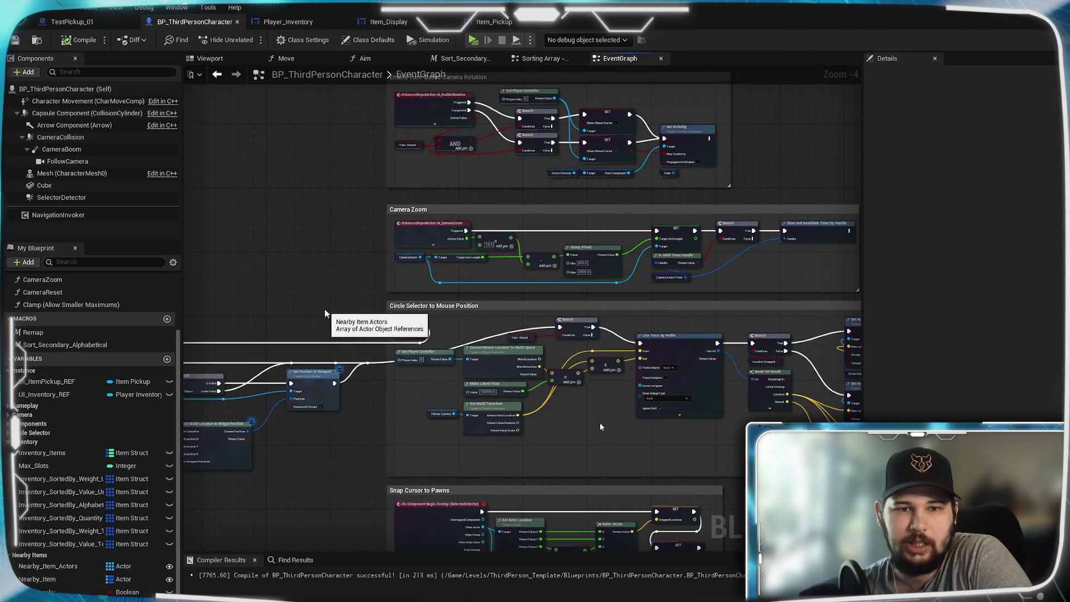
scroll(357, 279, up, 2)
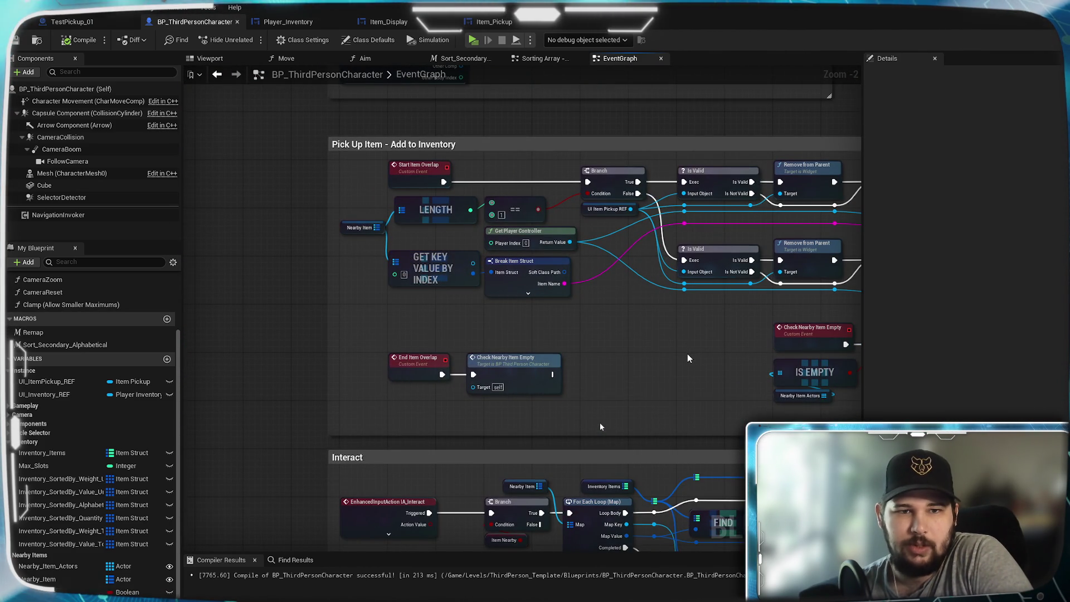
mouse_move(601, 426)
mouse_down()
mouse_move(368, 391)
mouse_move(573, 360)
mouse_up()
drag(600, 423, 609, 473)
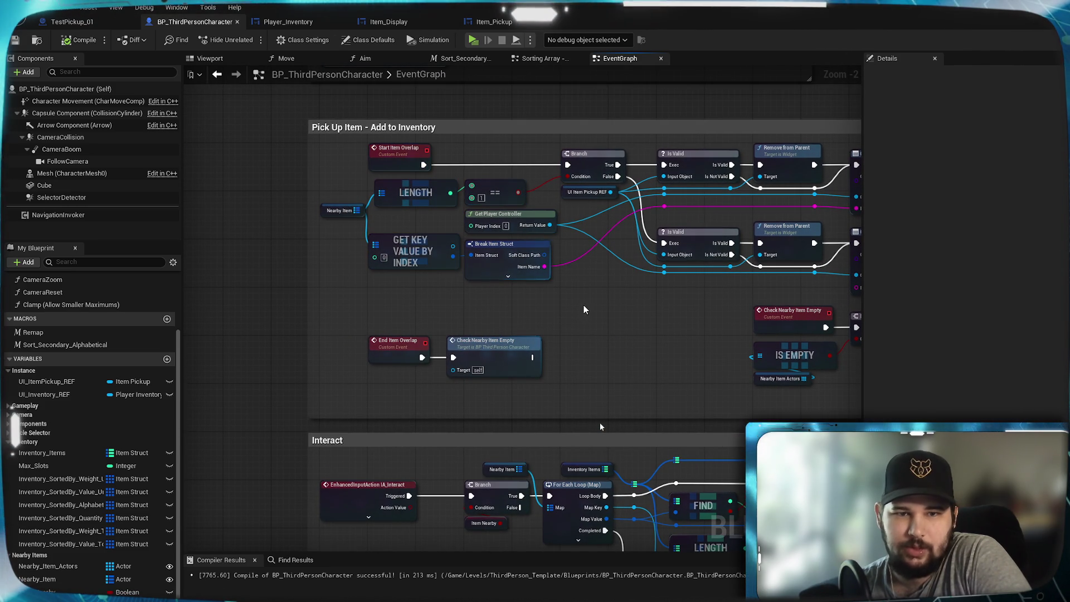
mouse_move(550, 312)
mouse_down()
mouse_move(118, 333)
mouse_move(501, 341)
mouse_up()
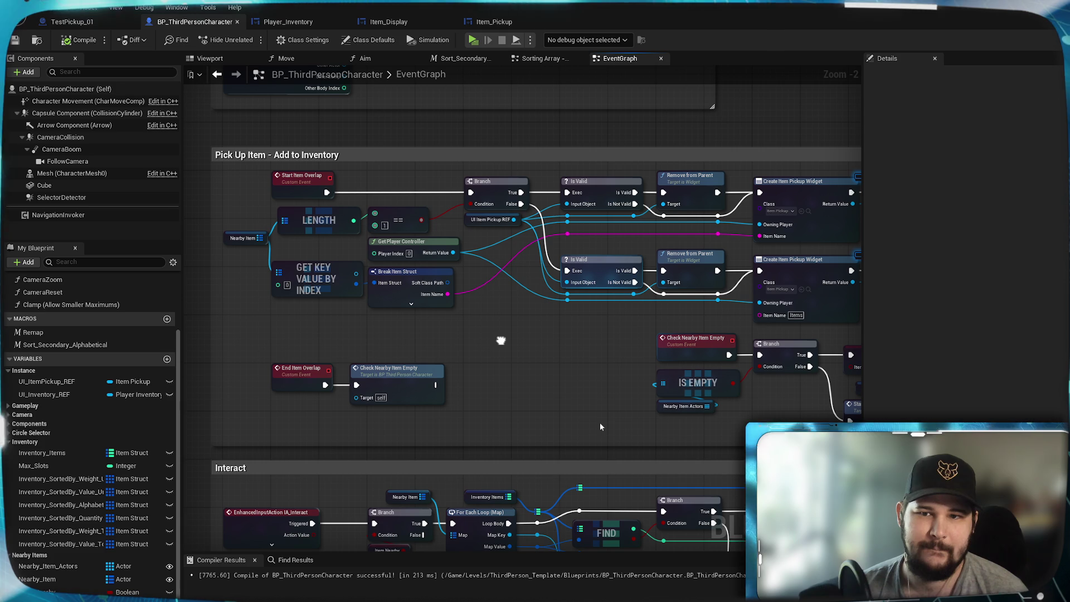
Pan on to the Interact comment block and centre its loop in view
mouse_move(501, 341)
mouse_down()
mouse_move(408, 330)
mouse_move(585, 299)
mouse_move(222, 246)
mouse_move(237, 241)
mouse_move(258, 167)
mouse_move(167, 167)
mouse_up()
scroll(491, 376, up, 2)
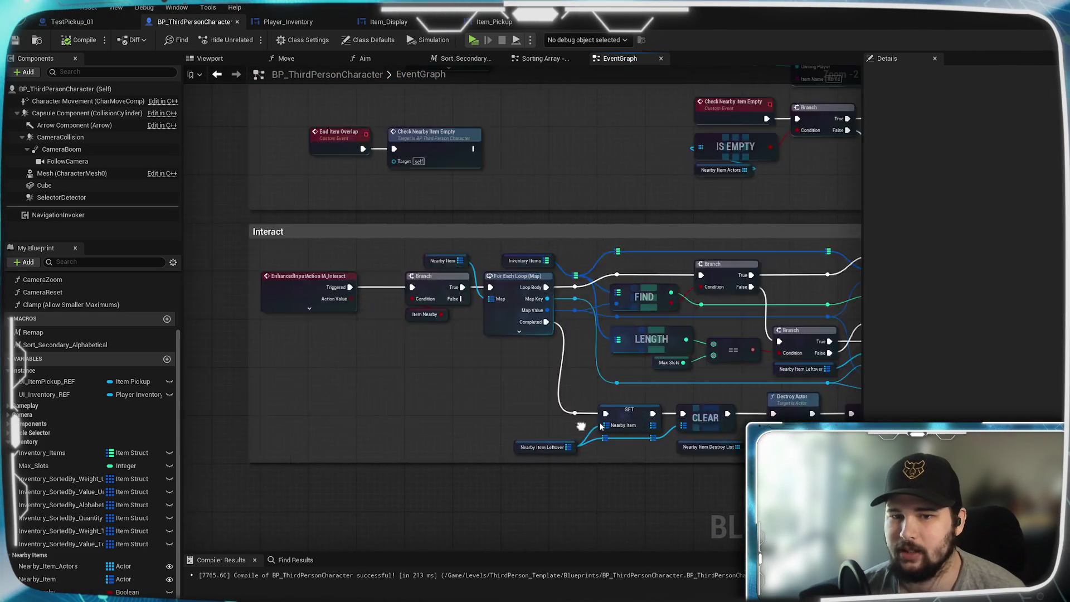
drag(560, 363, 476, 363)
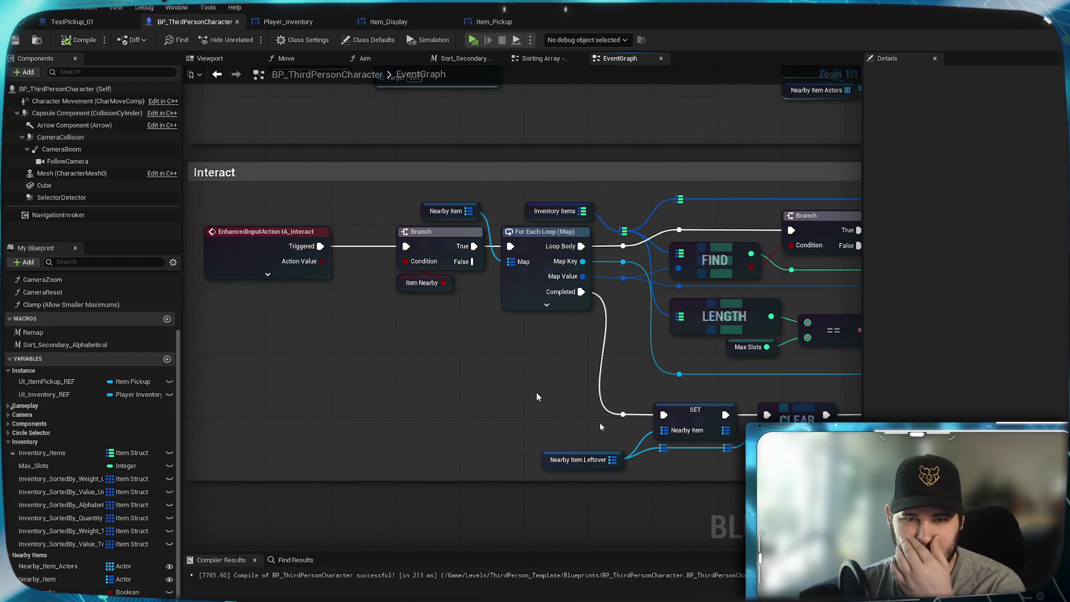
mouse_move(532, 370)
mouse_down()
mouse_move(478, 389)
mouse_move(516, 352)
mouse_move(461, 374)
mouse_up()
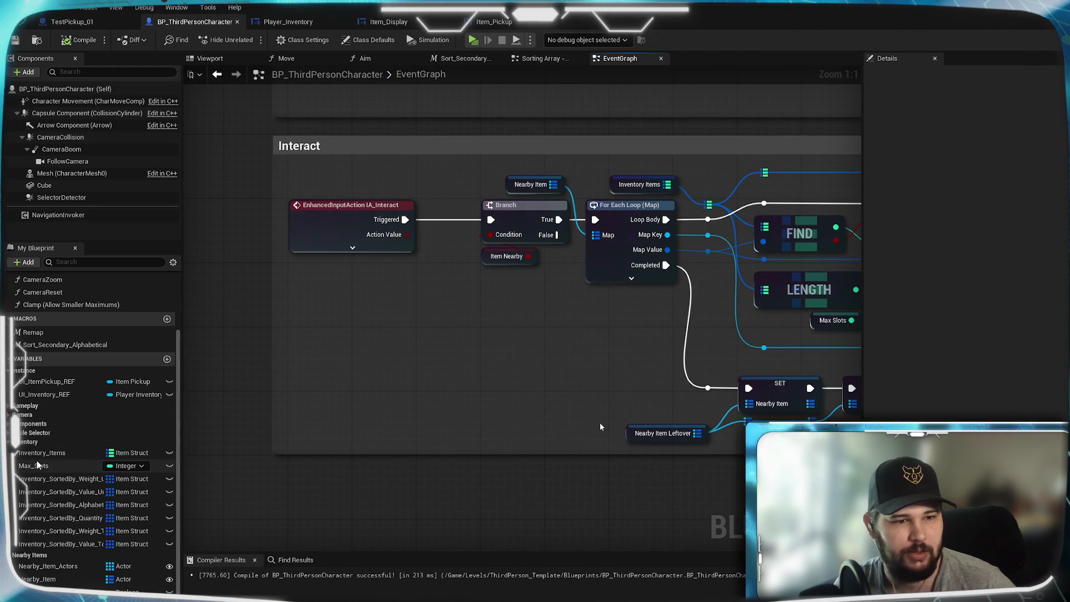
Place a Nearby Item Actors getter feeding a new For Each Loop in Interact
drag(32, 568, 388, 376)
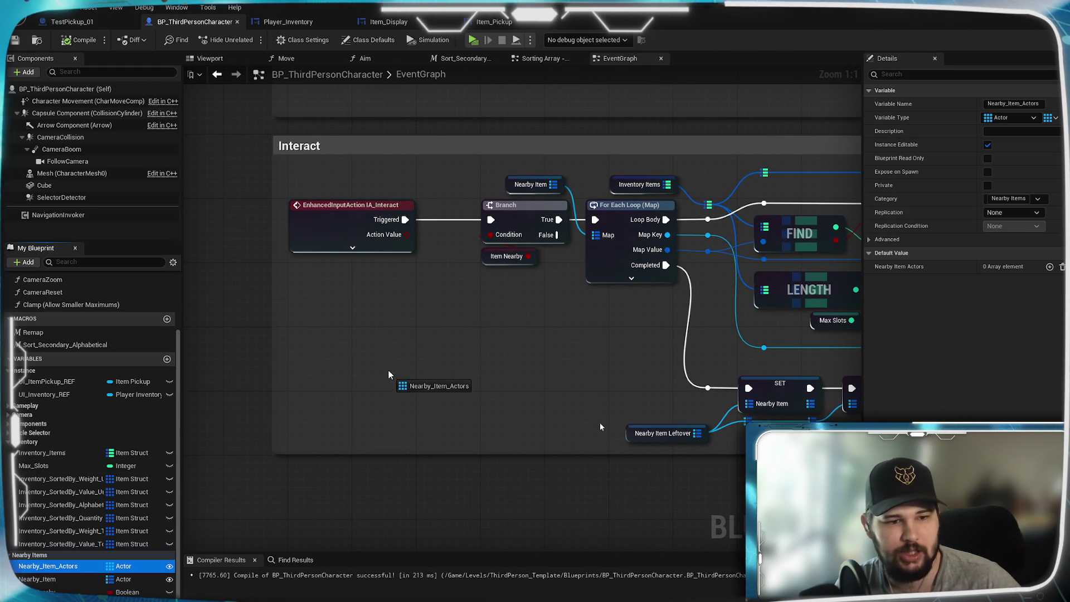
mouse_move(406, 448)
mouse_down()
mouse_move(391, 358)
mouse_move(333, 324)
mouse_move(394, 332)
mouse_up()
click(403, 362)
text(for each)
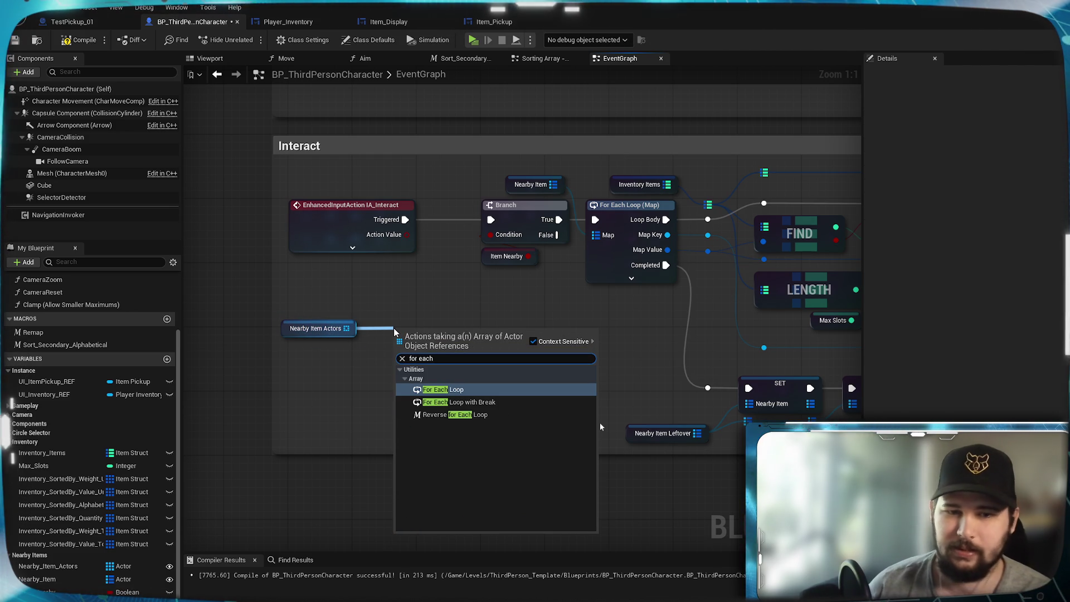
click(446, 390)
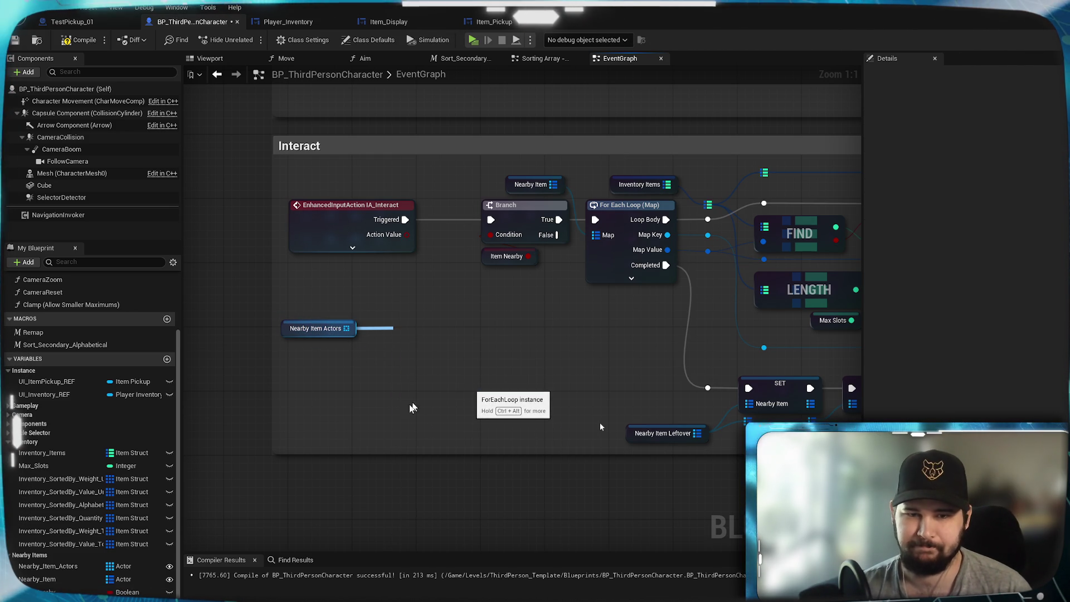
drag(452, 333, 443, 302)
click(508, 342)
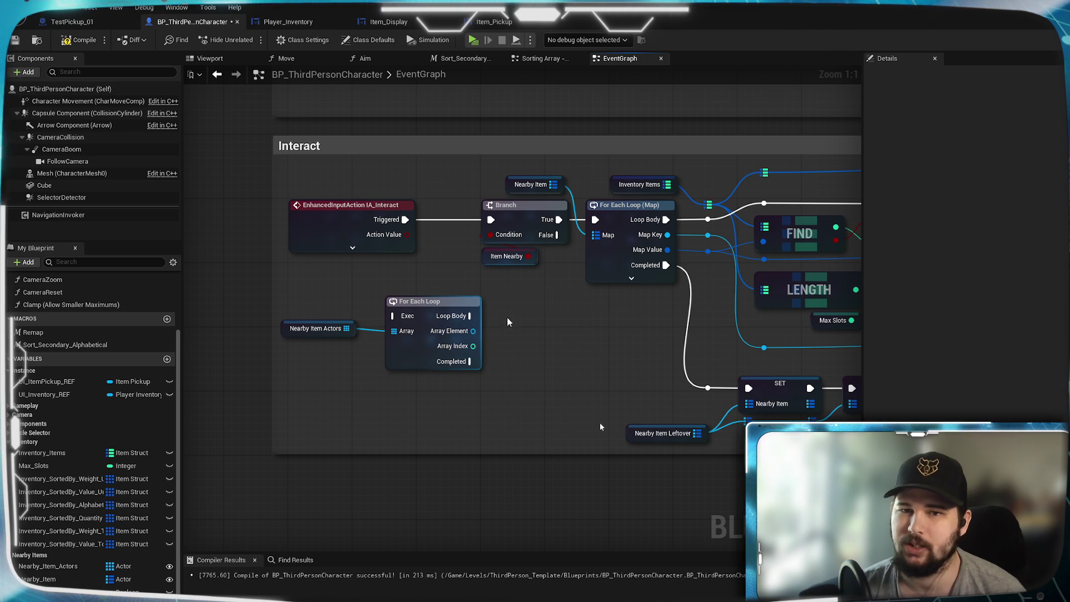
mouse_move(521, 327)
mouse_down()
mouse_move(346, 330)
mouse_move(428, 338)
mouse_move(479, 300)
mouse_up()
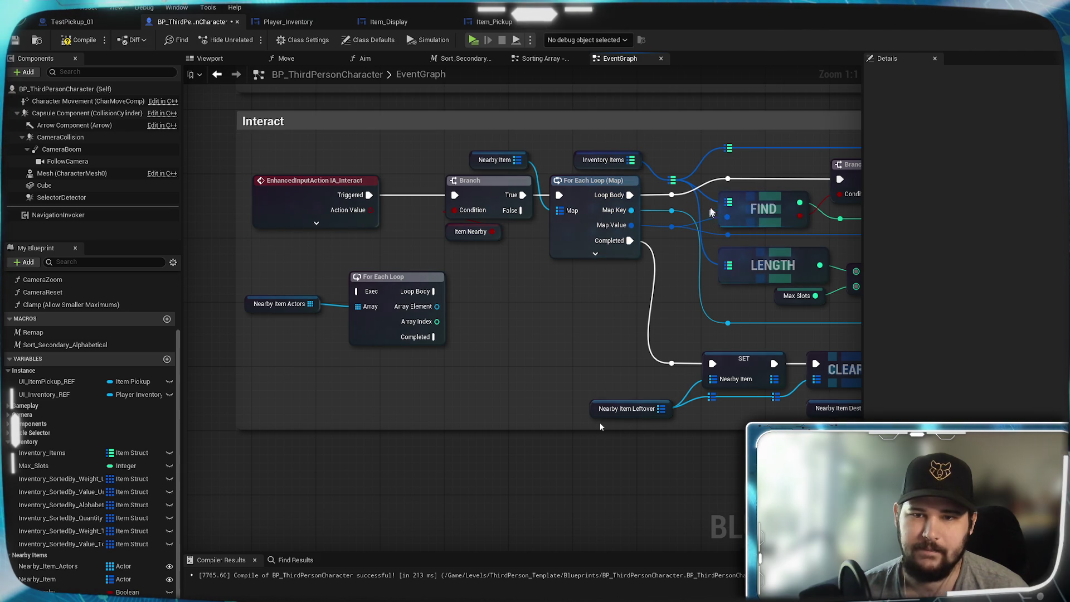
Paste a Nearby Item getter, add a Map FIND keyed by each loop actor, and route its found item onward
click(492, 166)
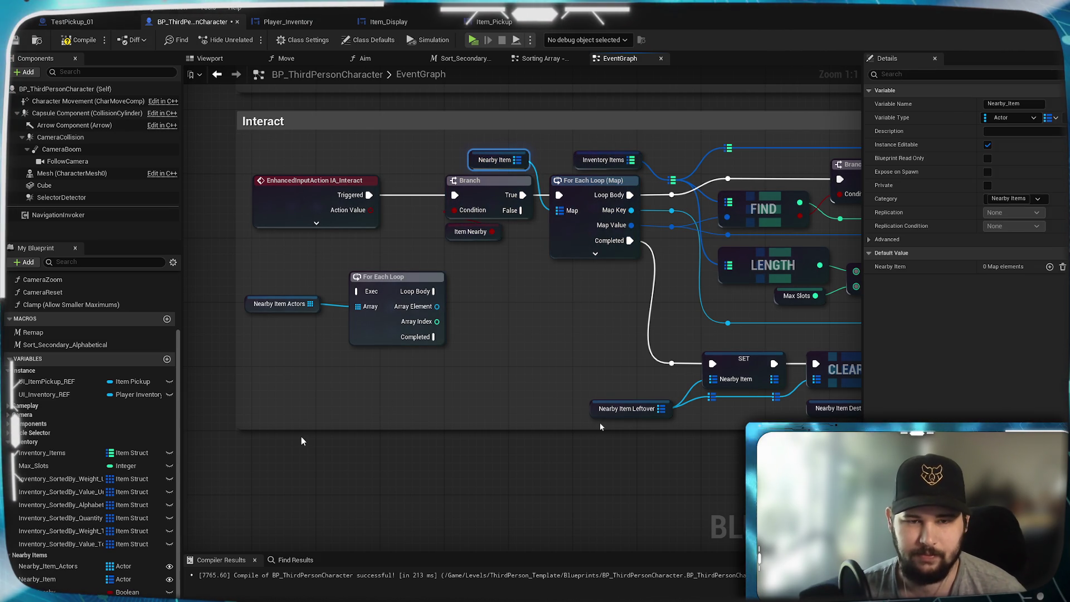
key(ctrl+v)
mouse_move(361, 439)
mouse_down()
mouse_move(343, 416)
mouse_move(344, 375)
mouse_move(349, 411)
mouse_move(453, 396)
mouse_up()
click(372, 393)
text(find)
key(Return)
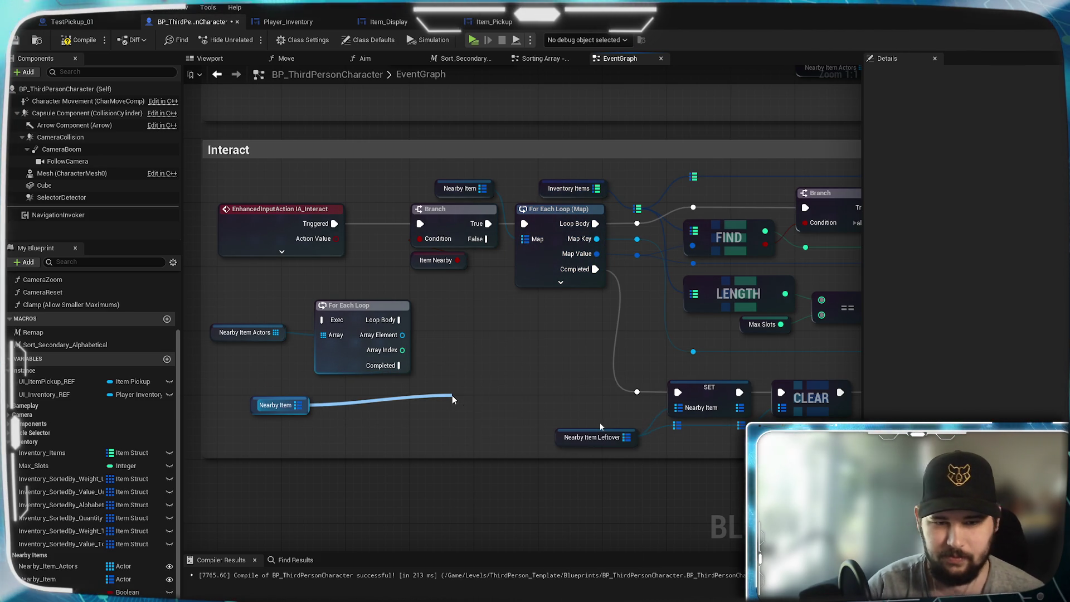
mouse_move(402, 335)
mouse_down()
mouse_move(462, 451)
mouse_move(459, 423)
mouse_move(487, 383)
mouse_up()
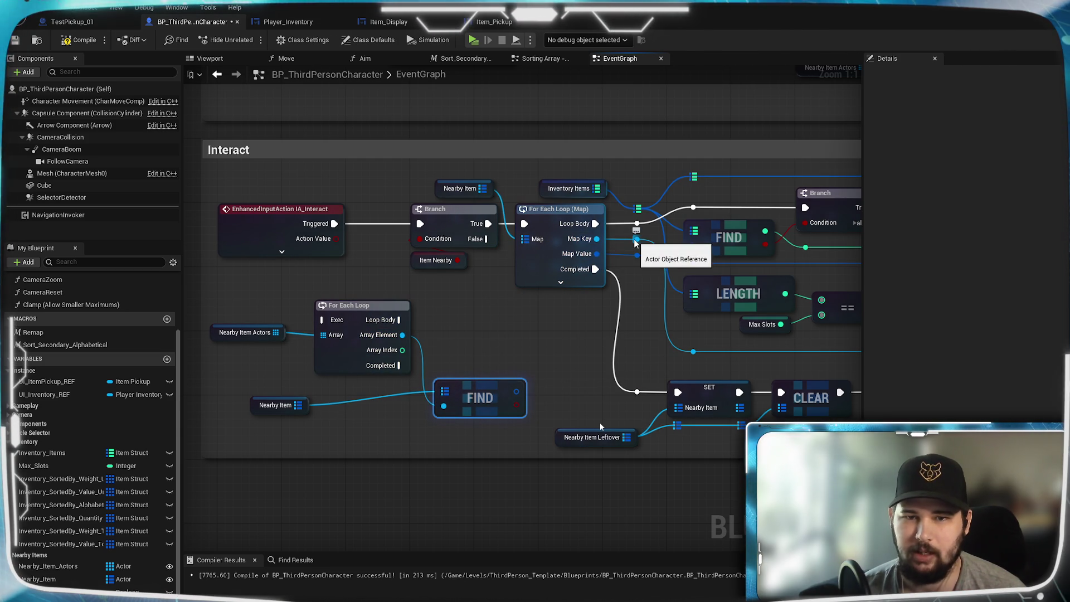
drag(403, 336, 637, 243)
mouse_move(508, 362)
mouse_down()
mouse_move(411, 354)
mouse_move(419, 343)
mouse_up()
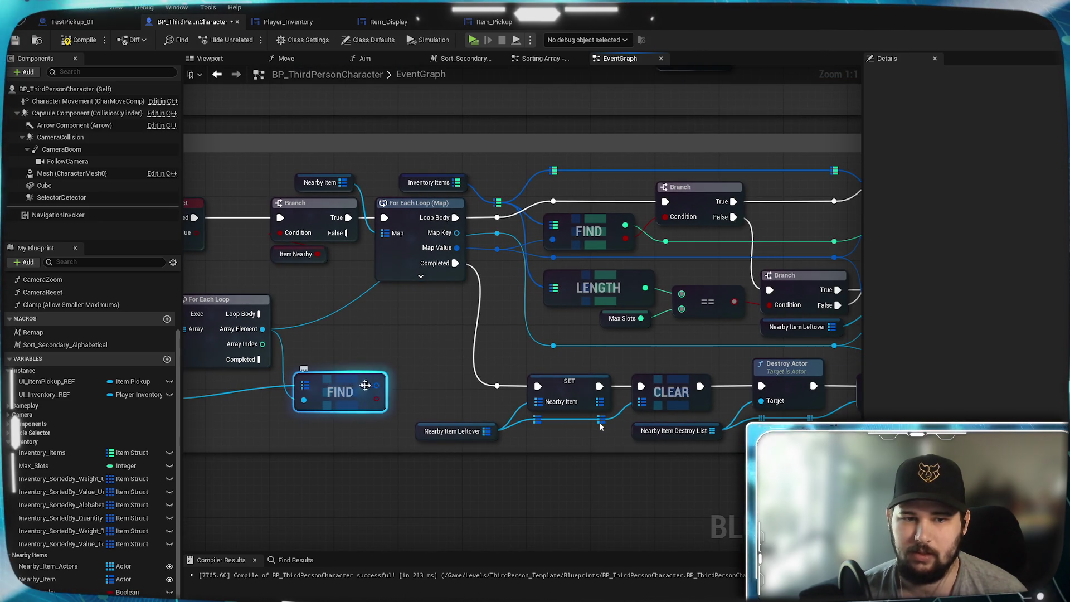
mouse_move(377, 385)
mouse_down()
mouse_move(496, 269)
mouse_move(497, 249)
mouse_up()
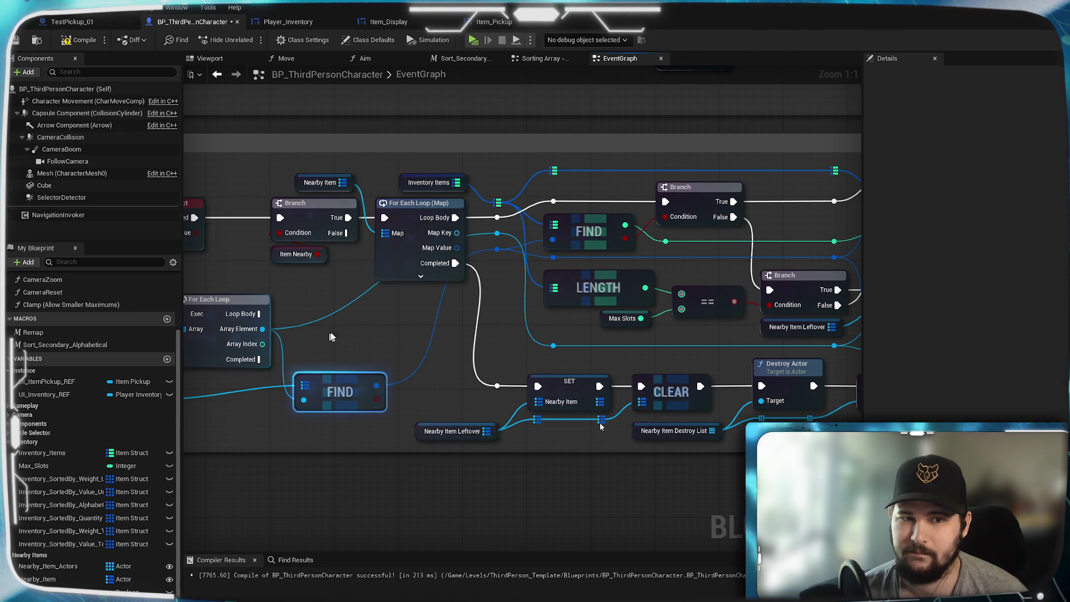
Run the For Each Loop from the Branch and trigger SET on its Completed pin
drag(340, 331, 530, 328)
drag(407, 298, 432, 290)
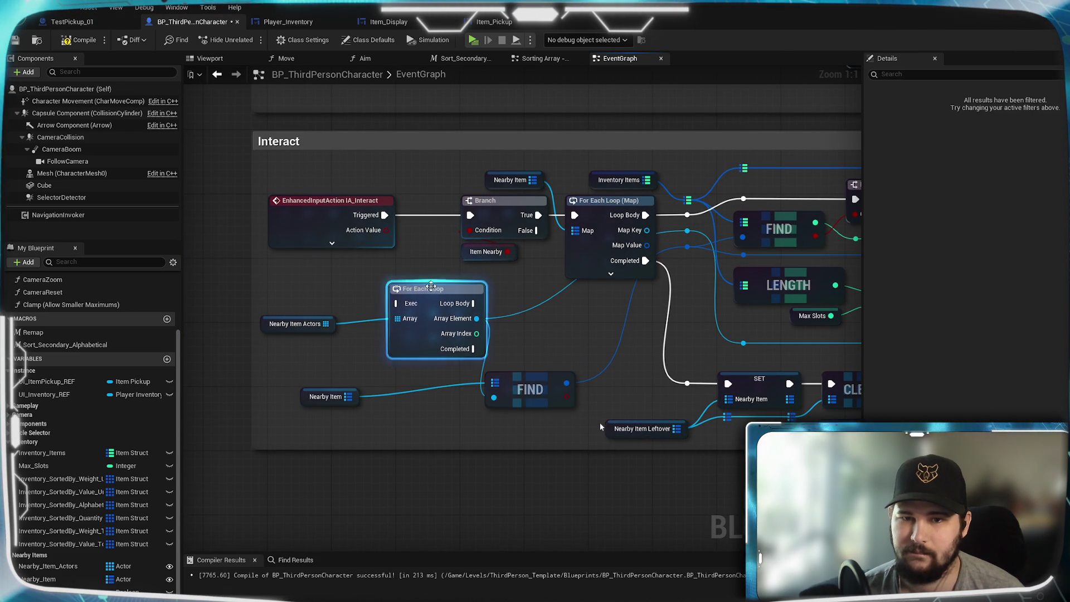
mouse_move(536, 231)
mouse_down()
mouse_move(546, 226)
mouse_move(398, 305)
mouse_up()
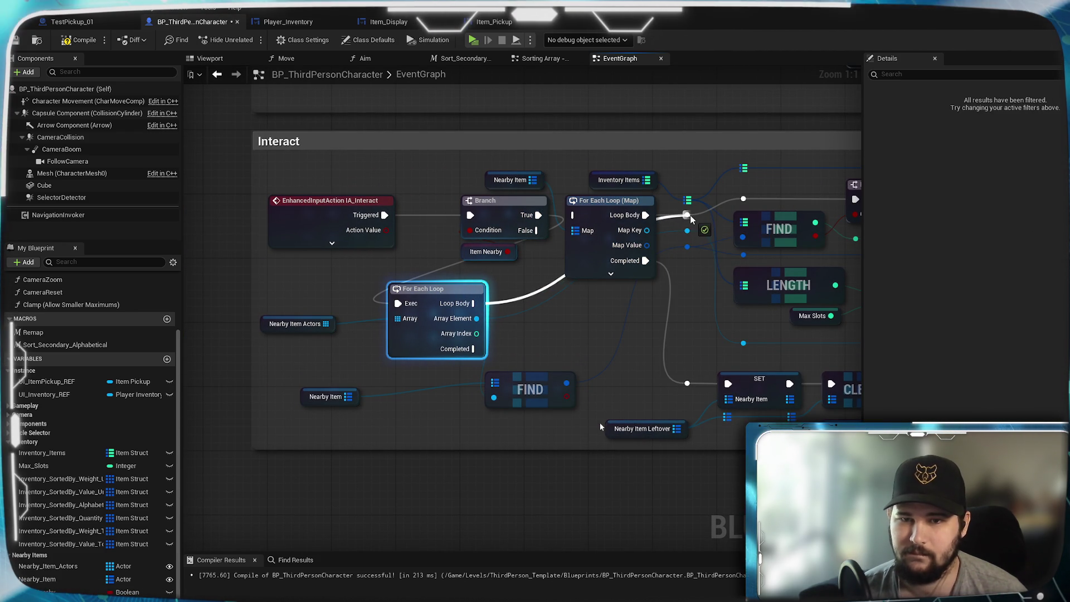
drag(583, 322, 469, 246)
mouse_move(358, 272)
mouse_down()
mouse_move(401, 287)
mouse_move(579, 292)
mouse_move(574, 308)
mouse_up()
mouse_move(576, 263)
mouse_down()
mouse_move(408, 369)
mouse_move(177, 350)
mouse_move(244, 313)
mouse_move(279, 313)
mouse_move(245, 311)
mouse_move(748, 337)
mouse_up()
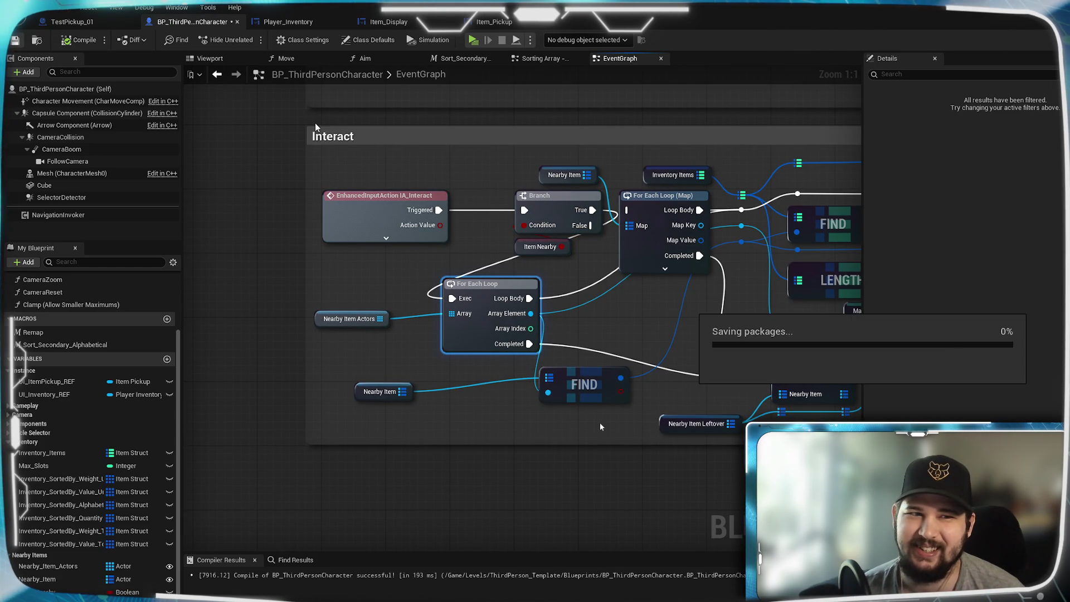
Launch the level in a standalone game window at the Project Biltong main menu
click(474, 41)
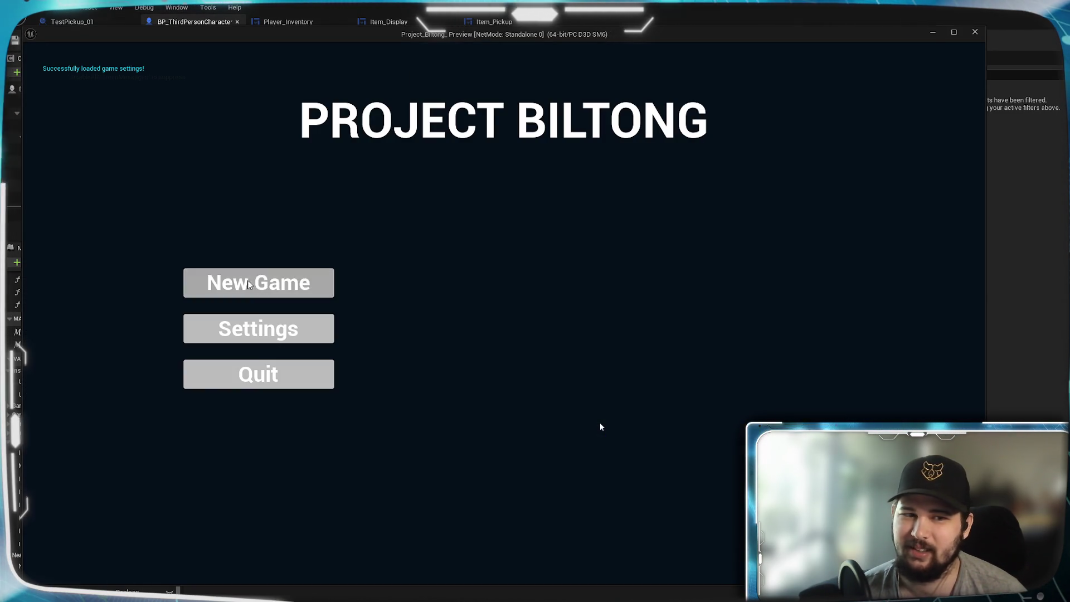
Start a new game, walk in among the pickups, and open the inventory showing YARRR and Jimbob x1
click(248, 282)
key(w)
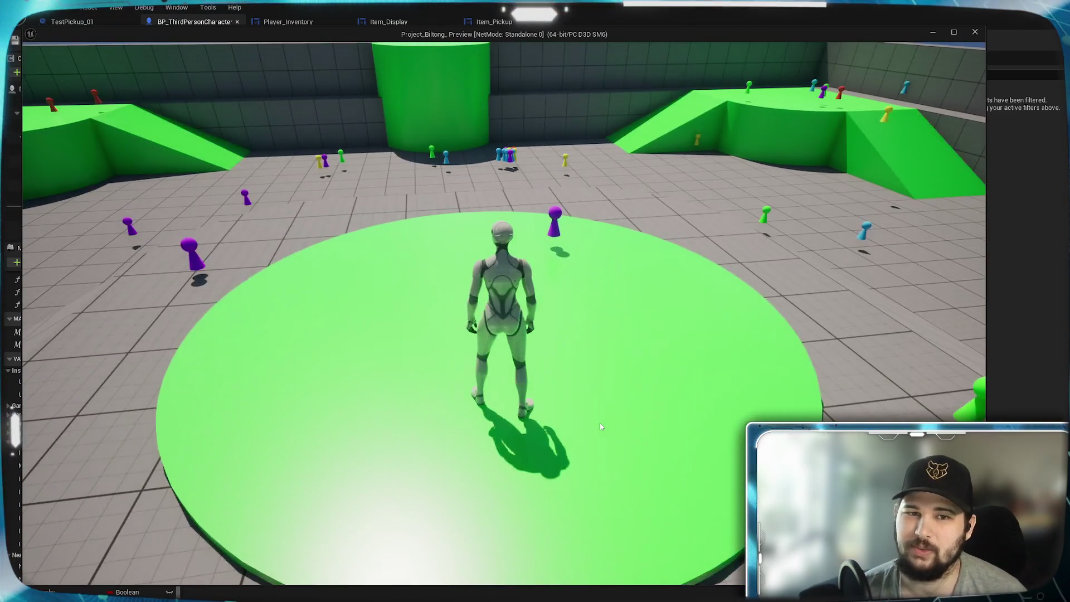
key(w)
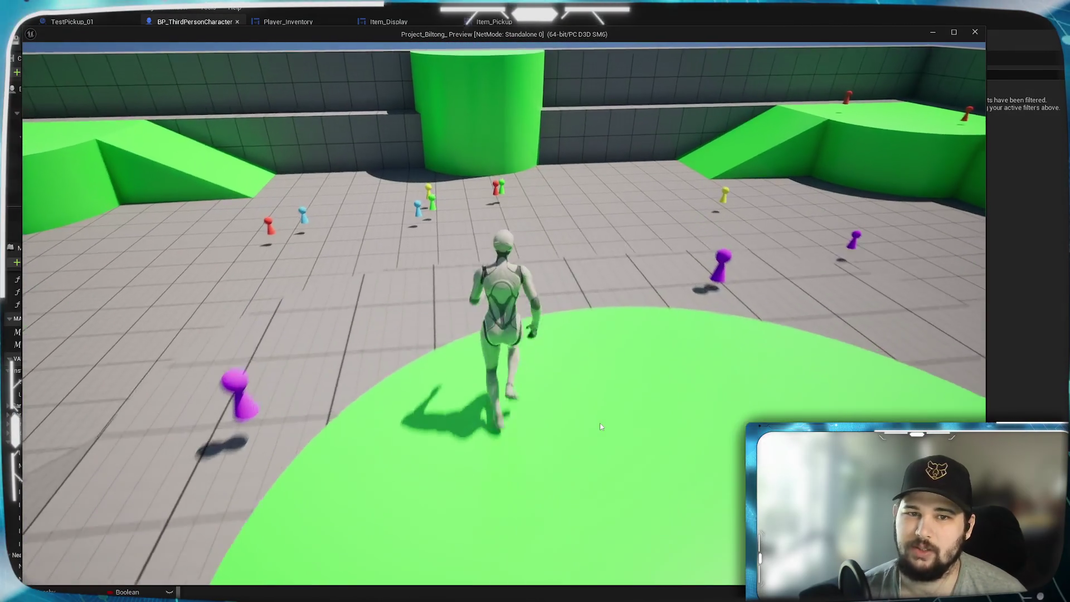
key(w)
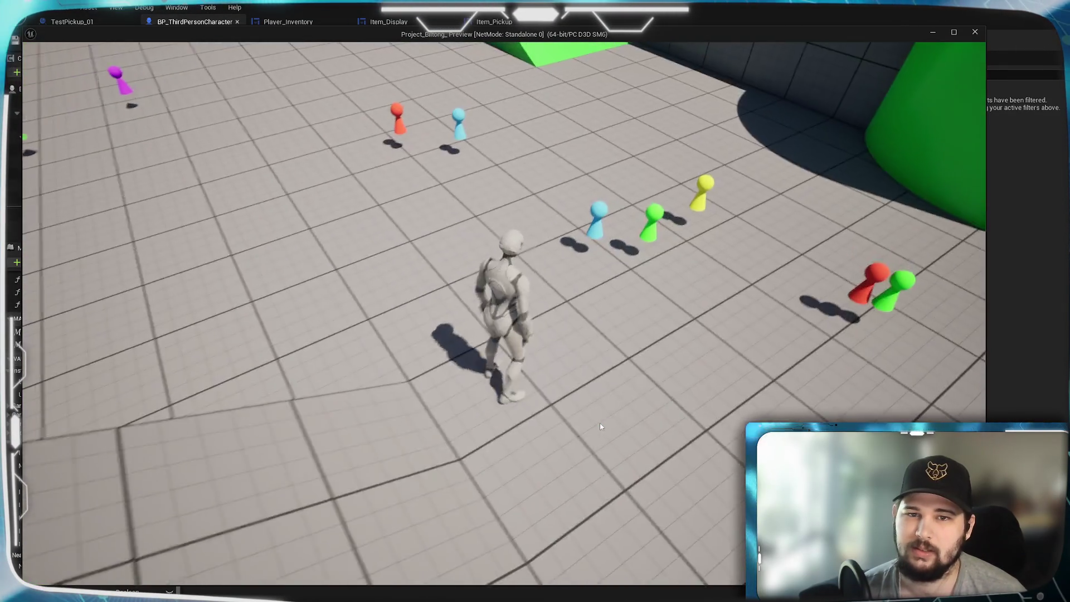
key(w)
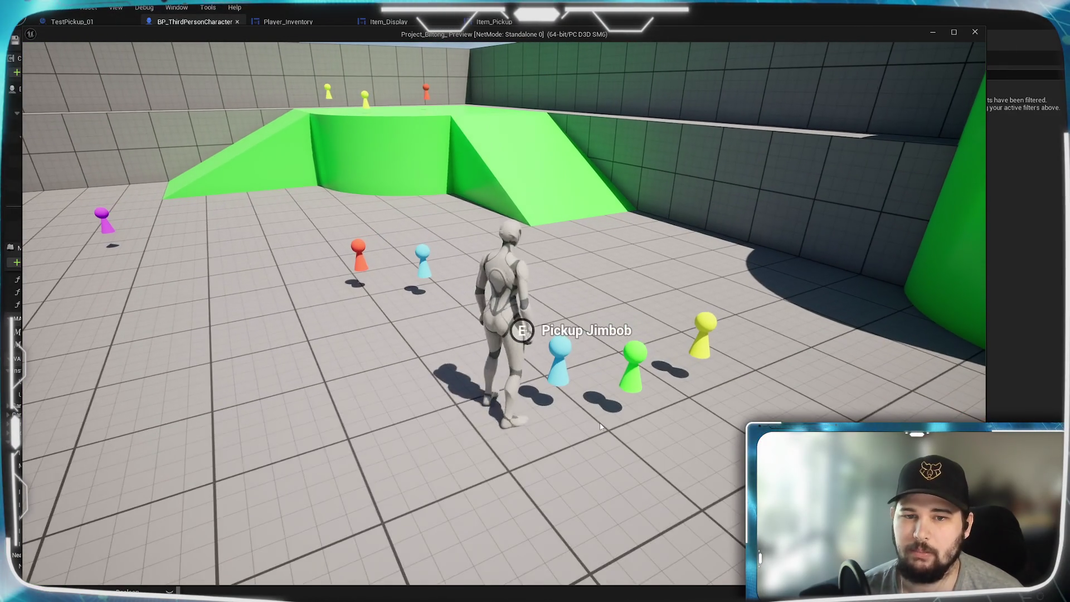
key(w)
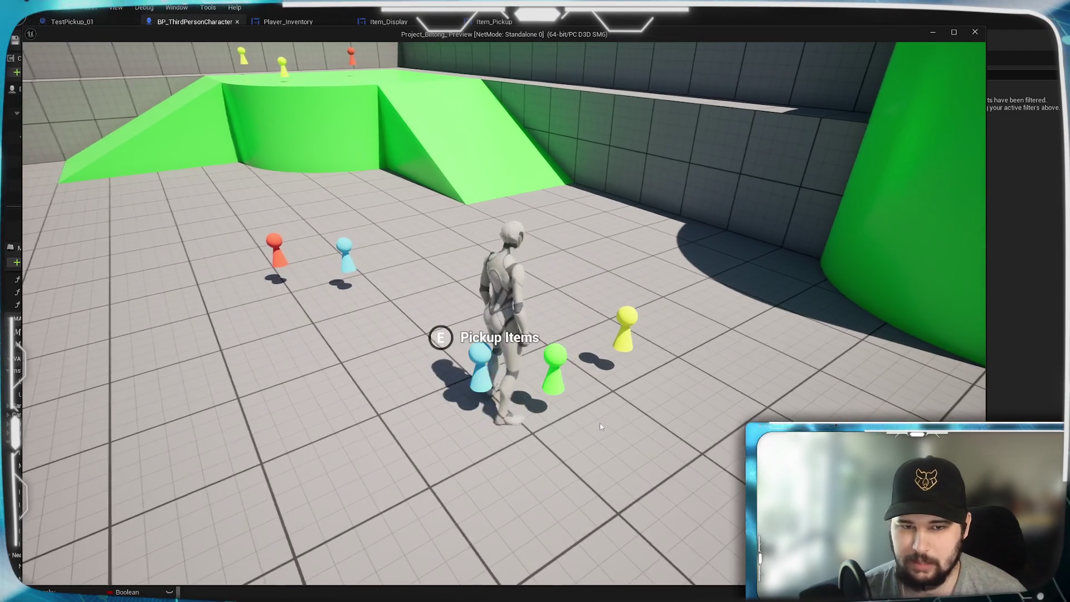
key(d)
key(a)
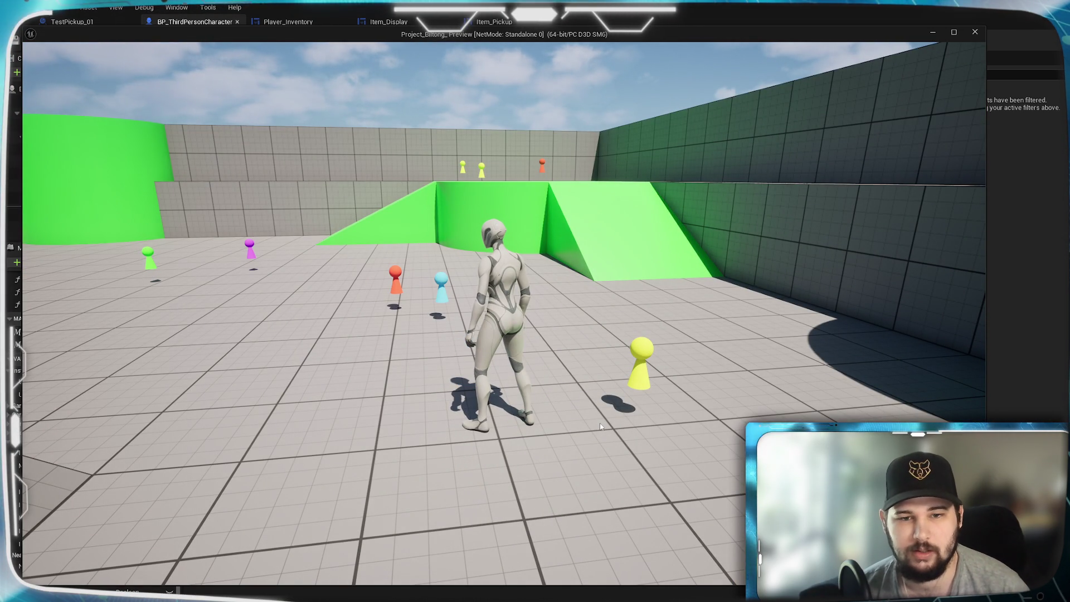
key(Tab)
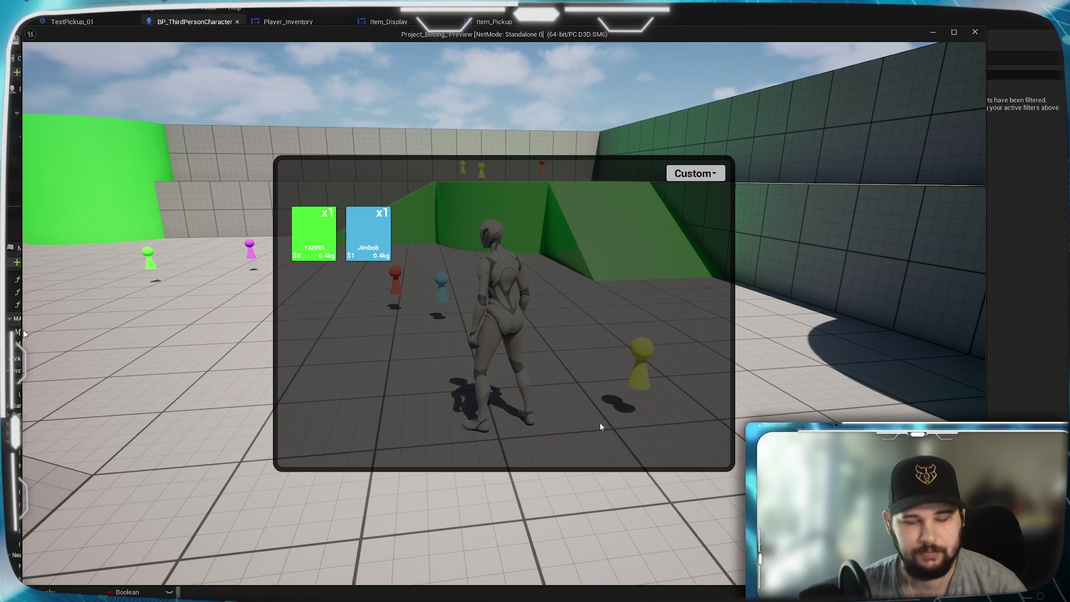
Pick up the red and blue pickups together, then check the inventory holds four items
key(Tab)
key(w)
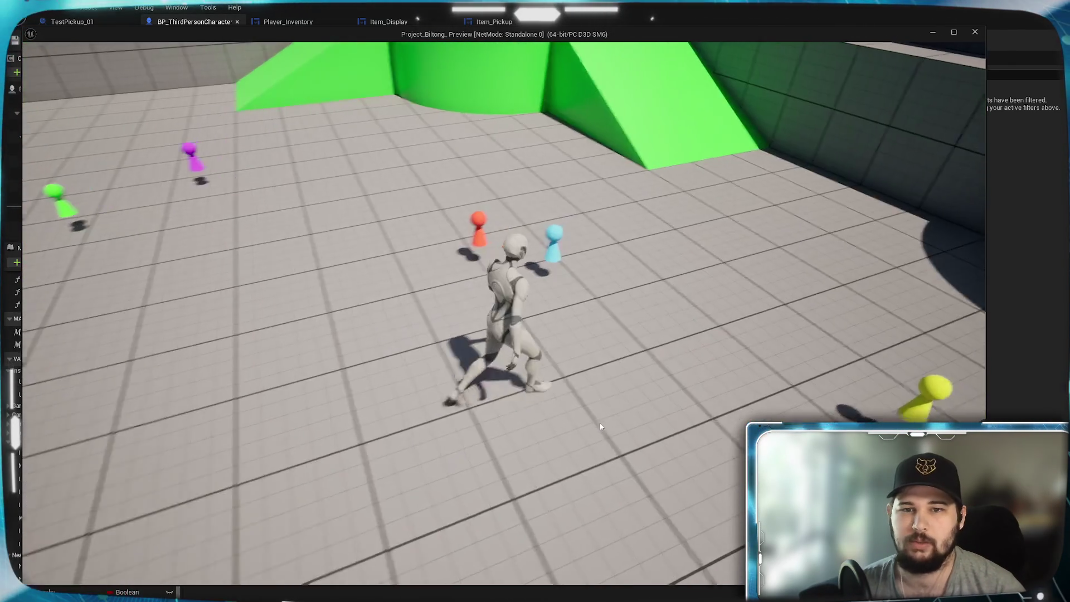
key(a)
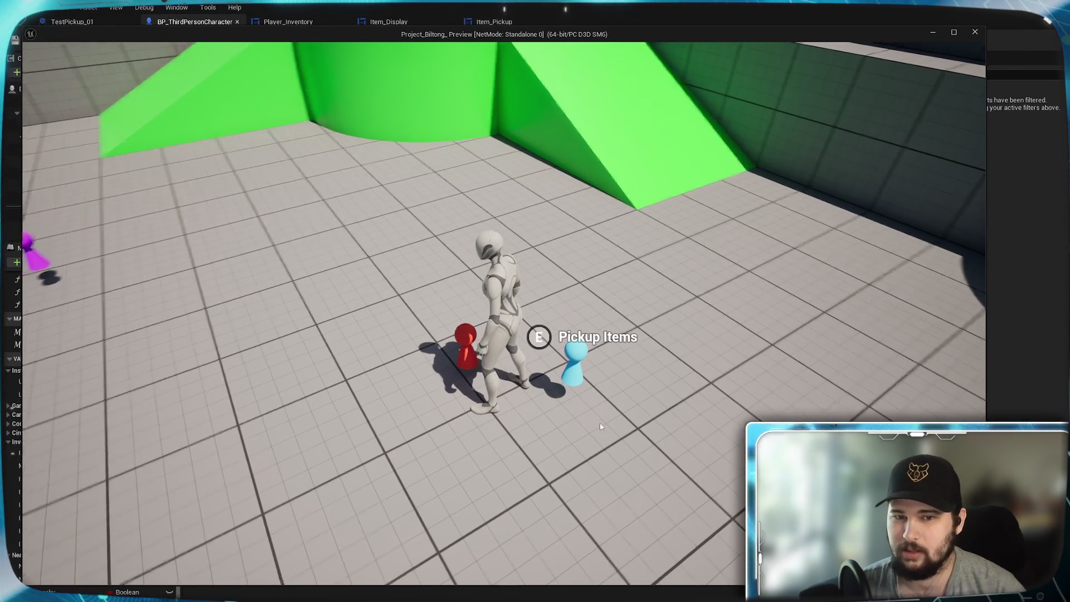
key(d)
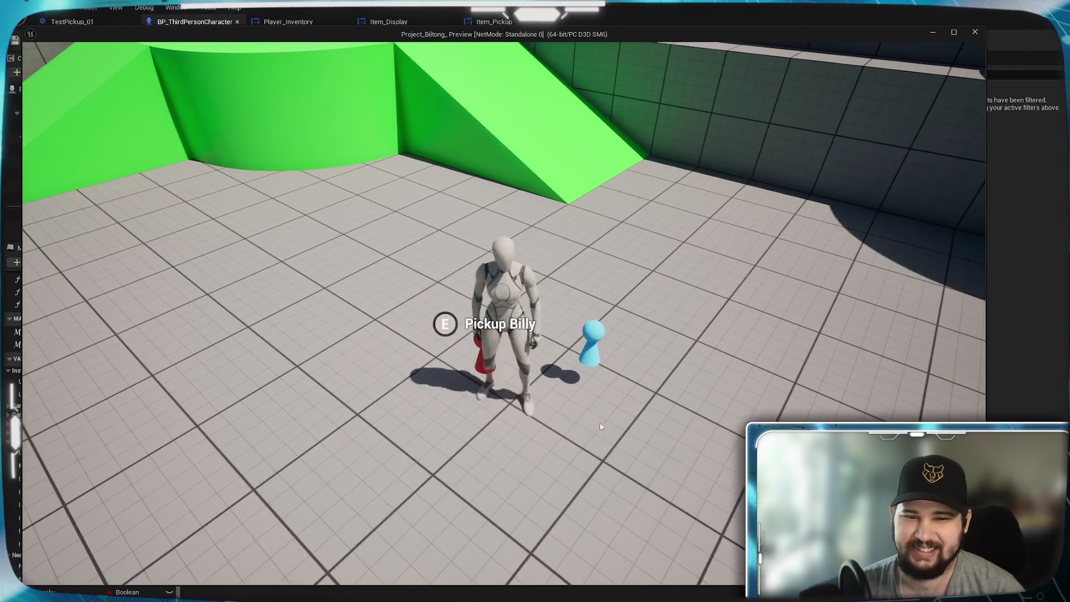
key(e)
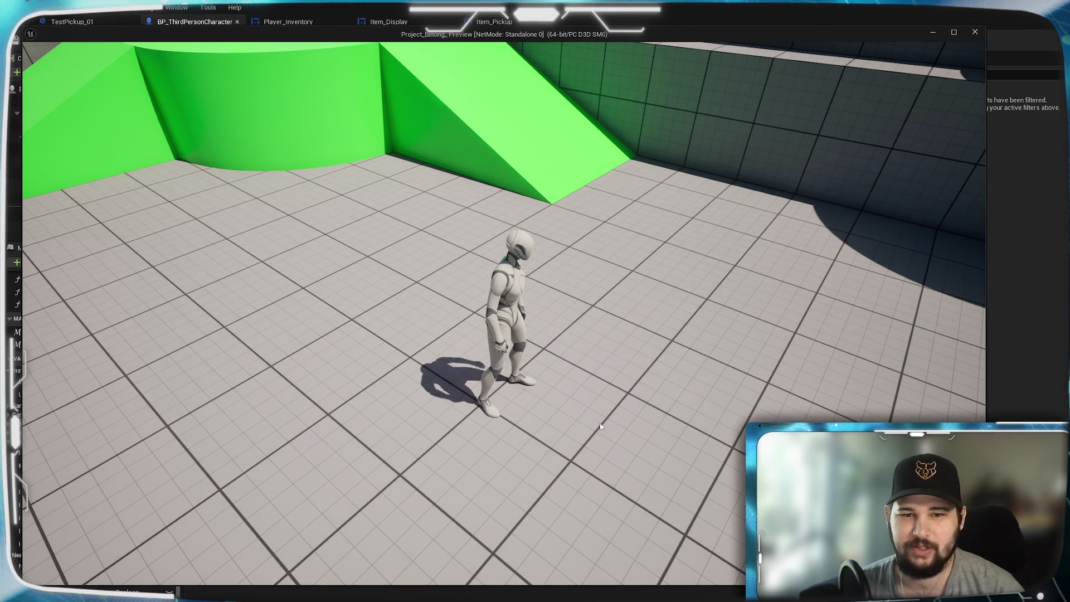
key(i)
key(i)
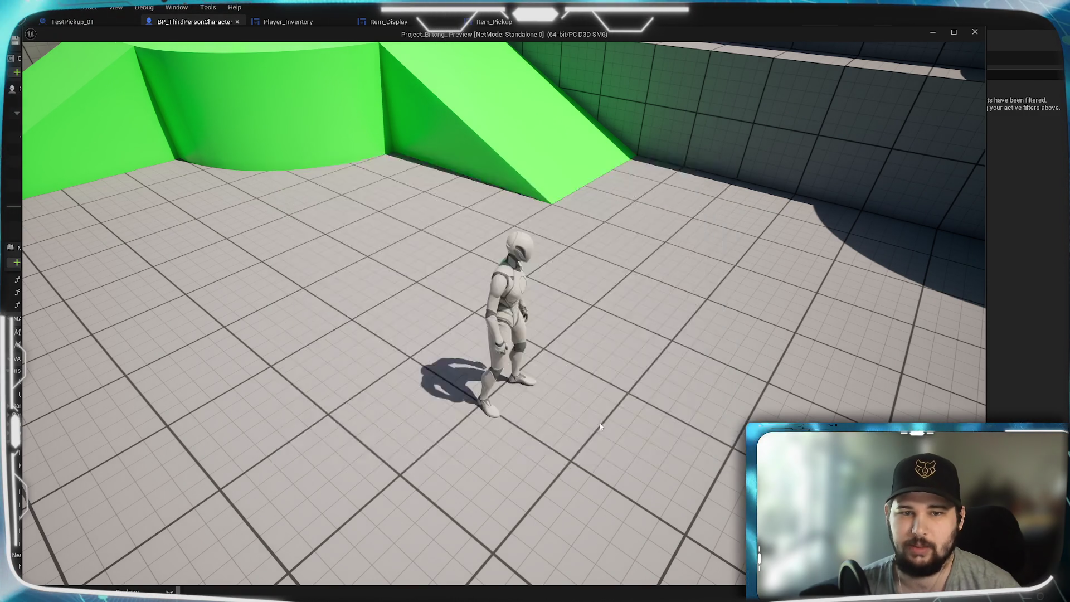
Grab the whole yellow and magenta cluster at once and confirm eight inventory items
key(w)
key(w)
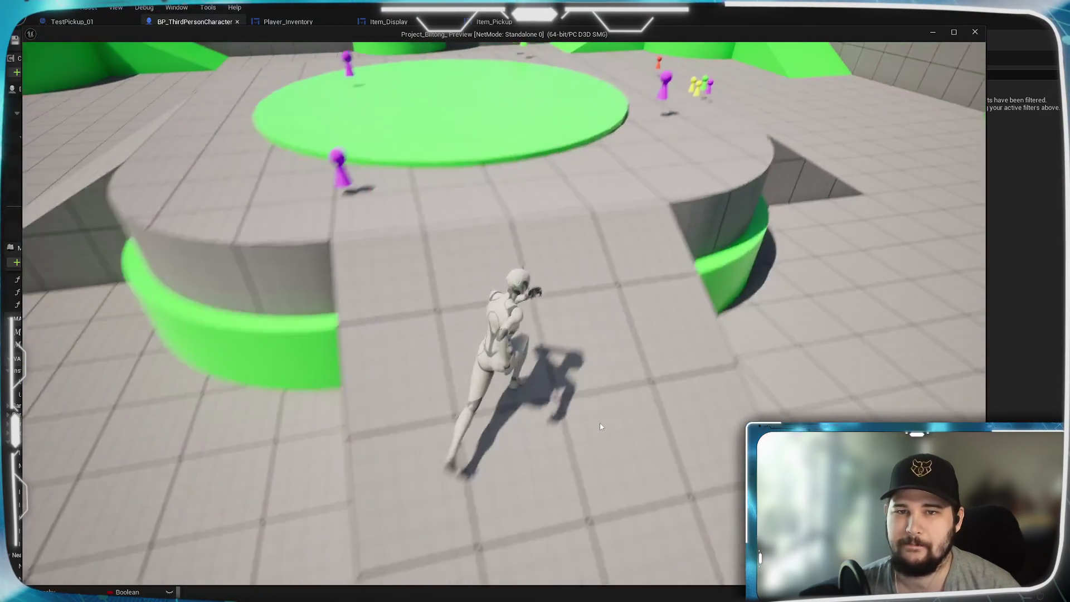
key(w)
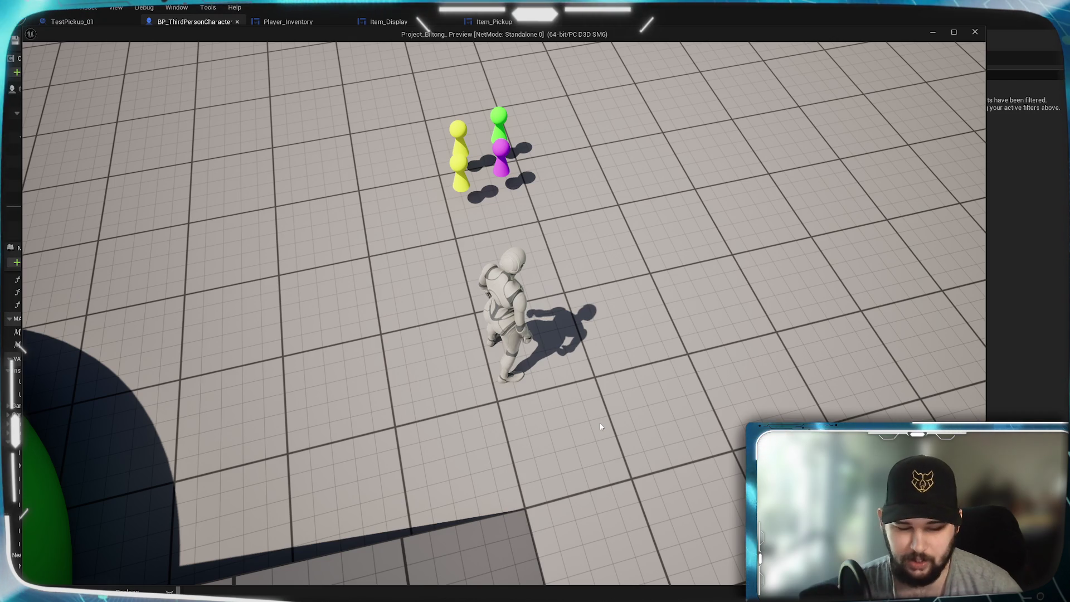
key(w)
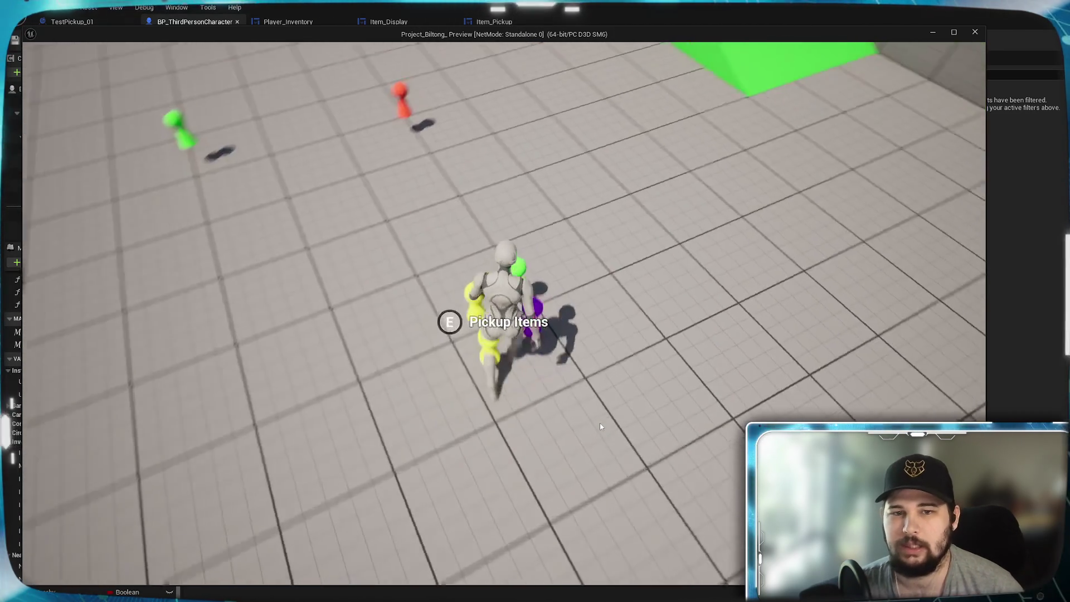
key(w)
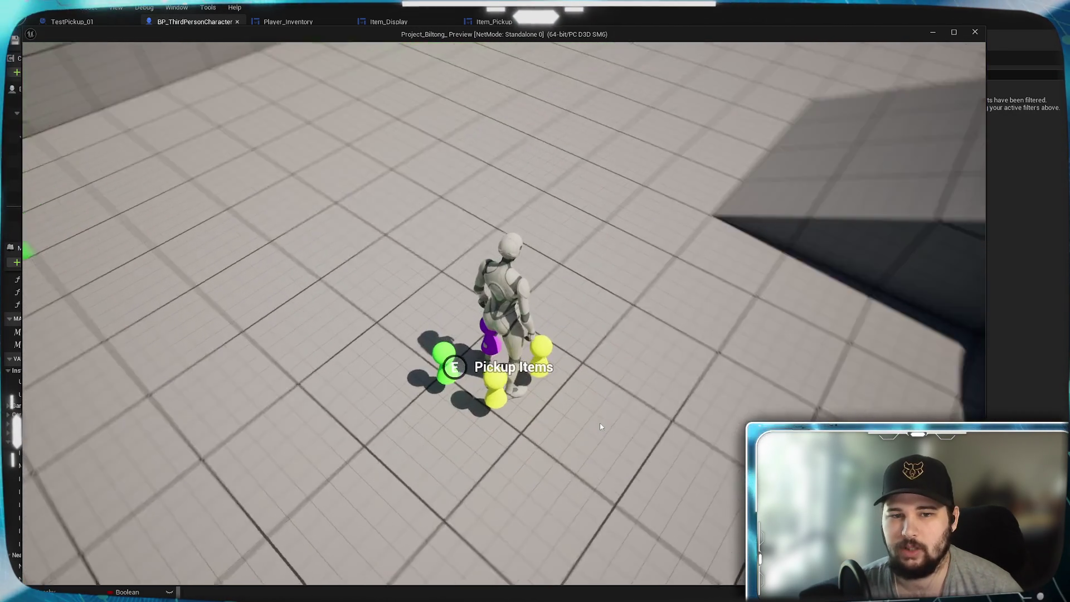
key(s)
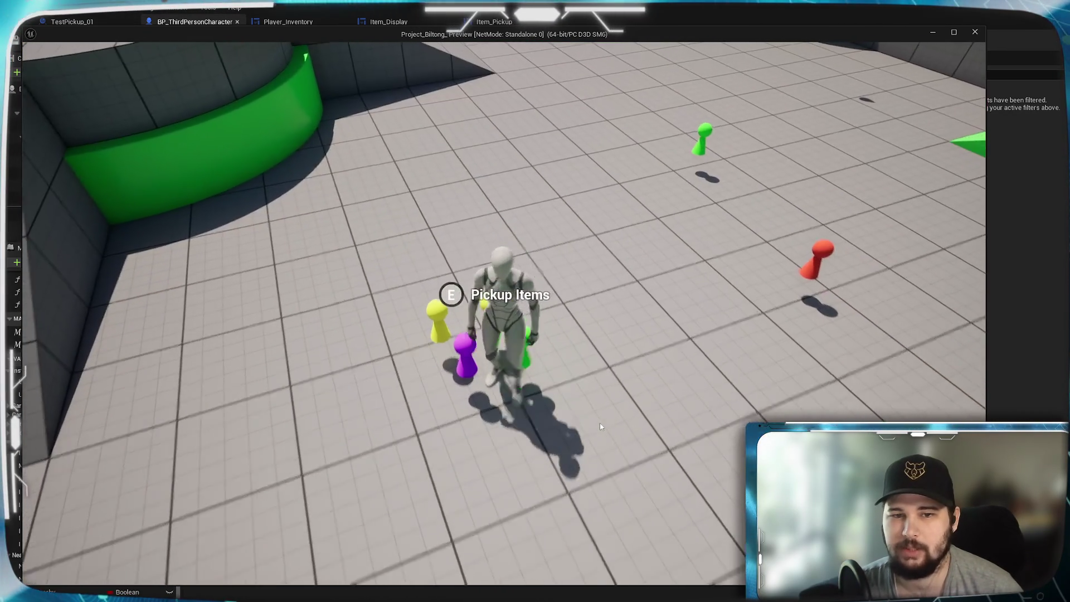
key(w)
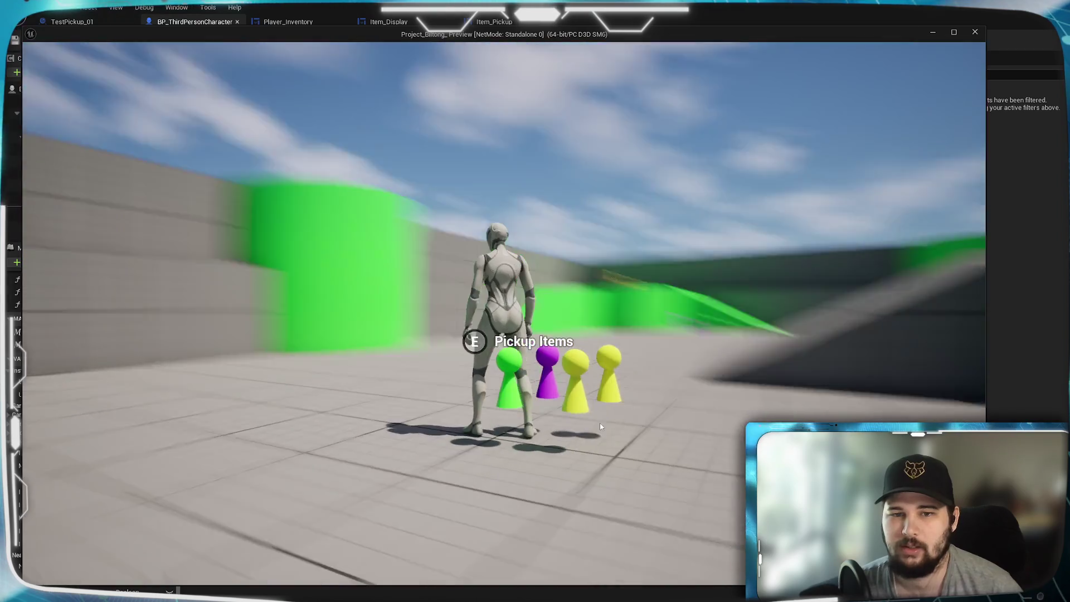
key(w)
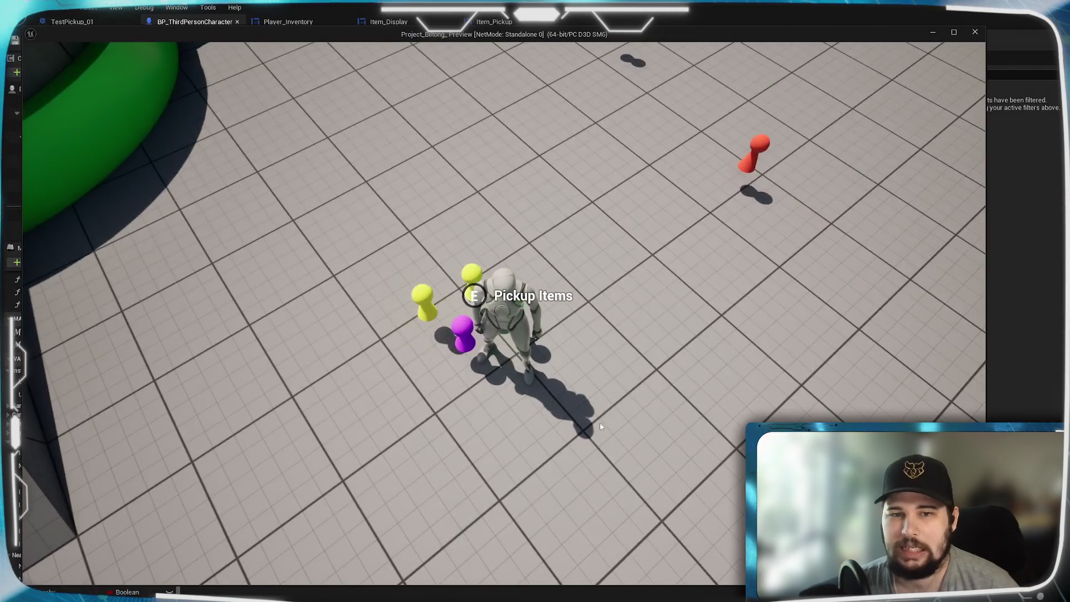
key(s)
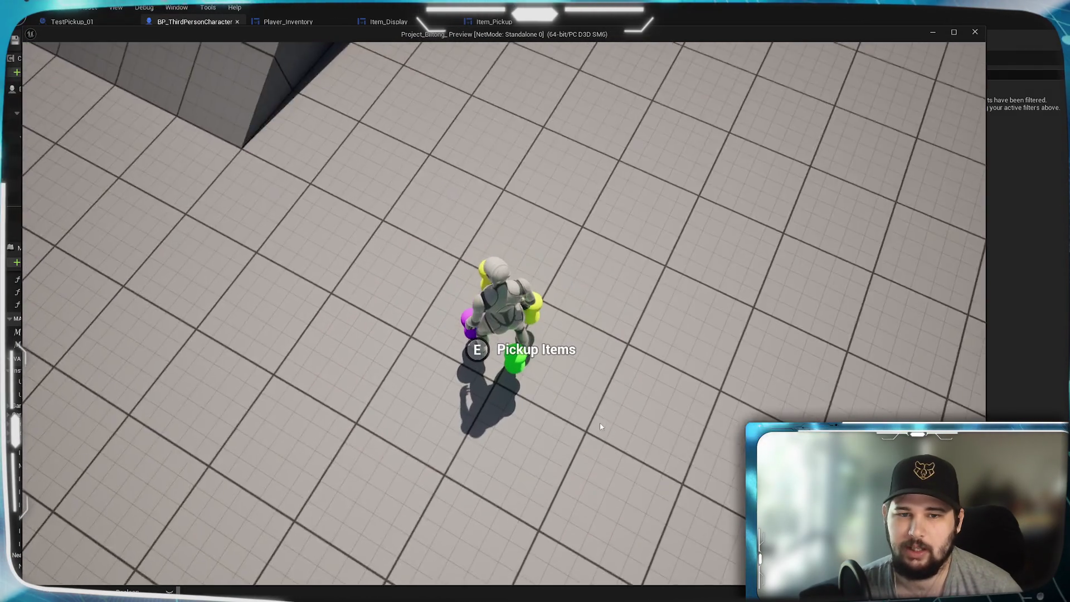
key(e)
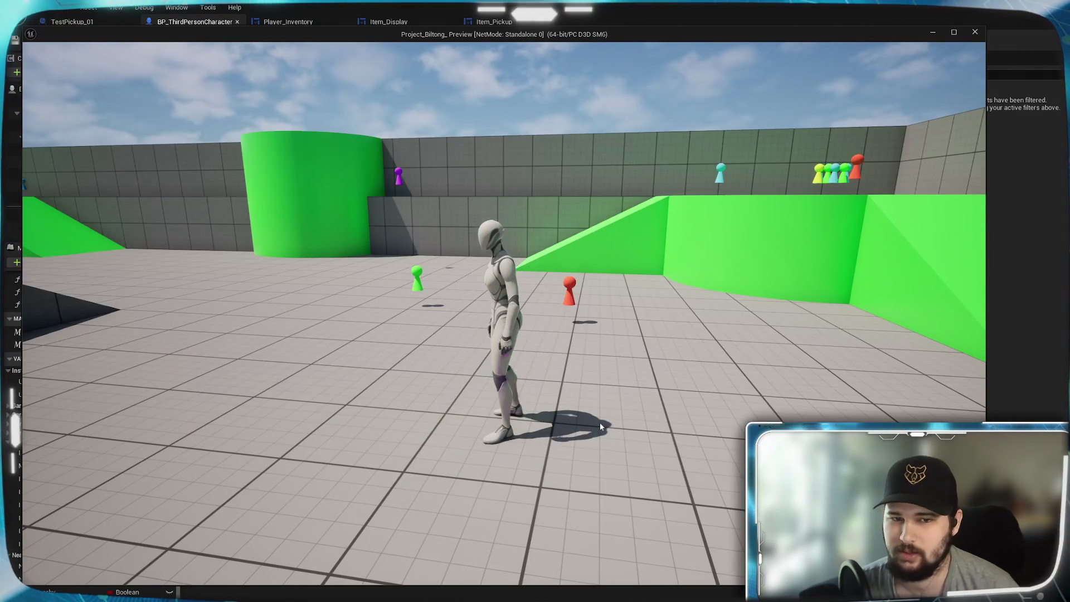
key(i)
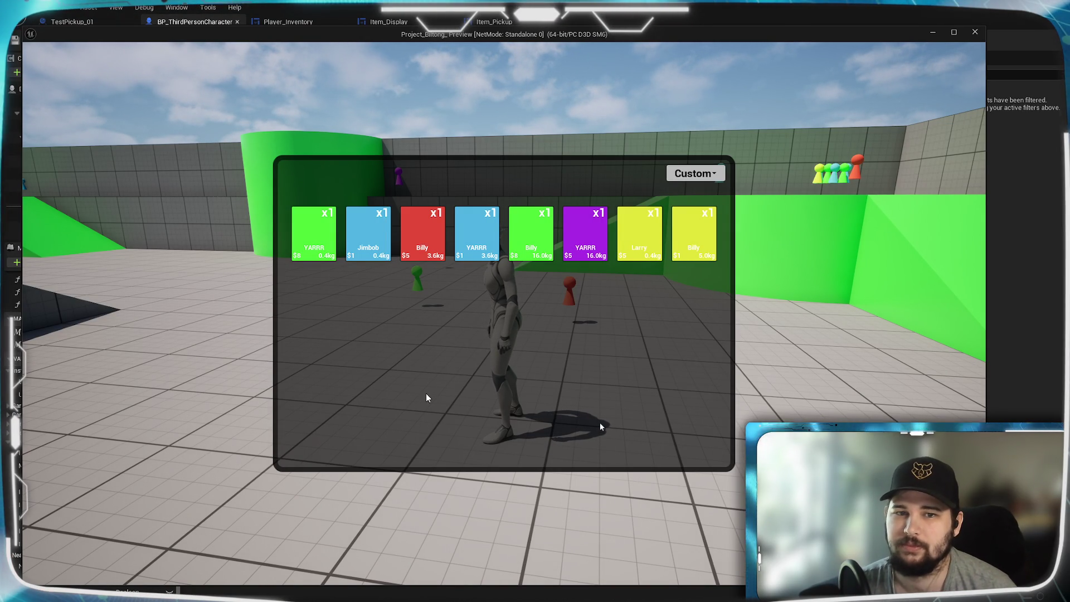
Collect all the items near the green ramp and open the inventory grid
key(i)
key(w)
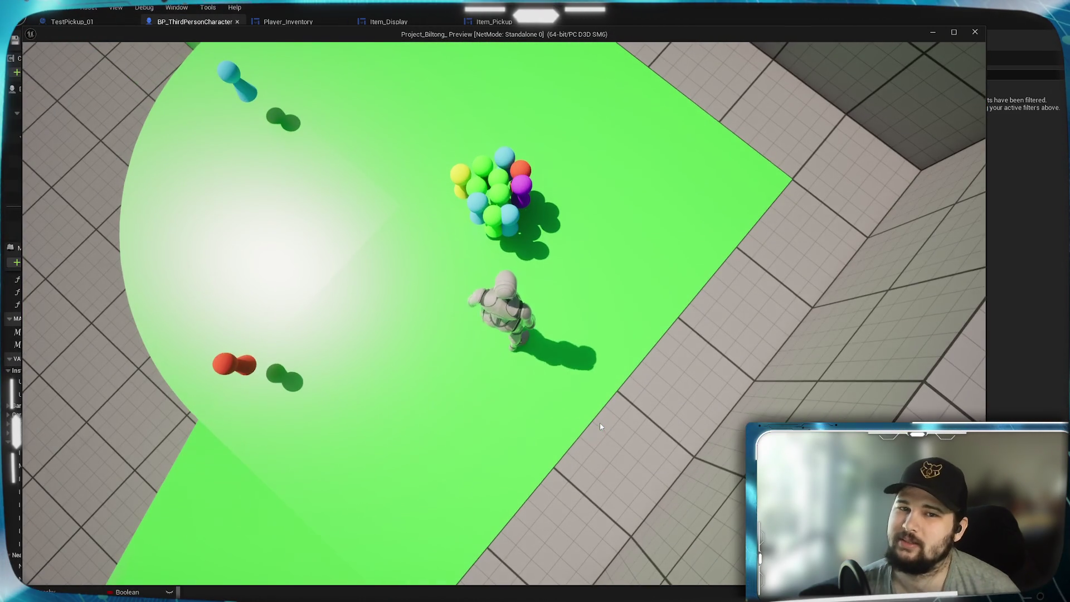
key(e)
key(Tab)
key(Tab)
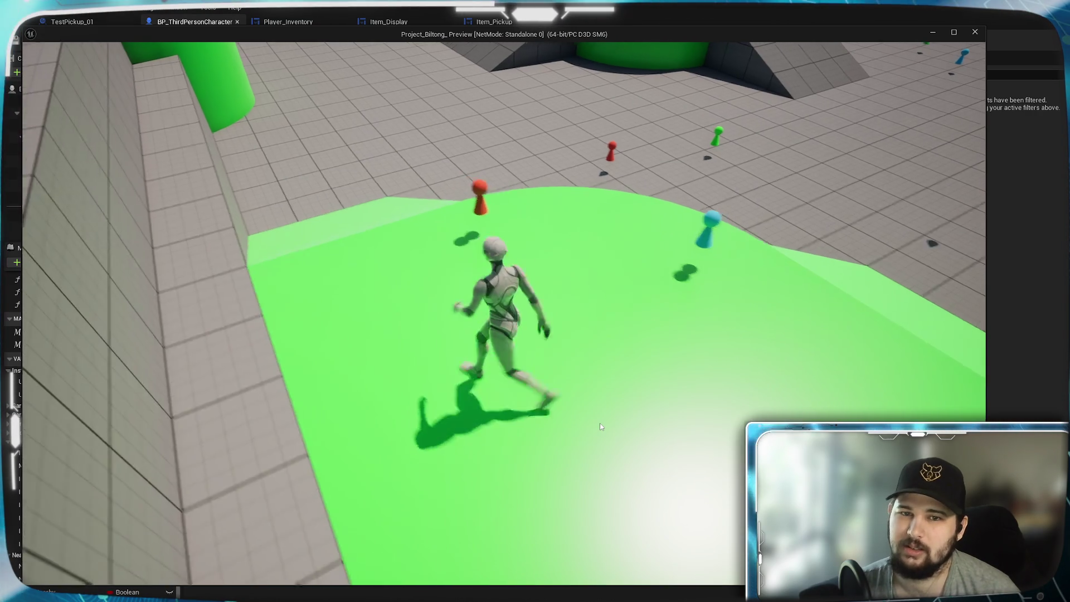
Sort the inventory cards by Quantity, then end the play session
key(w)
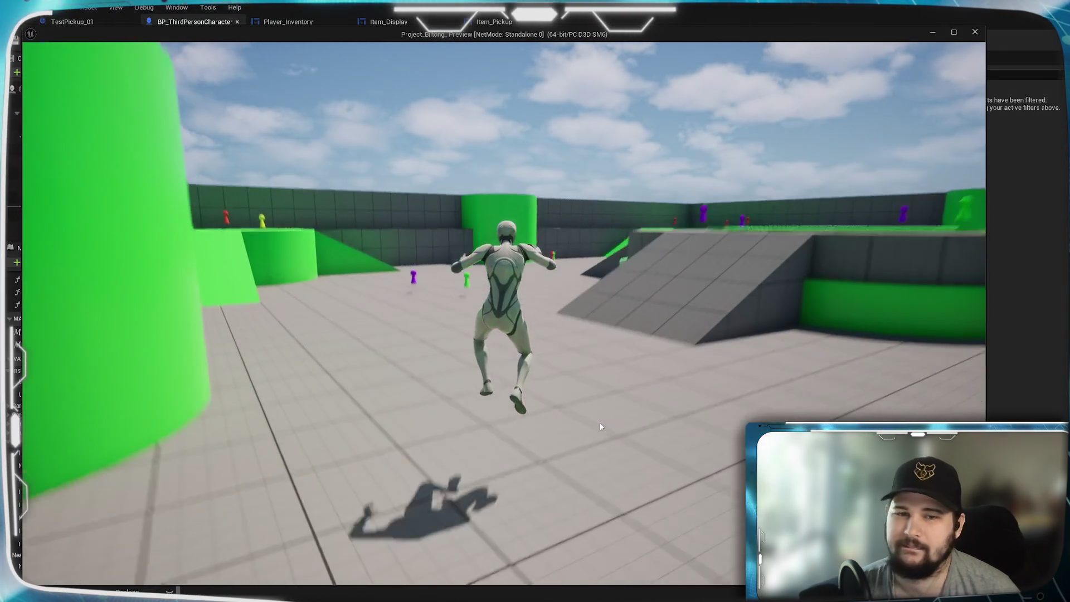
key(w)
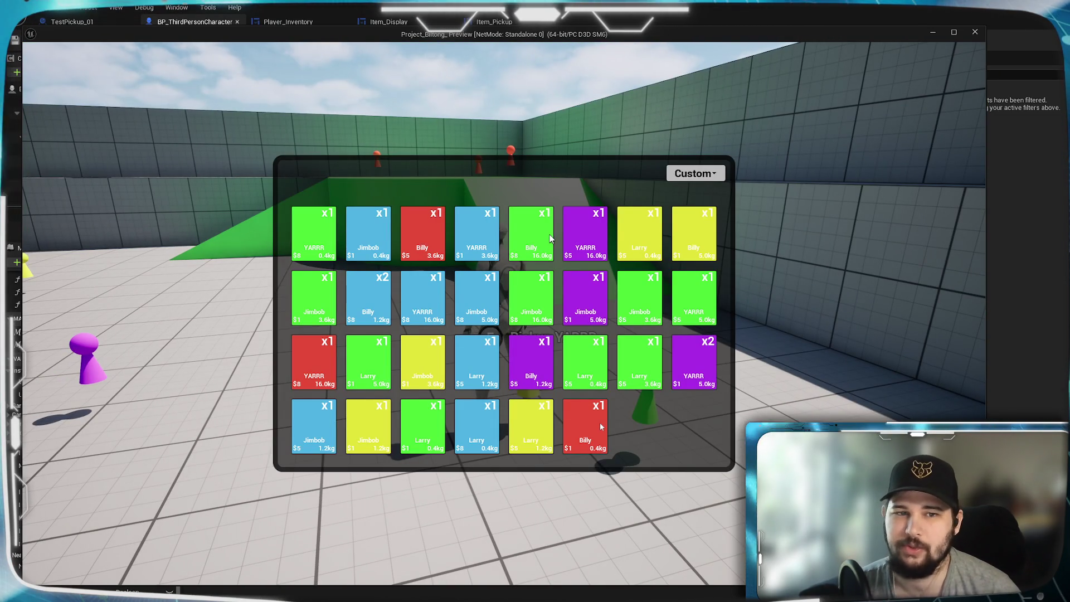
click(708, 171)
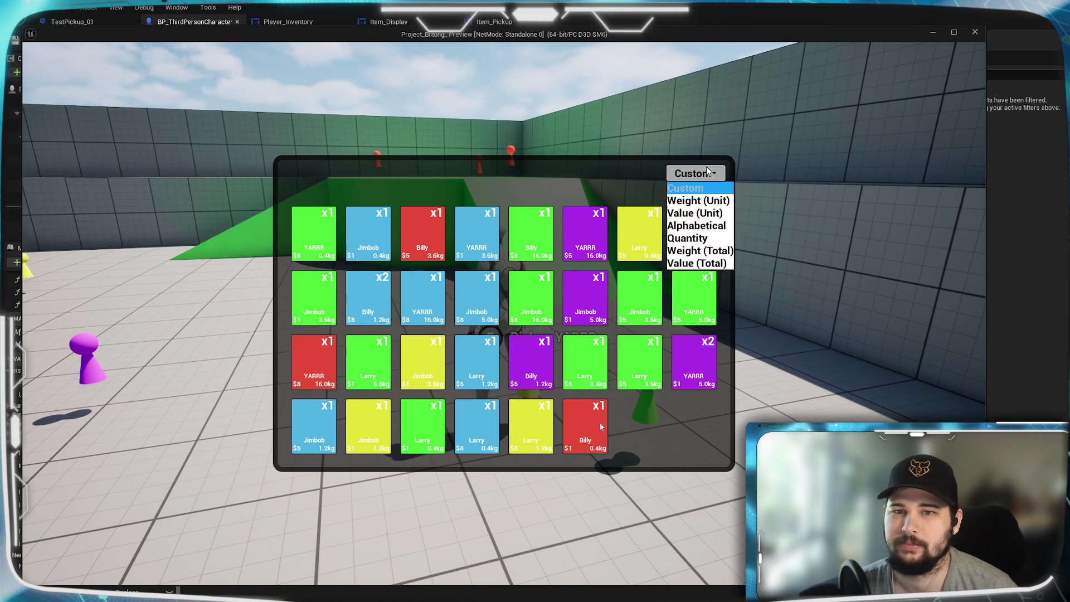
click(688, 238)
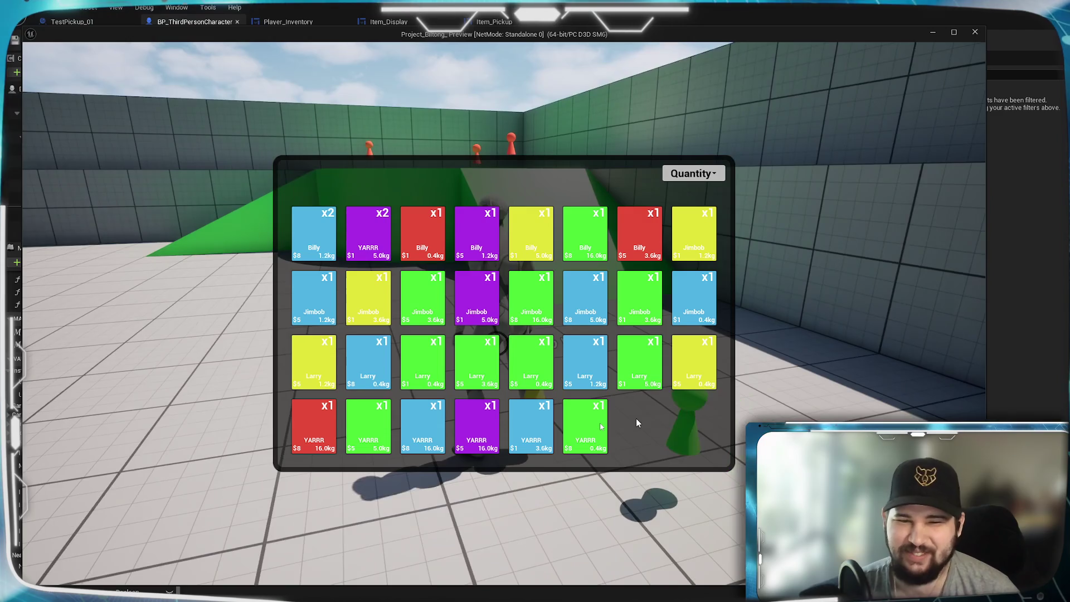
key(Escape)
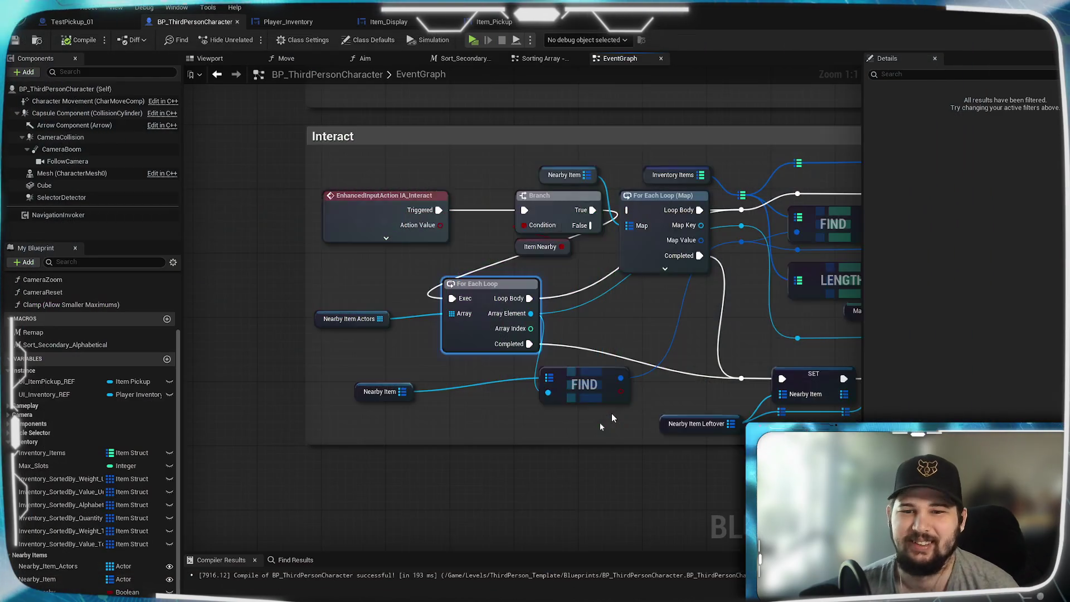
Delete the For Each Loop (Map) node and its leftover Nearby Item getter
mouse_move(661, 201)
mouse_down()
mouse_move(323, 241)
mouse_move(425, 247)
mouse_up()
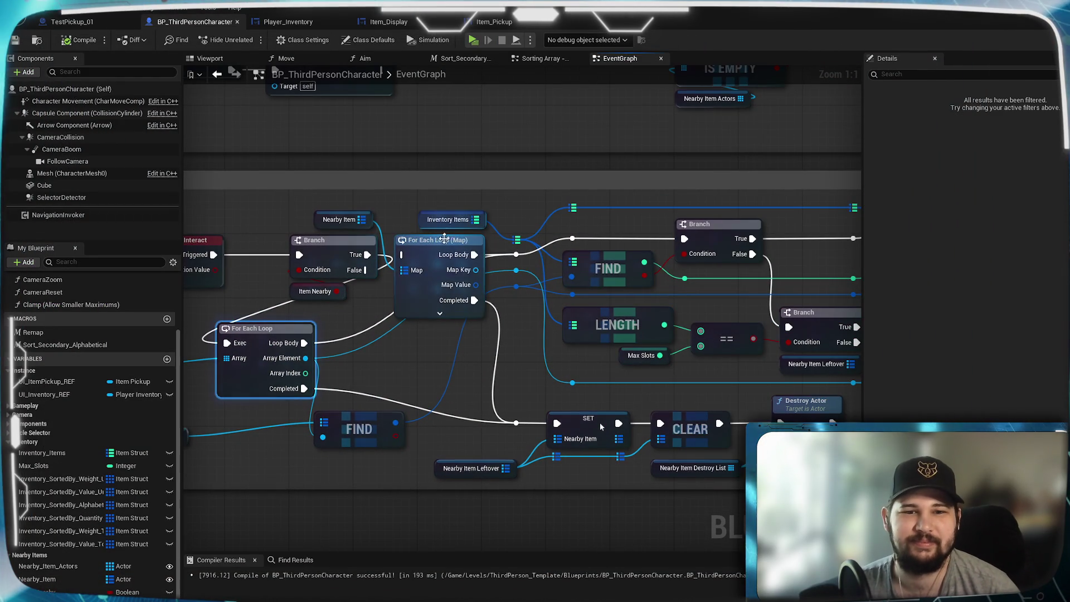
click(437, 246)
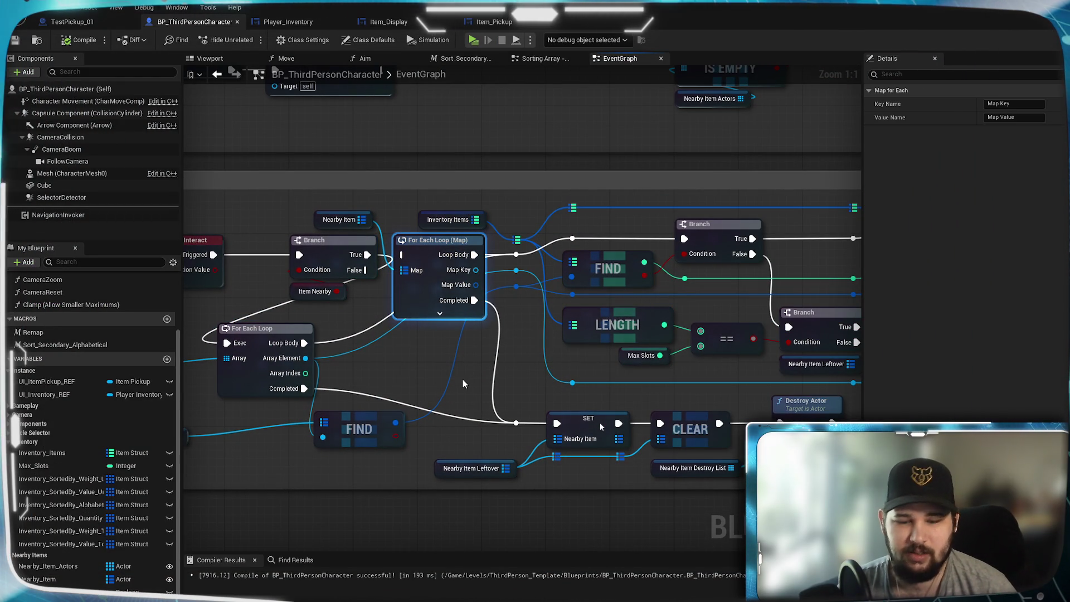
key(Delete)
click(371, 226)
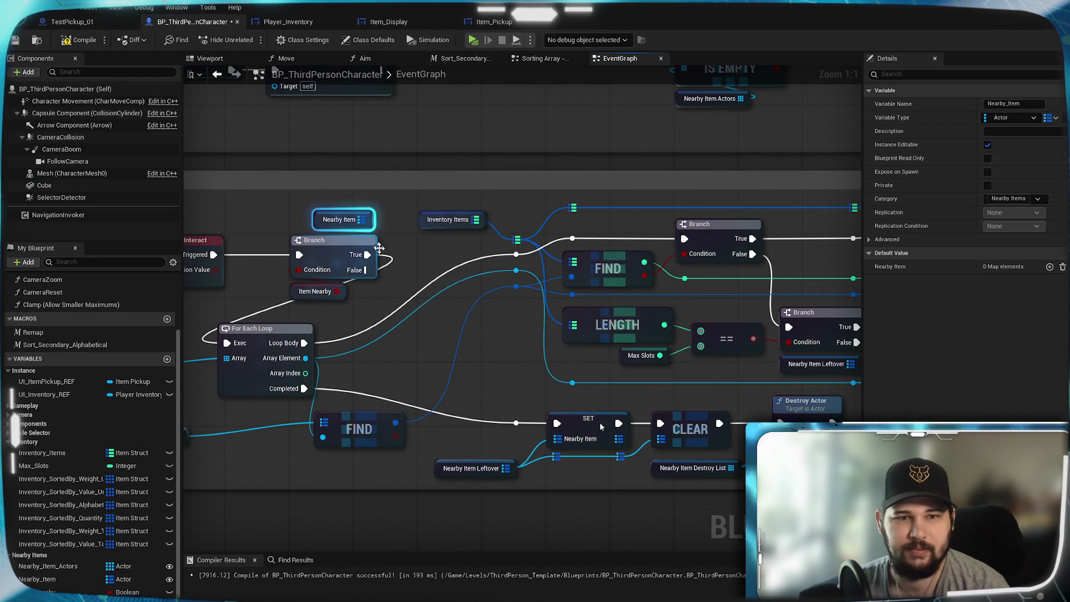
drag(413, 336, 623, 296)
key(Delete)
Rearrange FIND, the Nearby Item getter and the Nearby Item Actors getter, then compile
mouse_move(479, 304)
mouse_down()
mouse_move(375, 352)
mouse_move(440, 336)
mouse_move(536, 261)
mouse_up()
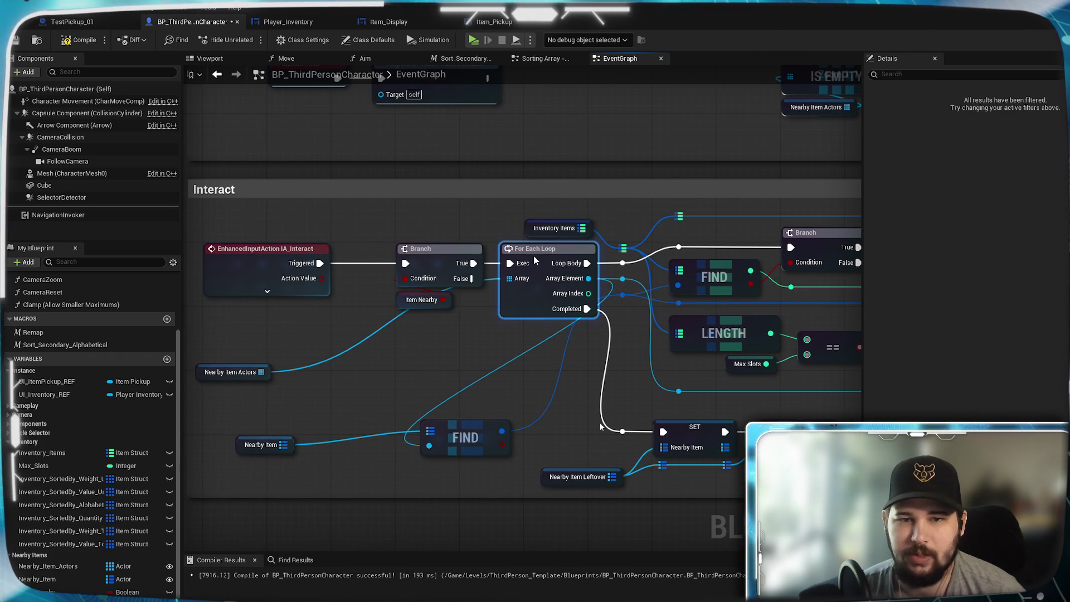
mouse_move(489, 423)
mouse_down()
mouse_move(589, 349)
mouse_move(571, 349)
mouse_move(557, 329)
mouse_up()
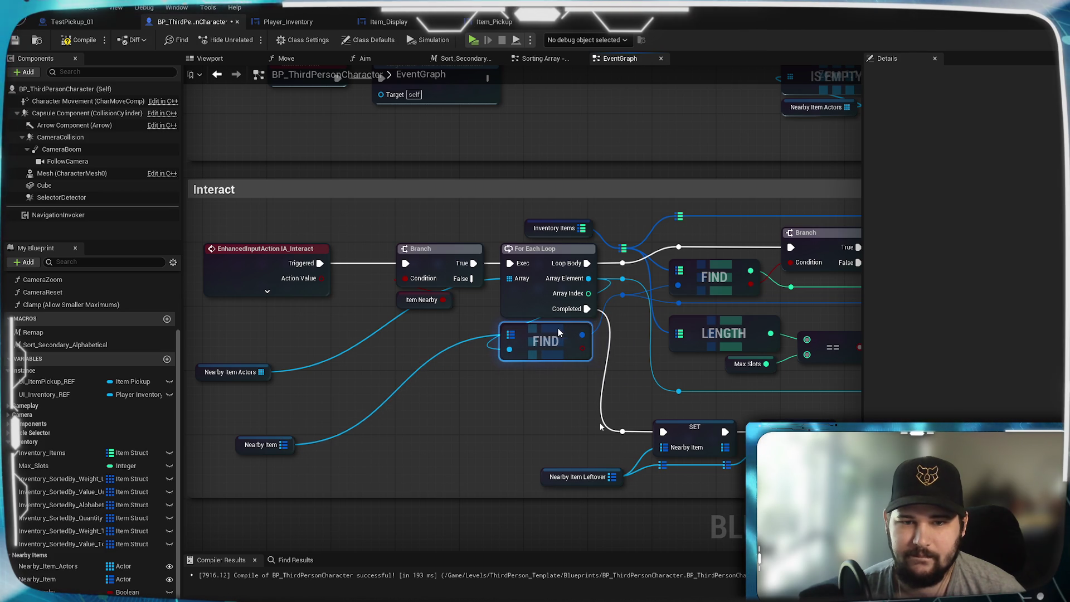
click(539, 385)
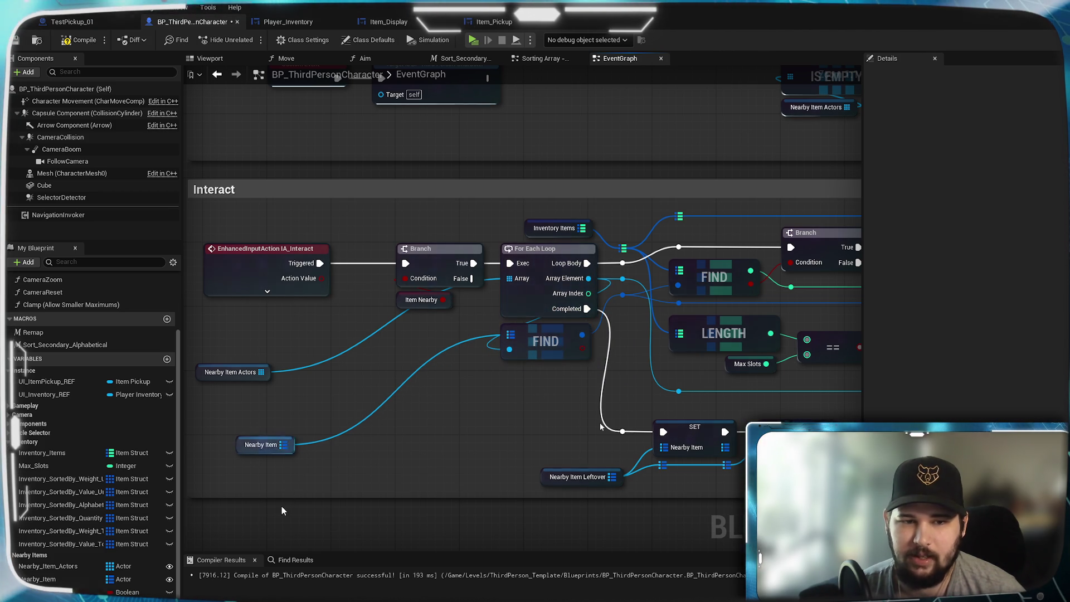
drag(269, 449, 528, 403)
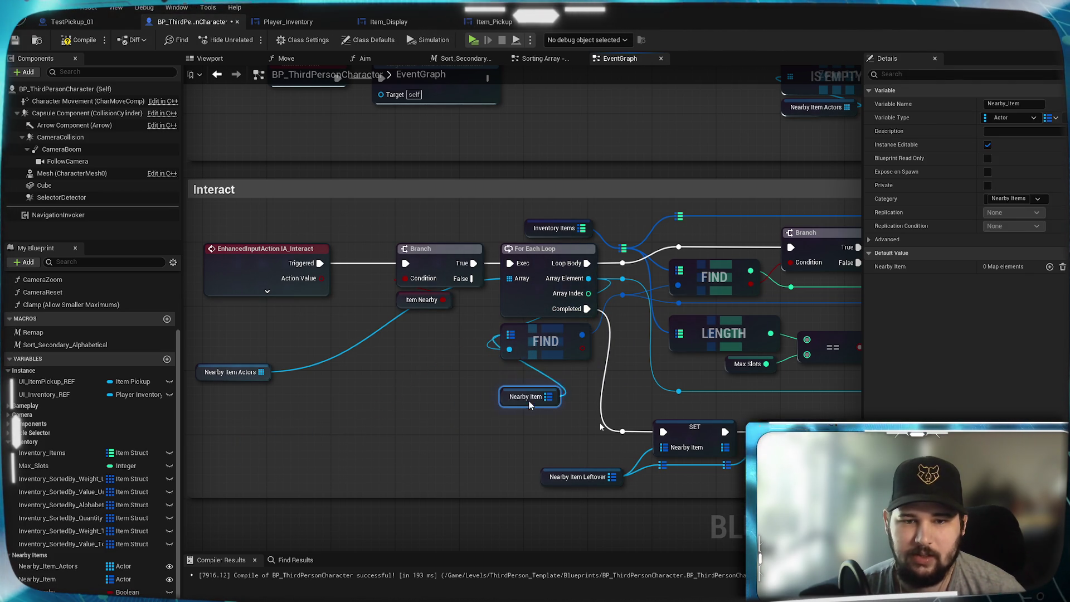
click(493, 419)
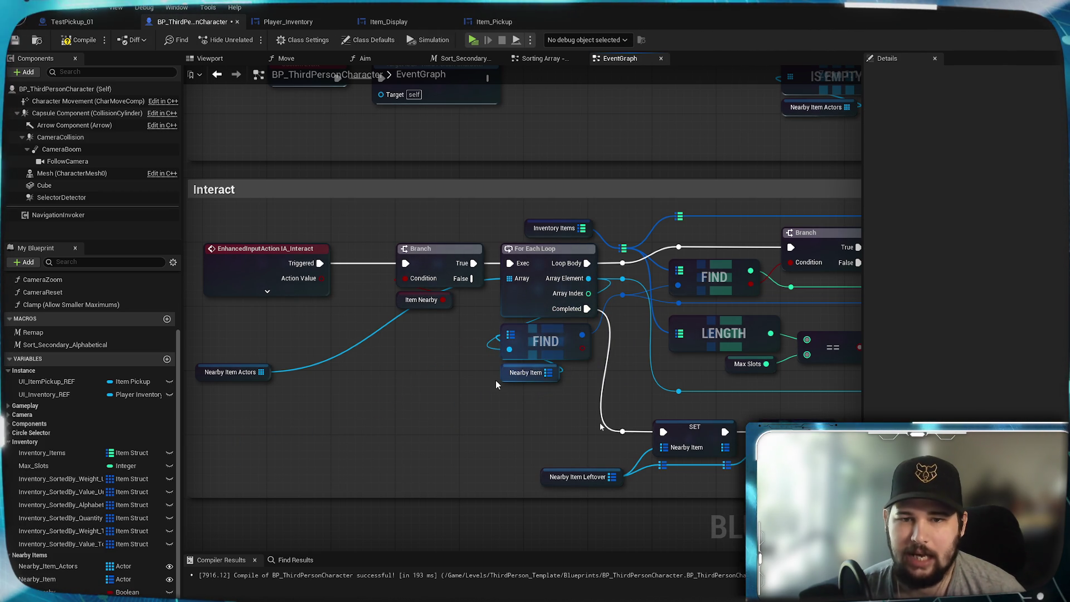
drag(242, 375, 370, 254)
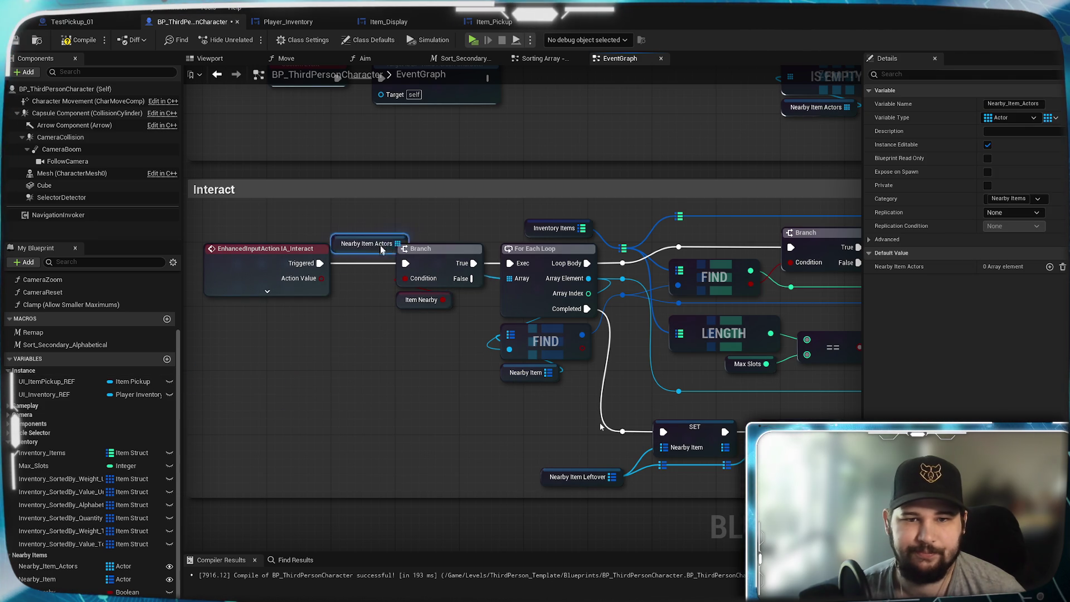
drag(436, 237, 444, 237)
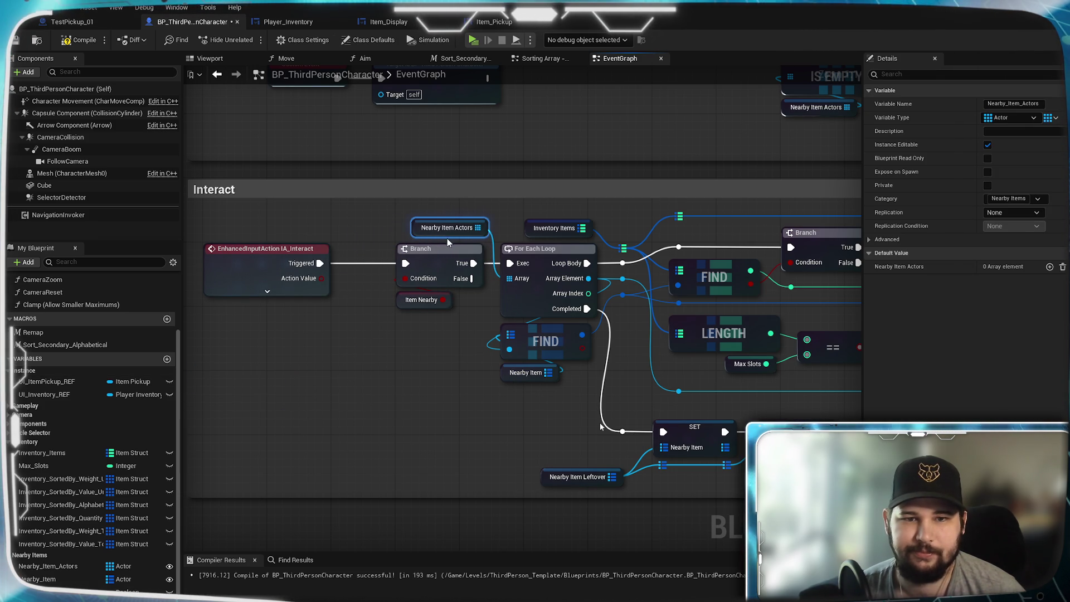
click(429, 368)
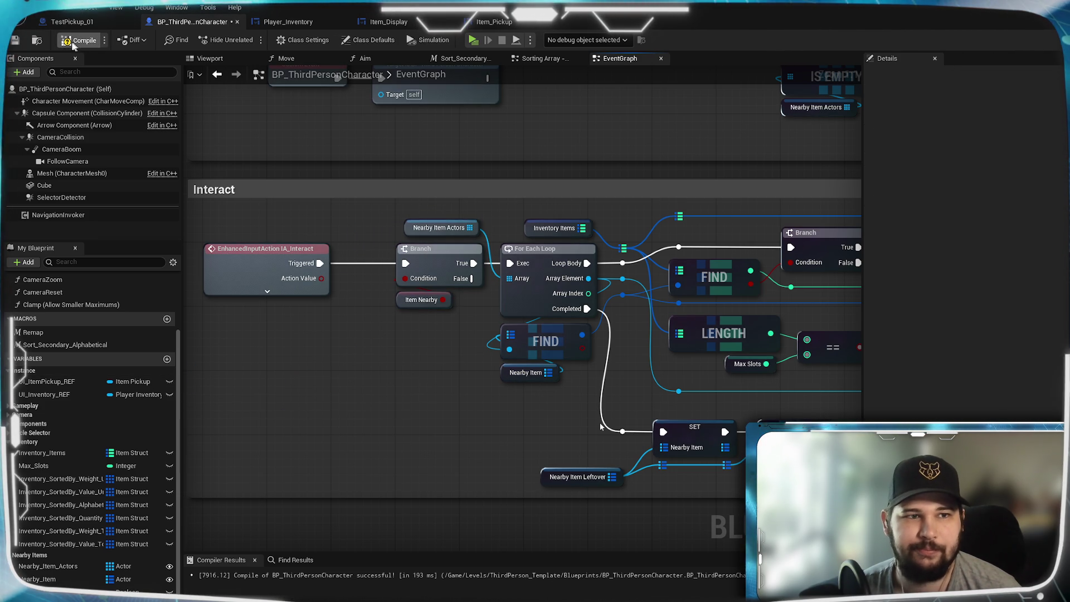
click(16, 40)
Rewire Nearby Item into FIND through a reroute point and recompile with F7
mouse_move(601, 426)
mouse_down()
mouse_move(263, 400)
mouse_move(846, 438)
mouse_up()
drag(537, 373, 424, 362)
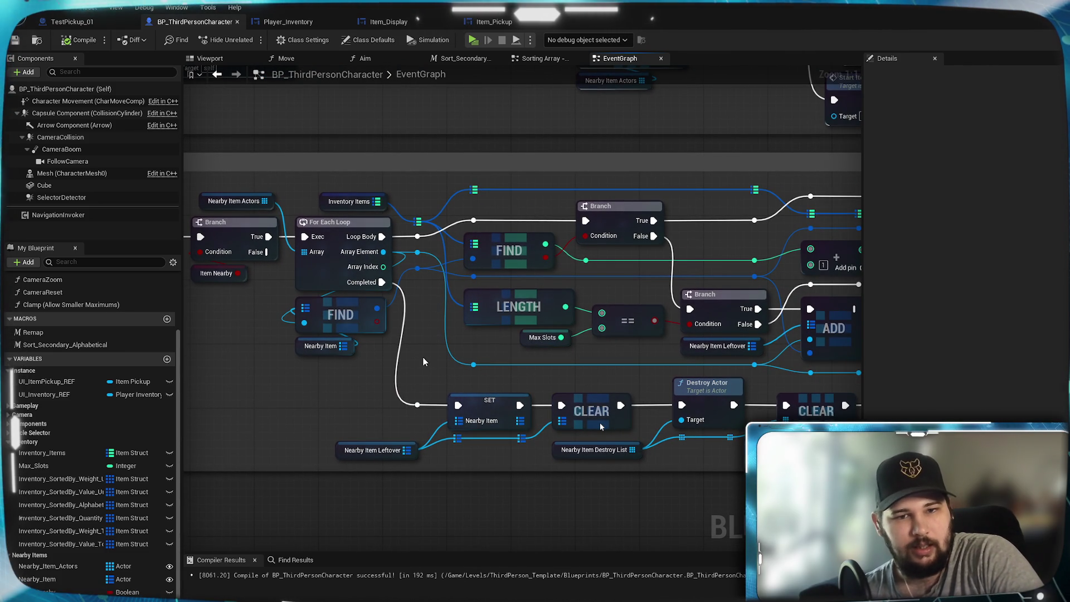
mouse_move(559, 366)
mouse_down()
mouse_move(401, 362)
mouse_move(312, 334)
mouse_move(345, 318)
mouse_move(334, 311)
mouse_move(526, 319)
mouse_up()
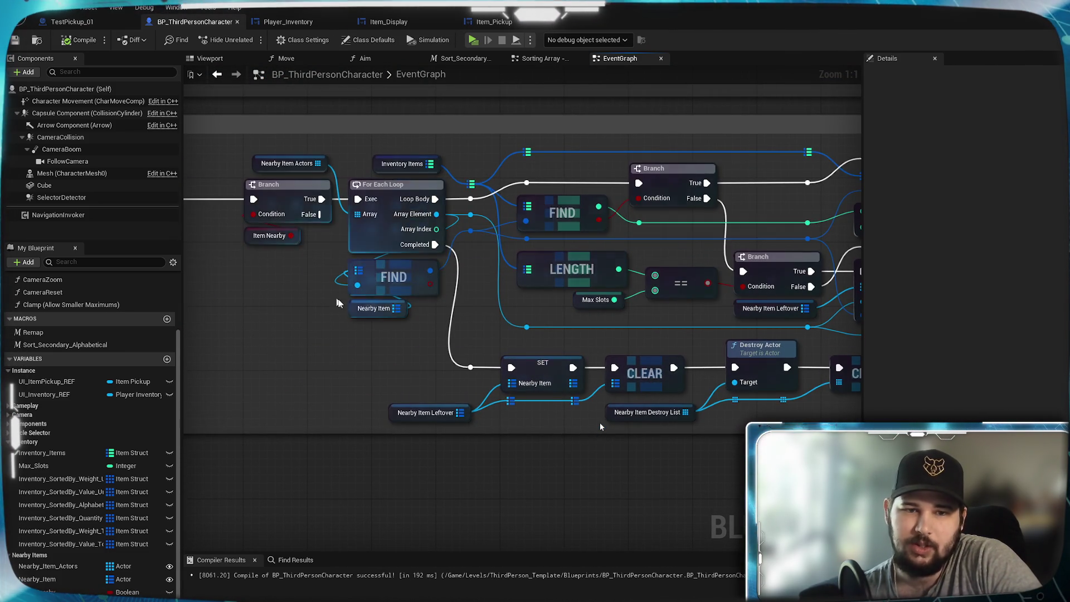
drag(342, 349, 398, 437)
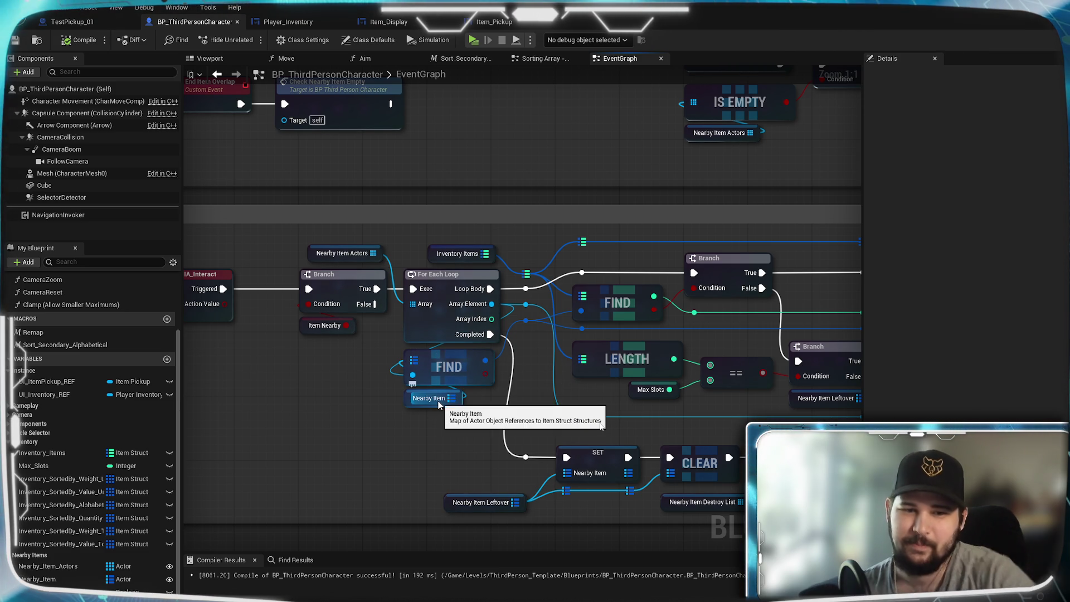
drag(465, 397, 472, 401)
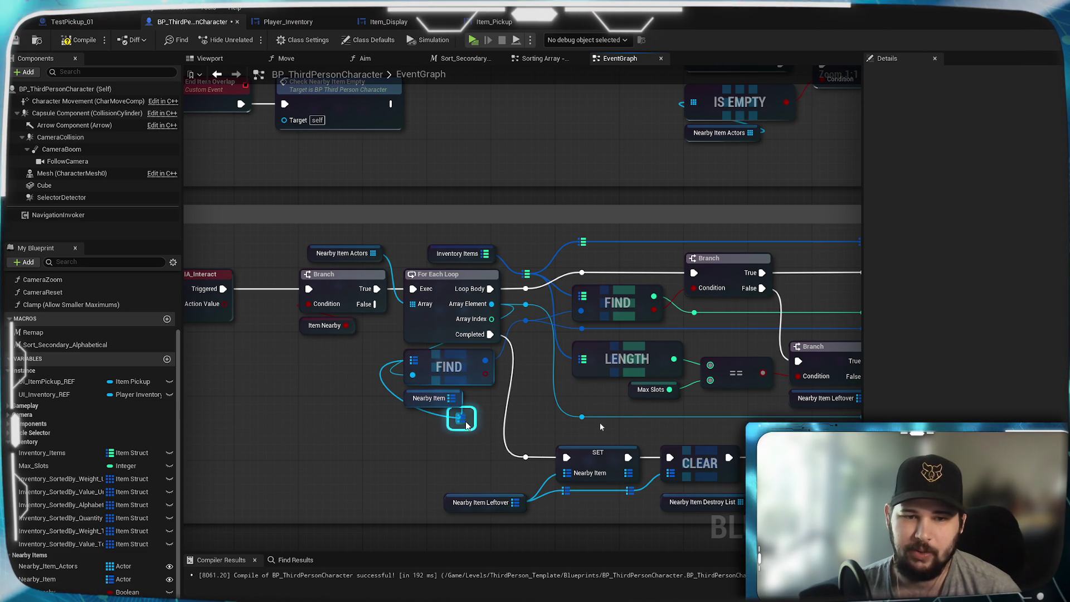
drag(457, 423, 425, 416)
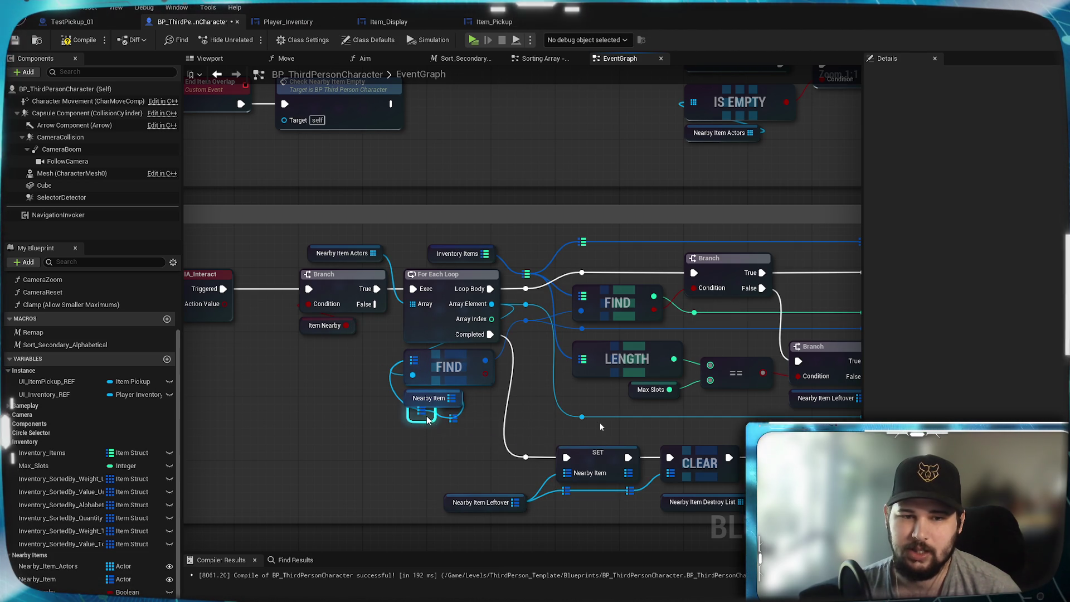
click(381, 434)
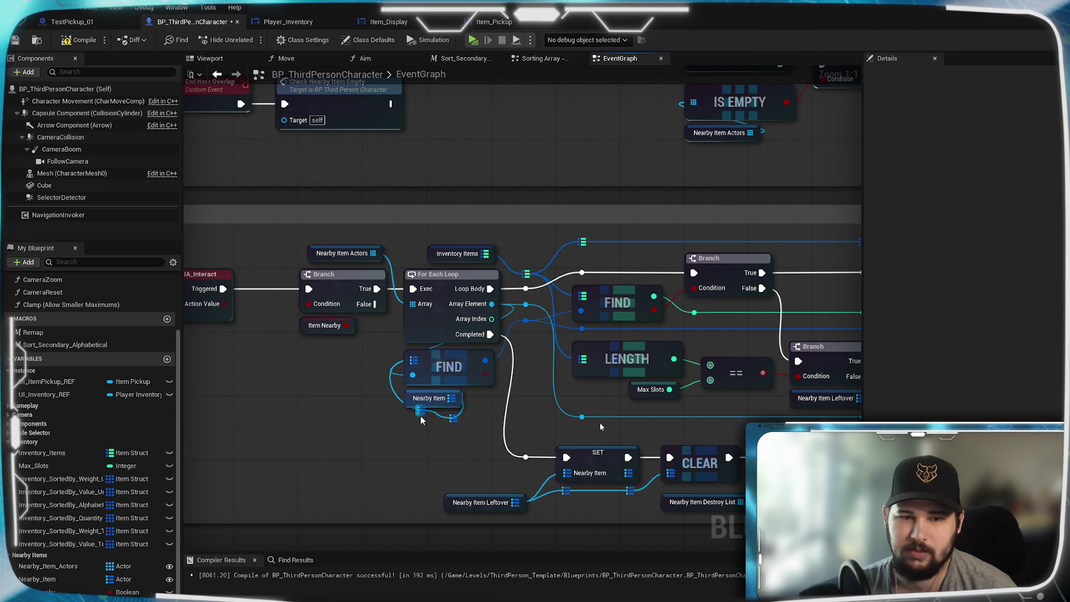
mouse_move(424, 419)
mouse_down()
mouse_move(379, 436)
mouse_move(435, 417)
mouse_move(416, 426)
mouse_up()
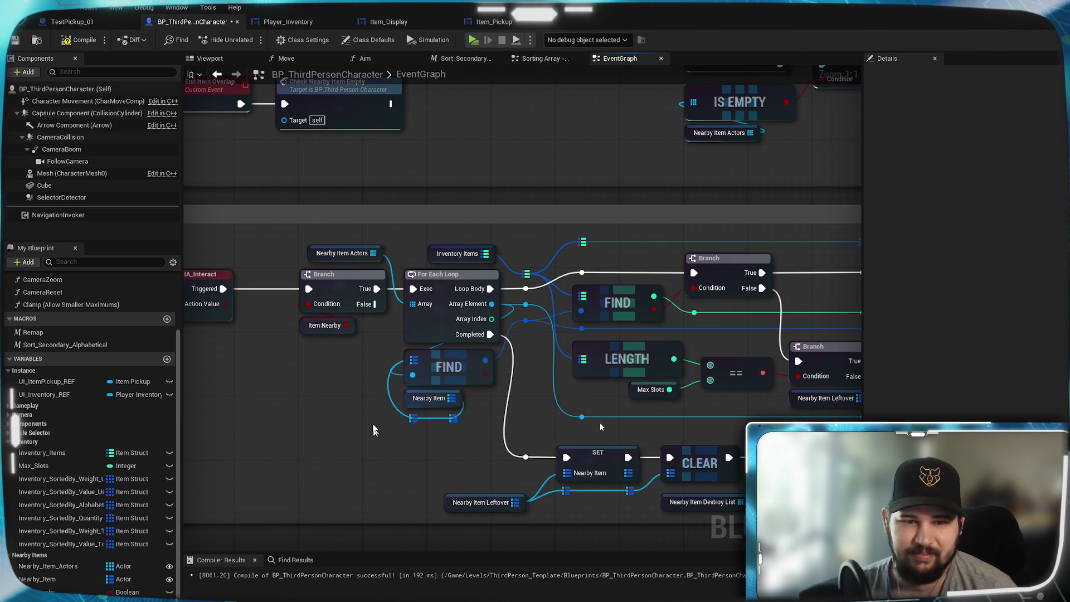
drag(365, 389, 453, 384)
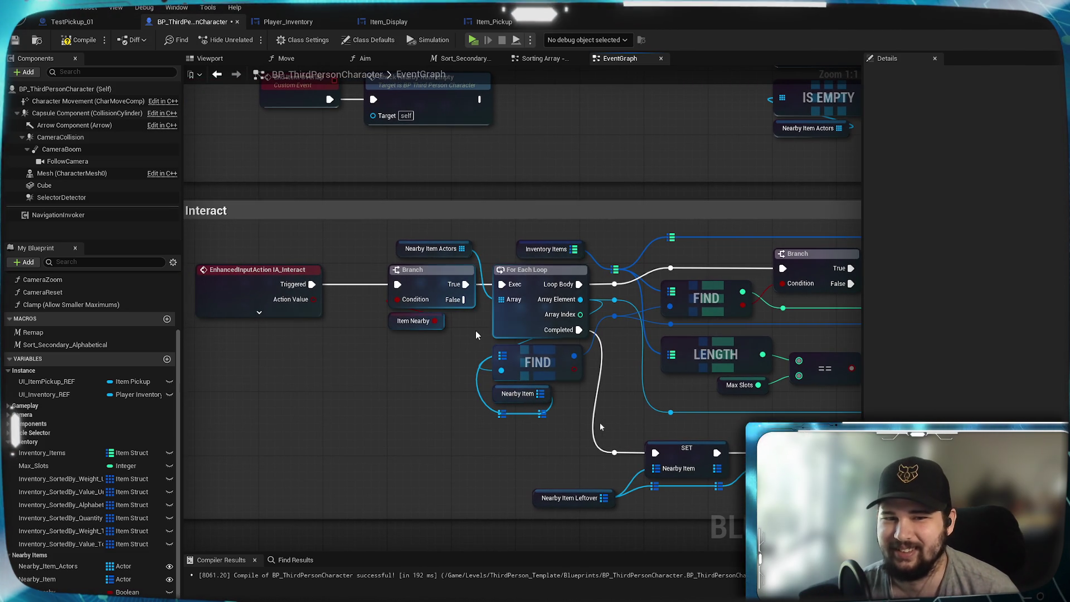
key(F7)
Launch the game in a standalone preview
drag(623, 450, 365, 422)
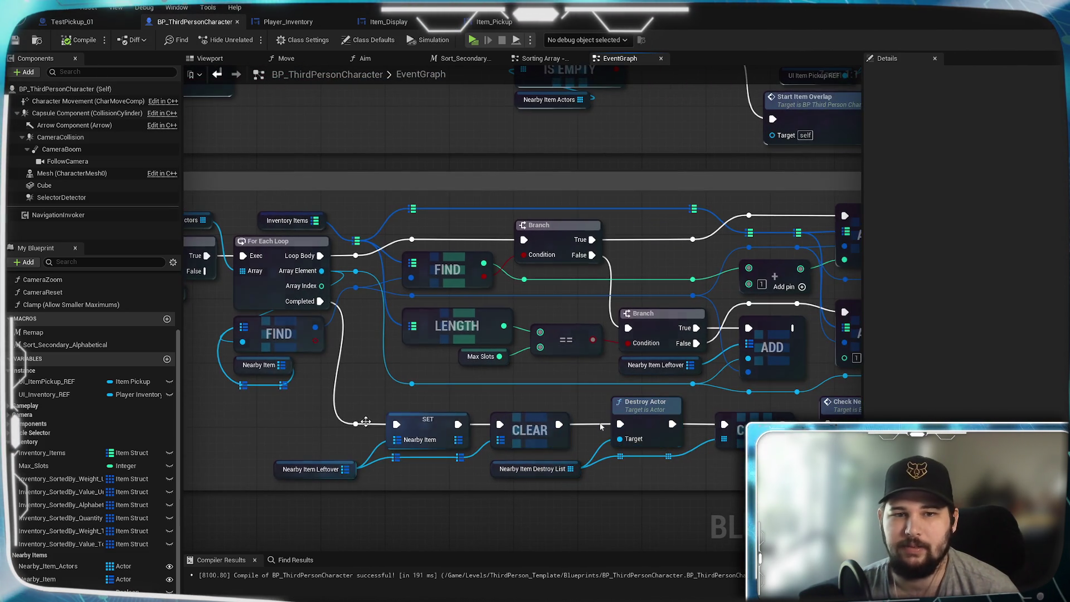
scroll(601, 427, down, 7)
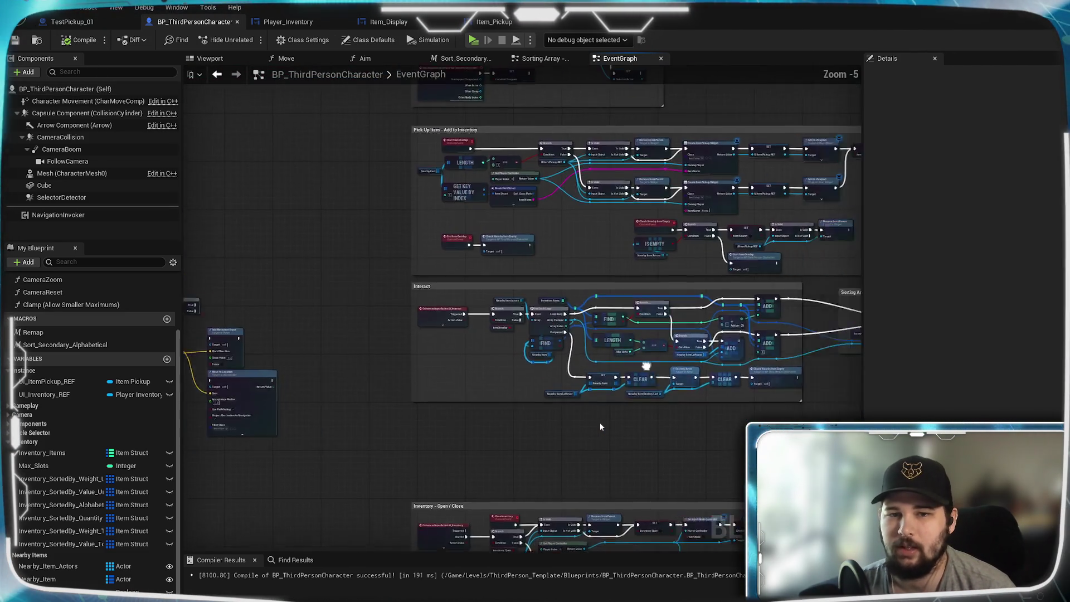
scroll(601, 427, up, 4)
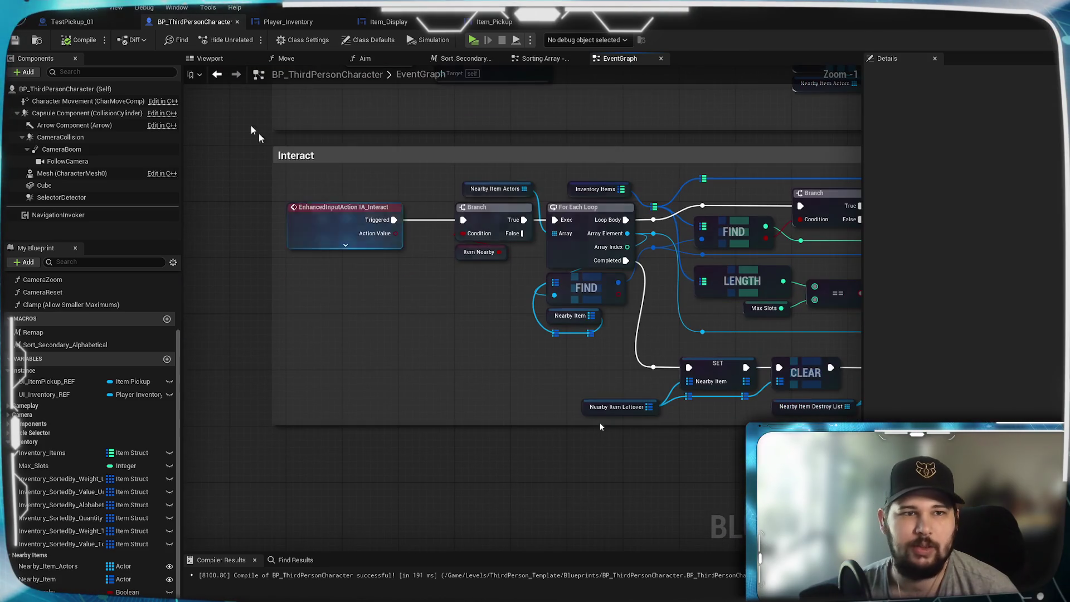
click(473, 40)
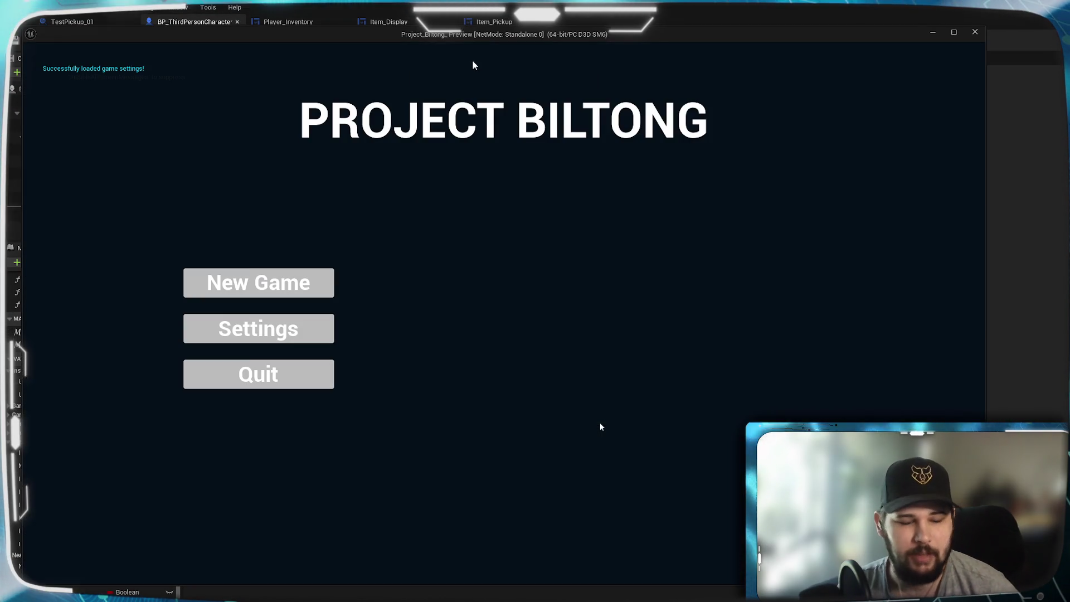
Start a new game and walk the character past the red, yellow and blue pawns
click(286, 285)
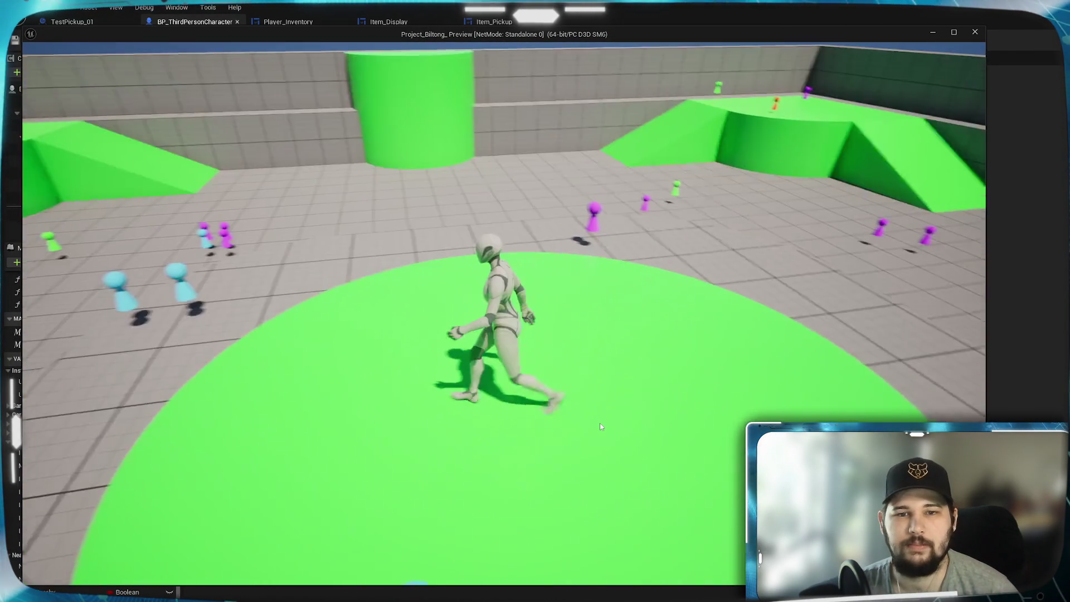
key(w)
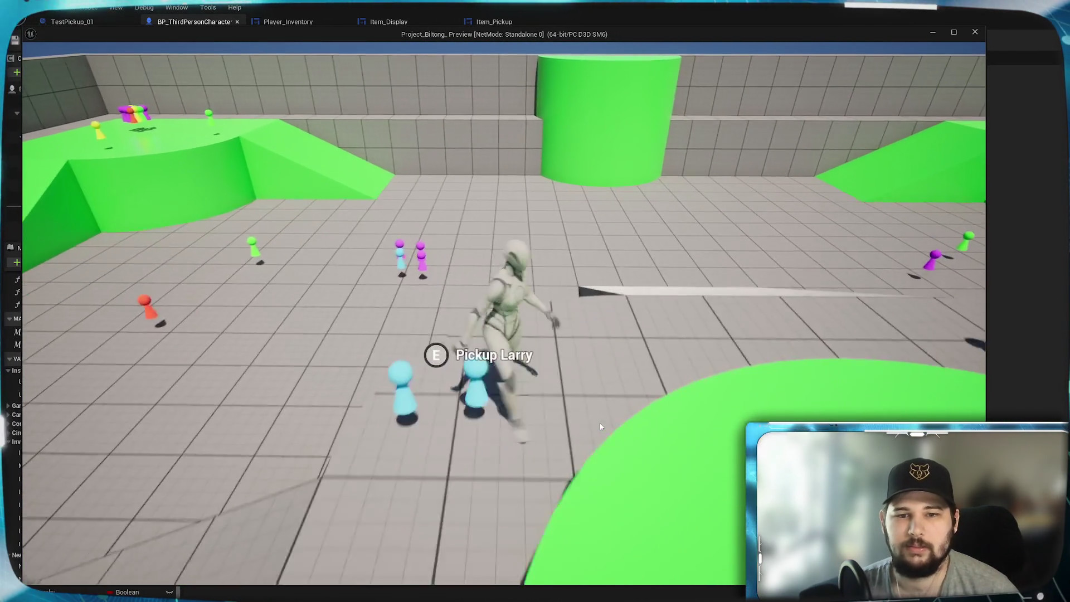
key(w)
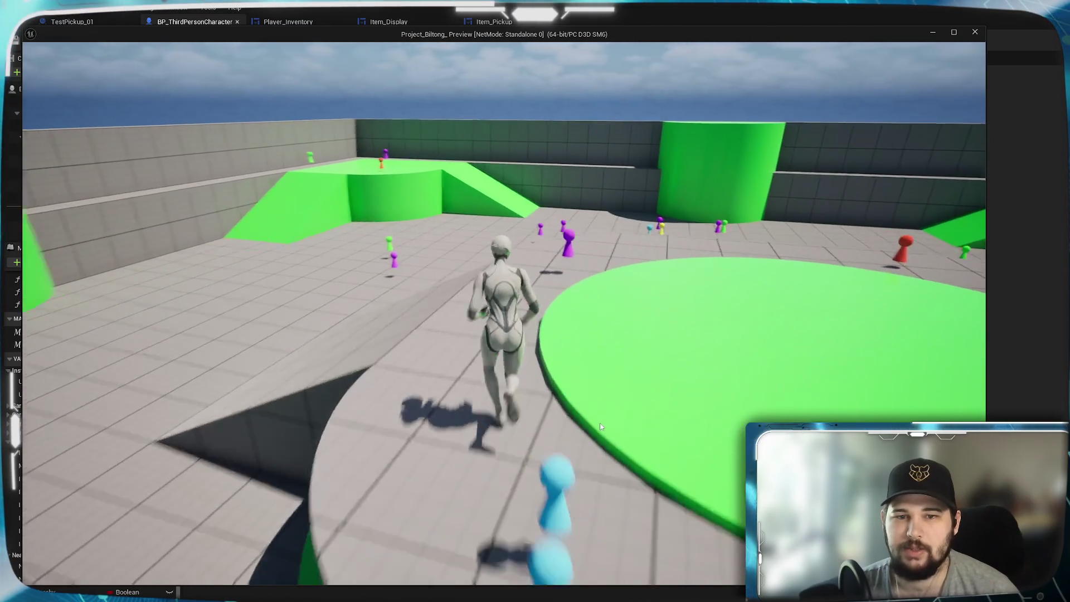
key(w)
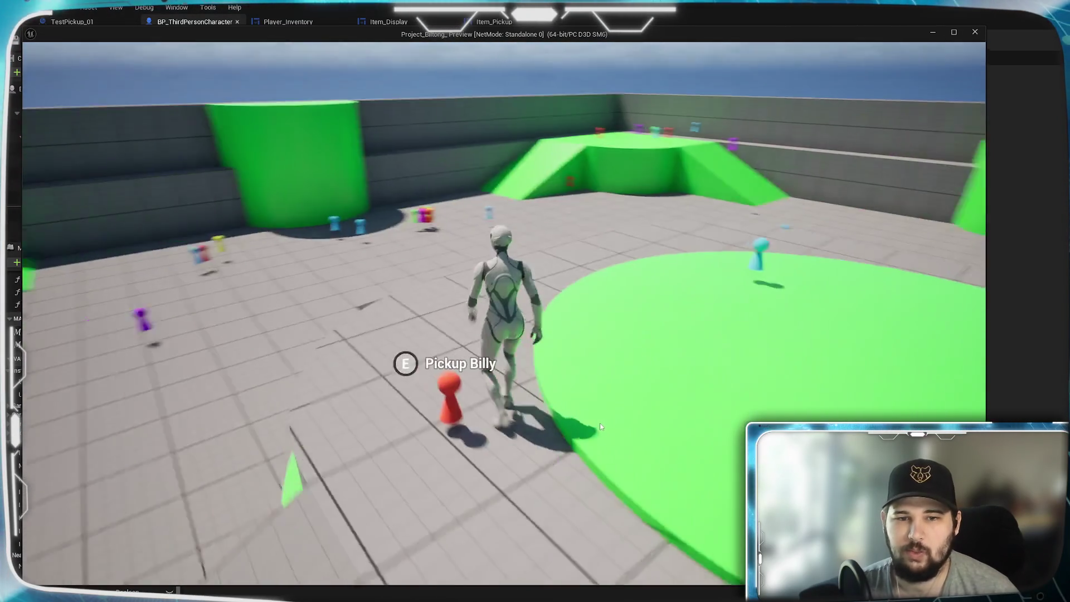
key(w)
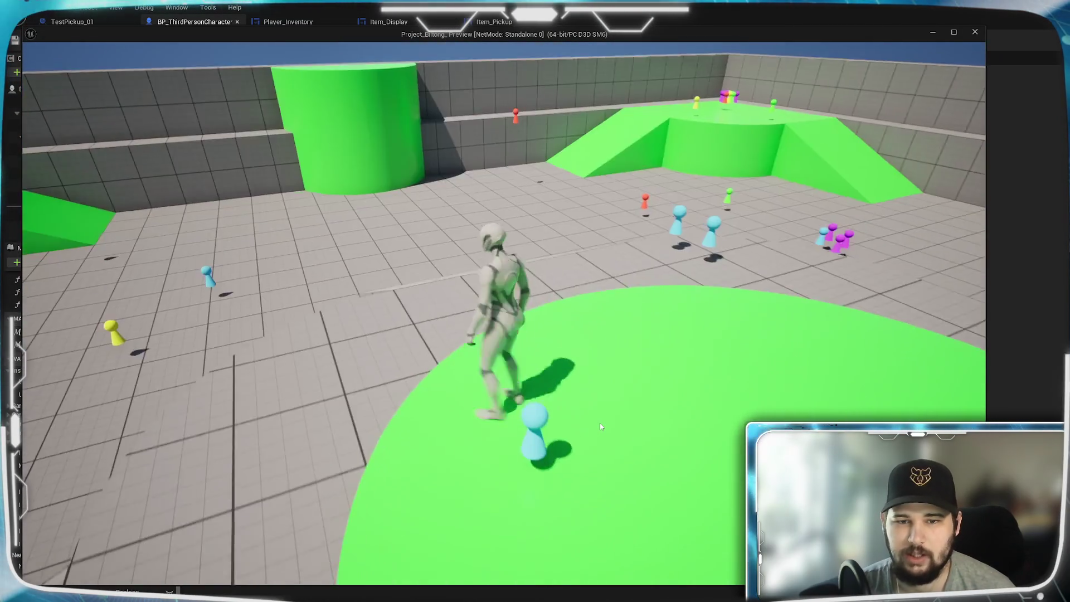
key(w)
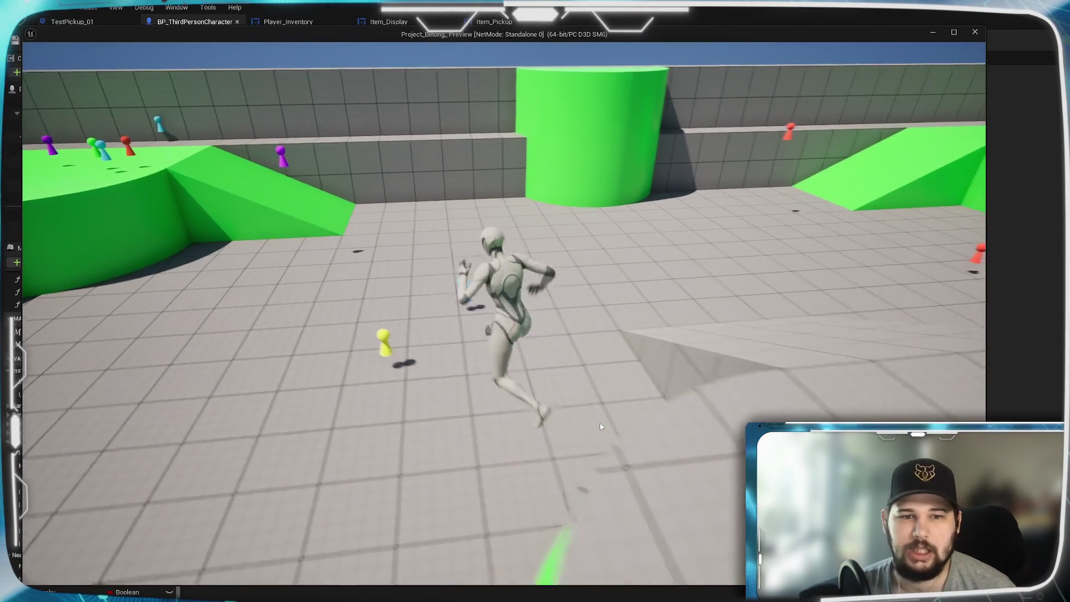
key(w)
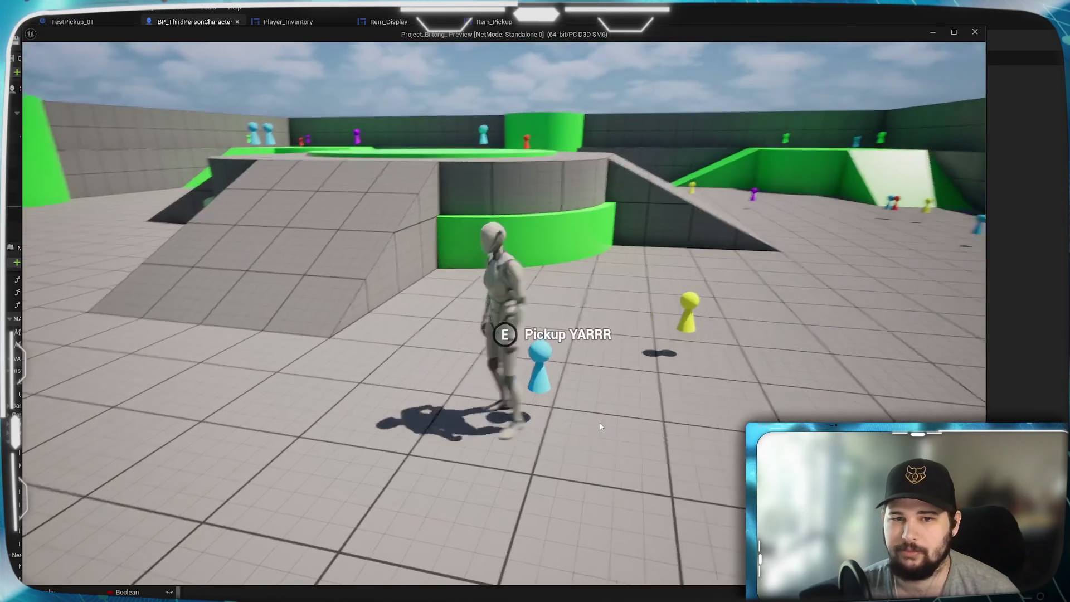
Jump onto the green ramp and run across the platform among the clustered pawns
key(w)
key(space)
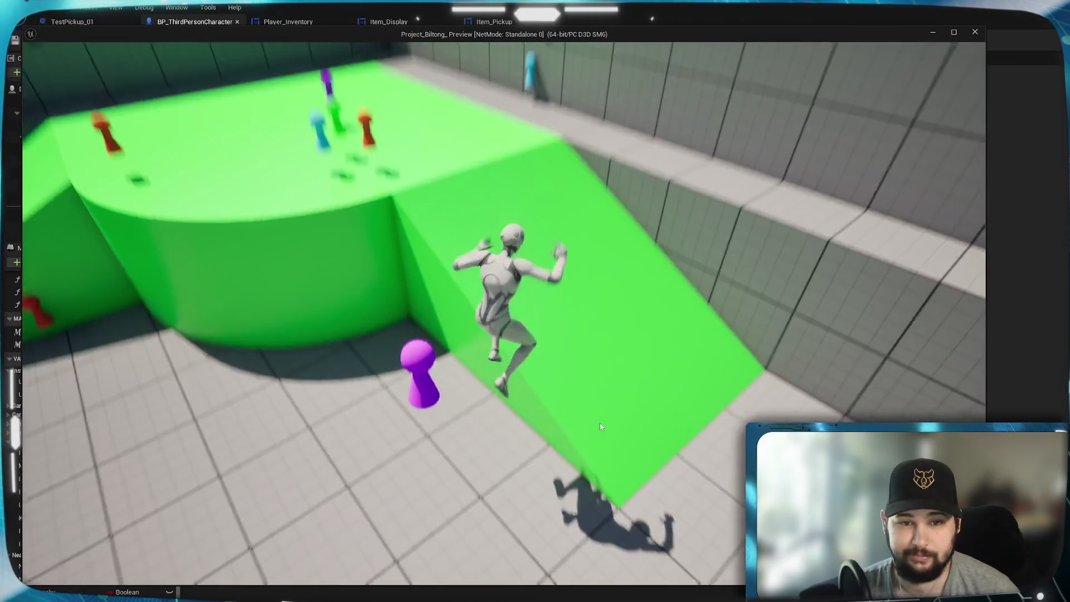
key(w)
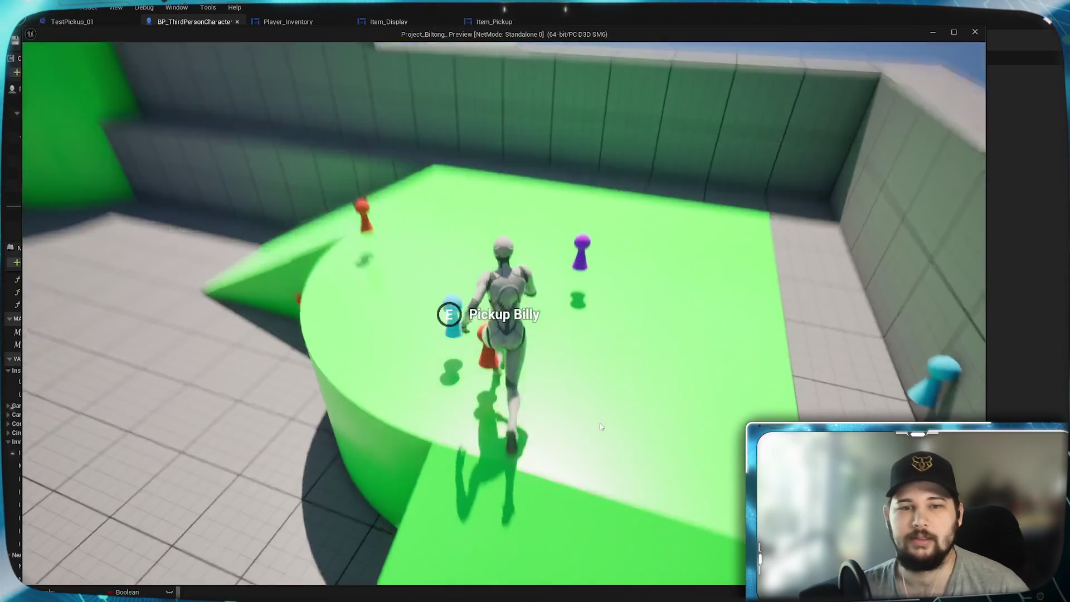
key(w)
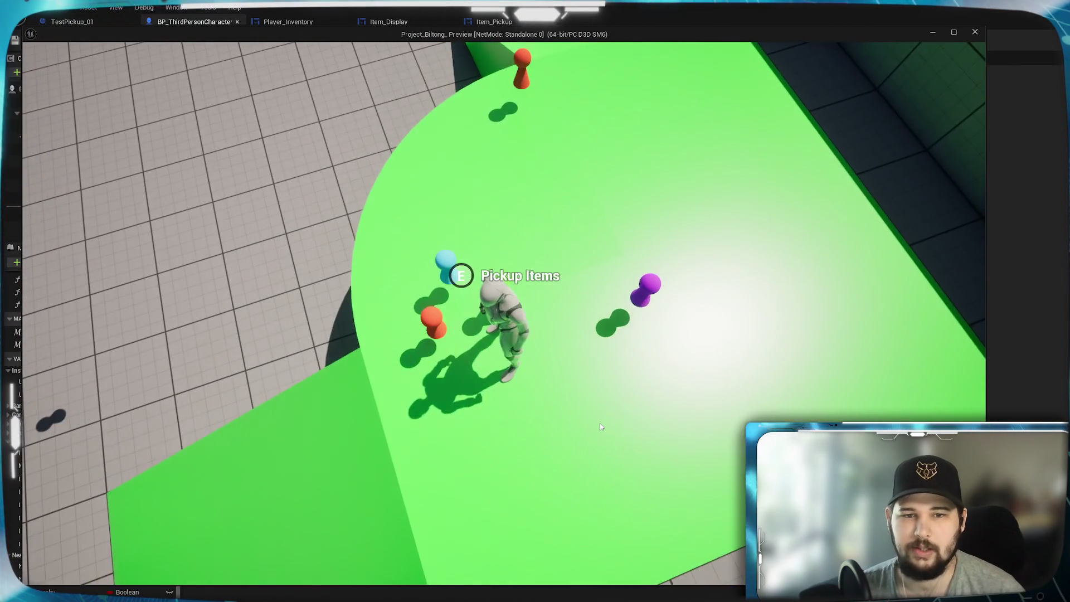
key(w)
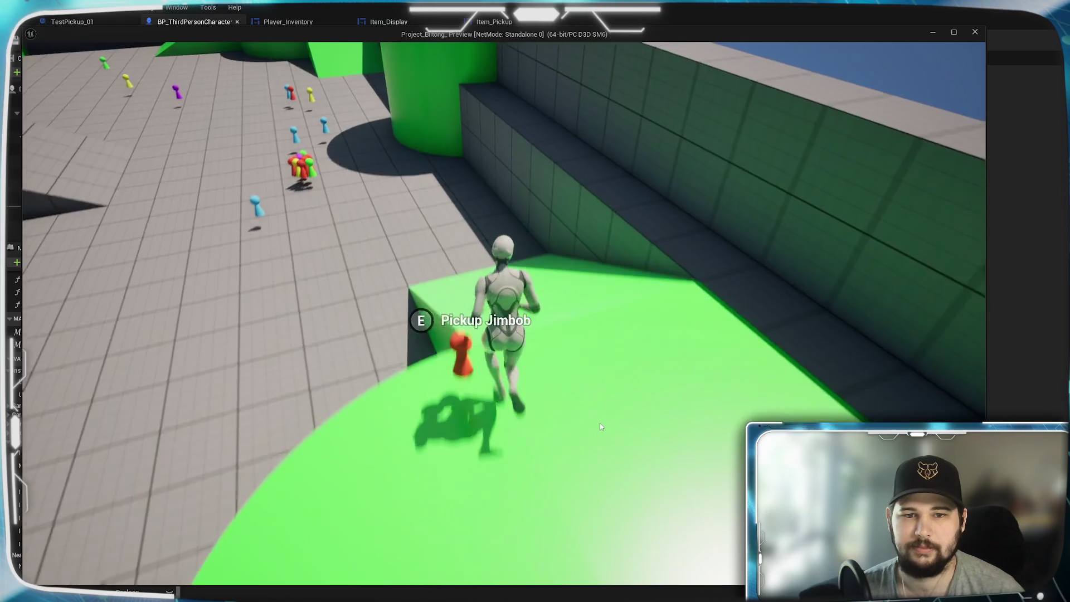
key(w)
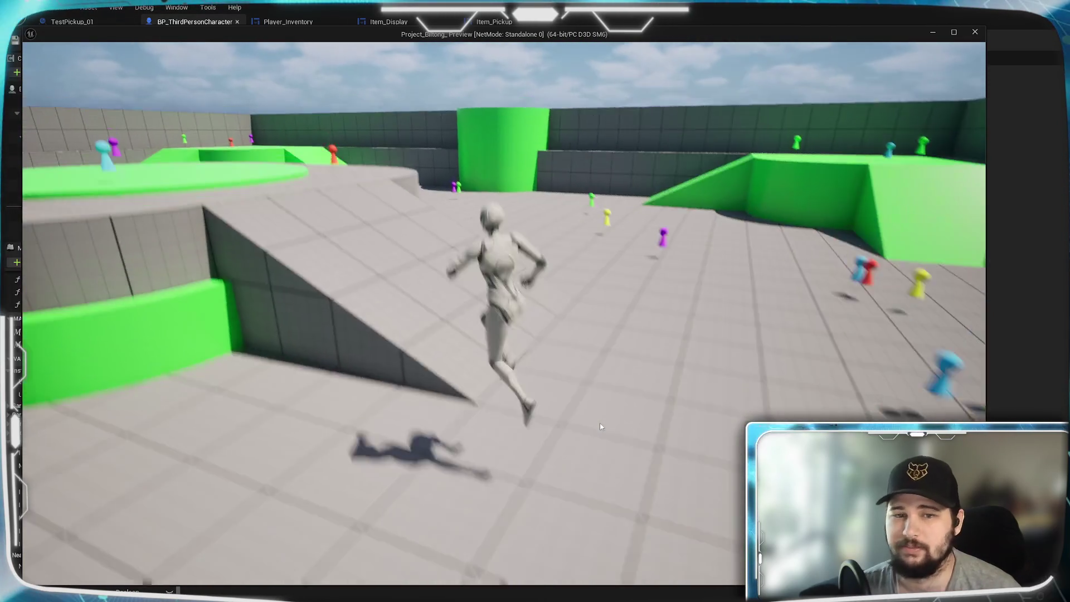
key(w)
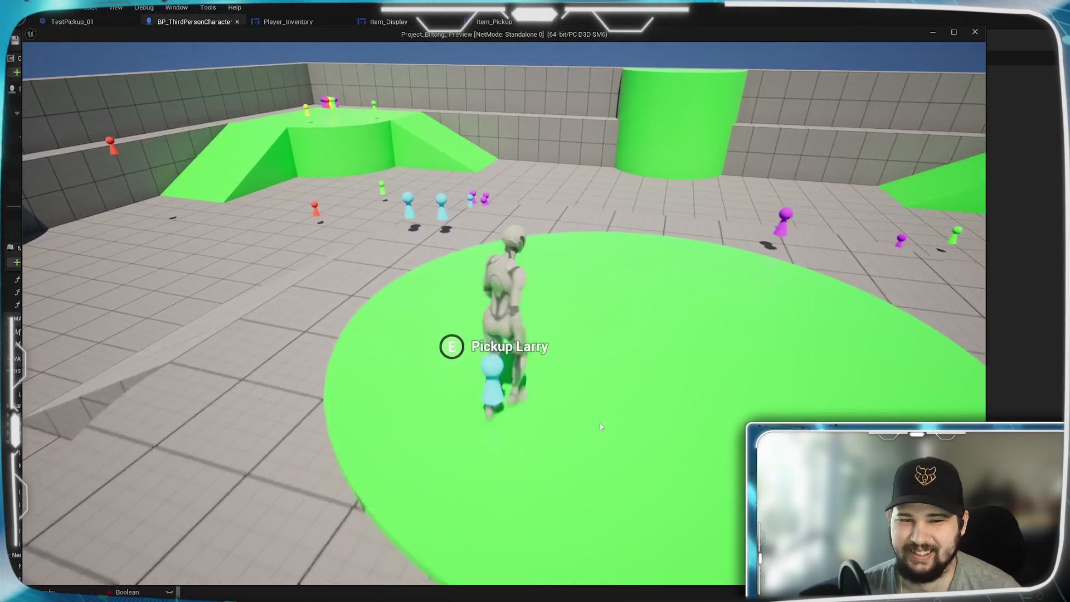
key(w)
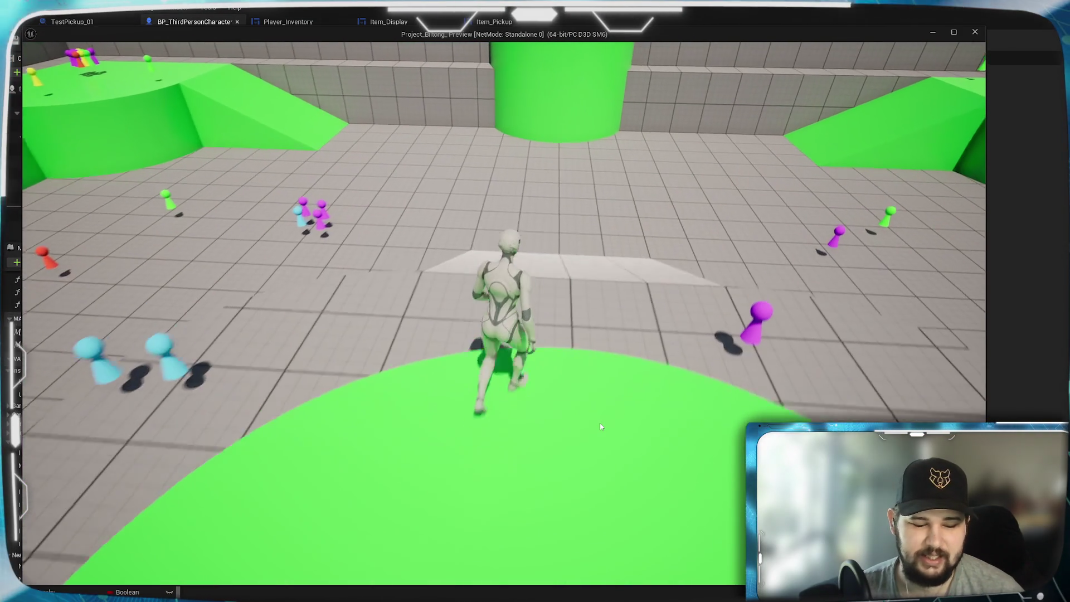
scroll(601, 427, down, 5)
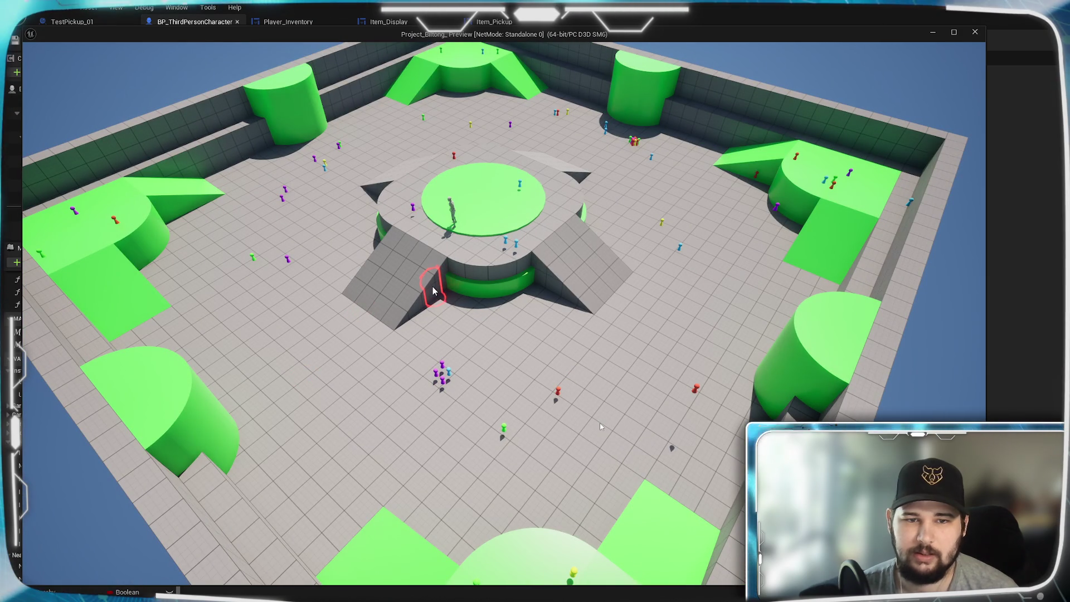
Zoom the game camera out and back in, then stop the play-test with Esc
scroll(444, 287, up, 5)
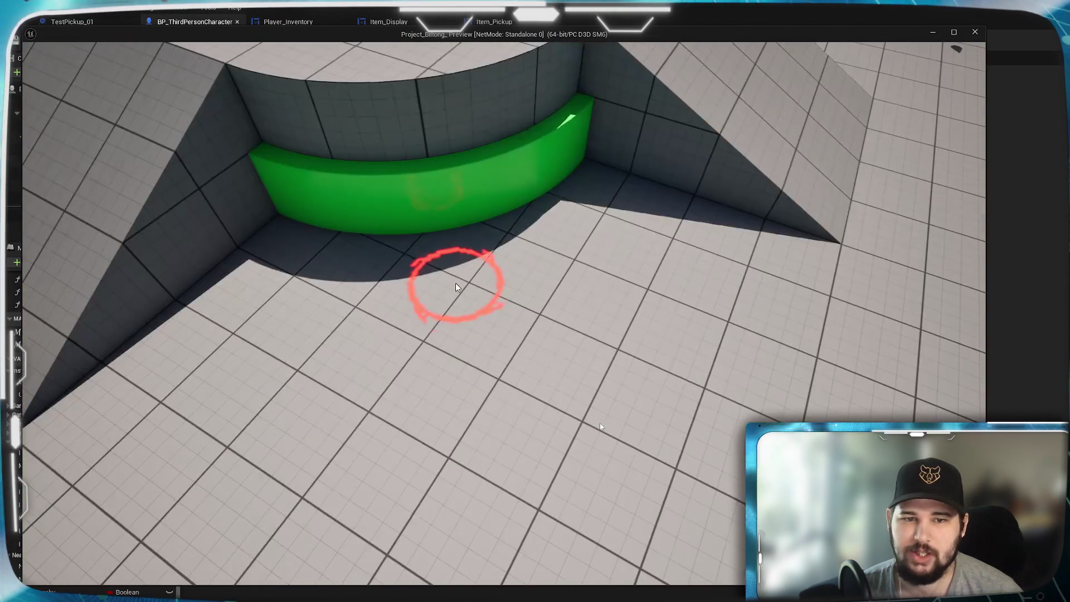
scroll(456, 287, down, 8)
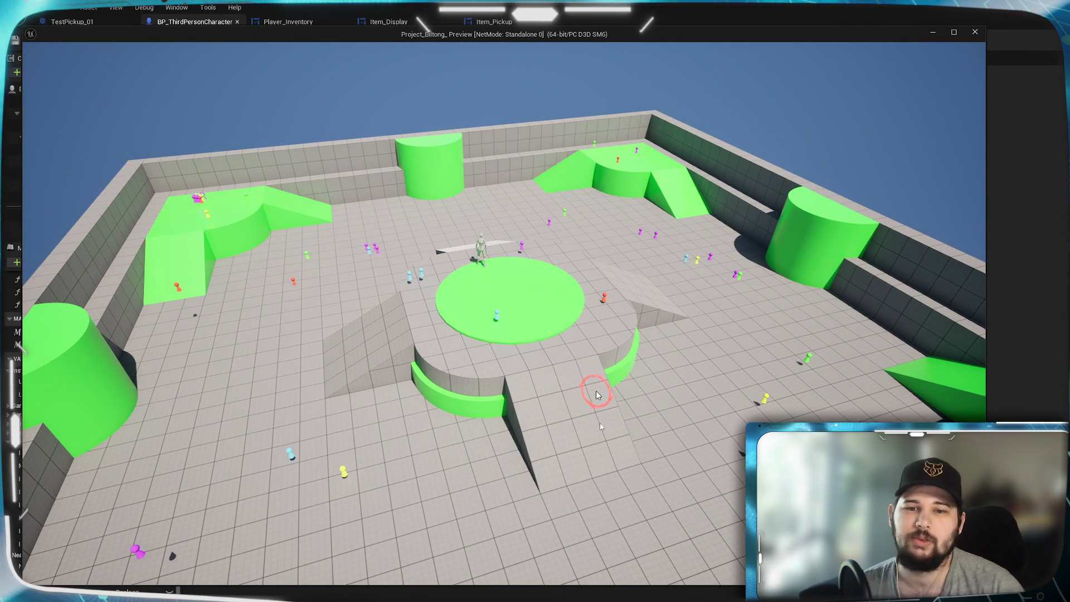
key(Escape)
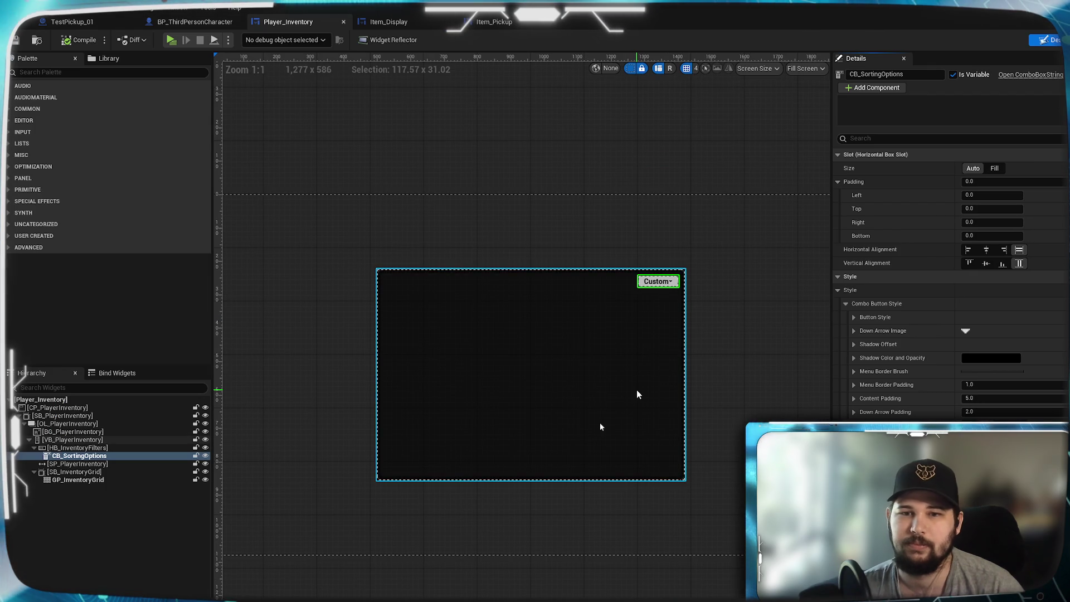
Zoom and pan around the Player_Inventory panel design, then switch to the Item_Pickup widget
scroll(636, 389, down, 1)
scroll(638, 390, up, 3)
scroll(639, 394, down, 2)
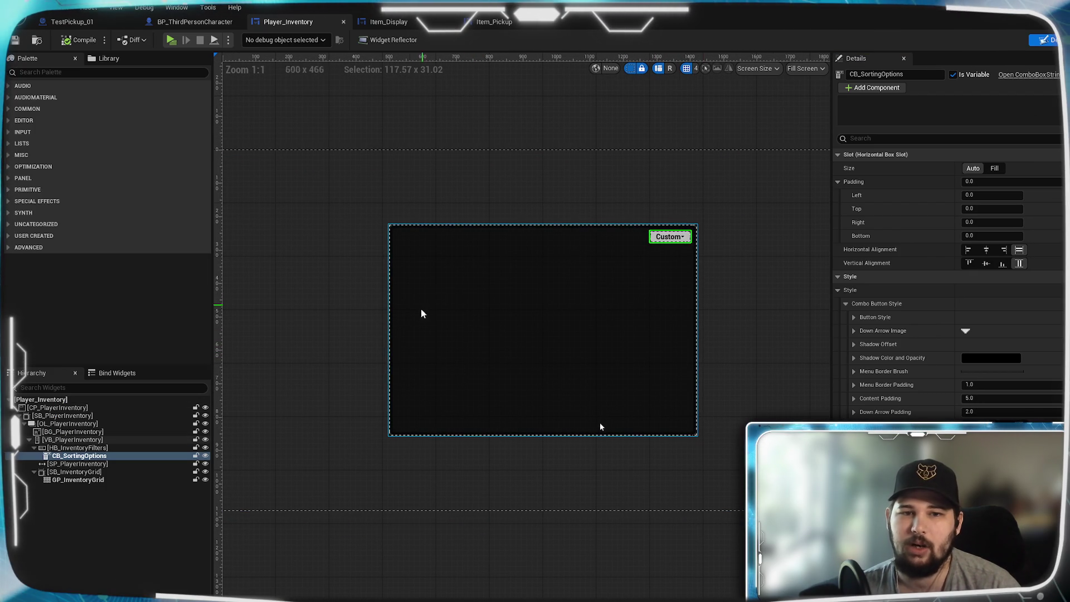
scroll(476, 306, up, 2)
scroll(558, 318, down, 1)
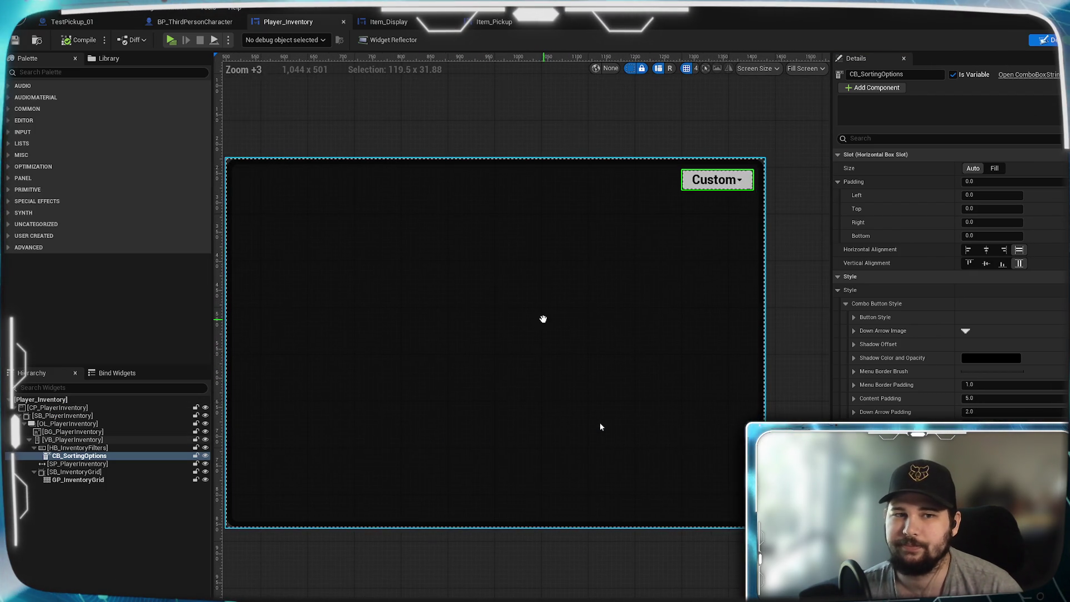
drag(566, 331, 514, 322)
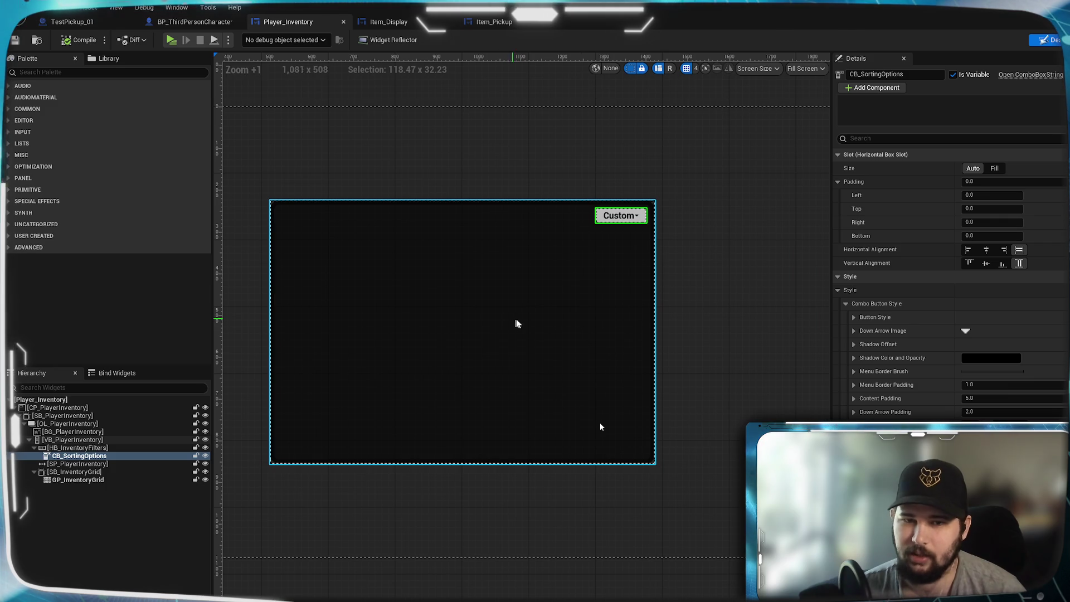
mouse_move(446, 311)
mouse_down()
mouse_move(464, 290)
mouse_move(546, 265)
mouse_up()
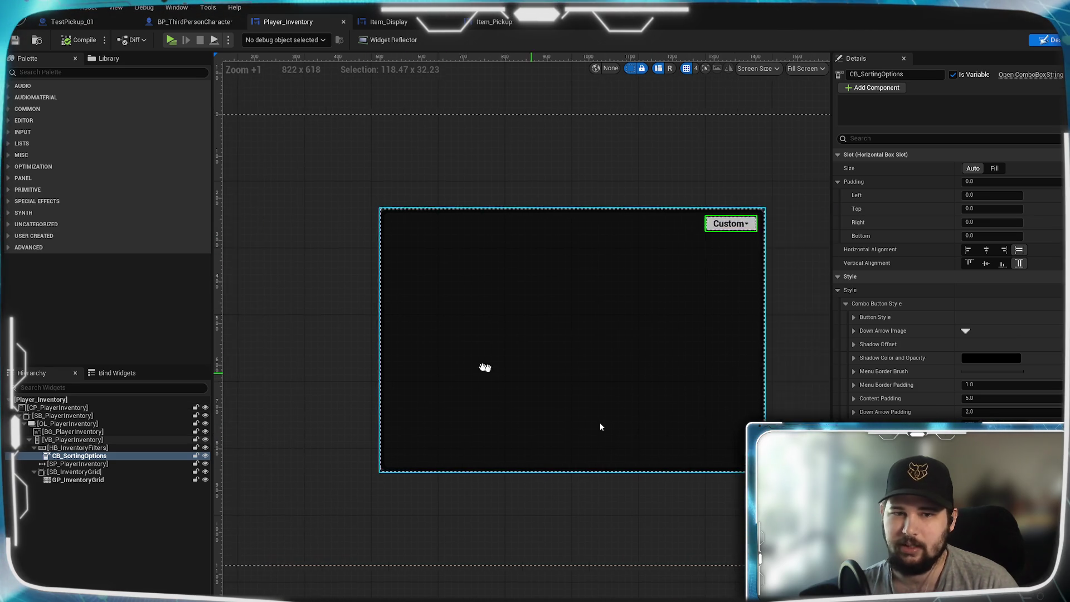
mouse_move(385, 345)
mouse_down()
mouse_move(504, 355)
mouse_move(320, 340)
mouse_move(453, 334)
mouse_move(349, 337)
mouse_move(546, 385)
mouse_up()
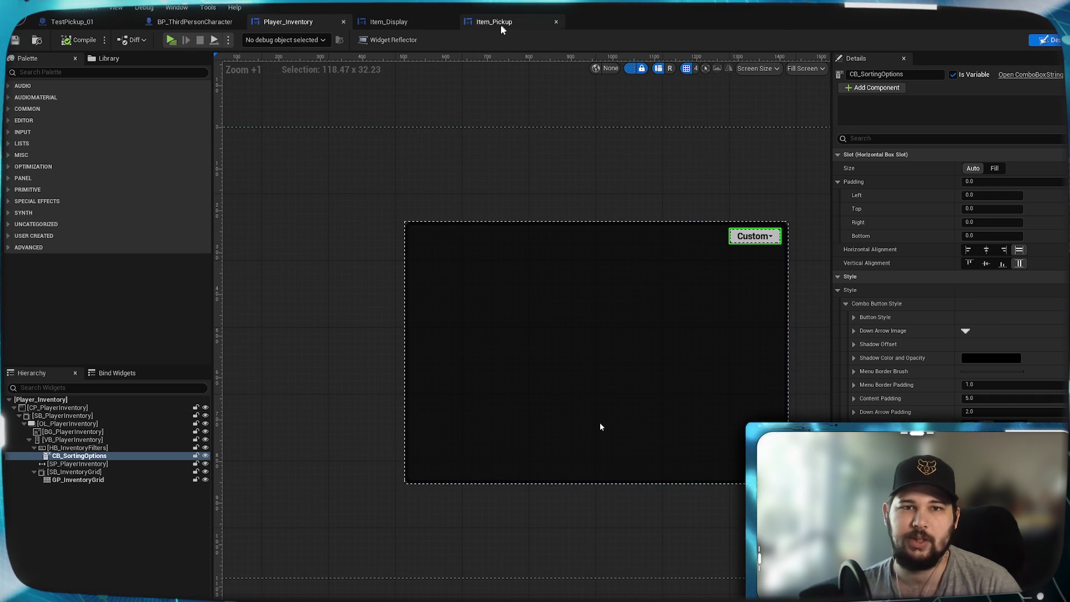
click(494, 21)
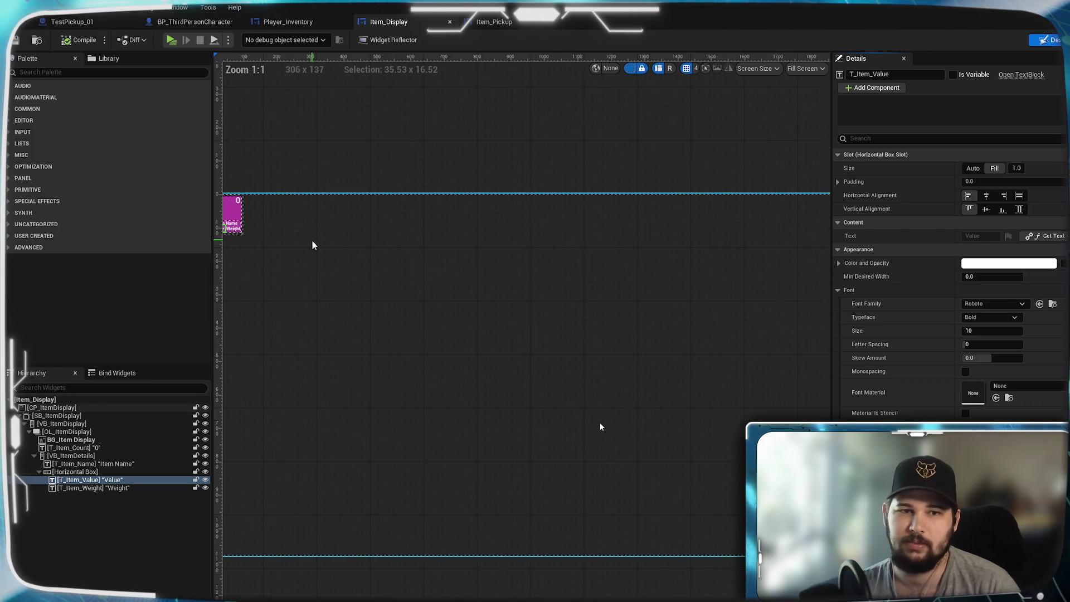
Zoom in and out on the Item_Display designer canvas
scroll(512, 384, up, 15)
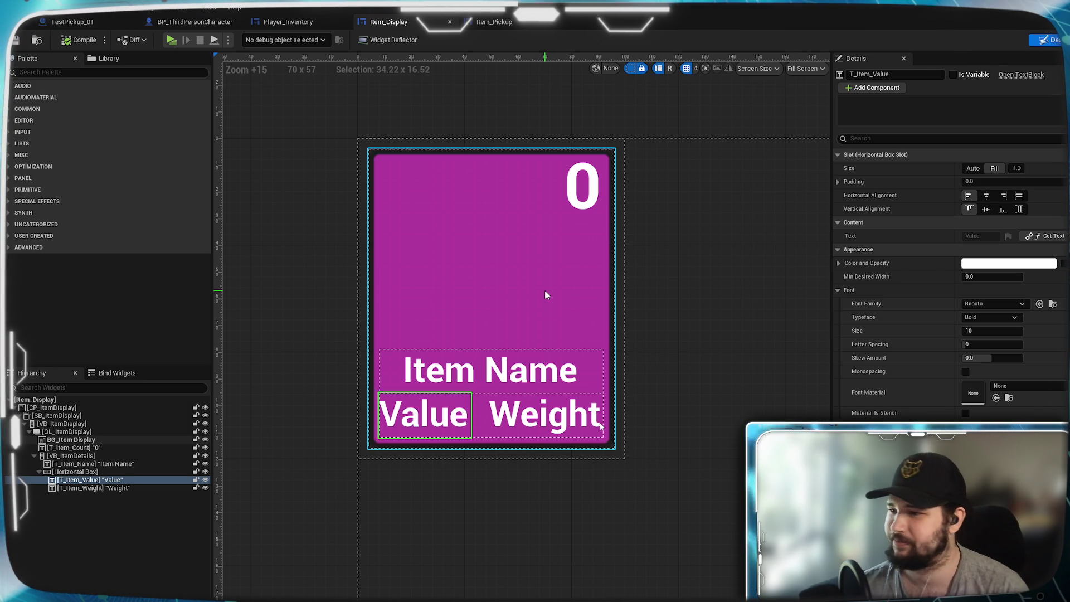
scroll(491, 350, down, 2)
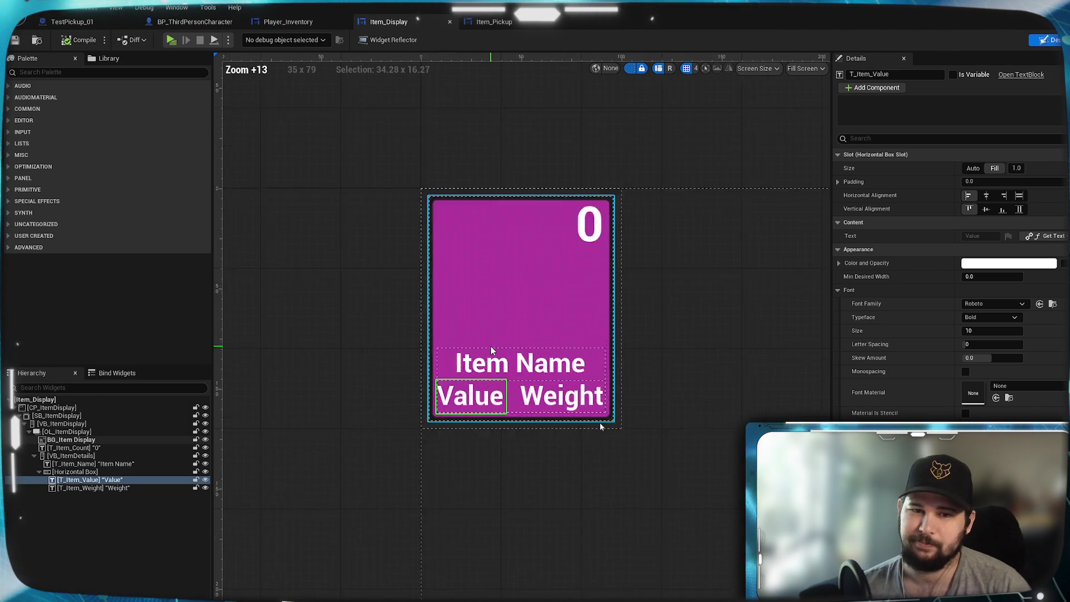
scroll(491, 350, up, 4)
scroll(491, 346, down, 3)
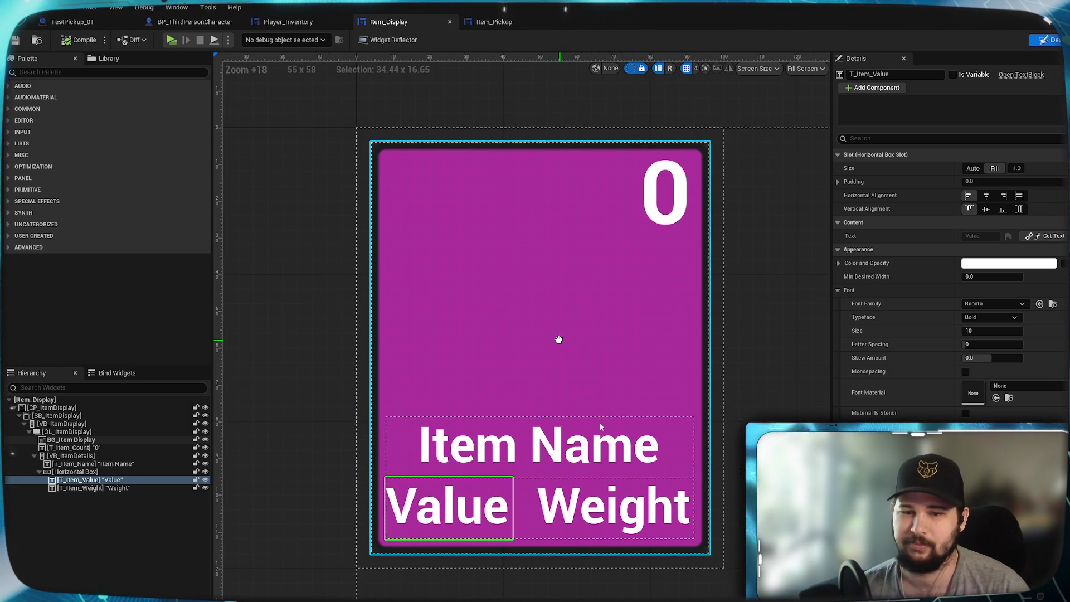
scroll(559, 340, down, 1)
scroll(588, 363, up, 1)
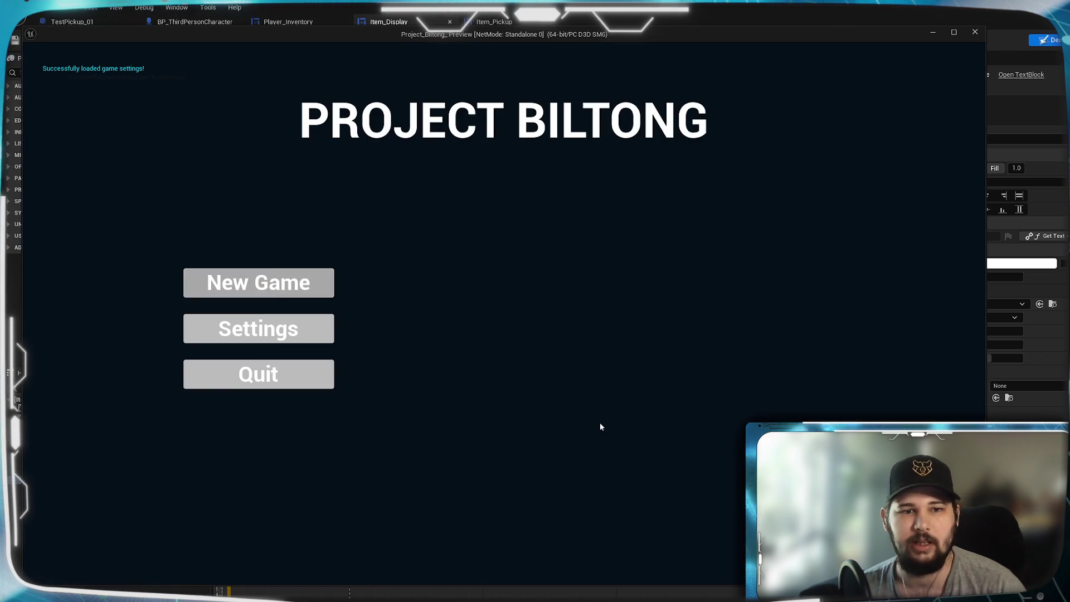
Start the game, pick up the yellow item, and open the inventory showing Larry x1
click(261, 283)
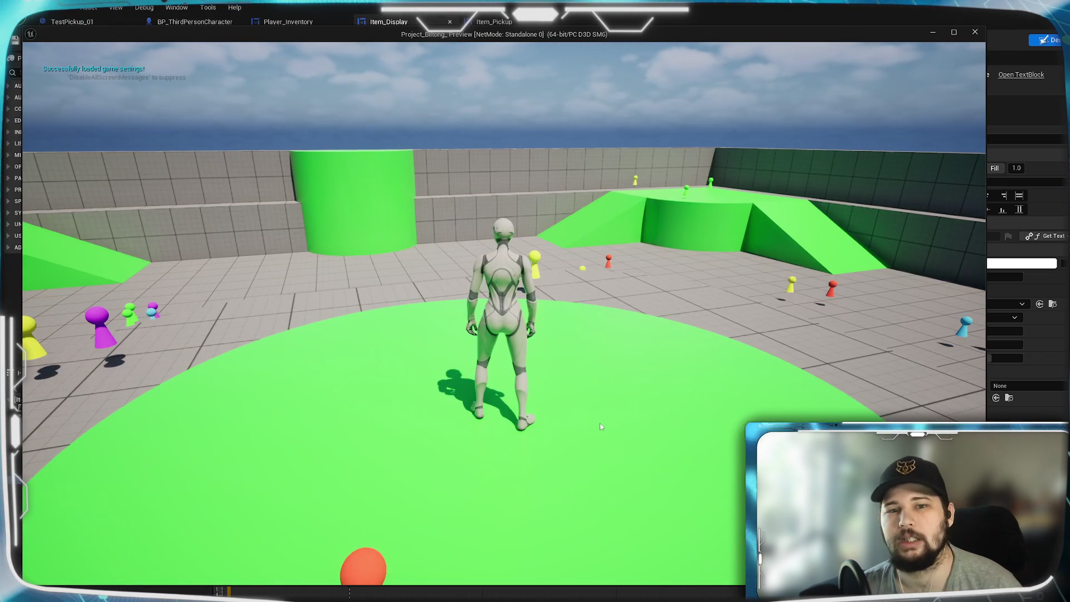
key(w)
key(e)
key(Tab)
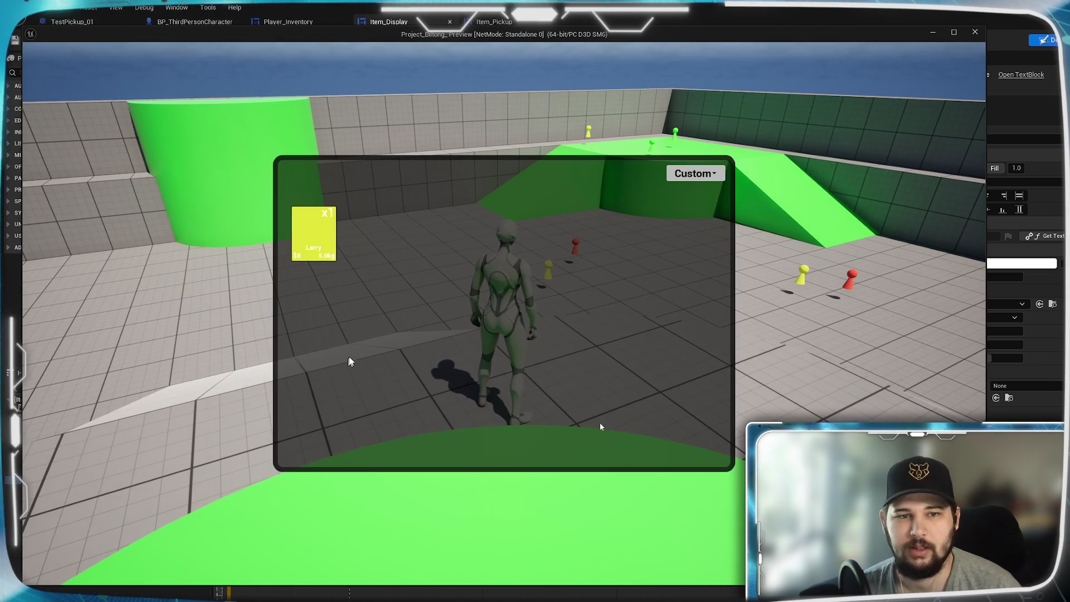
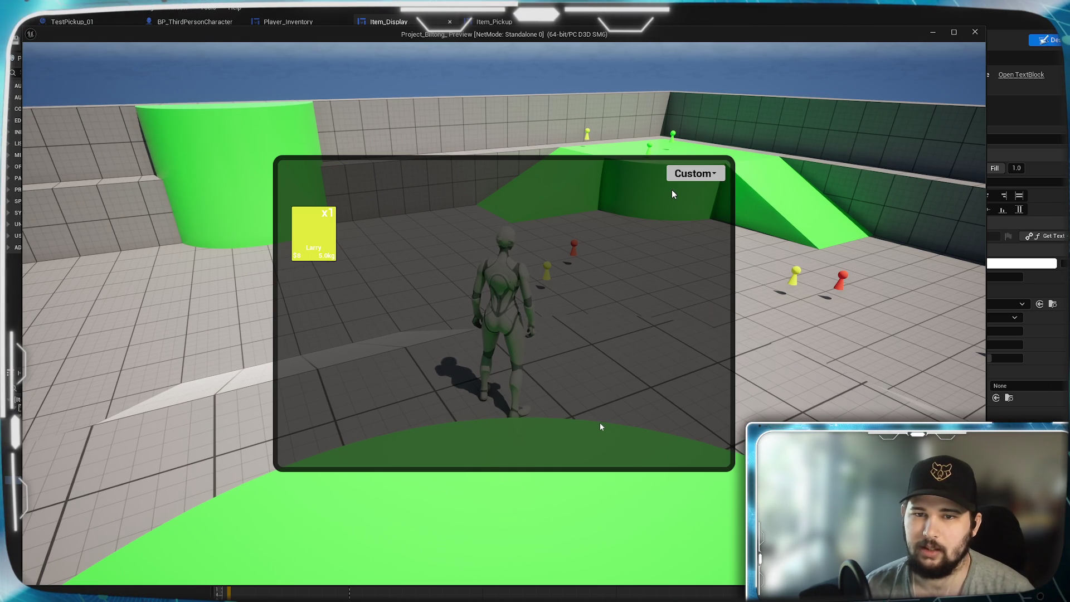
Check the inventory's sort list in the running game, keep Custom sorting, and exit Play-In-Editor
click(700, 175)
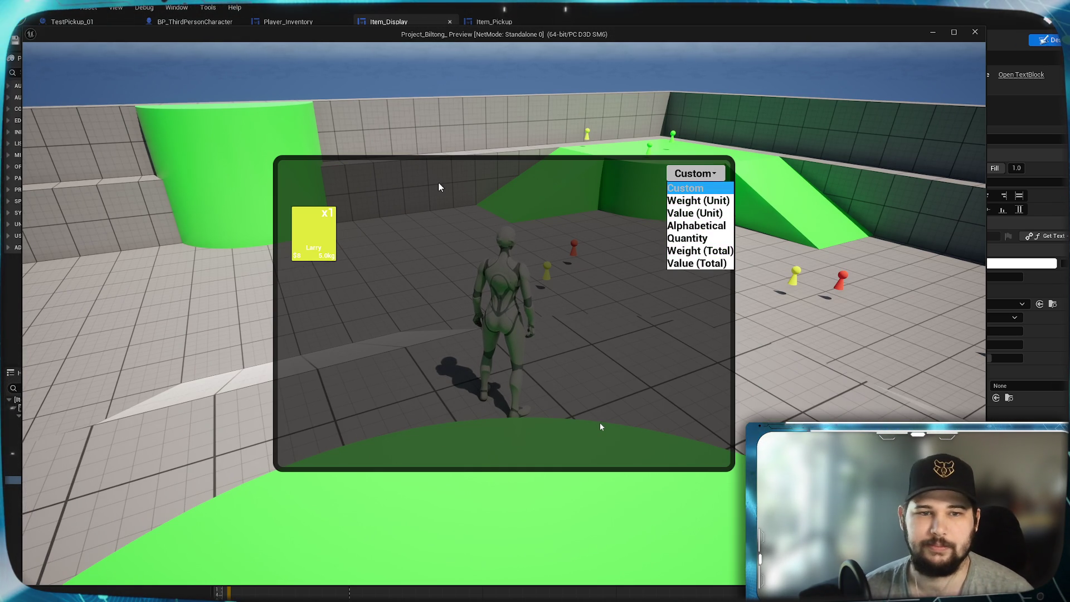
click(706, 175)
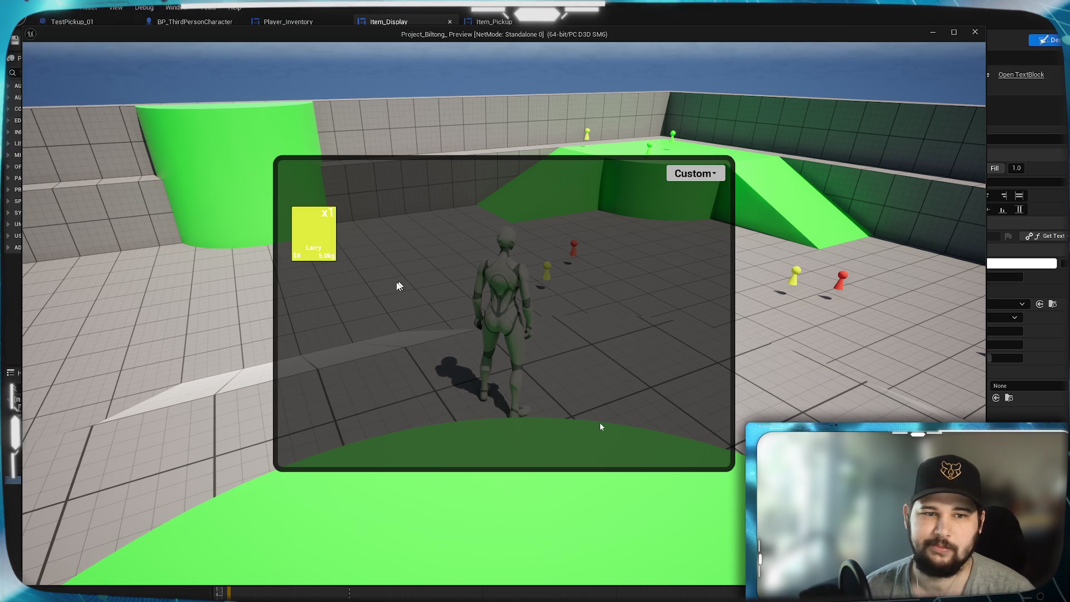
key(Escape)
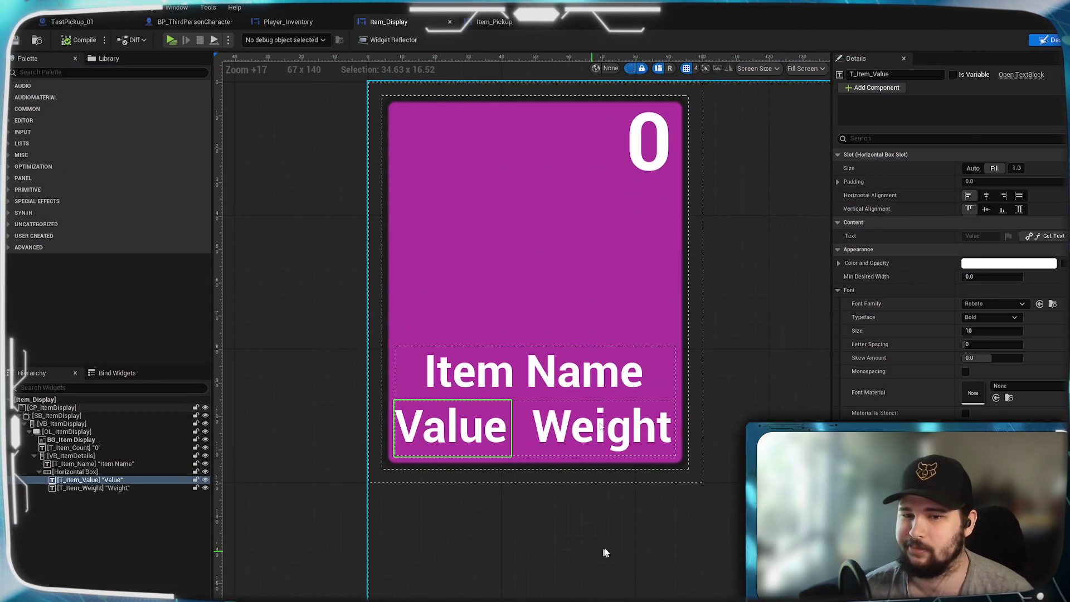
scroll(535, 530, up, 3)
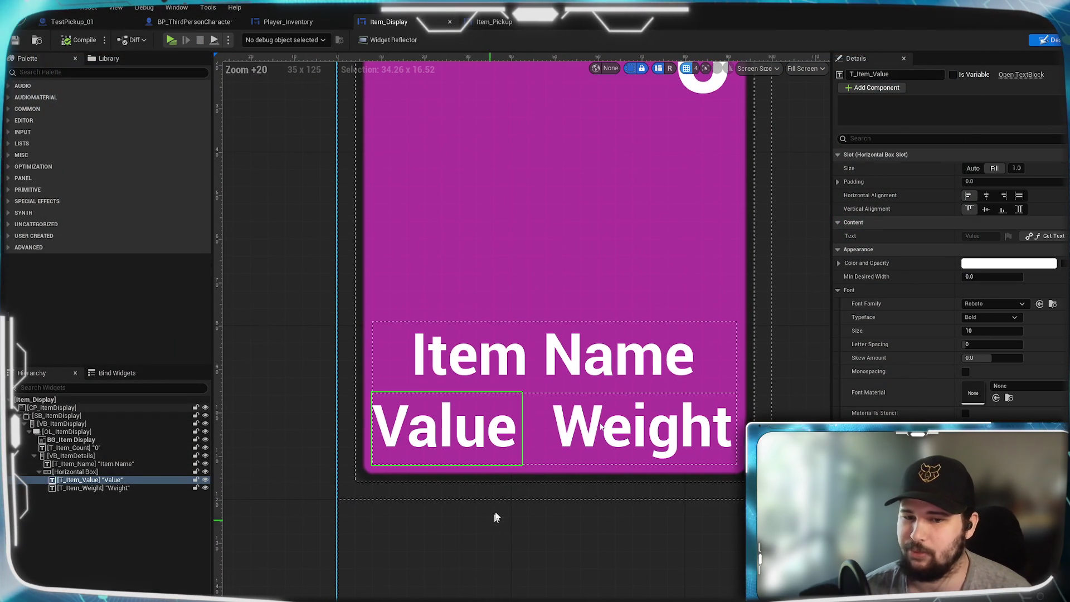
scroll(551, 363, down, 3)
scroll(547, 383, up, 3)
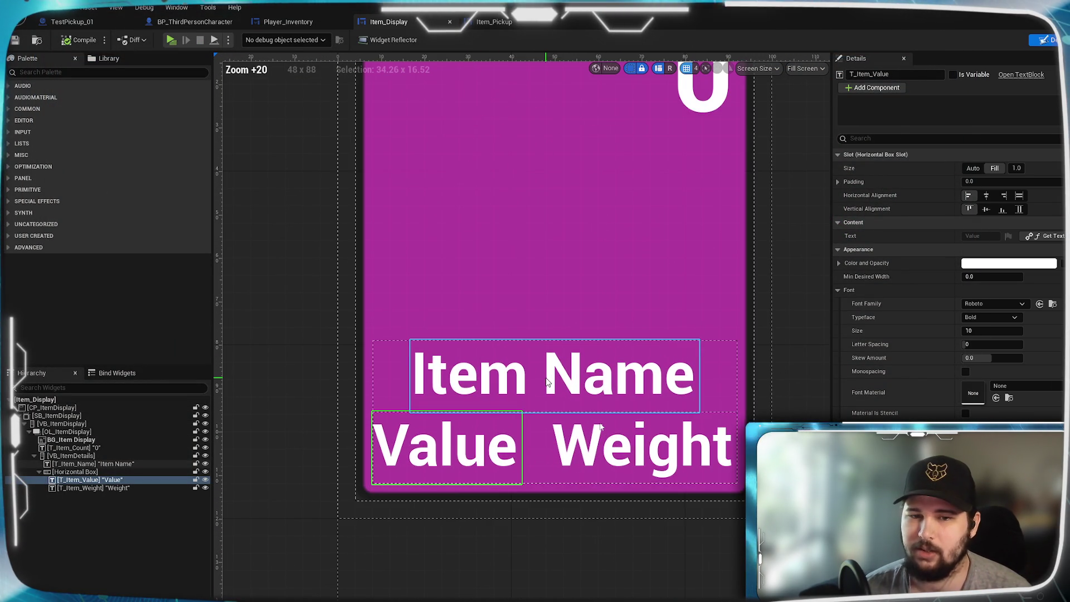
scroll(551, 307, down, 2)
scroll(415, 174, up, 2)
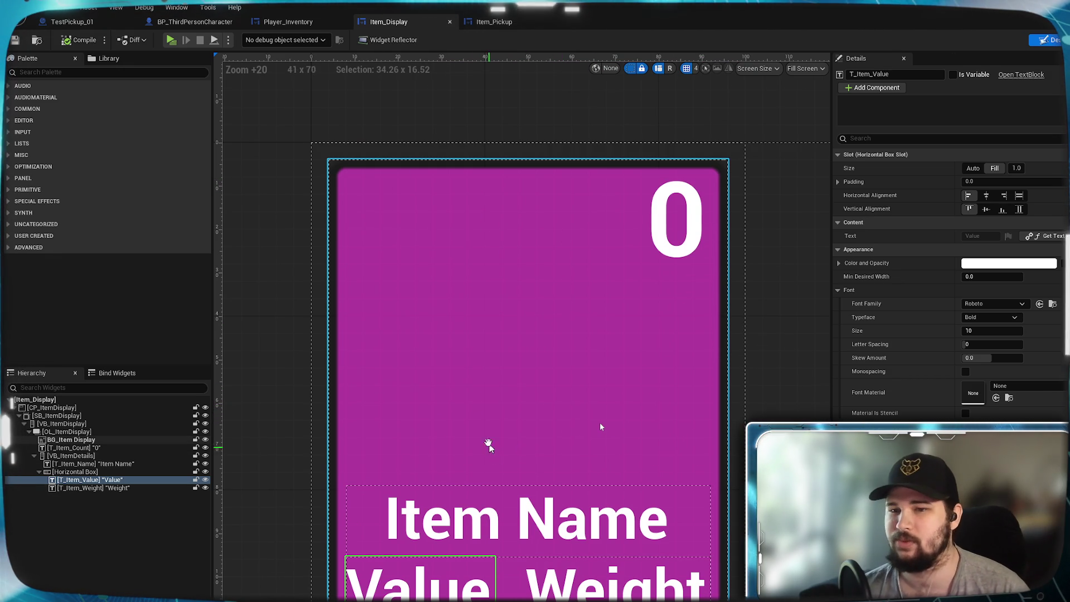
scroll(502, 312, down, 1)
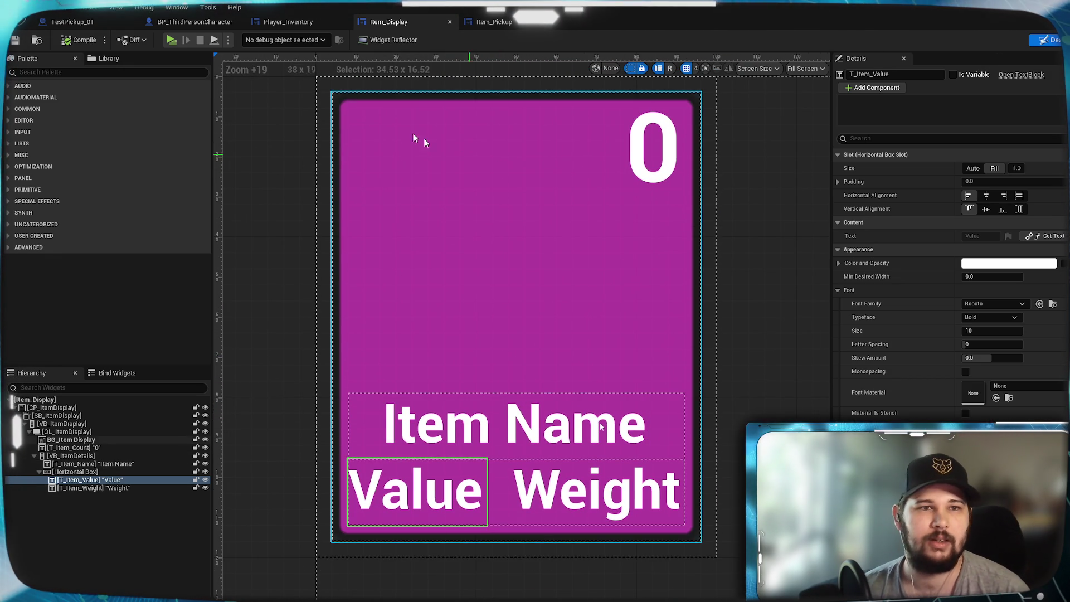
scroll(435, 406, down, 2)
drag(602, 425, 511, 430)
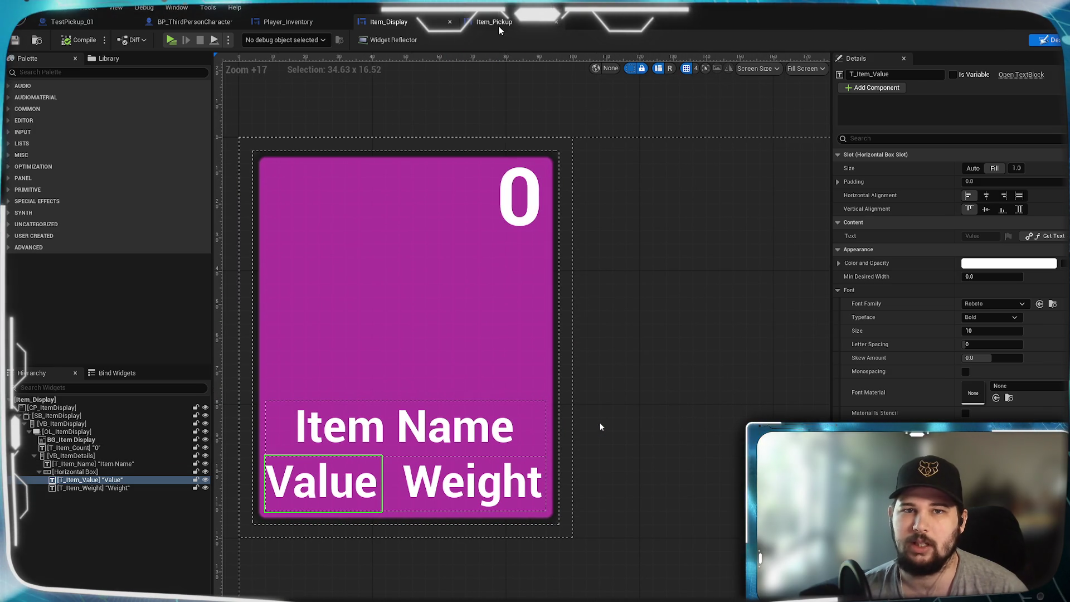
click(288, 22)
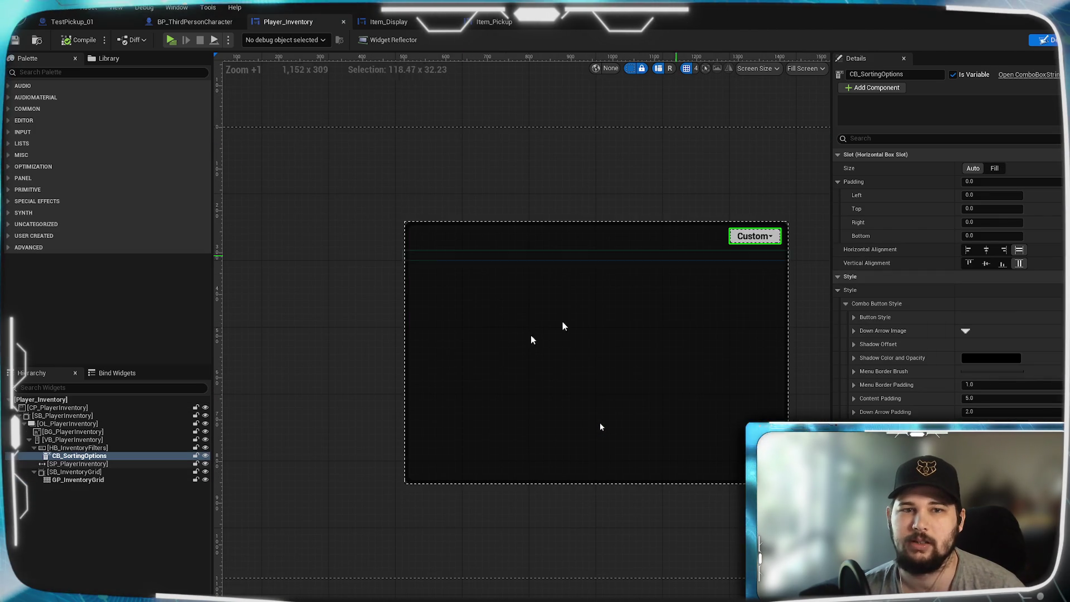
Recentre the Player_Inventory canvas on the inventory panel and select the SB_PlayerInventory size box
mouse_move(786, 346)
mouse_down()
mouse_move(511, 344)
mouse_move(723, 334)
mouse_up()
mouse_move(413, 346)
mouse_down()
mouse_move(650, 346)
mouse_move(220, 313)
mouse_move(434, 332)
mouse_move(493, 351)
mouse_move(547, 291)
mouse_up()
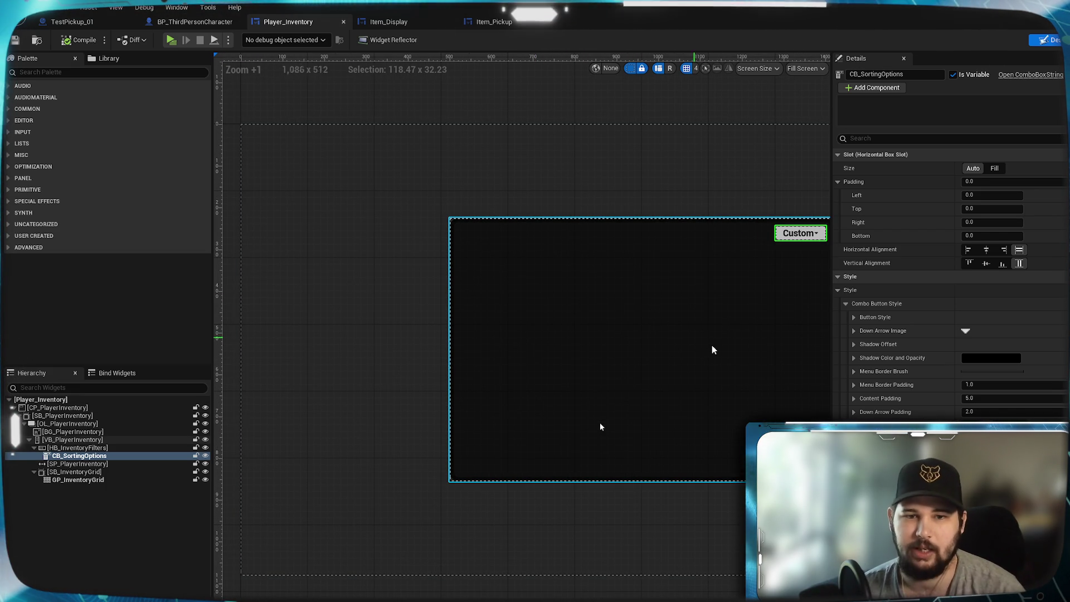
mouse_move(684, 387)
mouse_down()
mouse_move(426, 355)
mouse_move(755, 382)
mouse_move(562, 376)
mouse_move(755, 376)
mouse_move(416, 359)
mouse_move(741, 396)
mouse_move(708, 385)
mouse_move(552, 384)
mouse_move(558, 434)
mouse_move(542, 428)
mouse_up()
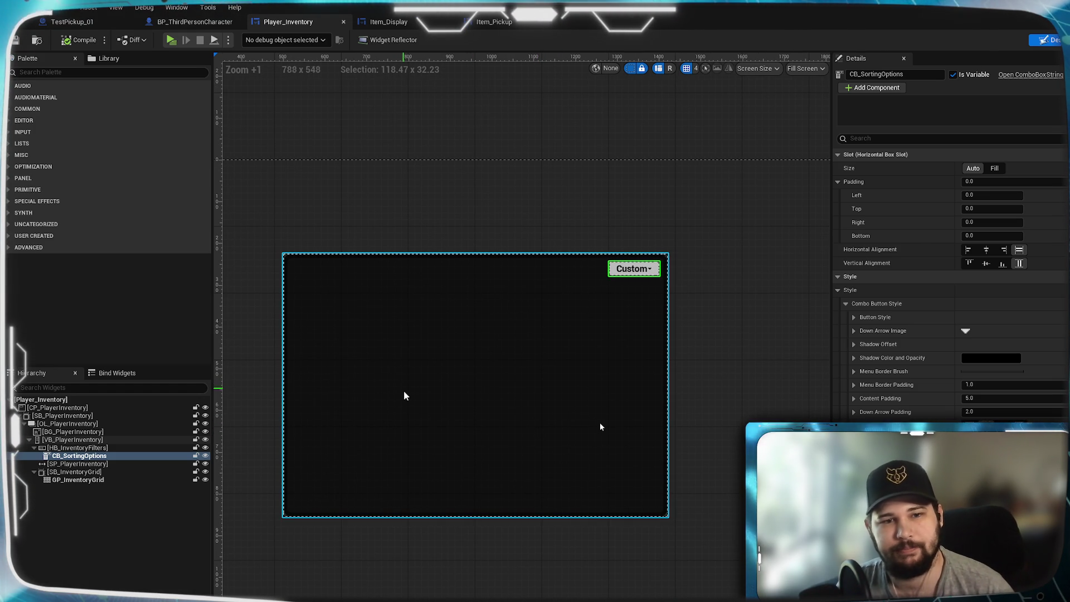
mouse_move(412, 394)
mouse_down()
mouse_move(578, 340)
mouse_move(461, 354)
mouse_up()
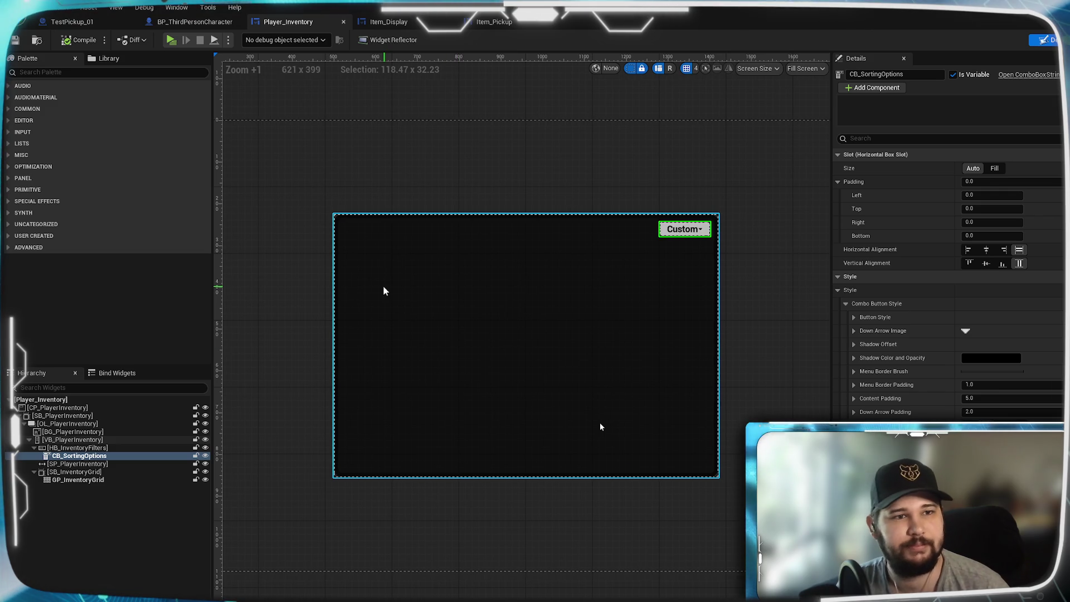
click(130, 416)
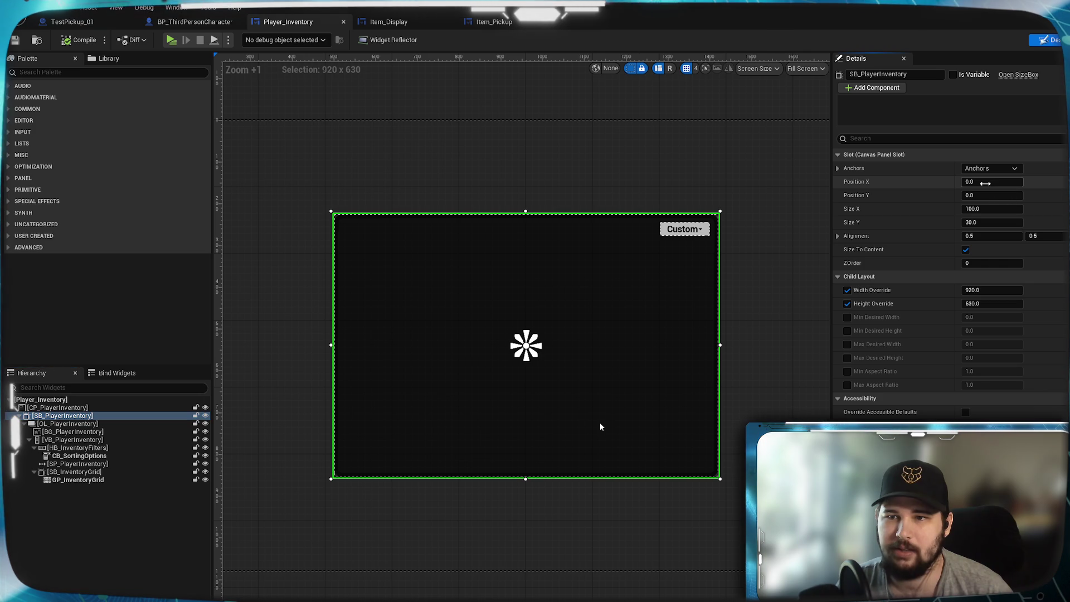
Try SB_PlayerInventory Position X values -128, 256 and -256, checking the placement on the canvas
drag(992, 181, 969, 182)
click(995, 182)
text(-128)
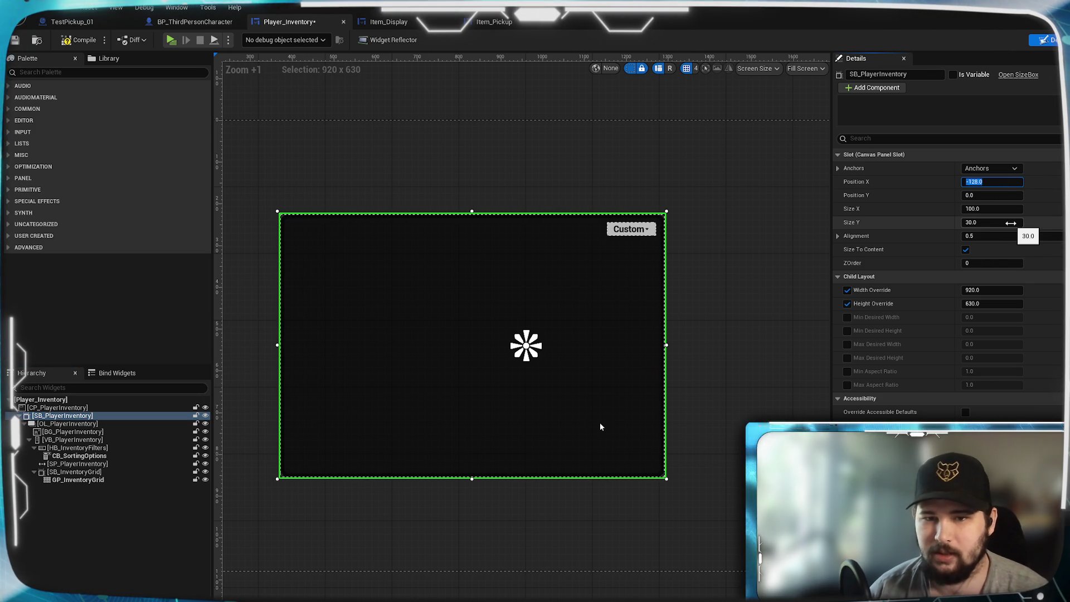
key(Return)
mouse_move(679, 277)
mouse_down()
mouse_move(535, 239)
mouse_move(437, 260)
mouse_move(240, 257)
mouse_move(616, 255)
mouse_move(269, 243)
mouse_move(603, 256)
mouse_up()
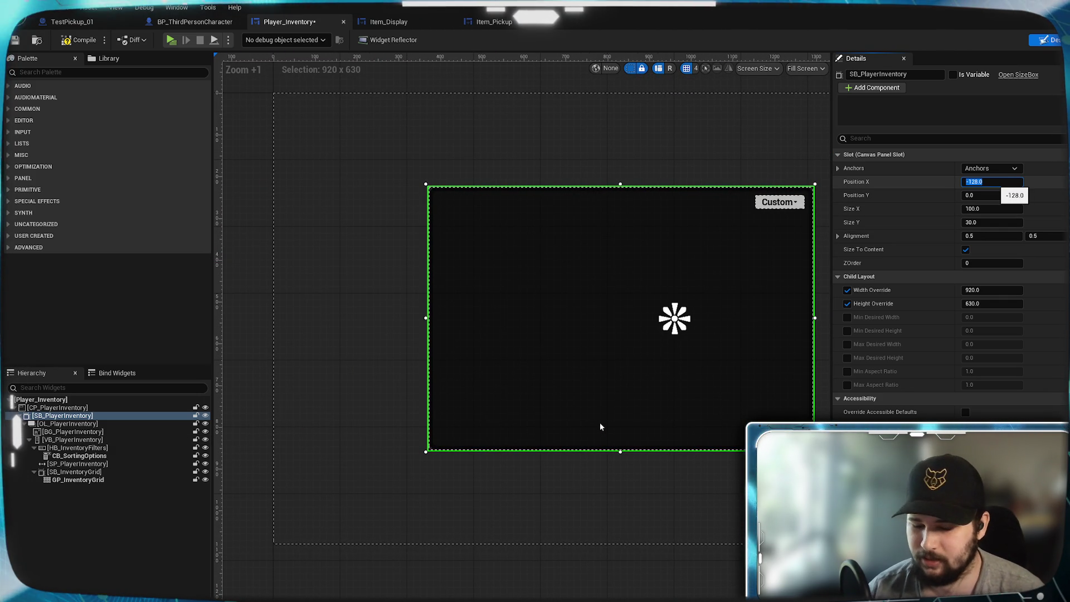
text(256)
key(Return)
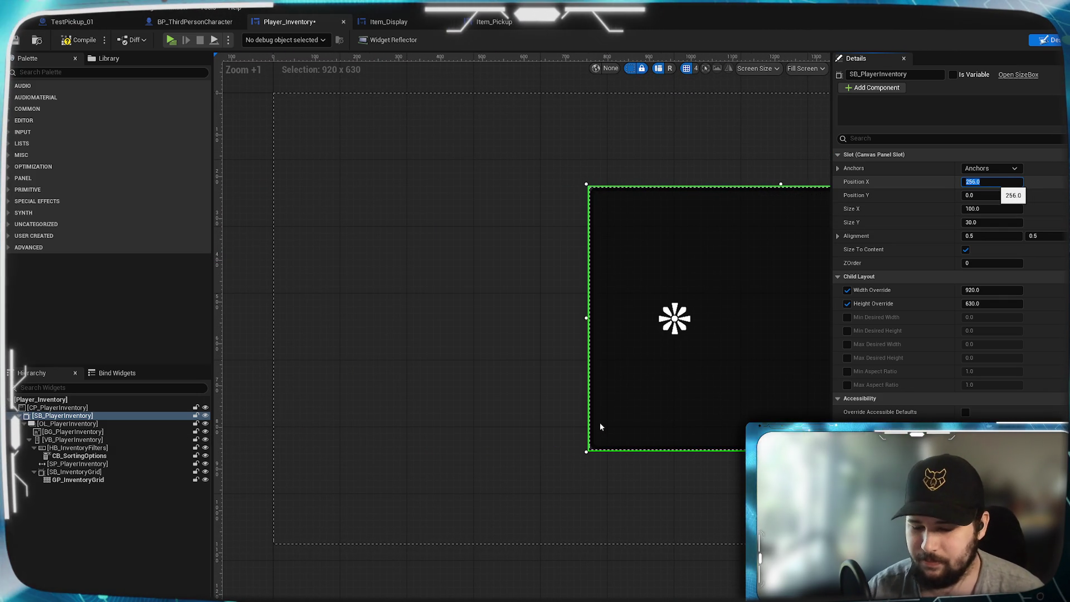
text(6)
key(Return)
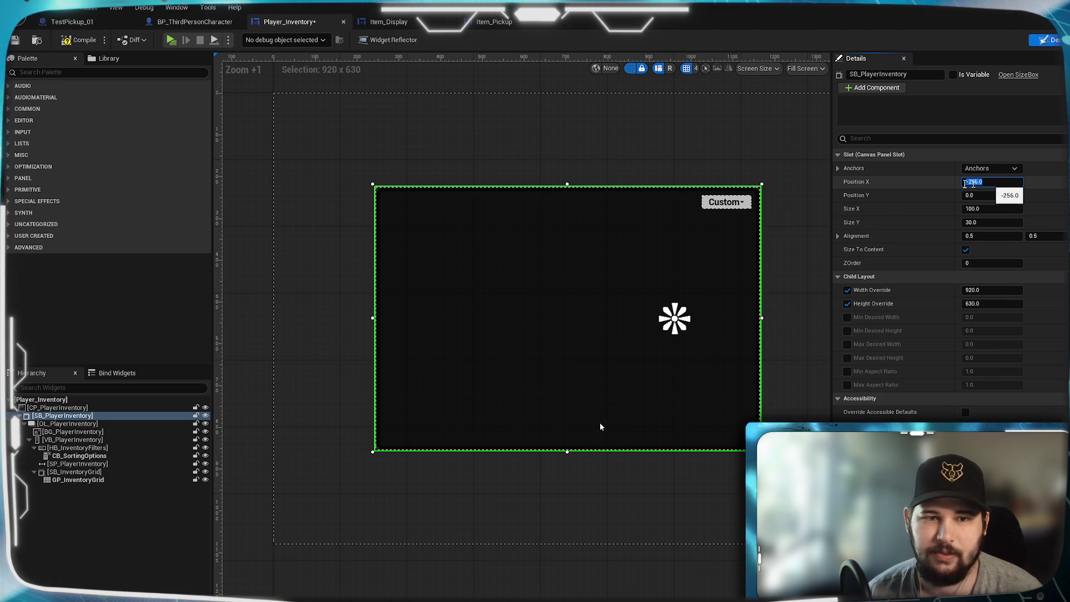
mouse_move(776, 289)
mouse_down()
mouse_move(450, 266)
mouse_move(521, 276)
mouse_up()
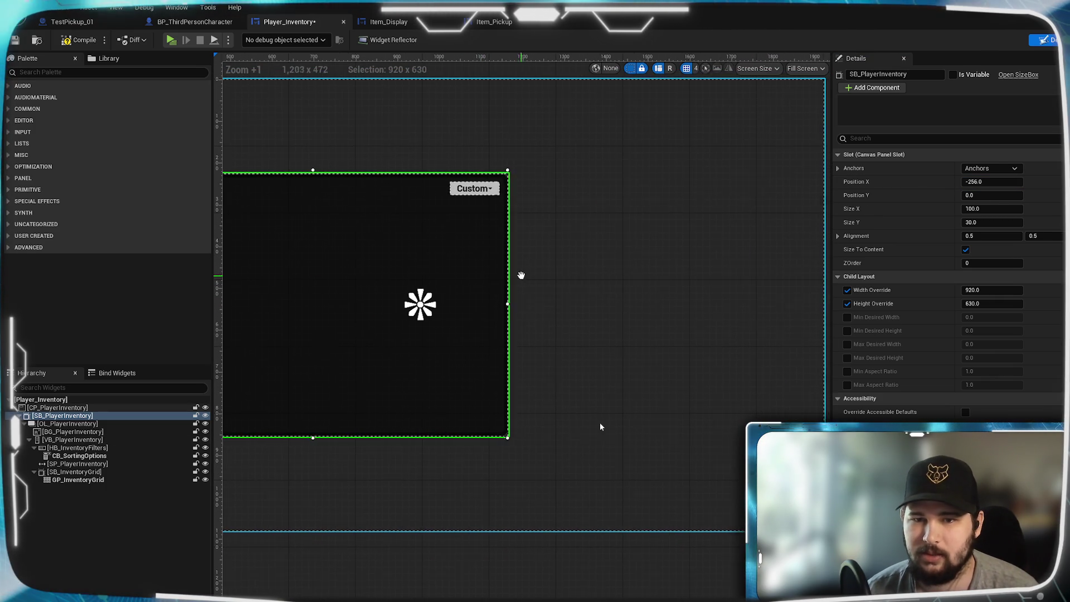
mouse_move(581, 331)
mouse_down()
mouse_move(760, 317)
mouse_move(574, 308)
mouse_move(552, 207)
mouse_up()
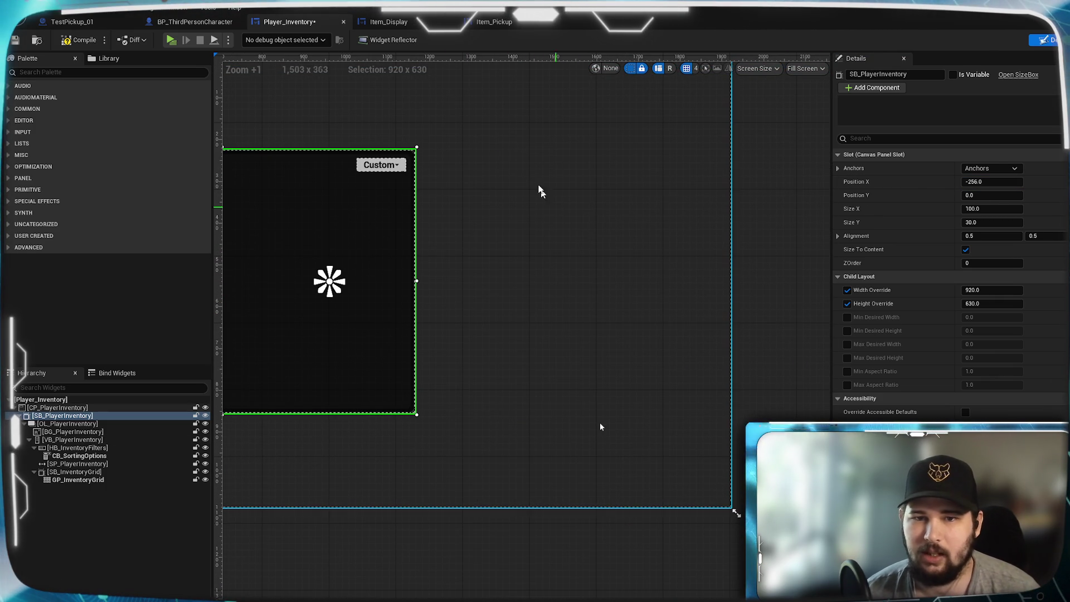
mouse_move(485, 385)
mouse_down()
mouse_move(770, 368)
mouse_move(592, 193)
mouse_up()
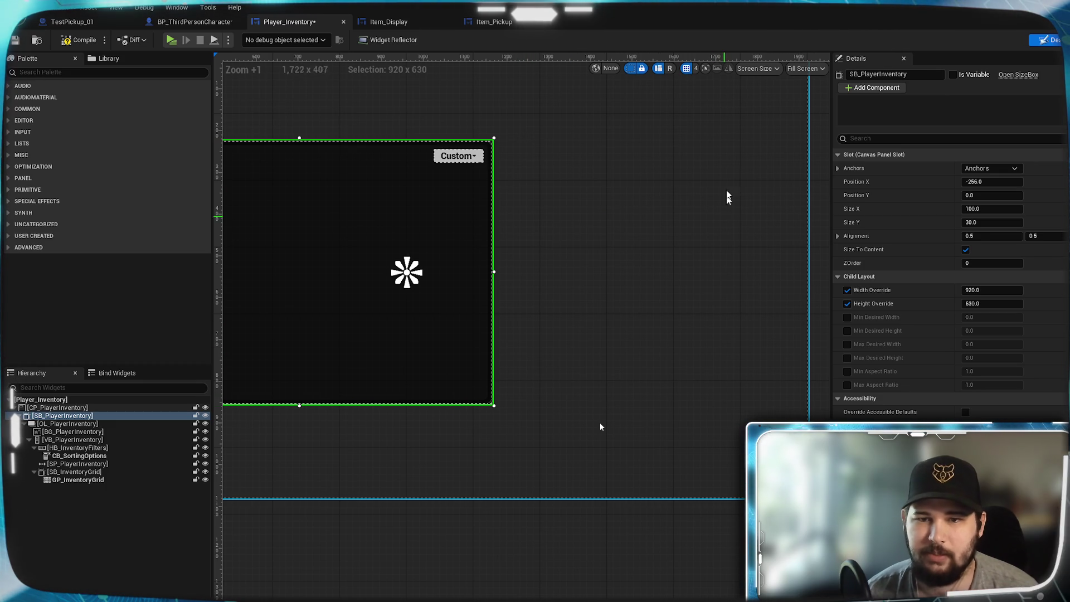
drag(535, 153, 665, 195)
Enter -200 as SB_PlayerInventory's Position X and zoom in on the result
click(990, 184)
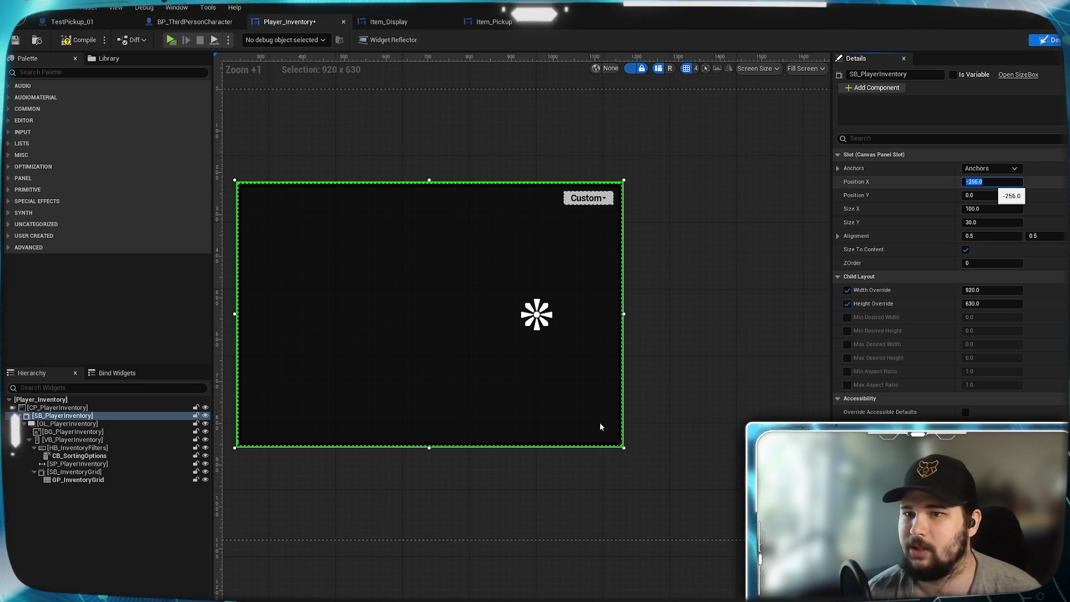
text(-200)
key(Return)
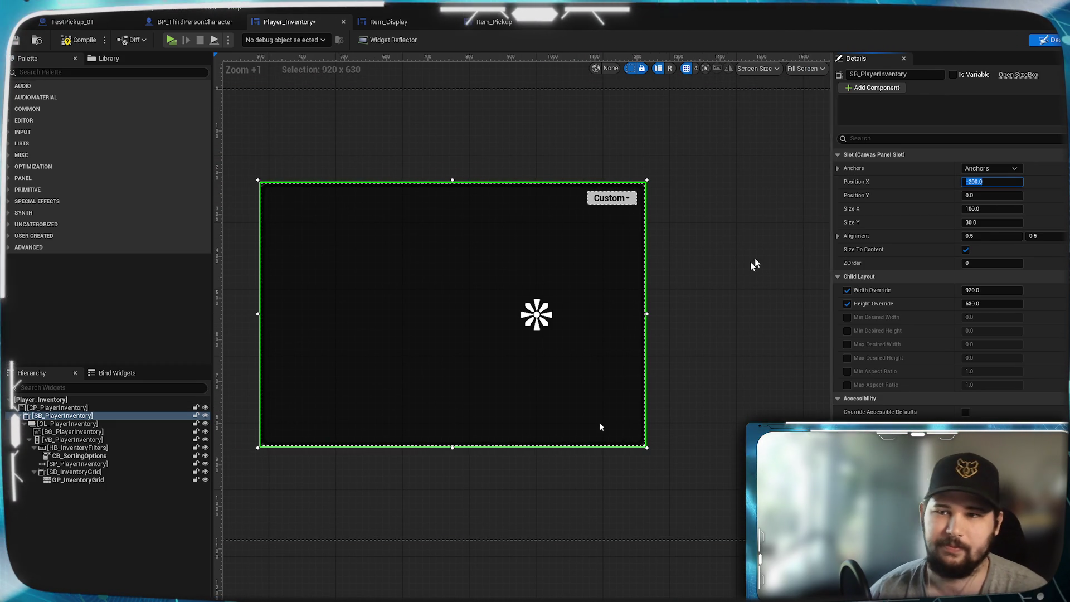
mouse_move(744, 277)
mouse_down()
mouse_move(825, 280)
mouse_move(693, 295)
mouse_move(531, 292)
mouse_move(841, 290)
mouse_move(597, 292)
mouse_up()
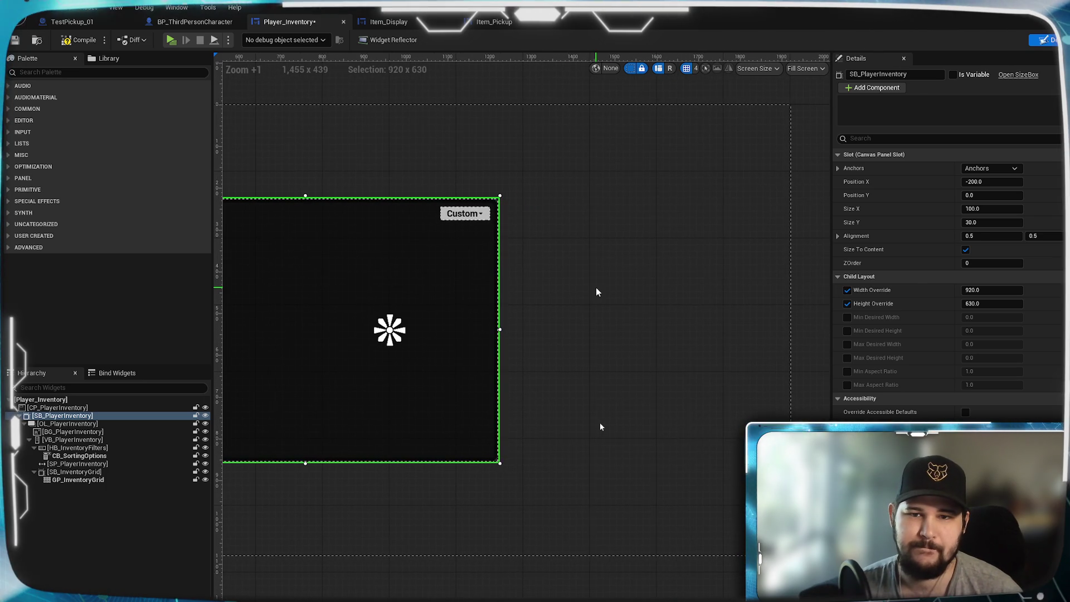
scroll(596, 293, up, 2)
scroll(594, 287, up, 1)
scroll(472, 320, up, 2)
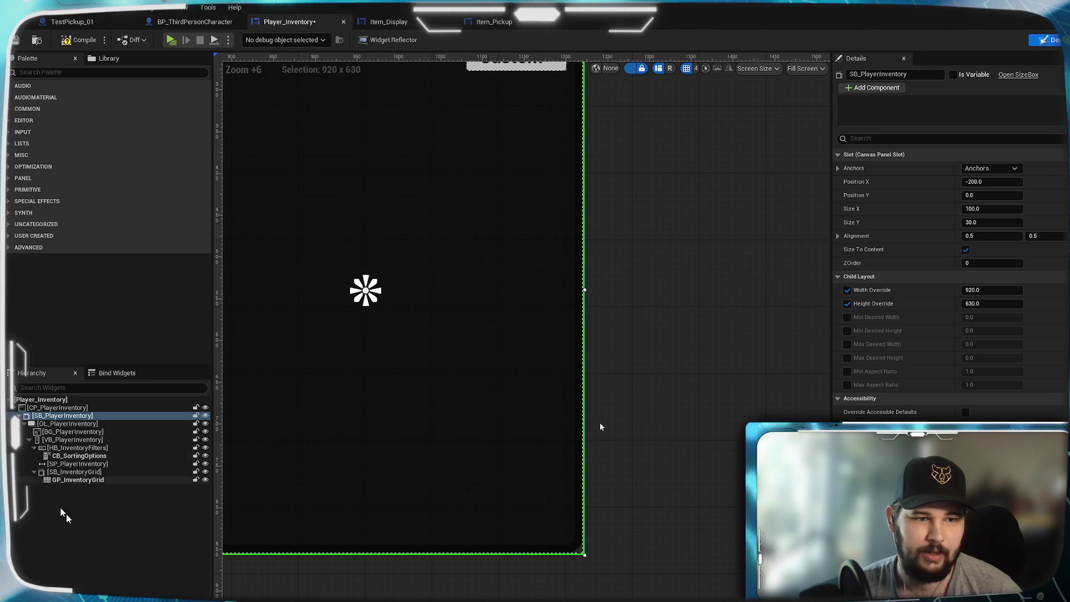
Duplicate the SB_PlayerInventory size box in the Hierarchy
right_click(59, 416)
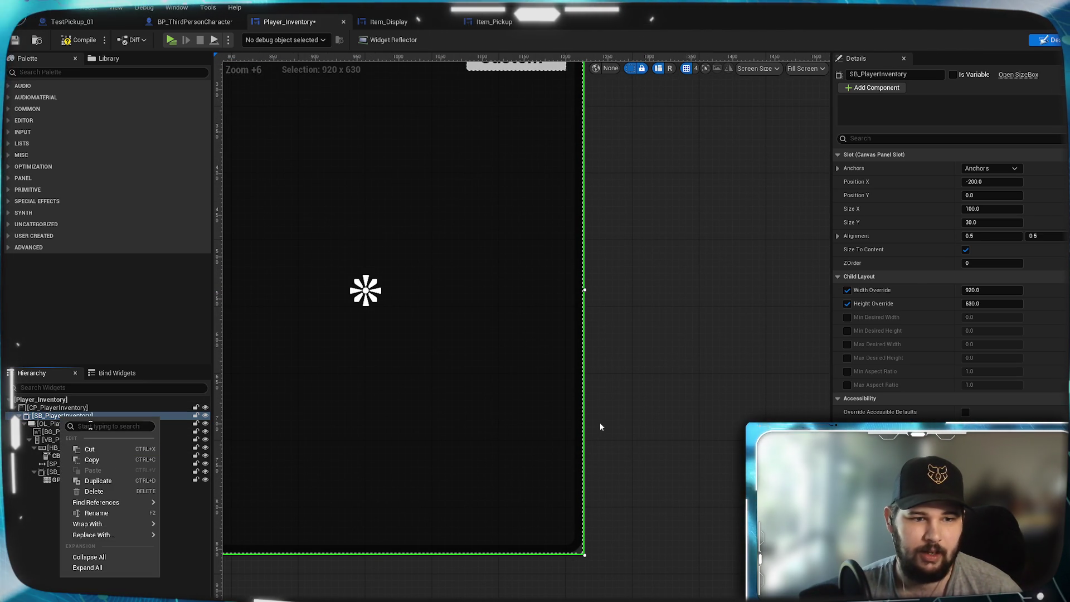
click(119, 484)
scroll(573, 468, down, 3)
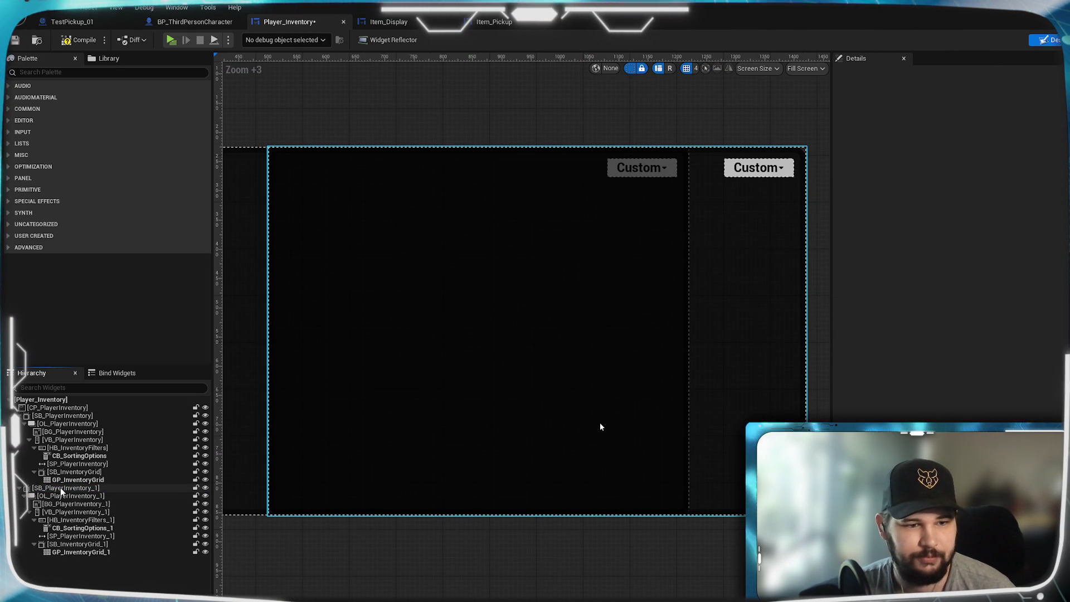
click(62, 513)
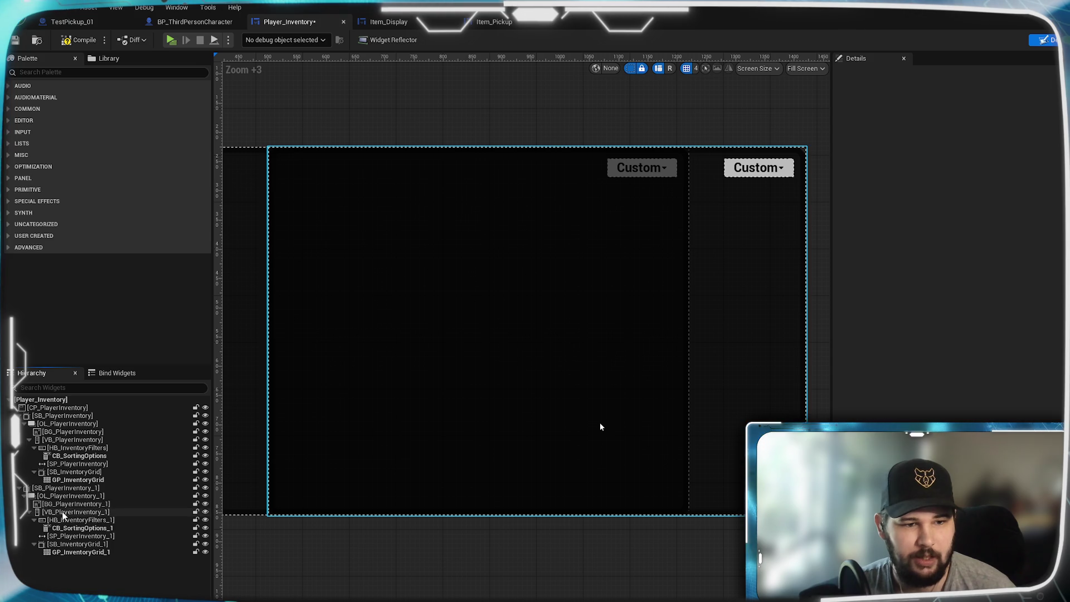
Delete the copy's sort combo box, SP_PlayerInventory_1 spacer and SB_InventoryGrid_1, then select SB_PlayerInventory_1
click(69, 528)
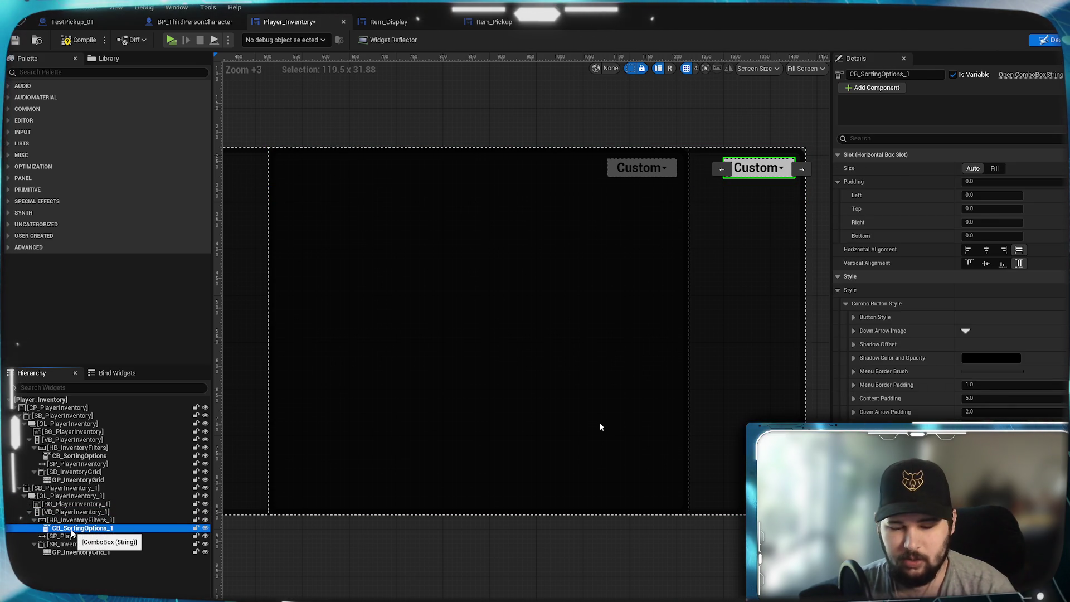
key(Delete)
click(72, 527)
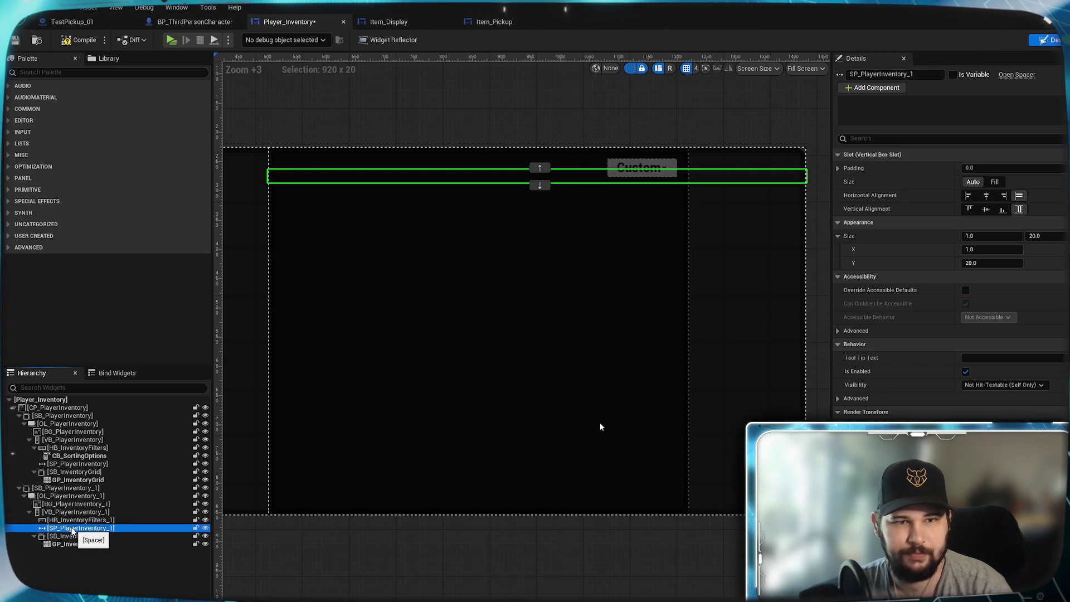
key(Delete)
click(75, 529)
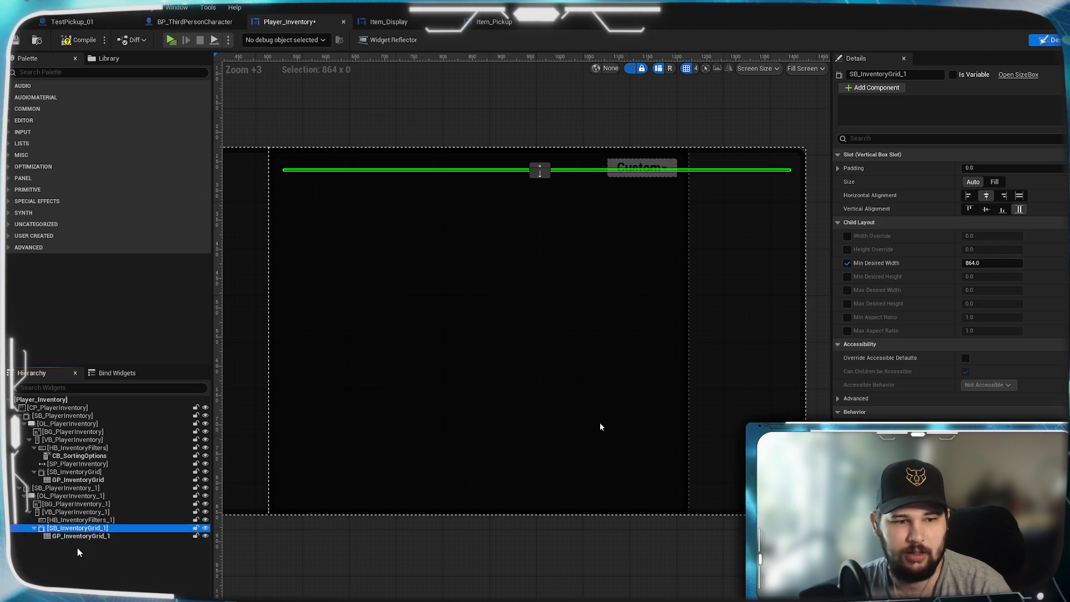
key(Delete)
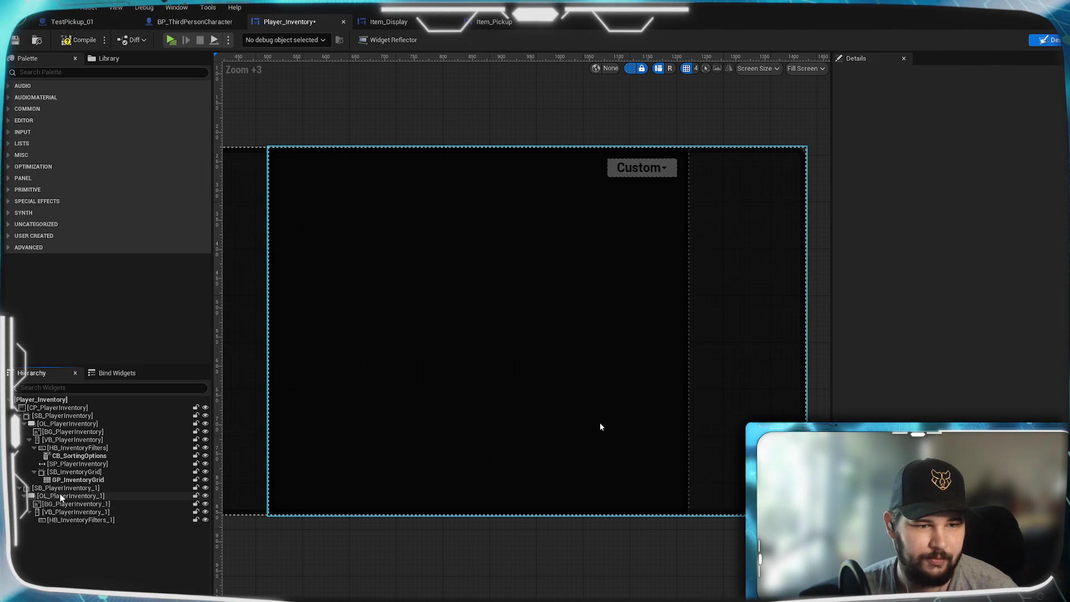
click(63, 489)
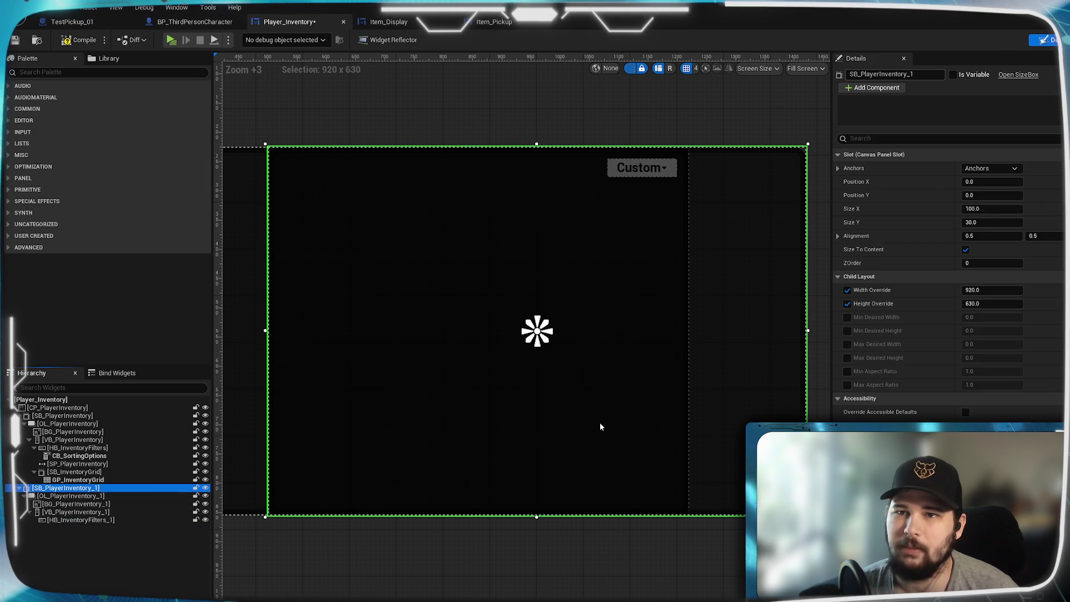
drag(861, 75, 906, 74)
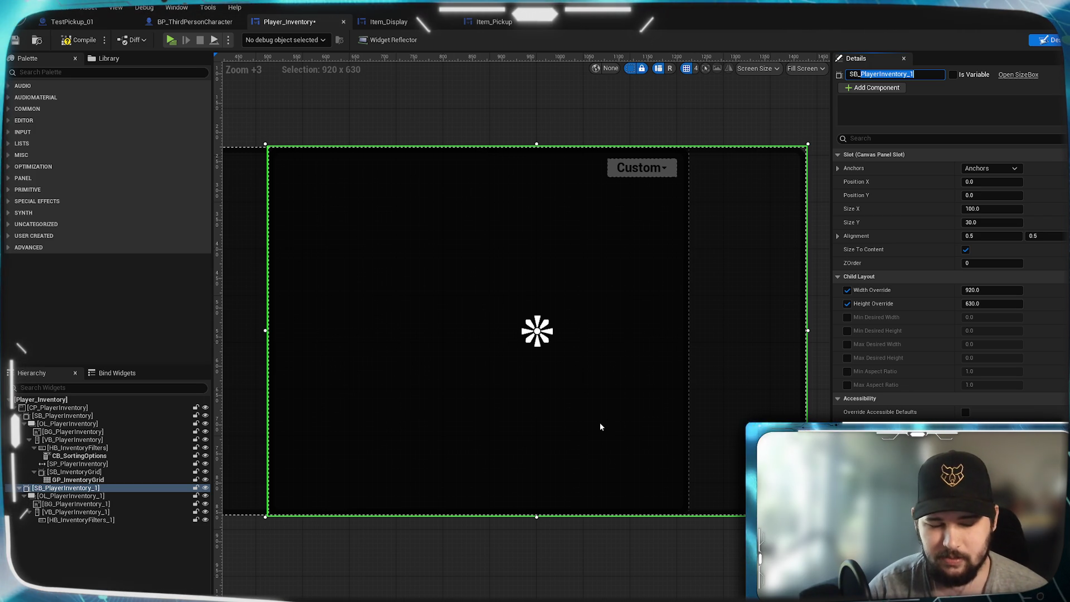
Rename the copied size box to SB_Details and its overlay to OL_Details
text(Des)
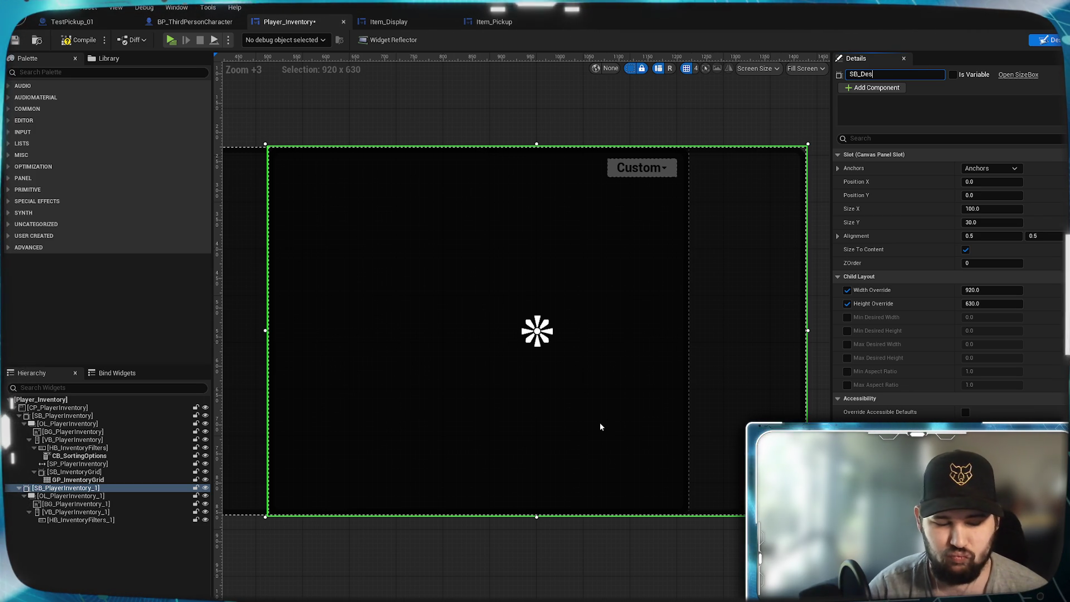
text(cription)
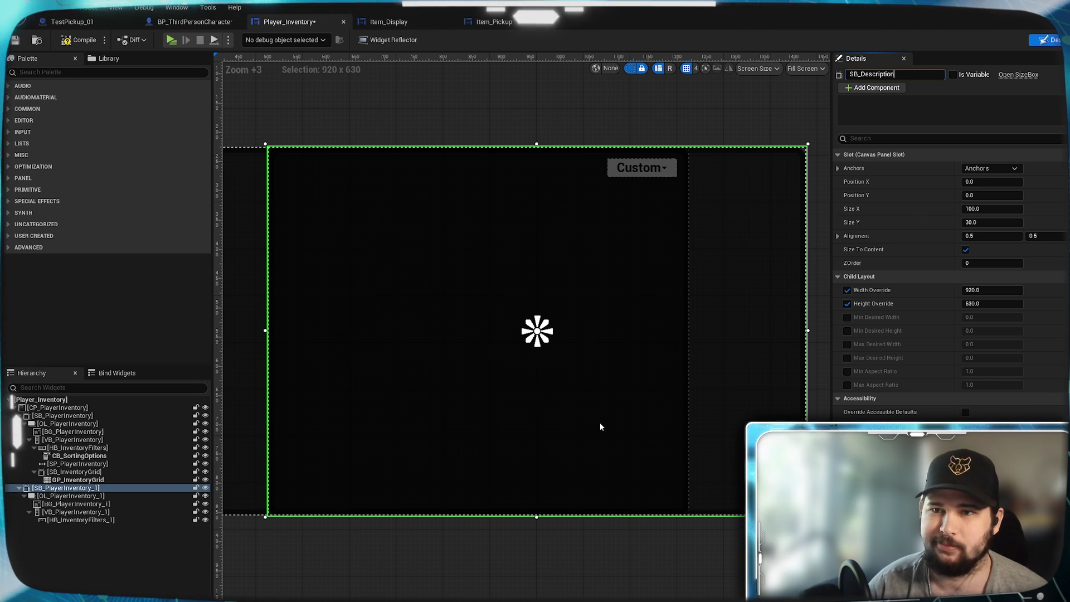
key(Return)
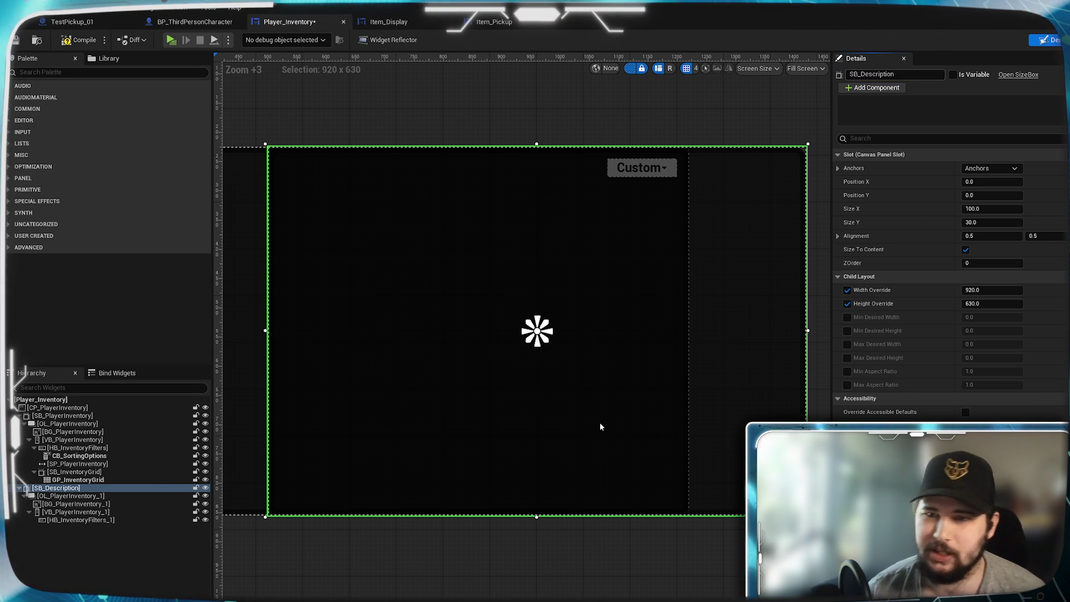
key(shift+Left)
key(shift+Left)
key(shift+Left)
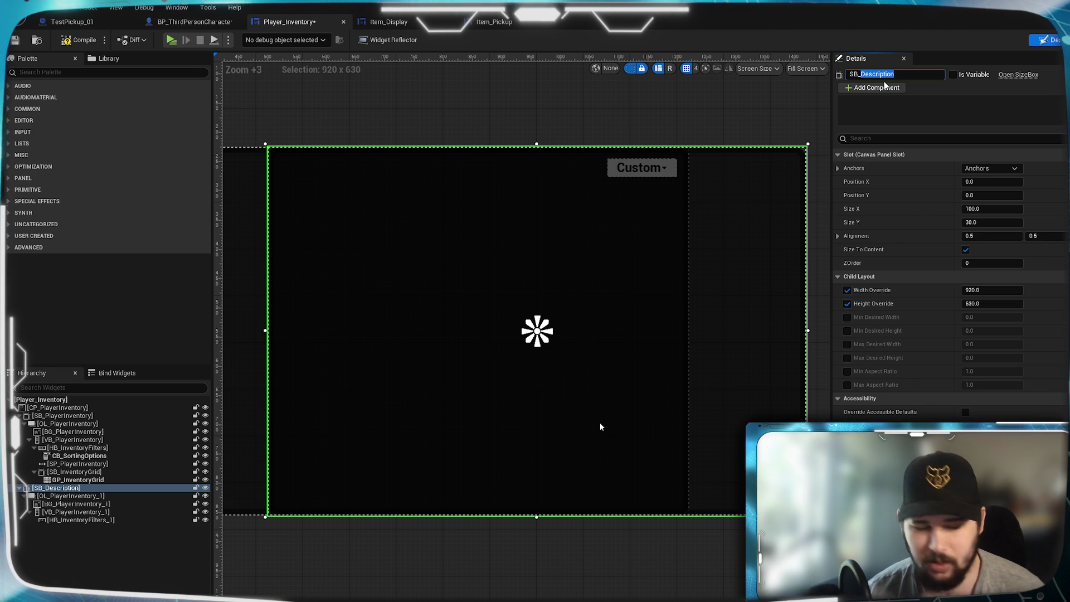
key(Return)
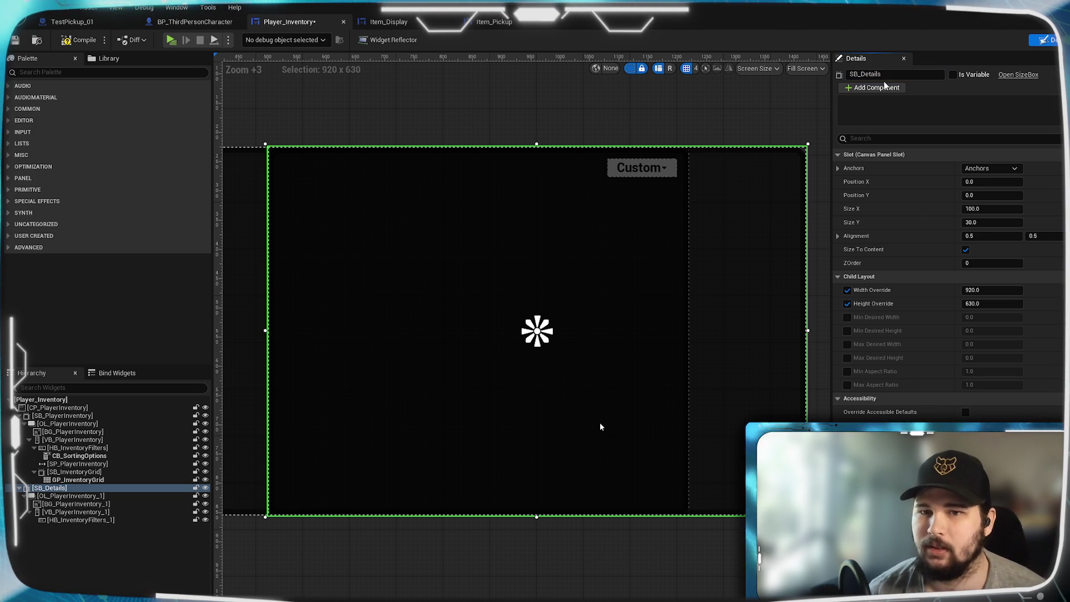
click(71, 496)
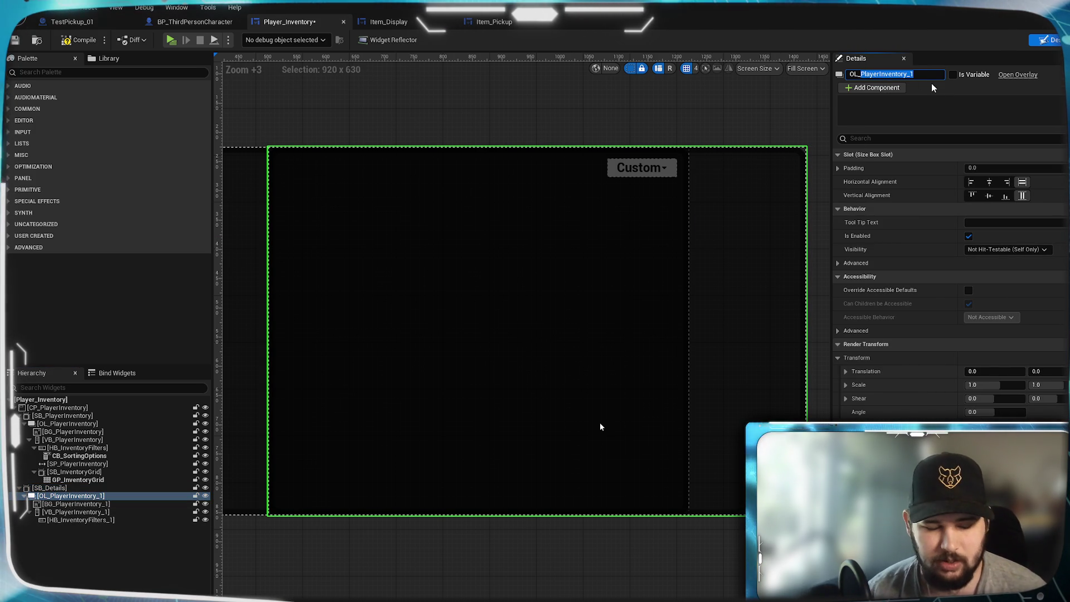
text(Details)
key(Return)
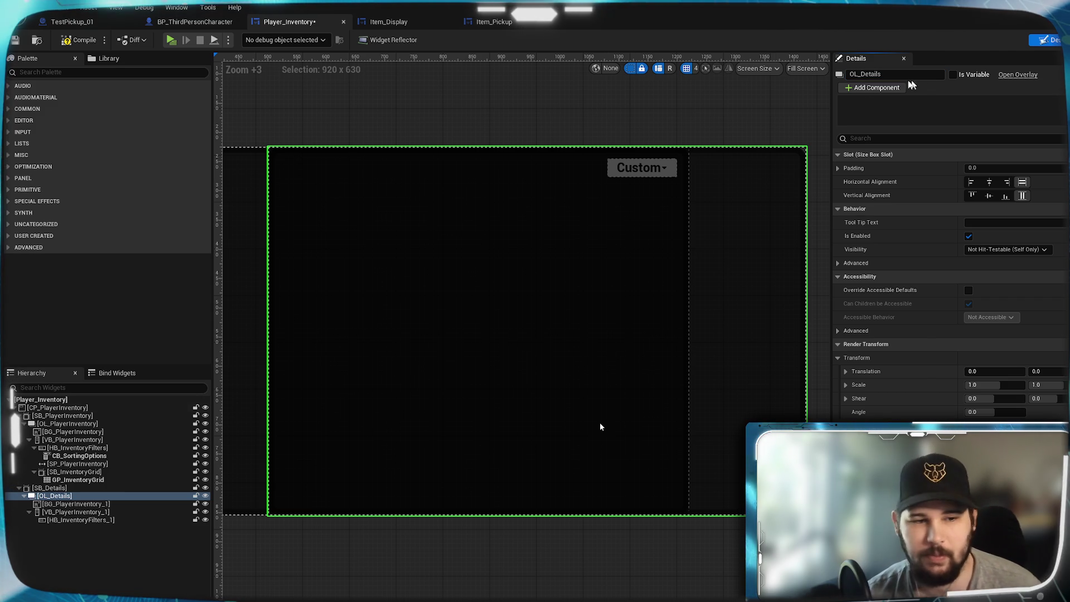
Rename the copied background image to BG_Details and the vertical box to VB_Details
click(75, 504)
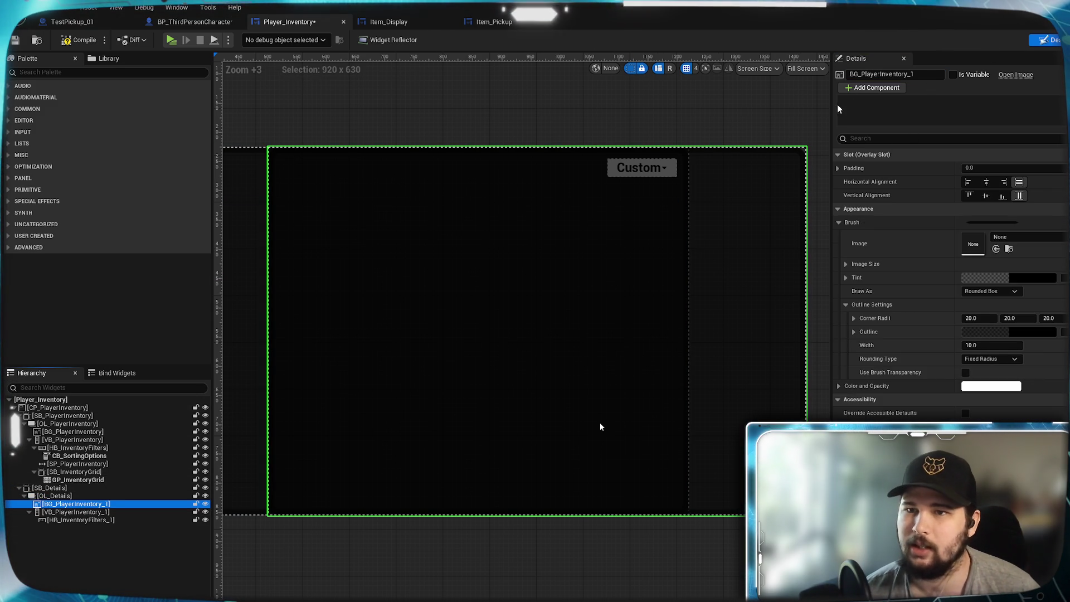
double_click(852, 74)
text(BG_Det)
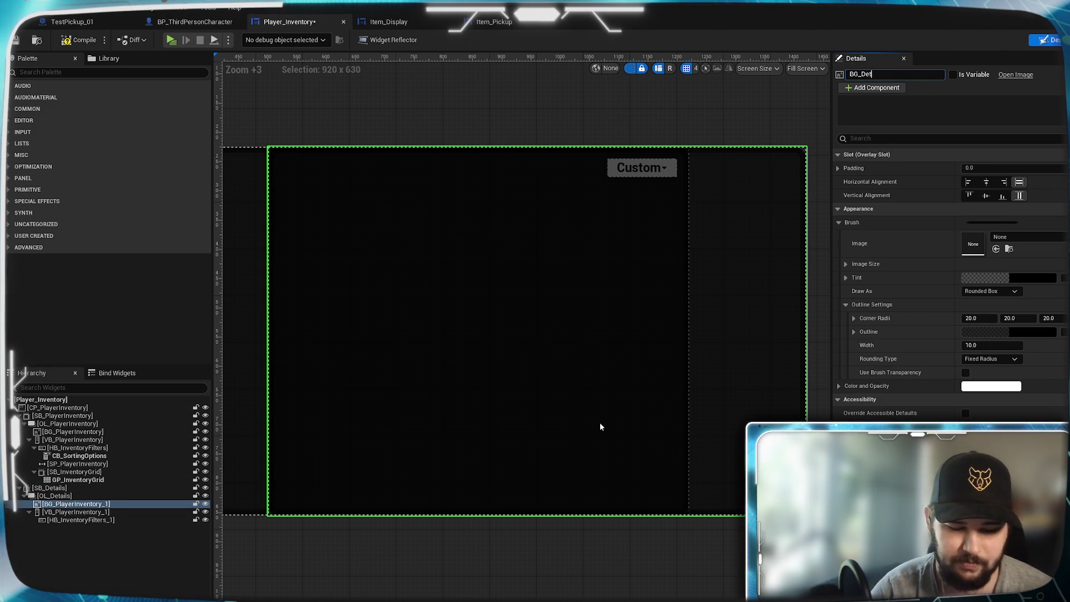
text(ails)
key(Return)
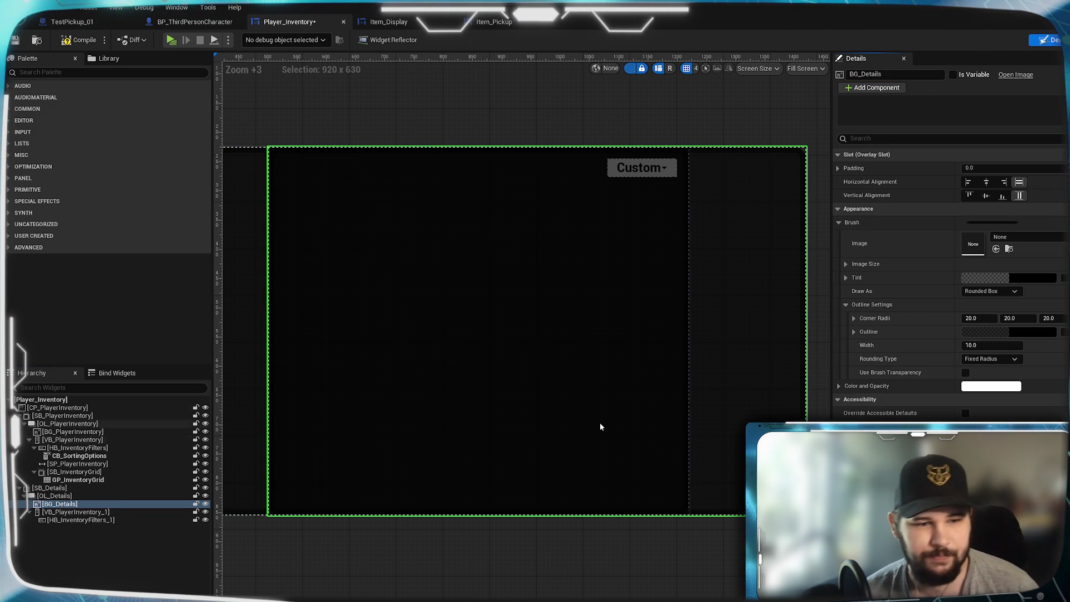
click(76, 511)
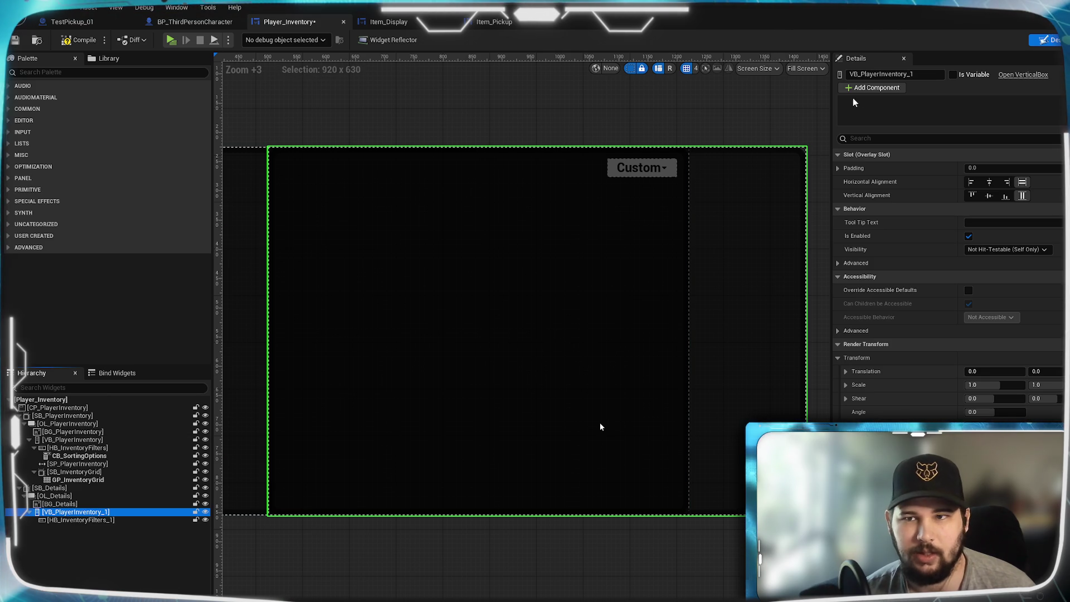
double_click(865, 75)
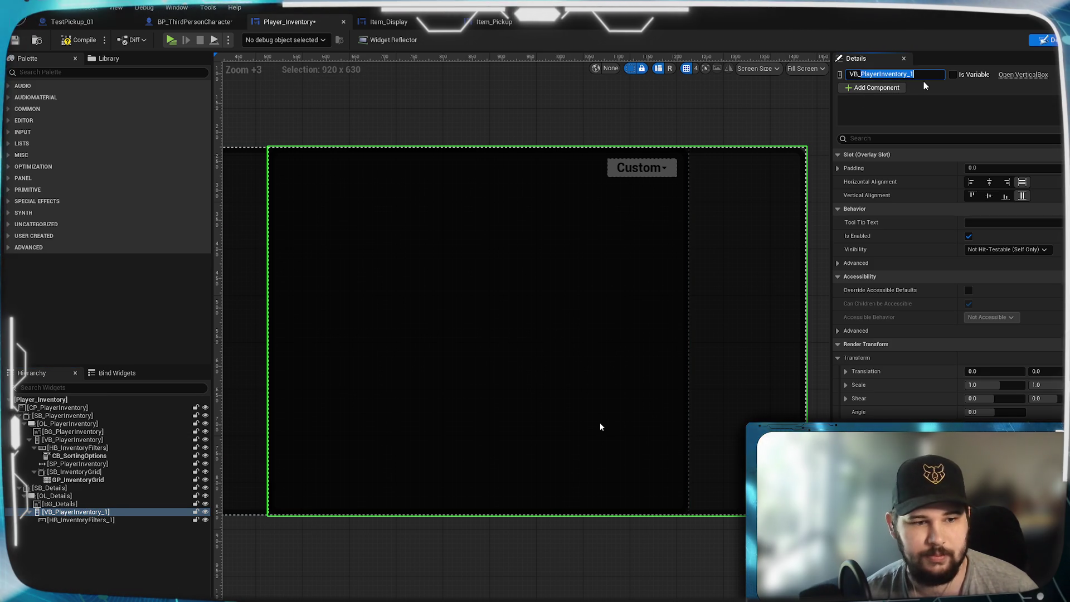
text(Details)
key(Return)
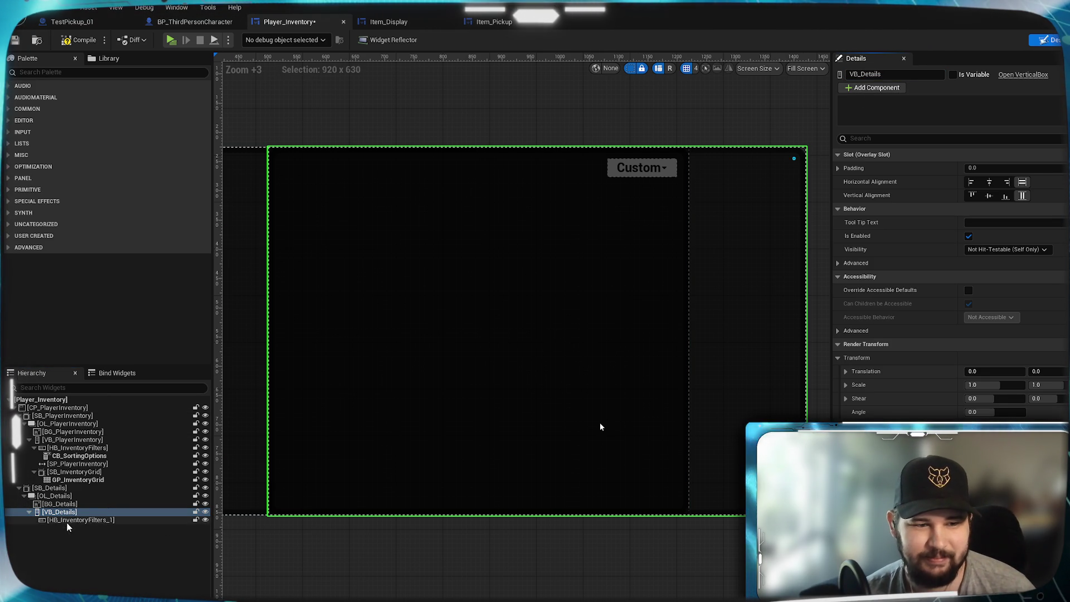
Delete the copied HB_InventoryFilters_1 row and reselect SB_Details
click(67, 522)
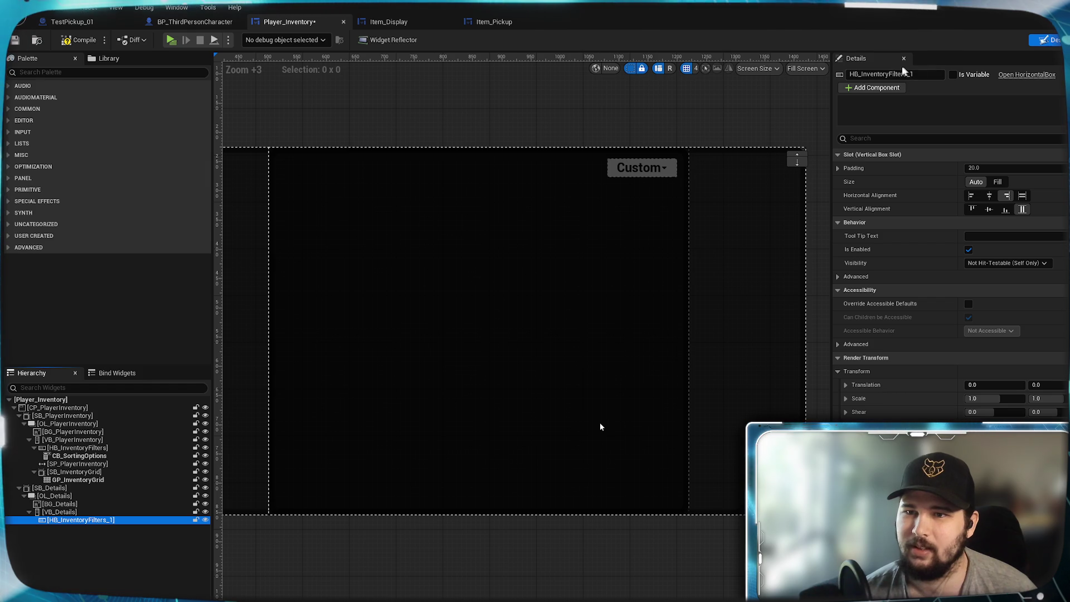
click(119, 534)
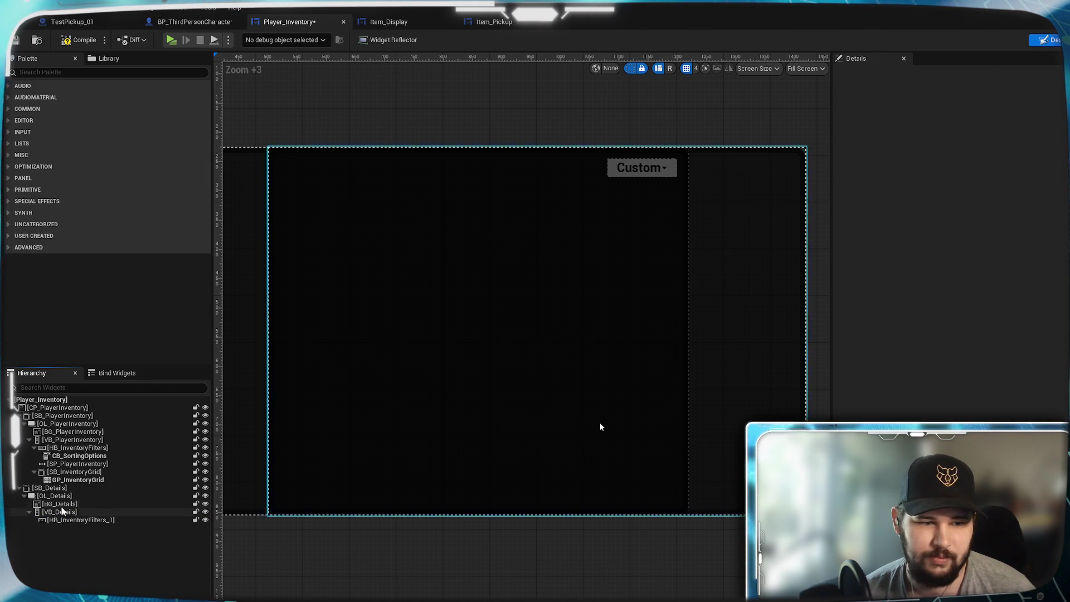
click(54, 523)
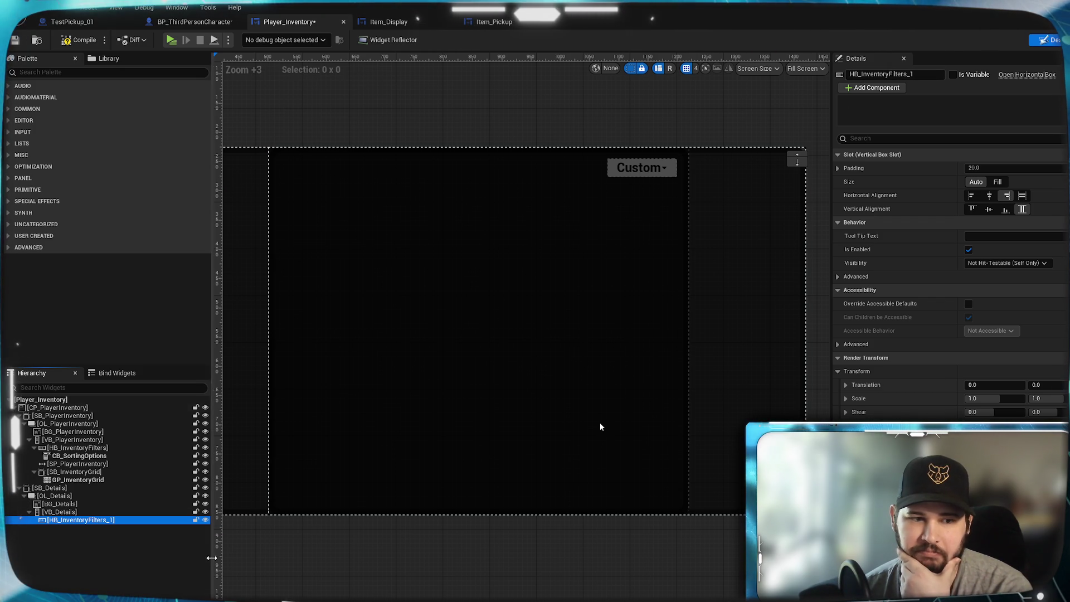
drag(93, 520, 93, 512)
click(91, 520)
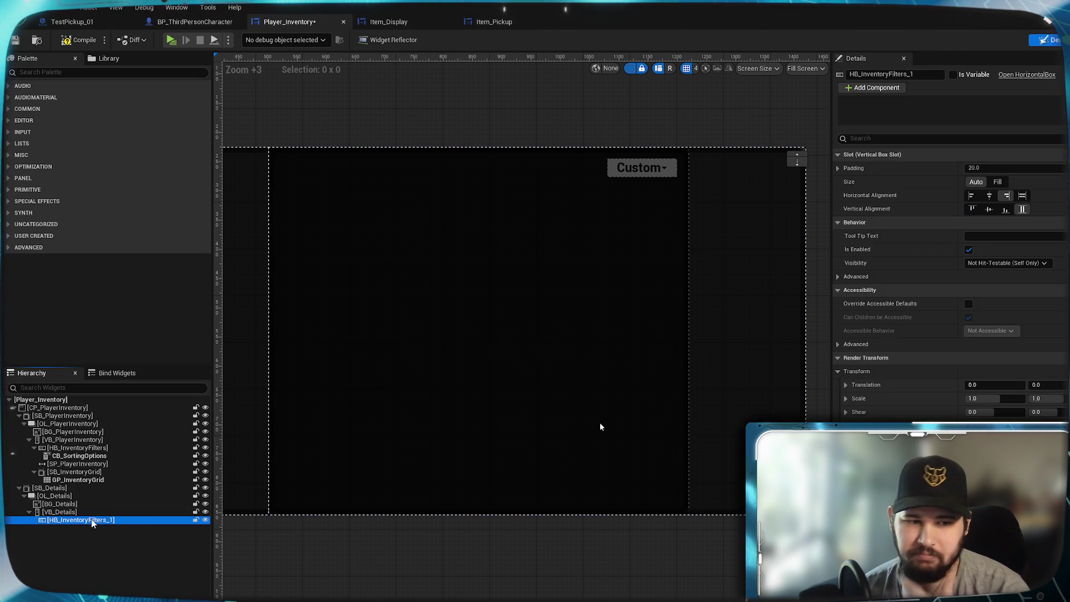
key(Delete)
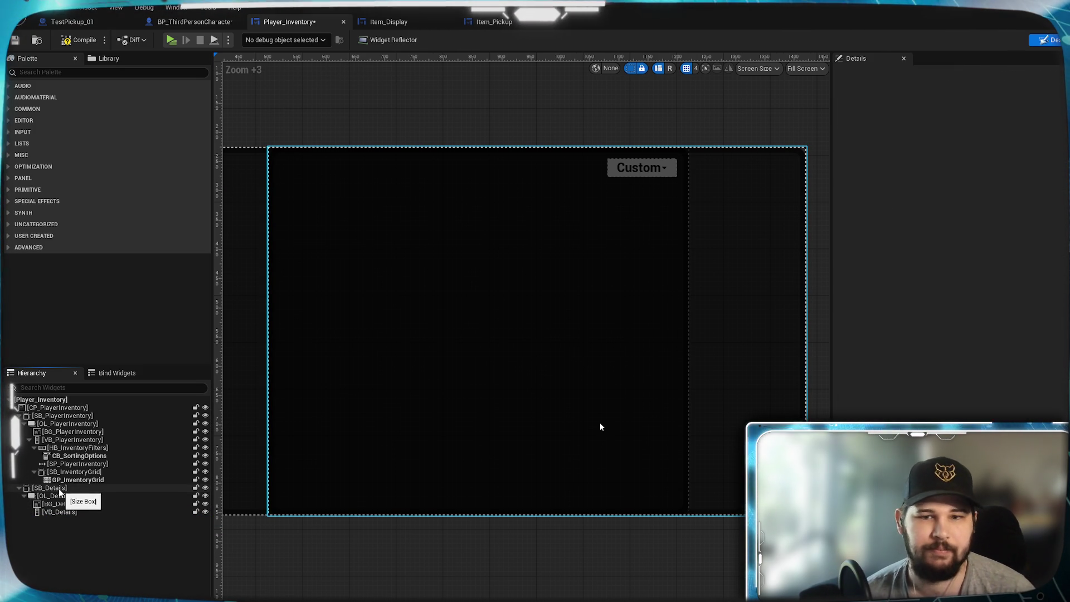
click(59, 488)
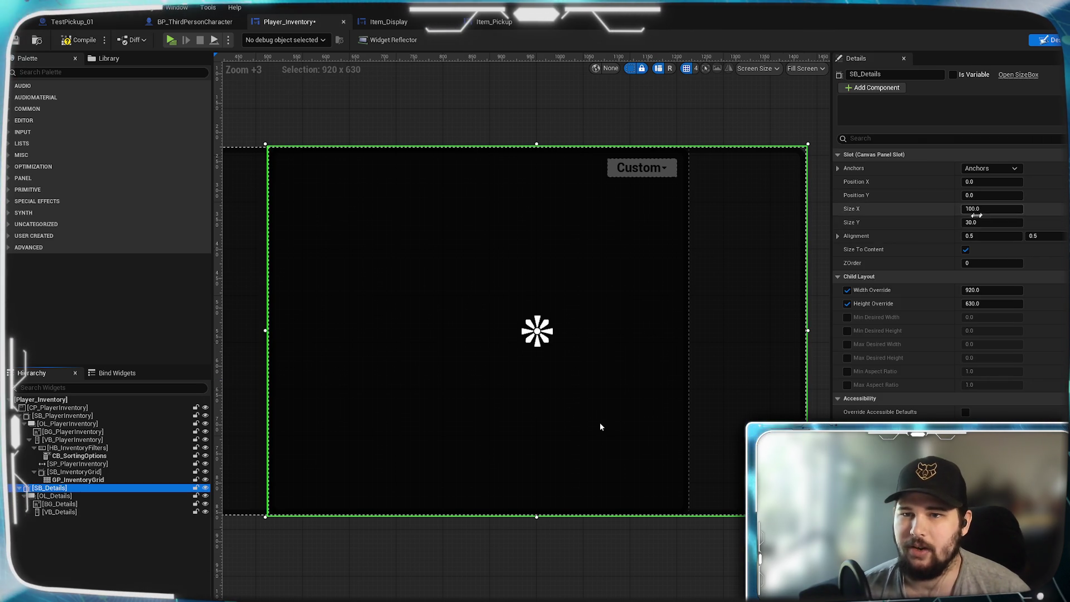
Set SB_Details' Width Override to 360
scroll(586, 327, down, 3)
scroll(585, 328, up, 1)
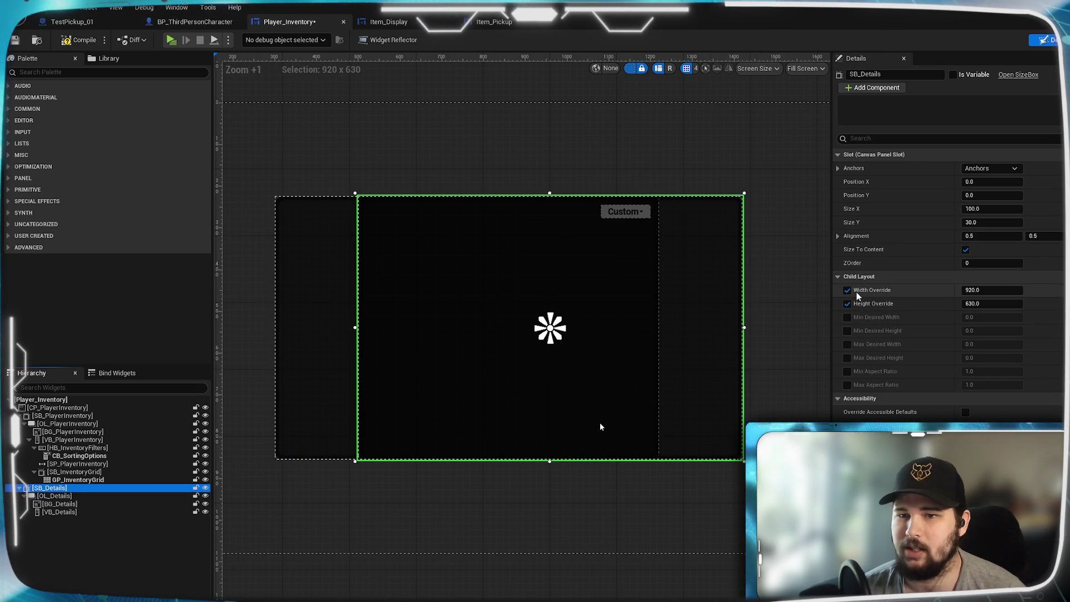
click(993, 290)
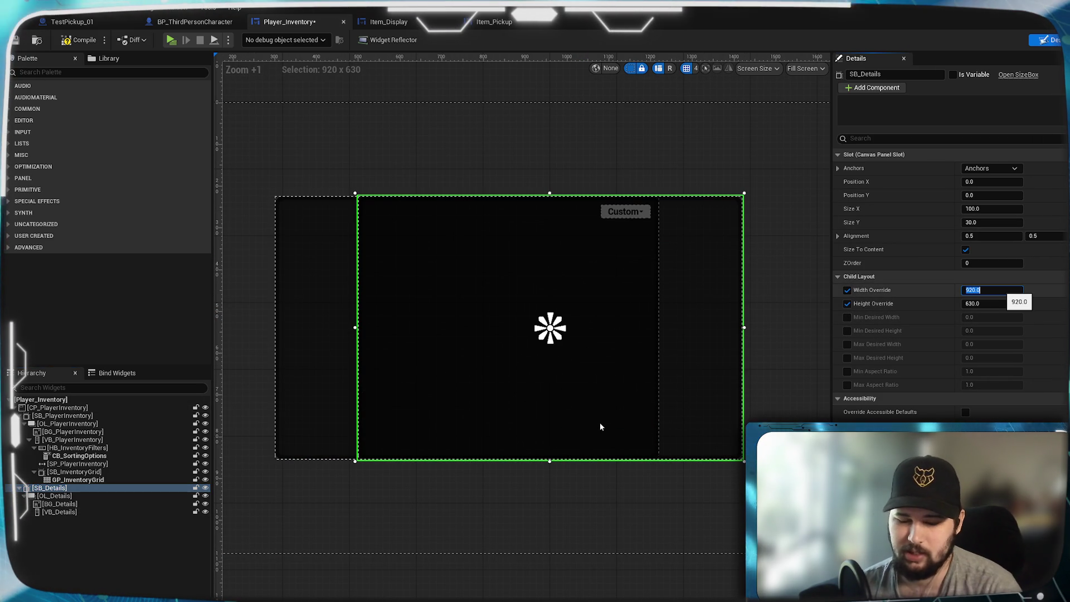
text(250)
key(Return)
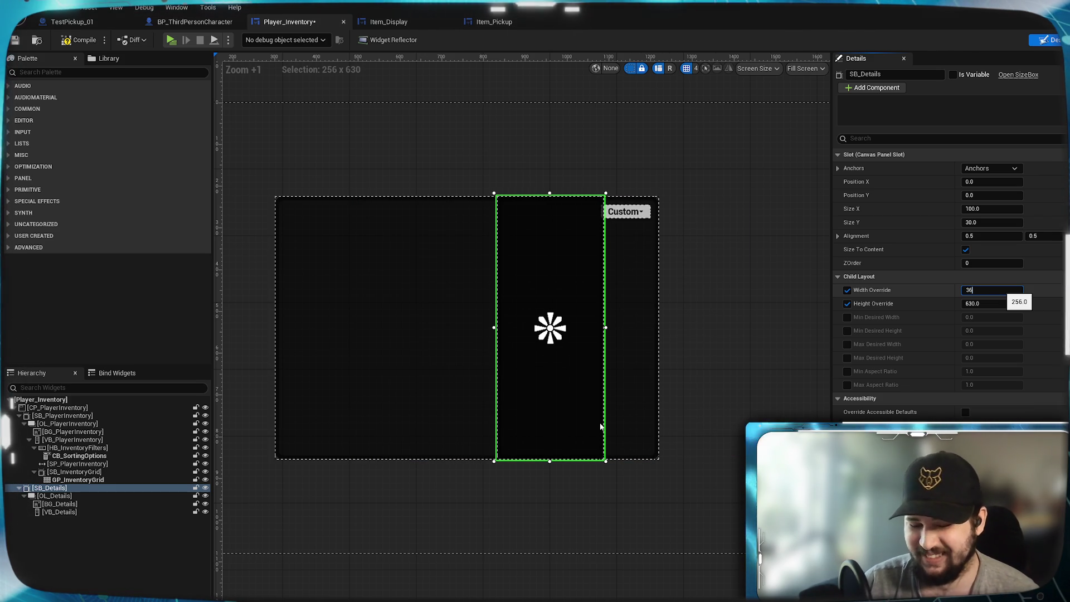
text(60)
key(Return)
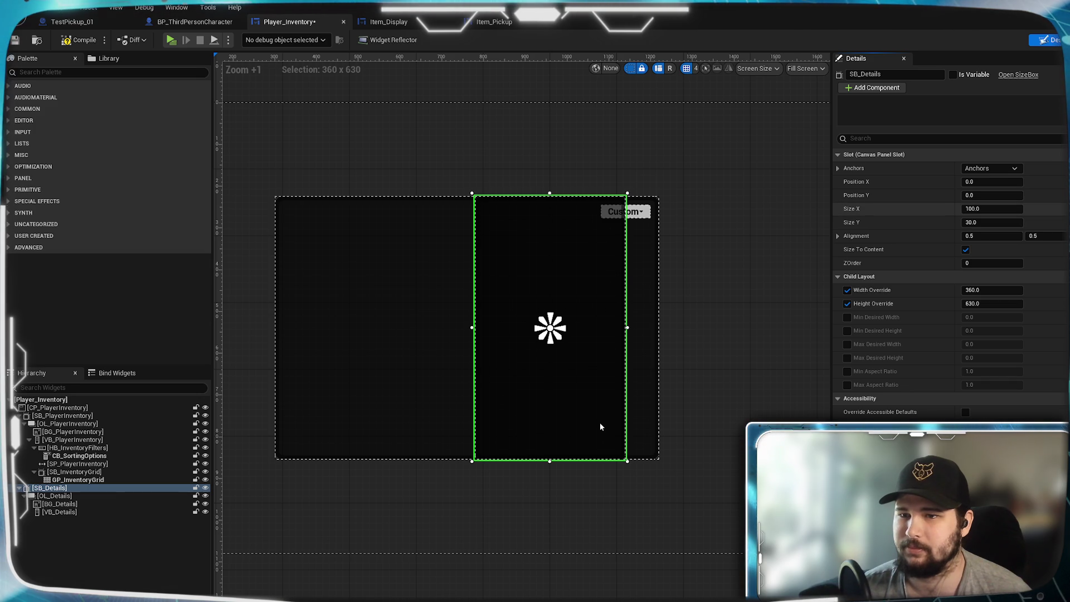
Scrub SB_Details' Position X to 473.49, placing it right of the inventory panel
mouse_move(992, 182)
mouse_down()
mouse_move(1048, 181)
mouse_move(1037, 182)
mouse_up()
mouse_move(697, 143)
mouse_down()
mouse_move(573, 139)
mouse_move(895, 136)
mouse_move(602, 131)
mouse_move(640, 132)
mouse_up()
scroll(646, 270, up, 5)
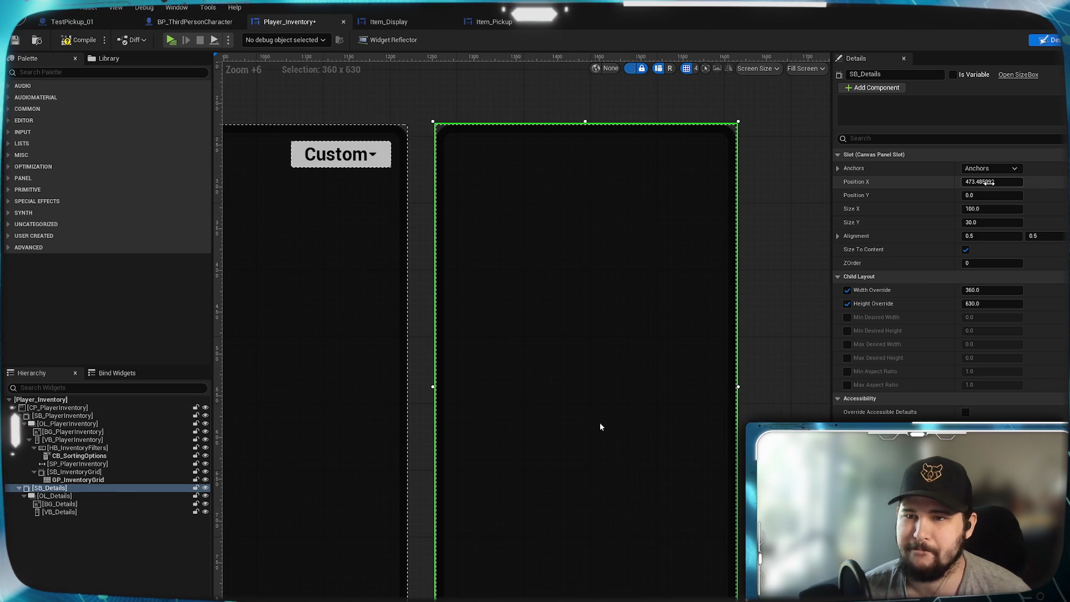
Try SB_Details Position X values 500 and 480, comparing its edge with the inventory panel
text(00)
key(Return)
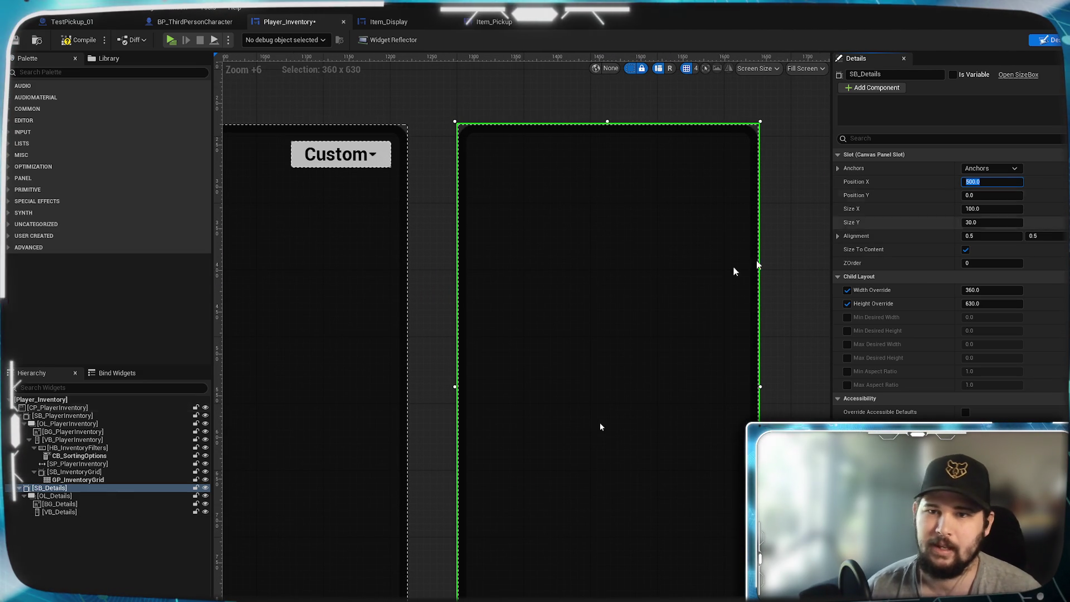
scroll(495, 332, down, 5)
mouse_move(277, 352)
mouse_down()
mouse_move(796, 330)
mouse_move(425, 327)
mouse_up()
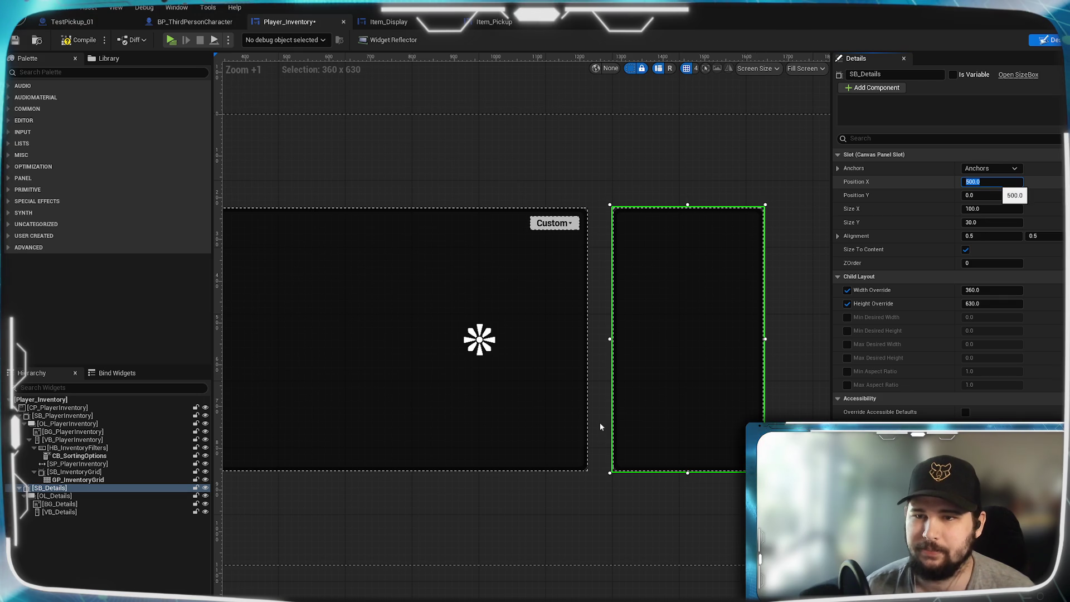
text(480)
key(Return)
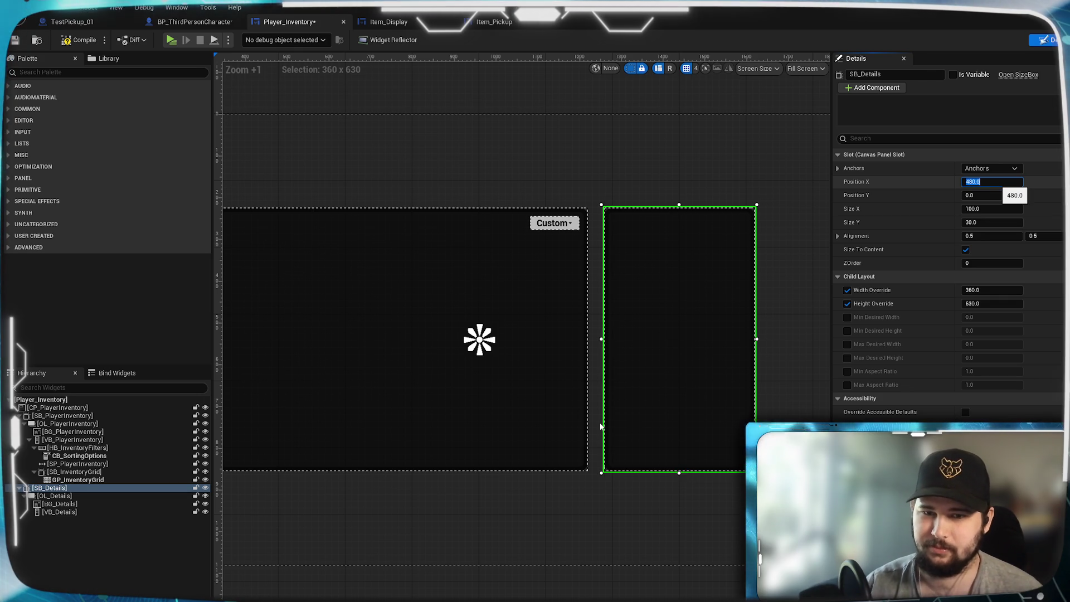
scroll(660, 297, up, 13)
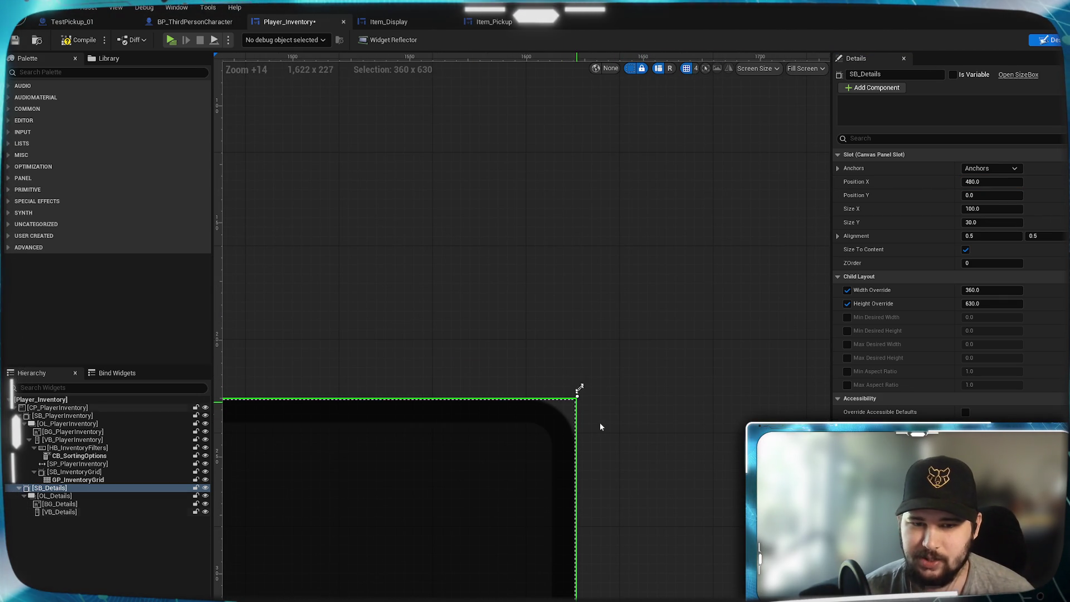
scroll(580, 362, up, 6)
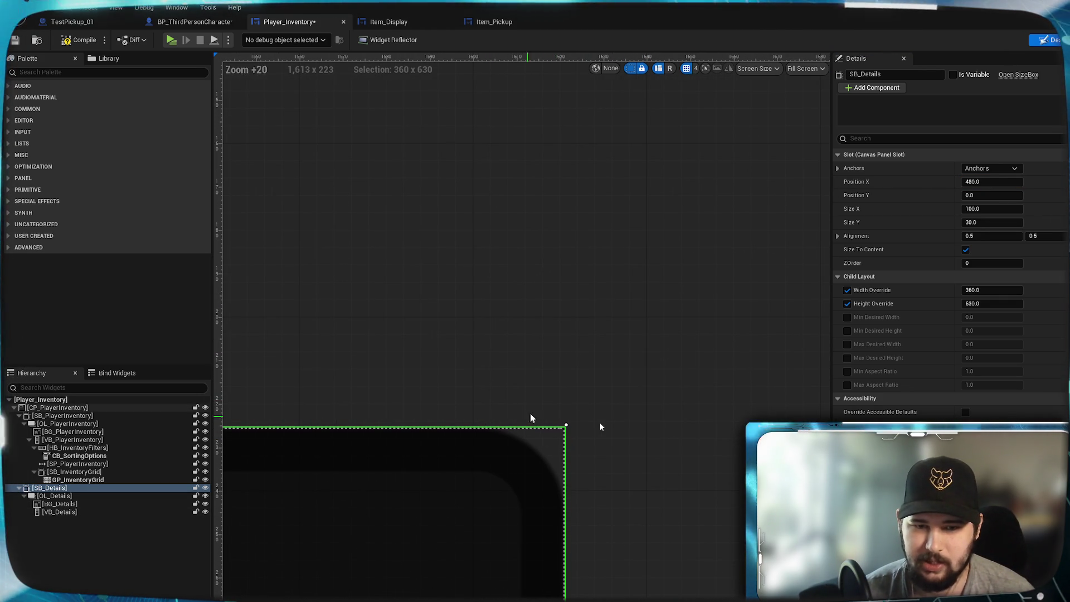
scroll(552, 422, down, 6)
drag(477, 353, 674, 362)
drag(370, 341, 676, 316)
drag(370, 314, 596, 290)
scroll(546, 435, up, 6)
scroll(632, 395, down, 6)
mouse_move(770, 370)
mouse_down()
mouse_move(318, 370)
mouse_move(510, 395)
mouse_up()
scroll(510, 395, up, 5)
mouse_move(645, 407)
mouse_down()
mouse_move(394, 411)
mouse_move(604, 407)
mouse_move(661, 381)
mouse_up()
scroll(580, 375, up, 1)
drag(580, 375, 625, 390)
Step SB_Details' Position X through 470, 475 and 476, settling on 478
click(992, 182)
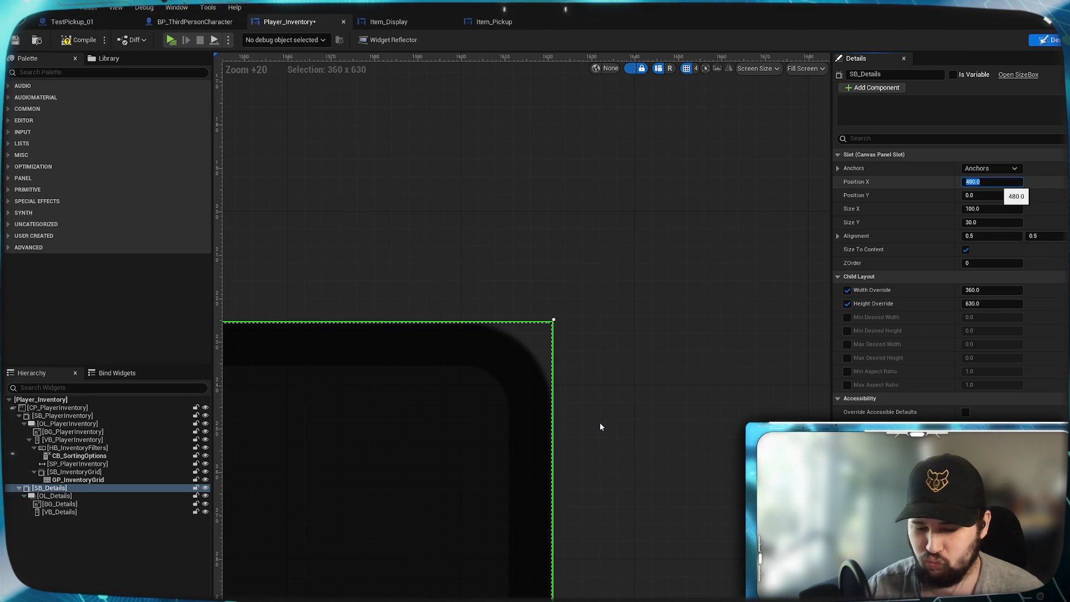
text(470)
key(Return)
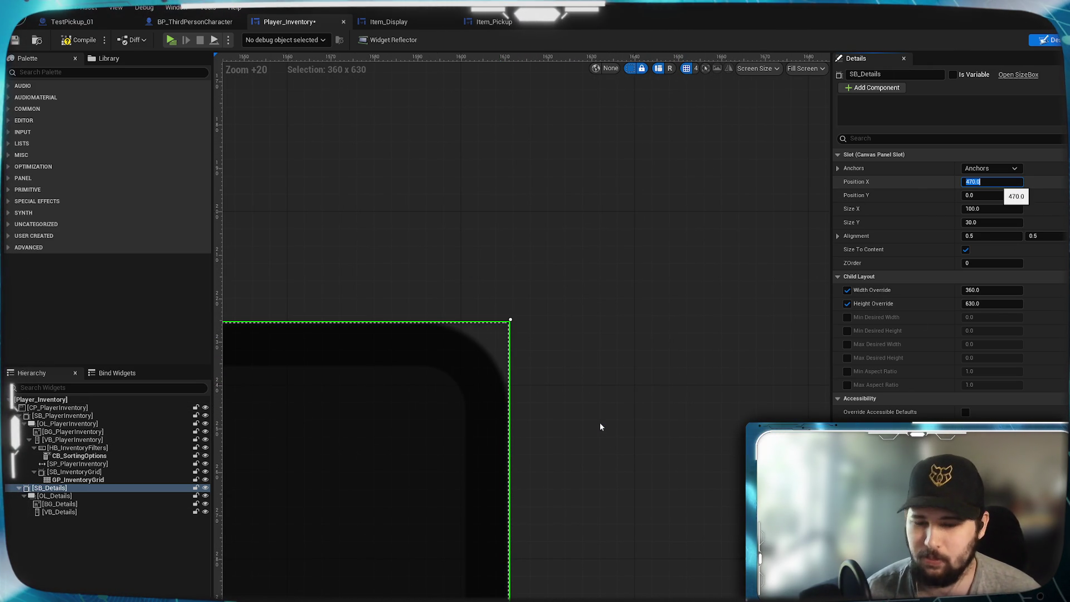
text(475)
key(Return)
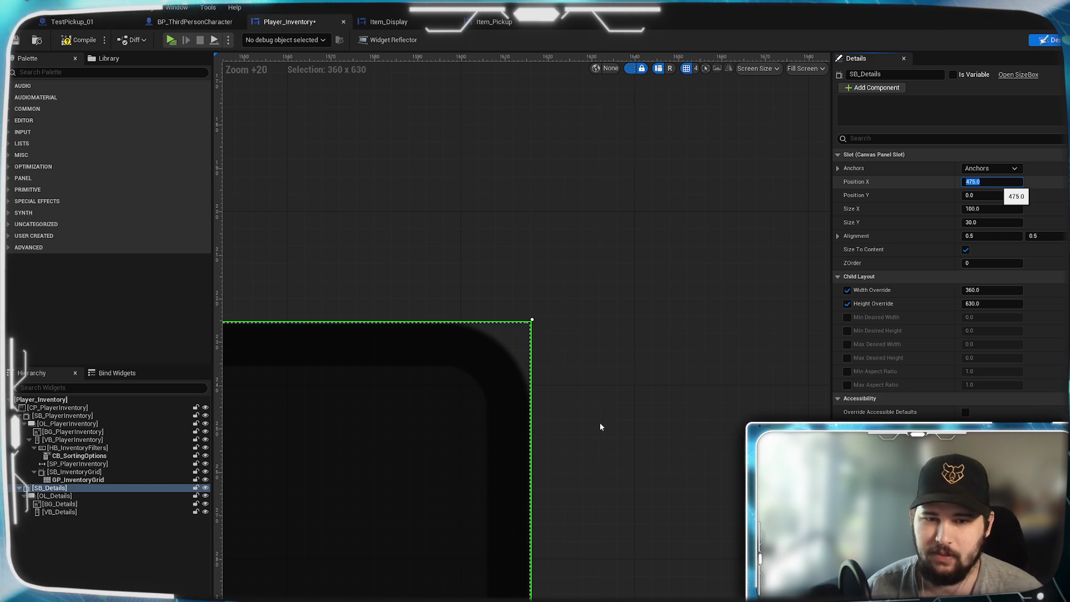
text(476)
key(Return)
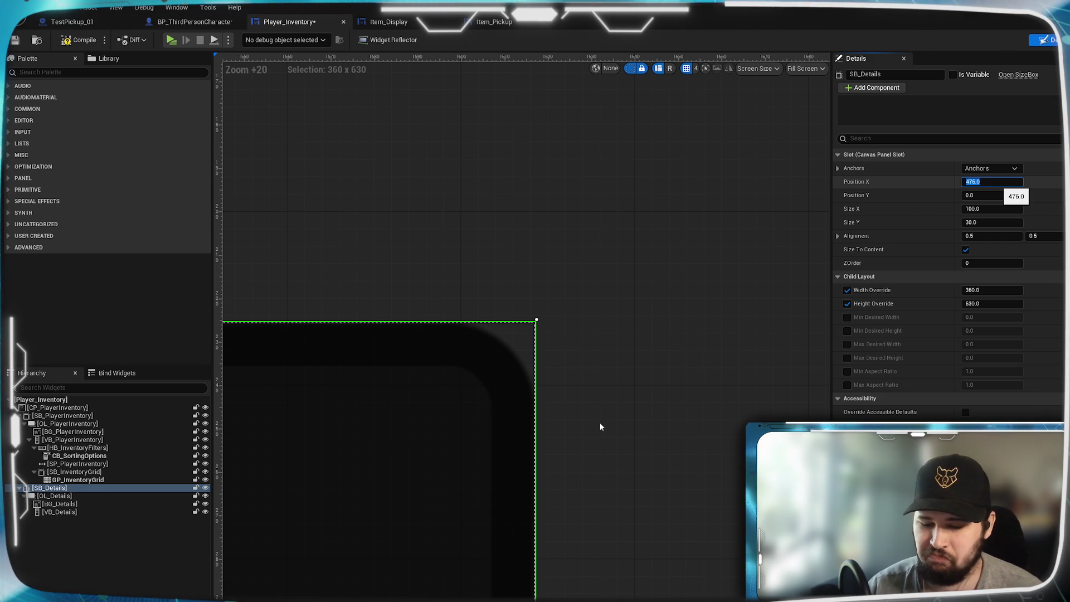
text(478)
key(Return)
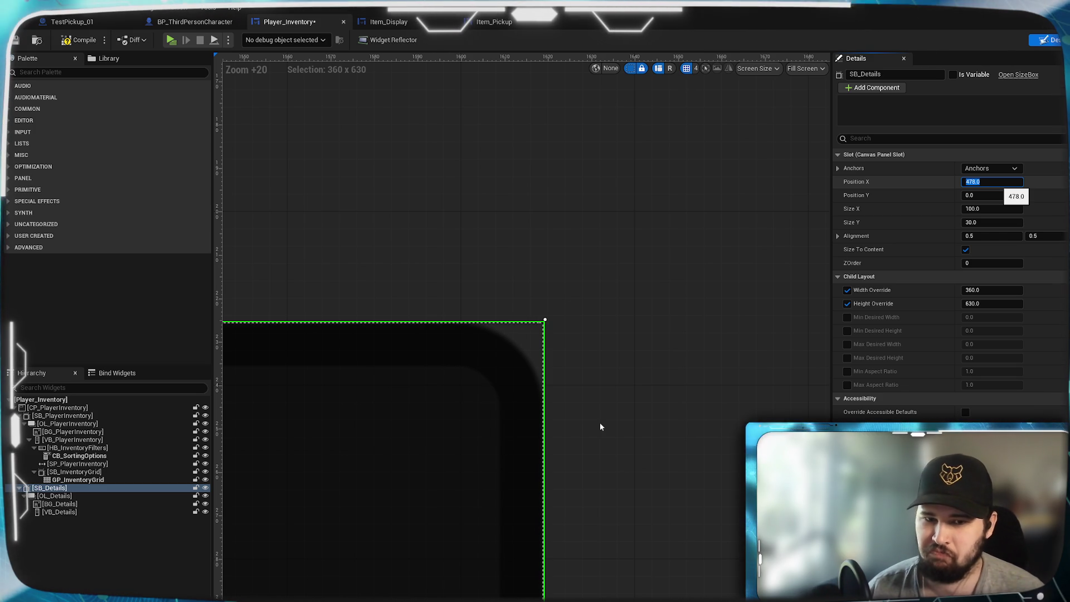
scroll(577, 281, down, 10)
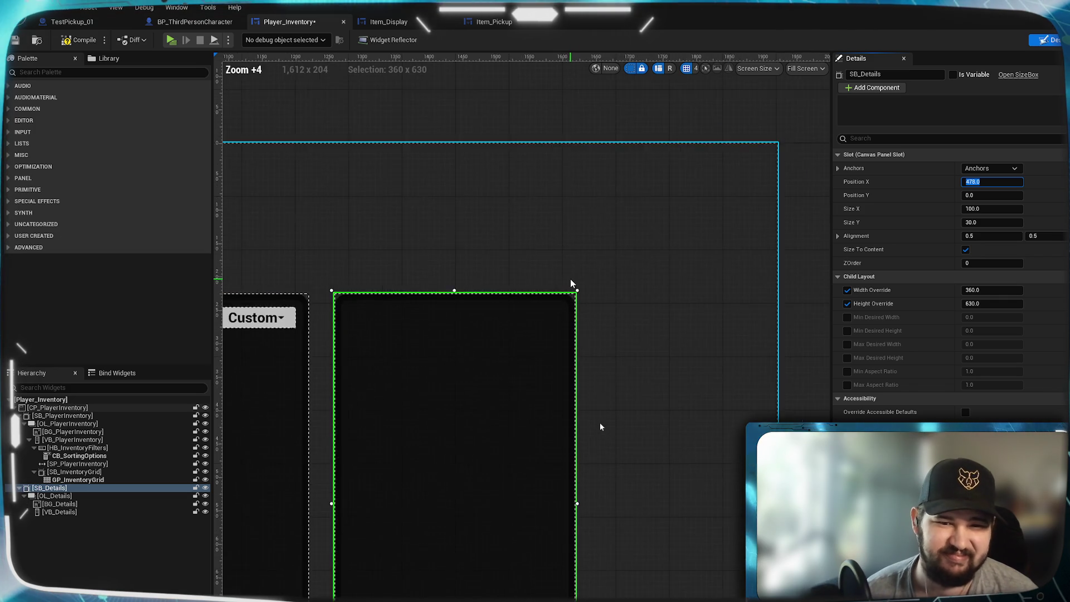
click(614, 182)
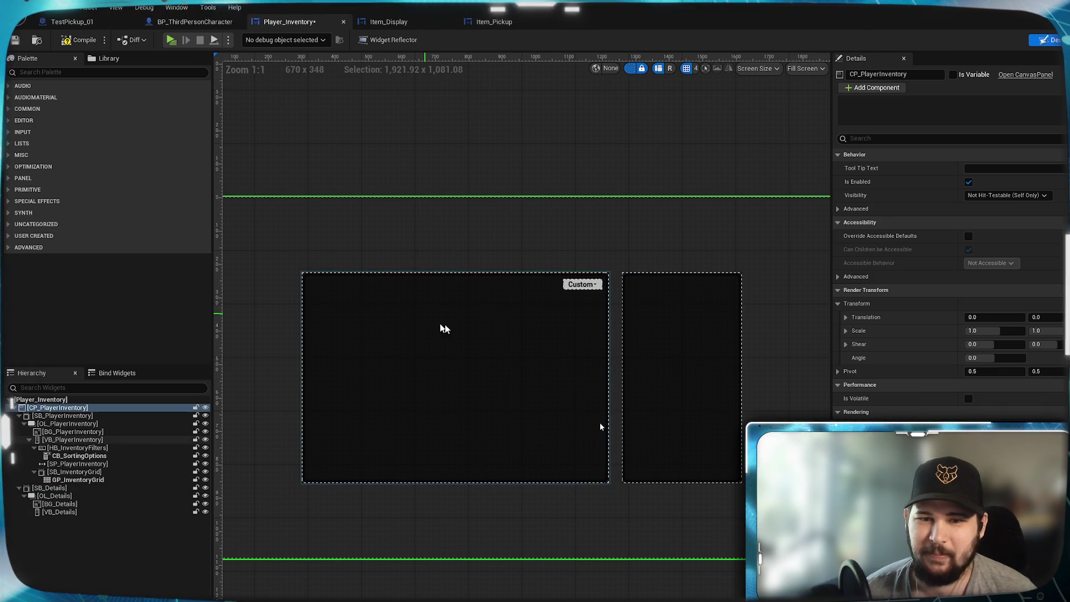
Compile Player_Inventory, review both panels on the canvas, then return to Item_Display
click(580, 130)
click(79, 40)
mouse_move(450, 162)
mouse_down()
mouse_move(504, 141)
mouse_move(370, 154)
mouse_up()
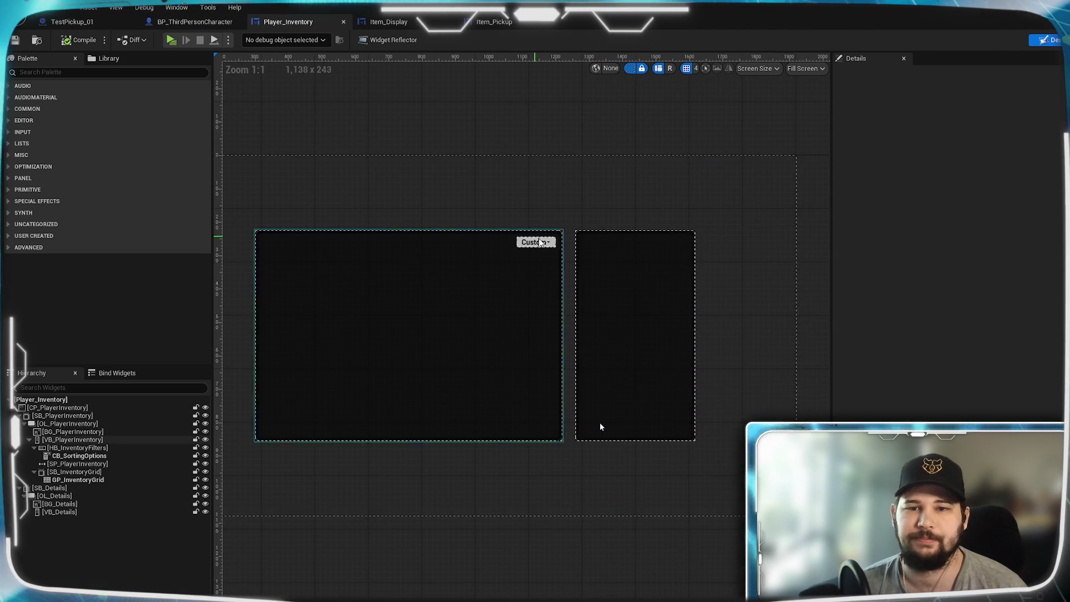
scroll(557, 252, up, 4)
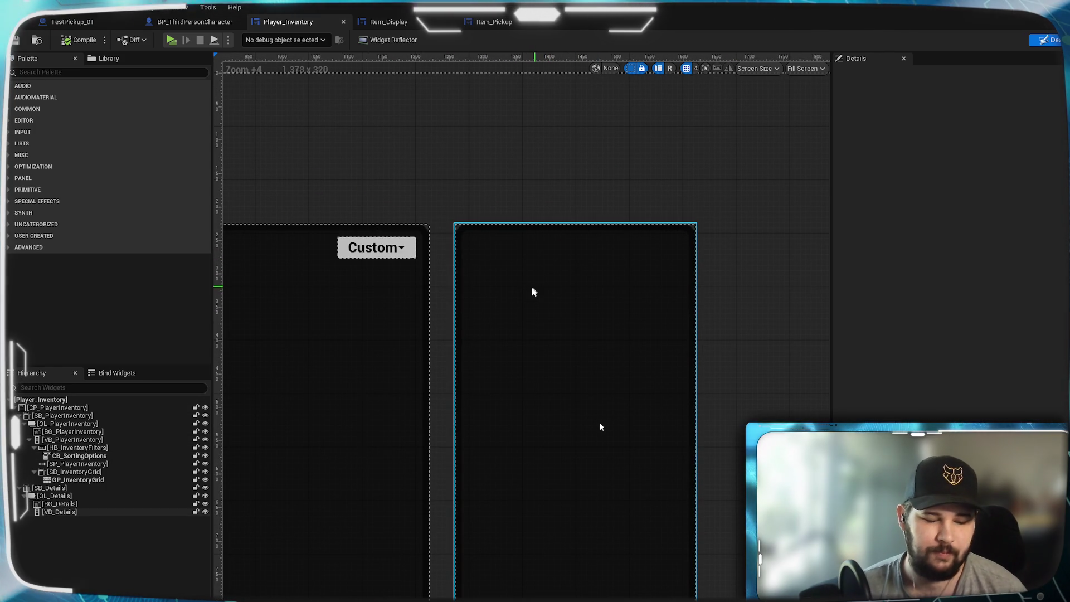
scroll(530, 288, up, 1)
drag(526, 298, 526, 245)
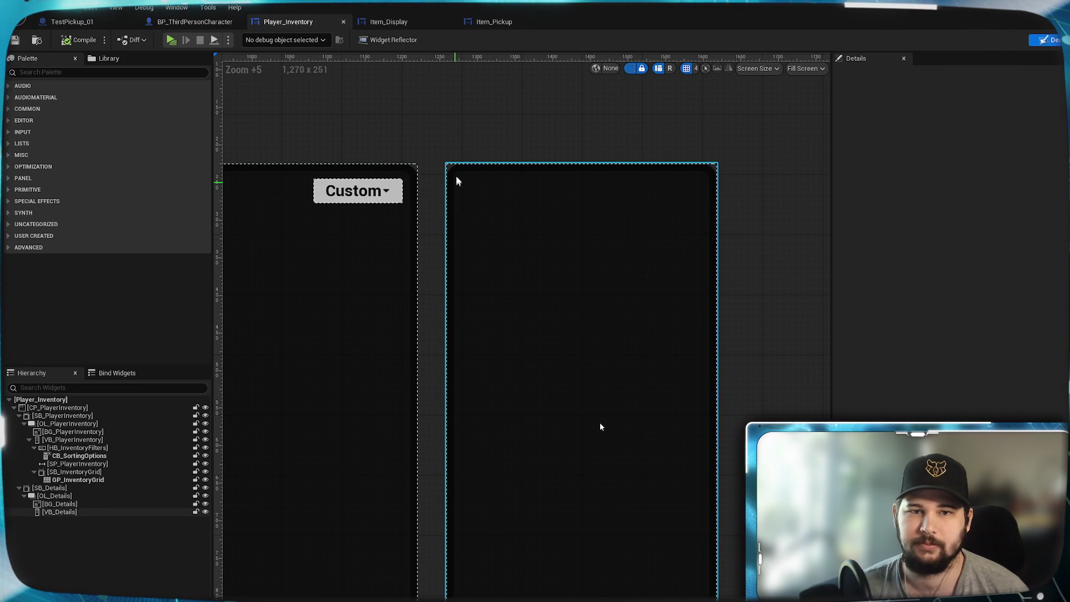
mouse_move(412, 282)
mouse_down()
mouse_move(687, 282)
mouse_move(1065, 304)
mouse_up()
drag(601, 427, 1, 405)
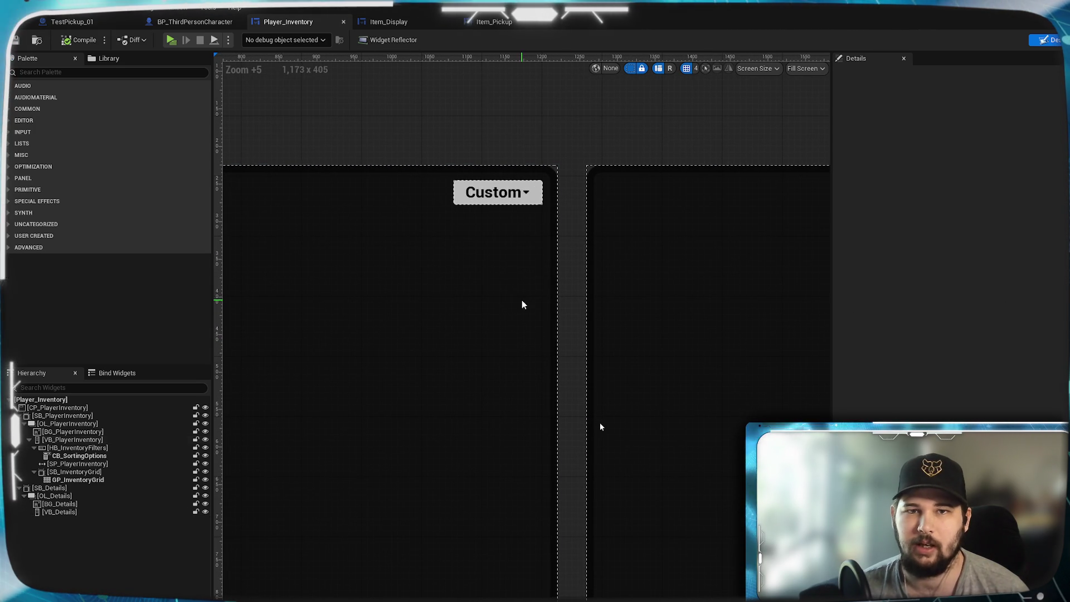
click(393, 25)
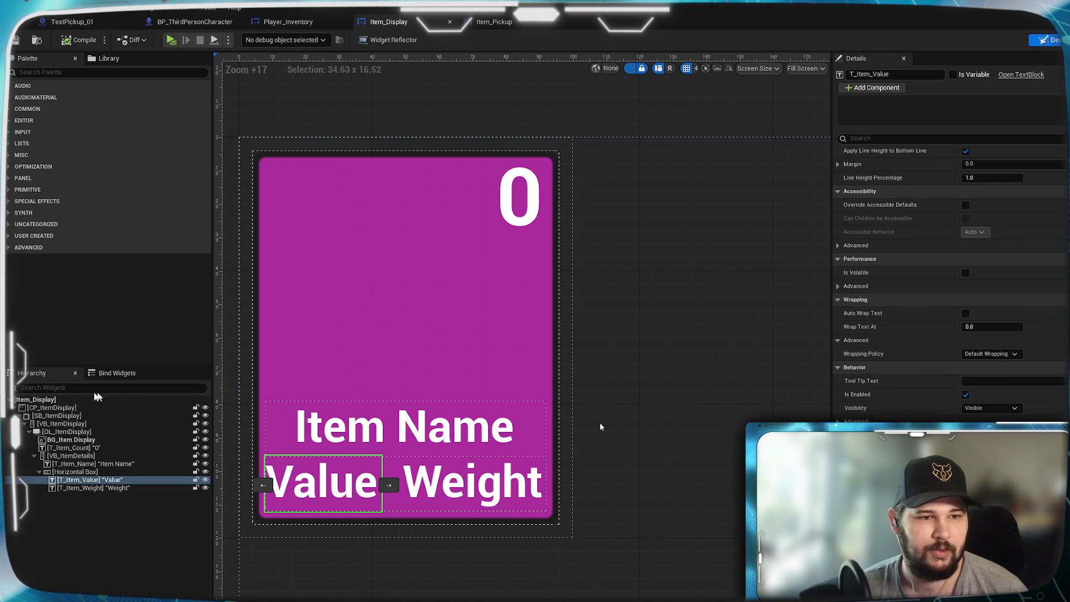
Find VB_ItemDisplay under SB_ItemDisplay in the Item_Display hierarchy and tick Is Variable
click(110, 407)
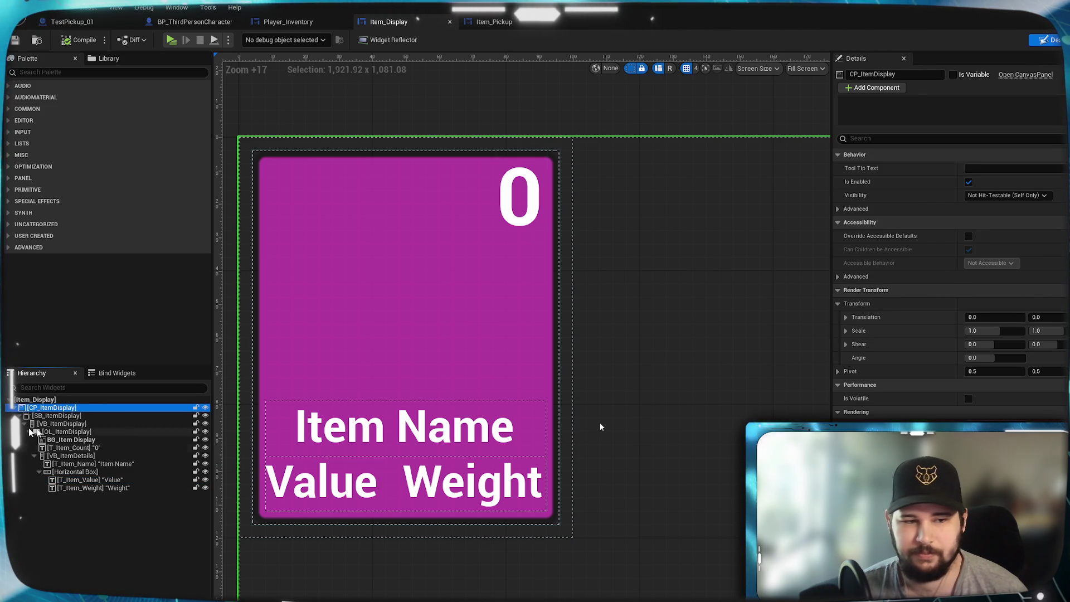
click(35, 400)
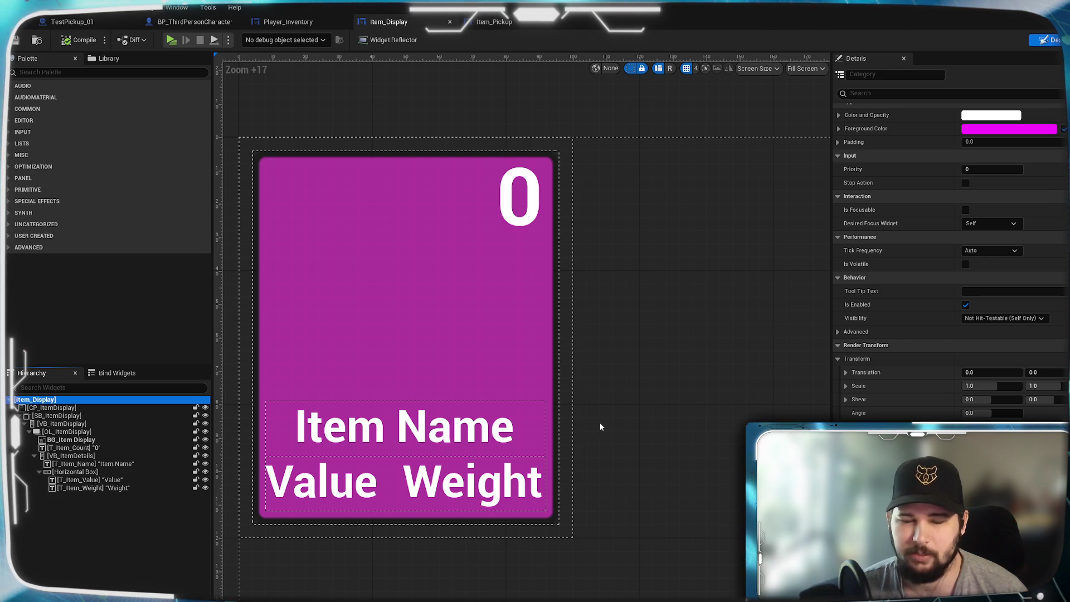
scroll(905, 258, up, 5)
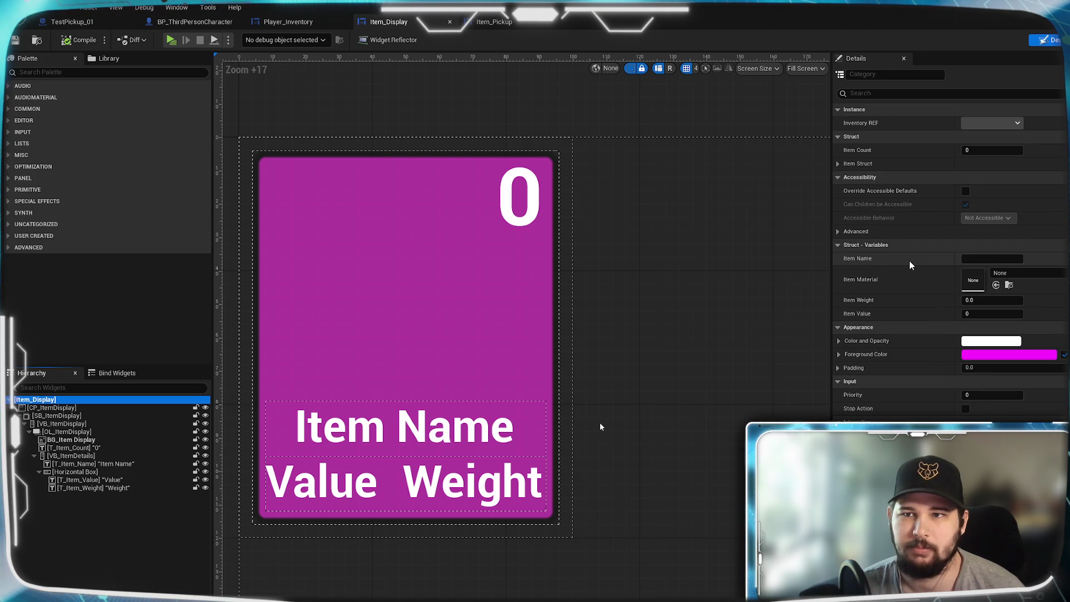
scroll(904, 254, down, 1)
scroll(904, 253, up, 1)
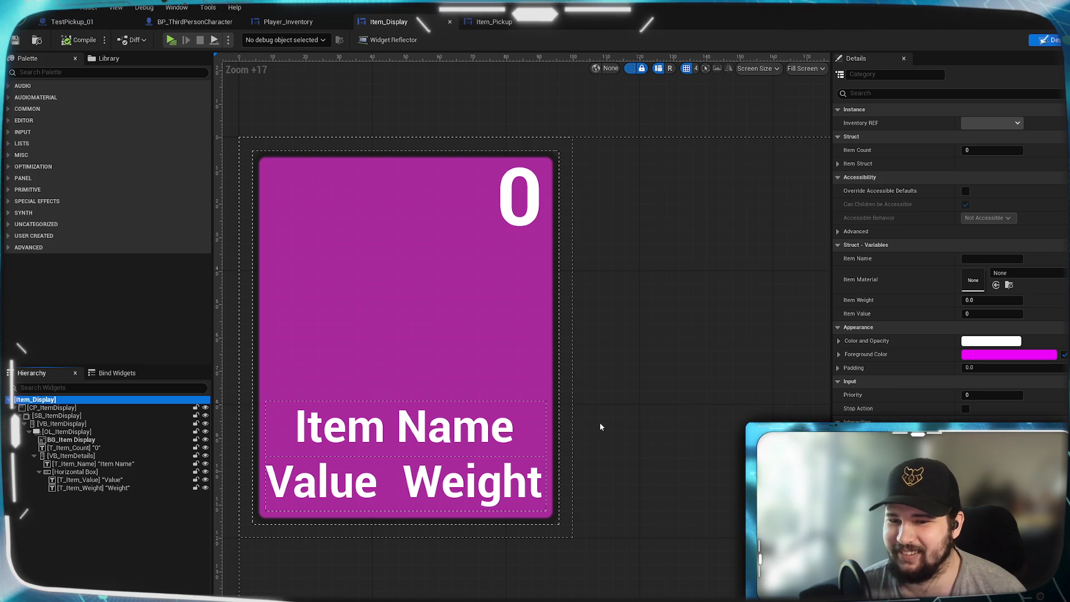
scroll(947, 278, down, 2)
scroll(947, 251, down, 2)
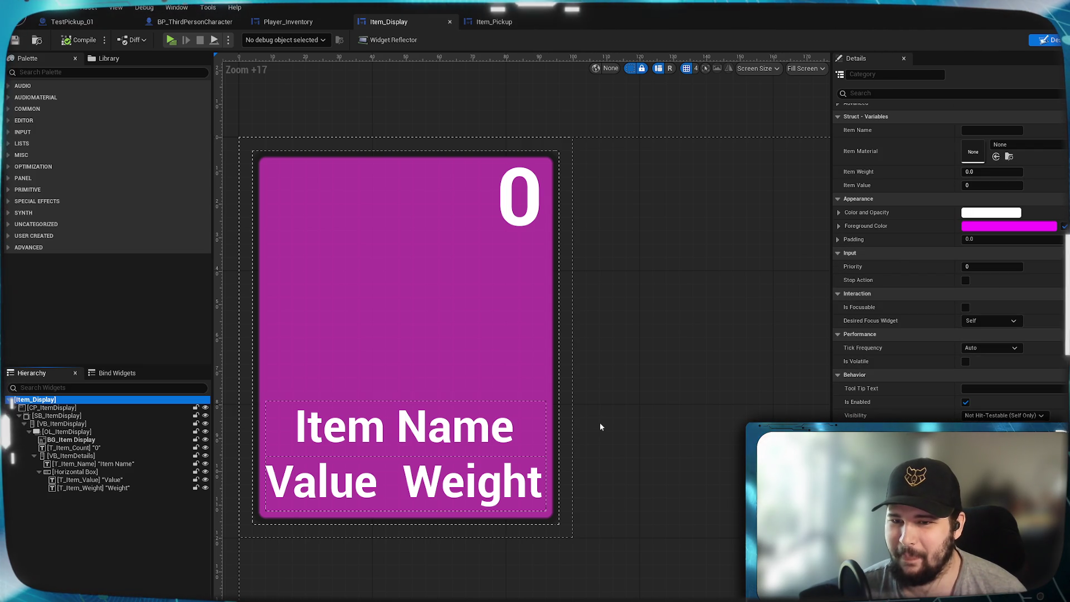
scroll(947, 251, down, 1)
scroll(948, 251, down, 1)
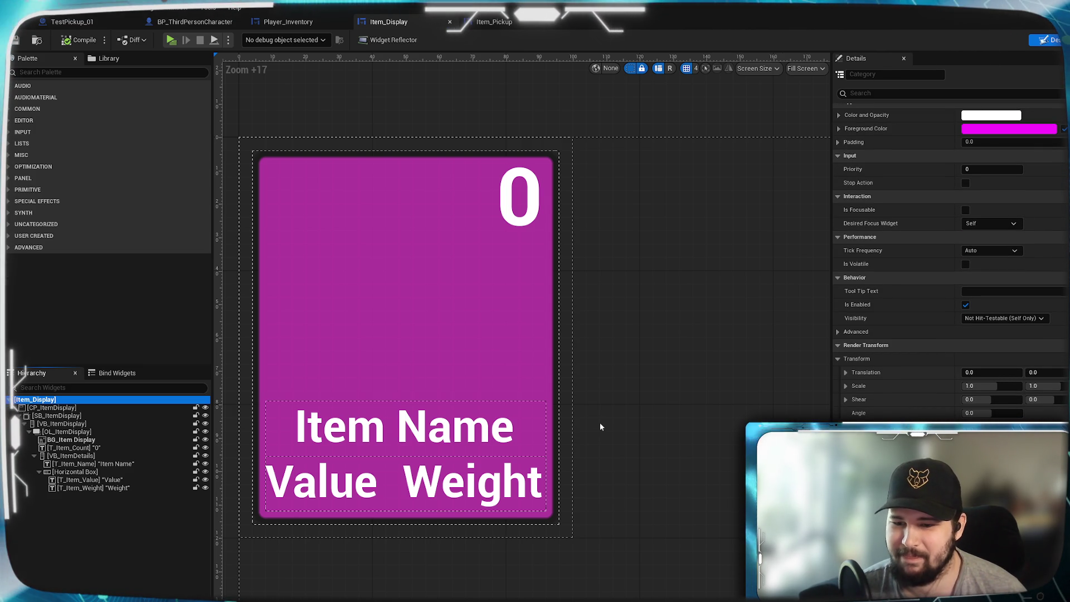
click(310, 201)
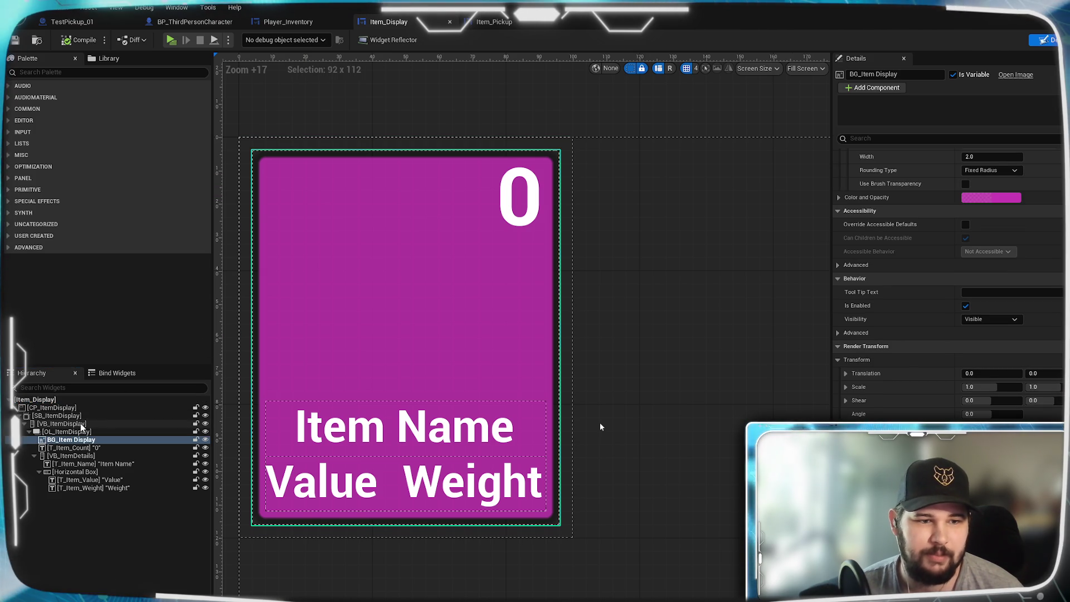
click(58, 416)
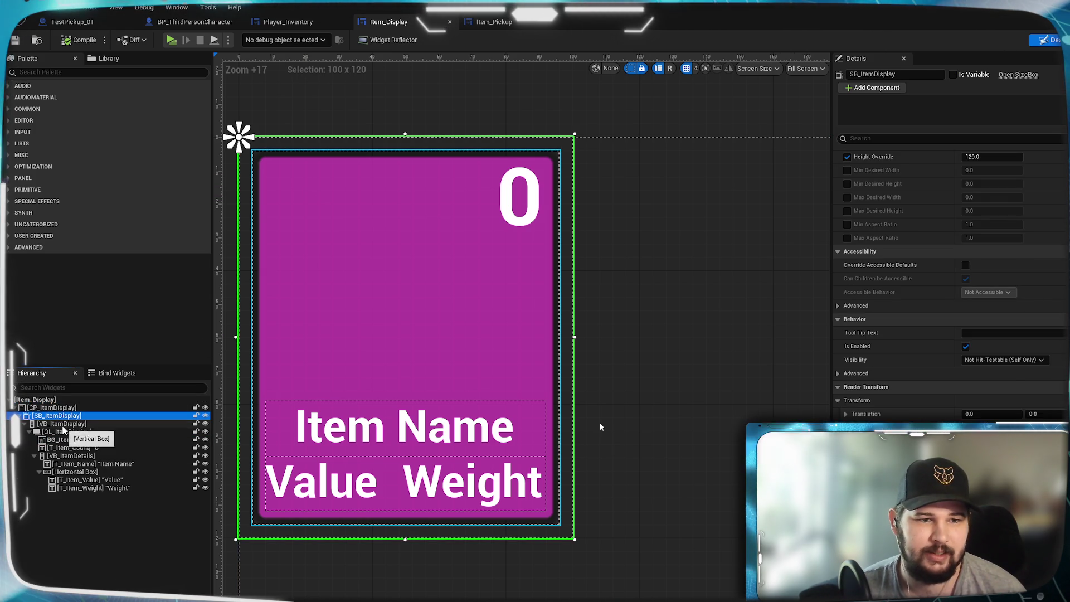
click(62, 425)
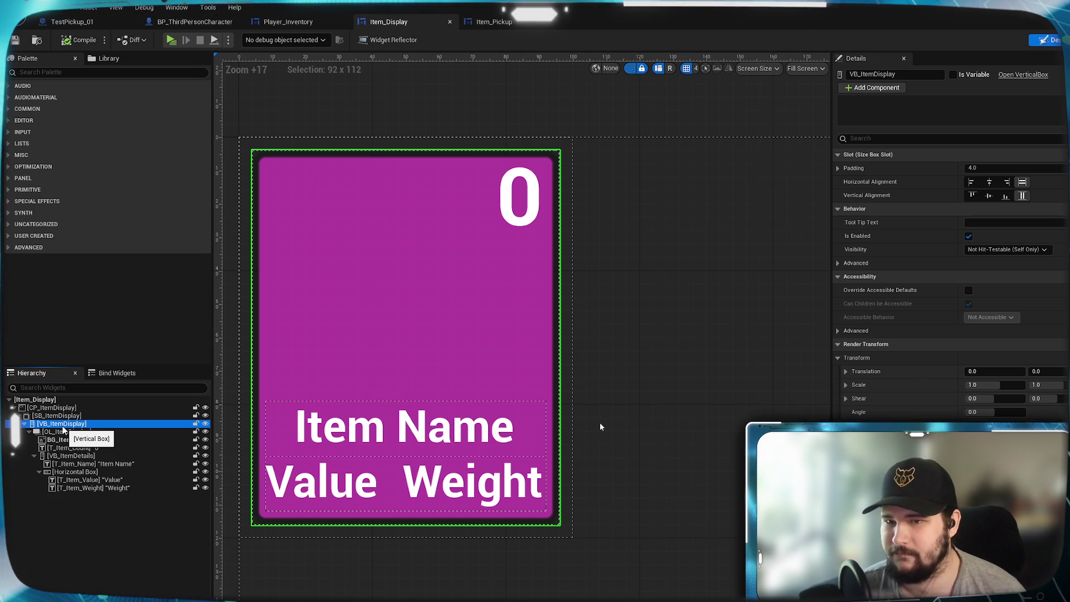
click(957, 73)
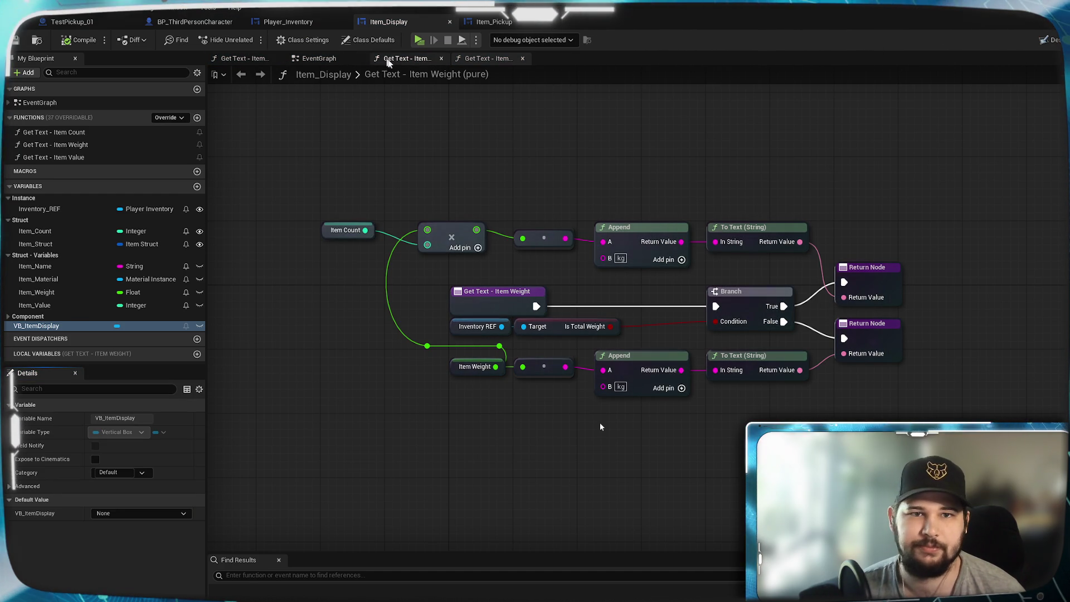
In the Item_Display EventGraph, select the VB_ItemDisplay variable and list the overridable functions
click(315, 75)
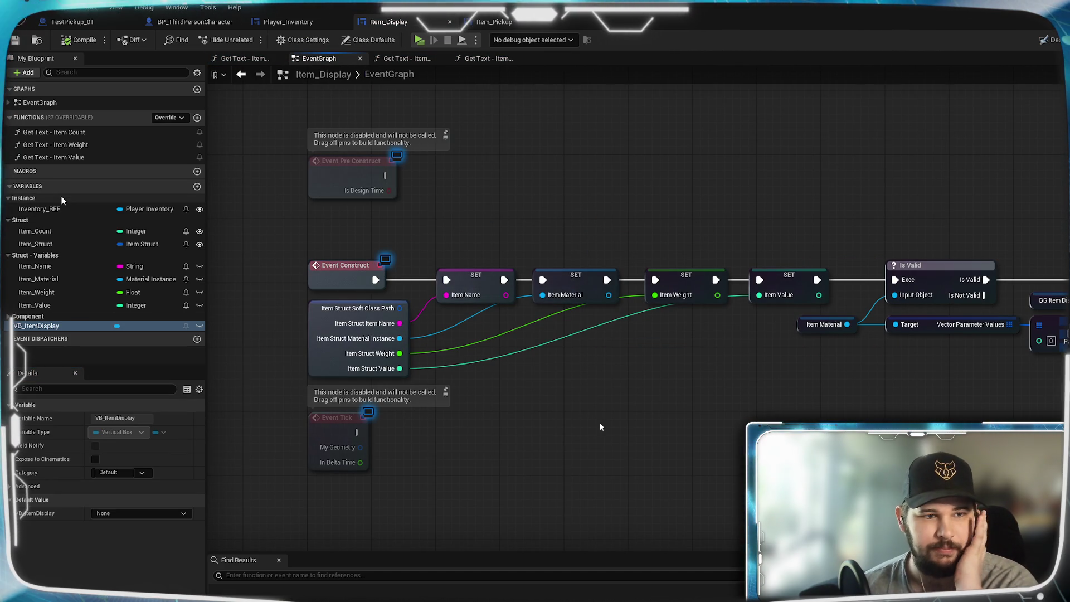
click(64, 326)
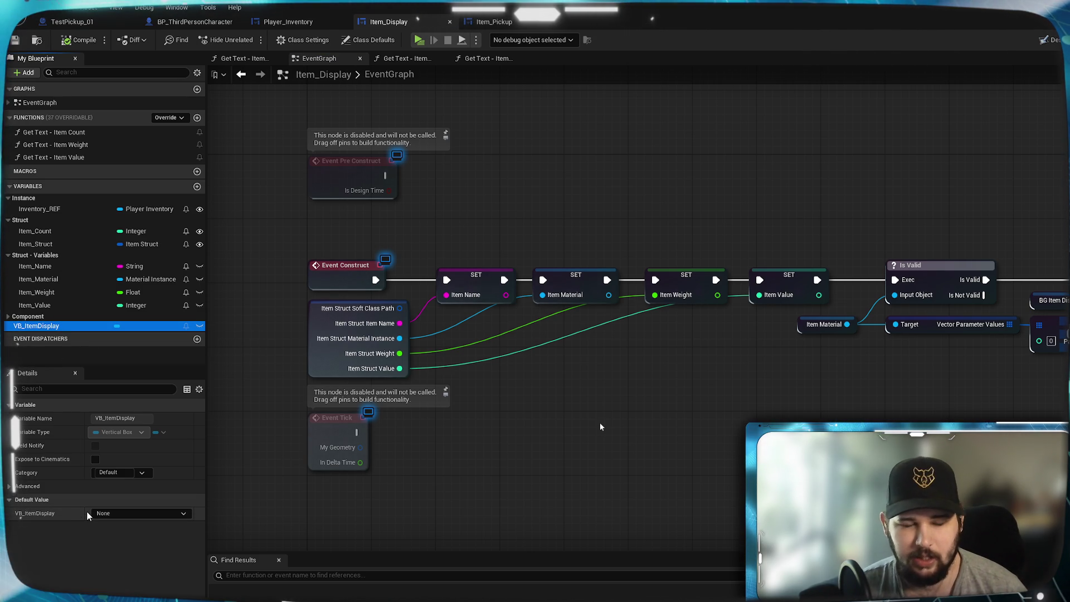
click(182, 118)
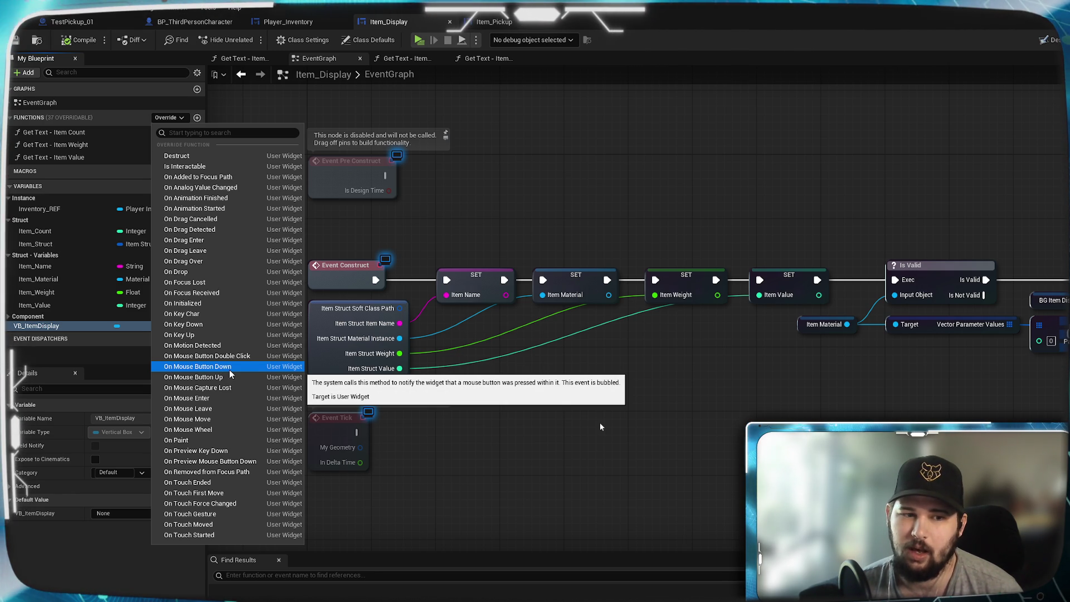
Add an On Mouse Button Down override to Item_Display and arrange its nodes
click(229, 369)
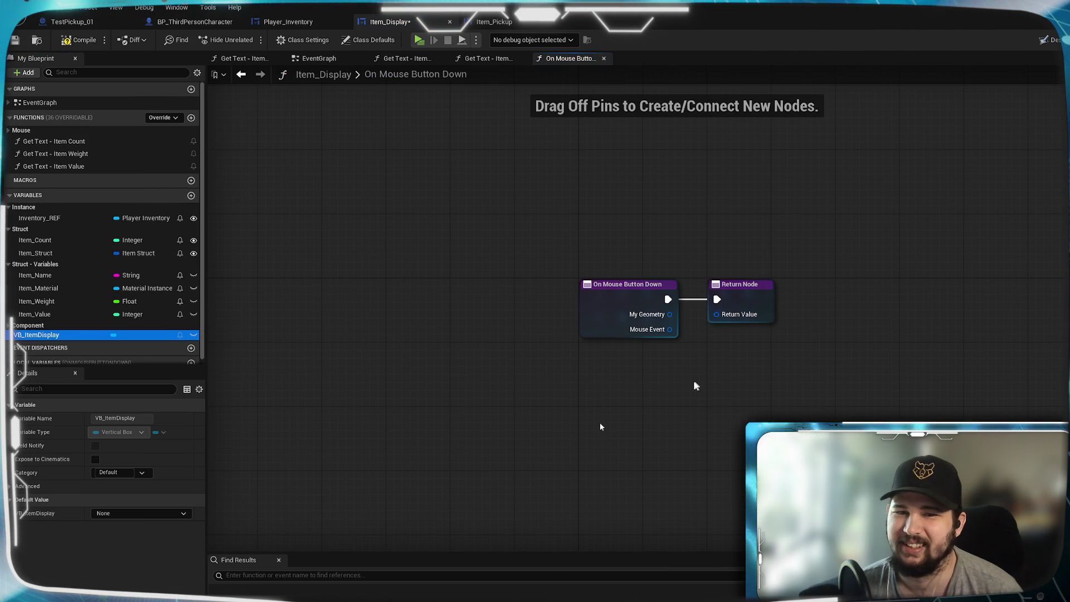
drag(671, 381, 624, 401)
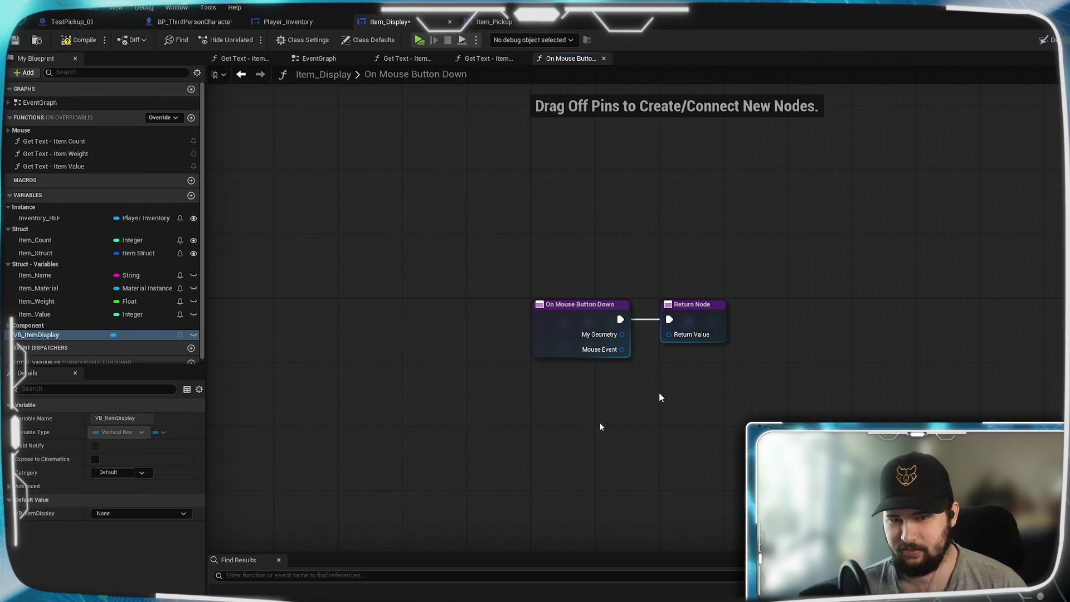
drag(712, 311, 959, 313)
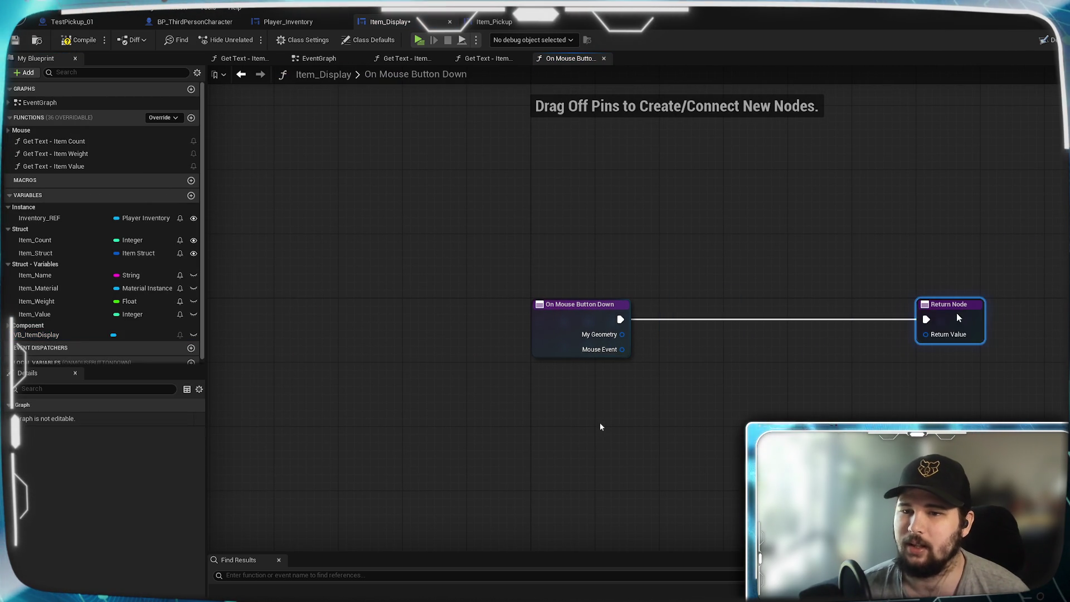
click(602, 270)
mouse_move(602, 270)
mouse_down()
mouse_move(497, 232)
mouse_move(545, 256)
mouse_up()
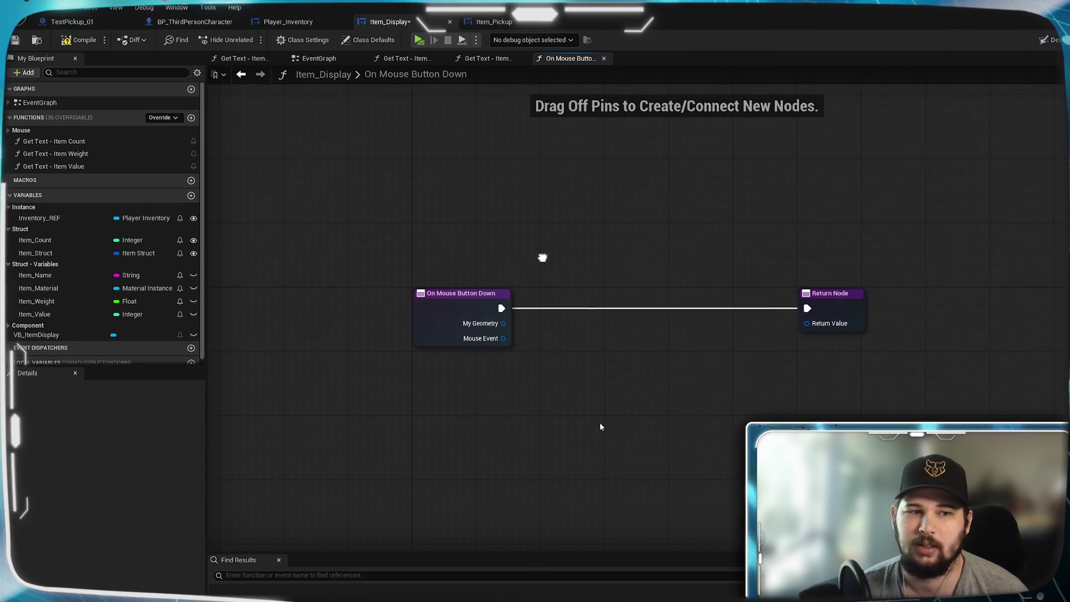
scroll(146, 311, down, 1)
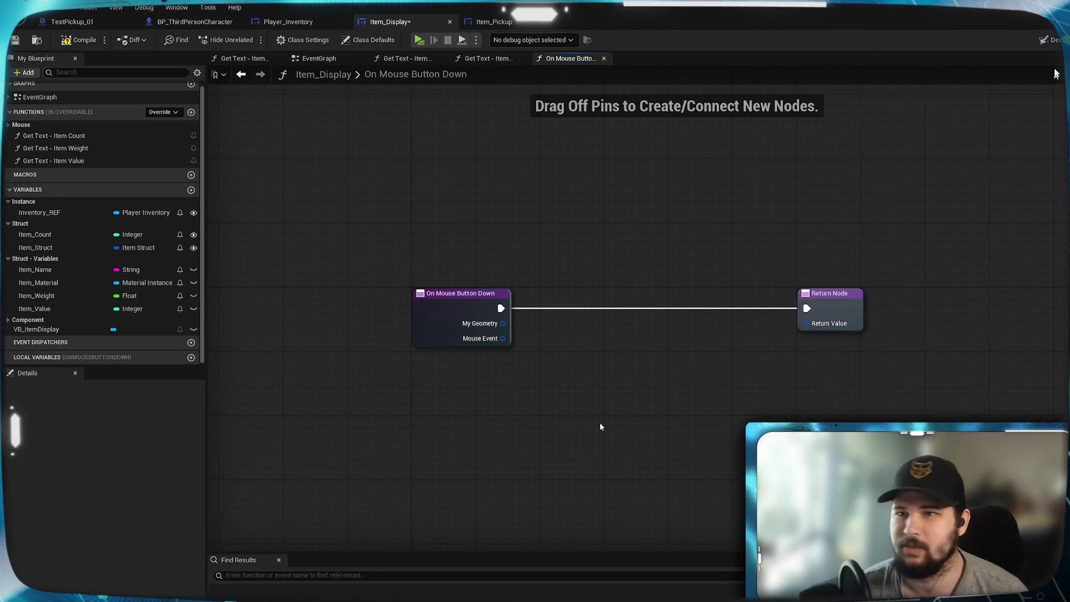
Untick Is Variable on VB_ItemDisplay, then compile and save Item_Display
double_click(36, 329)
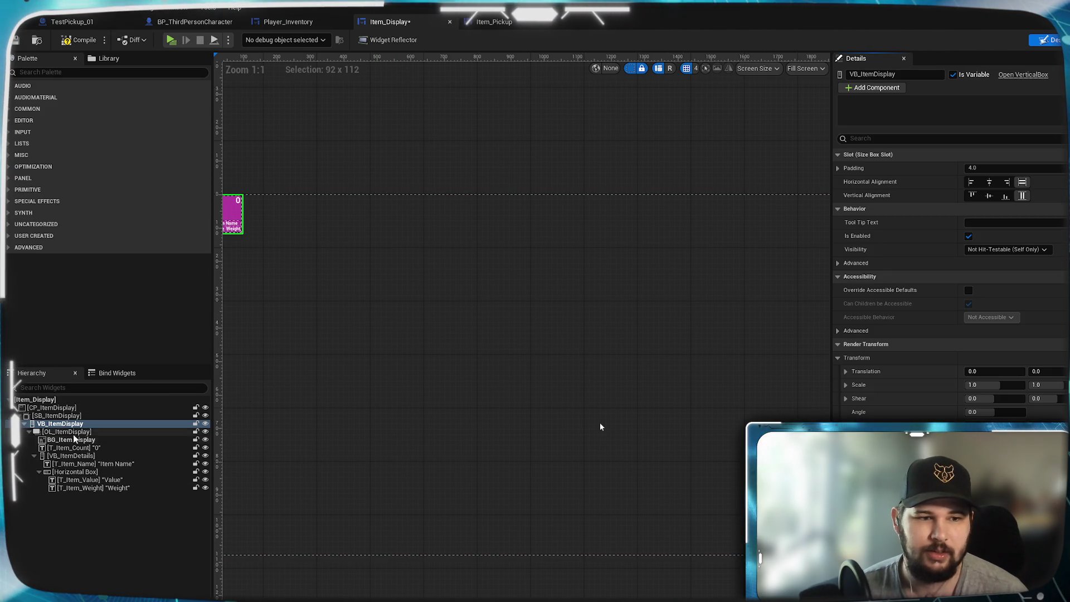
click(953, 75)
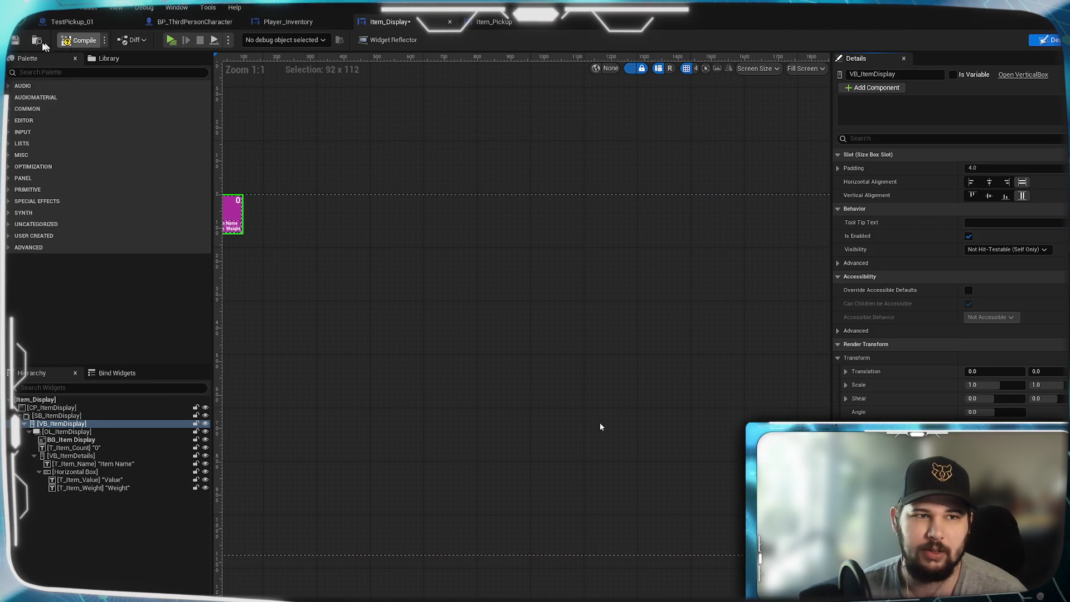
click(78, 40)
click(25, 41)
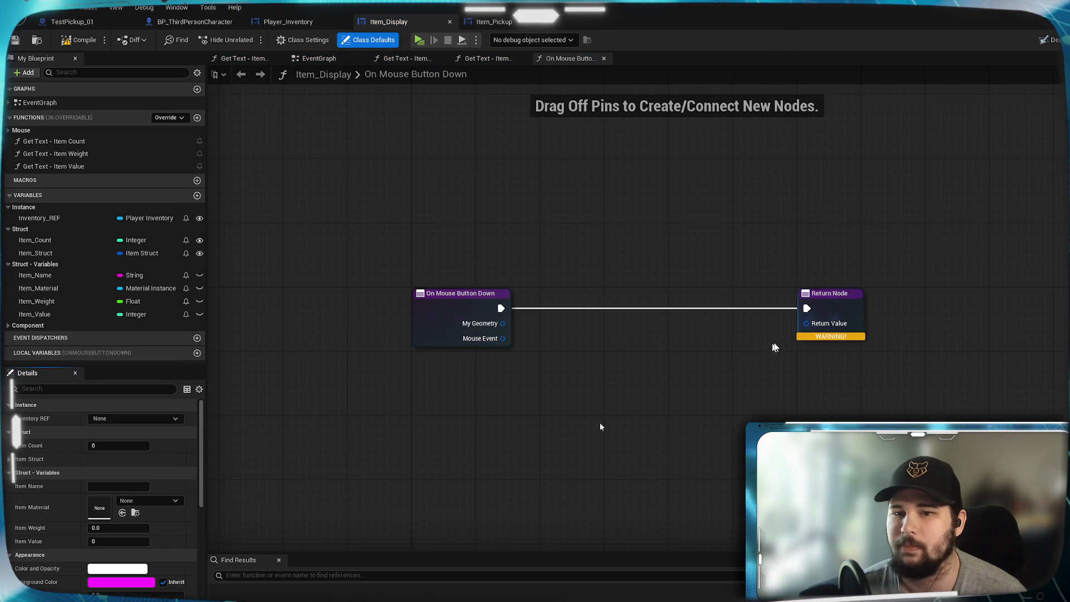
Promote the Return Value pin to a new local variable instead of a member variable, and compile
right_click(807, 323)
click(849, 354)
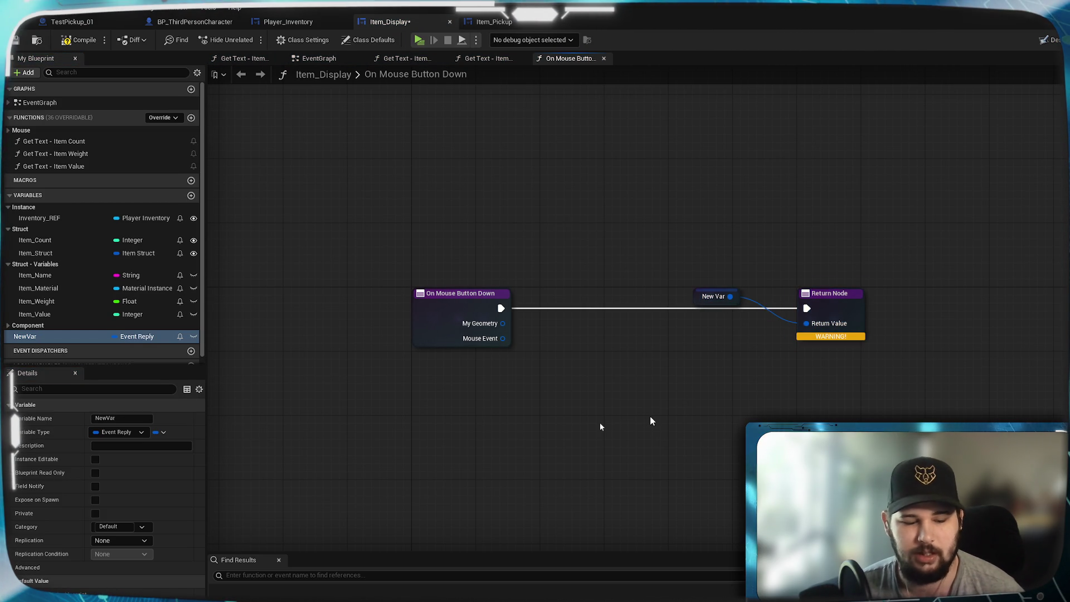
key(ctrl+z)
right_click(806, 324)
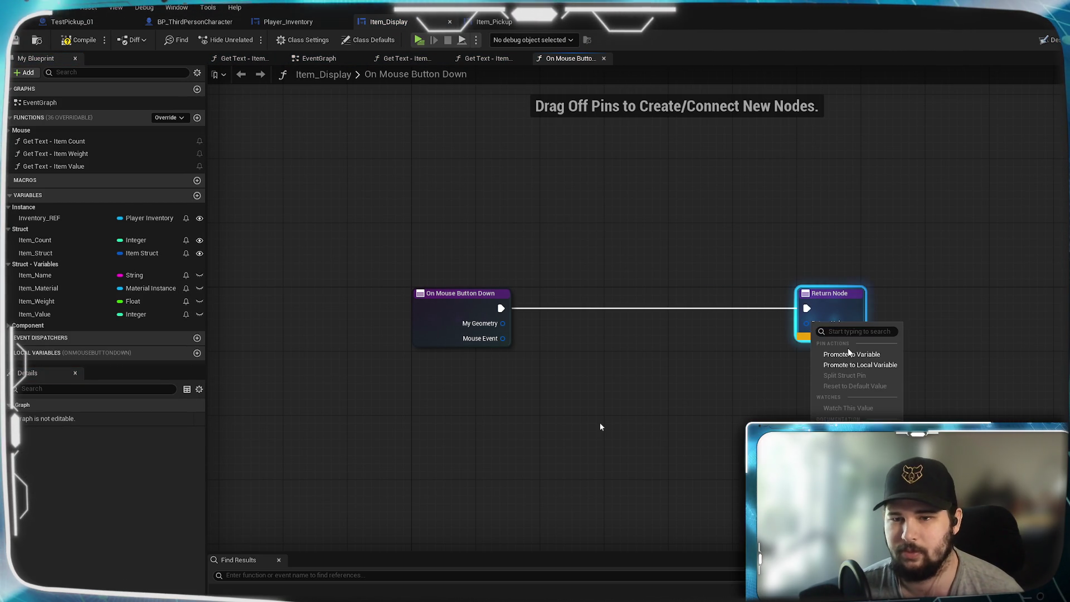
click(851, 366)
drag(756, 289, 832, 350)
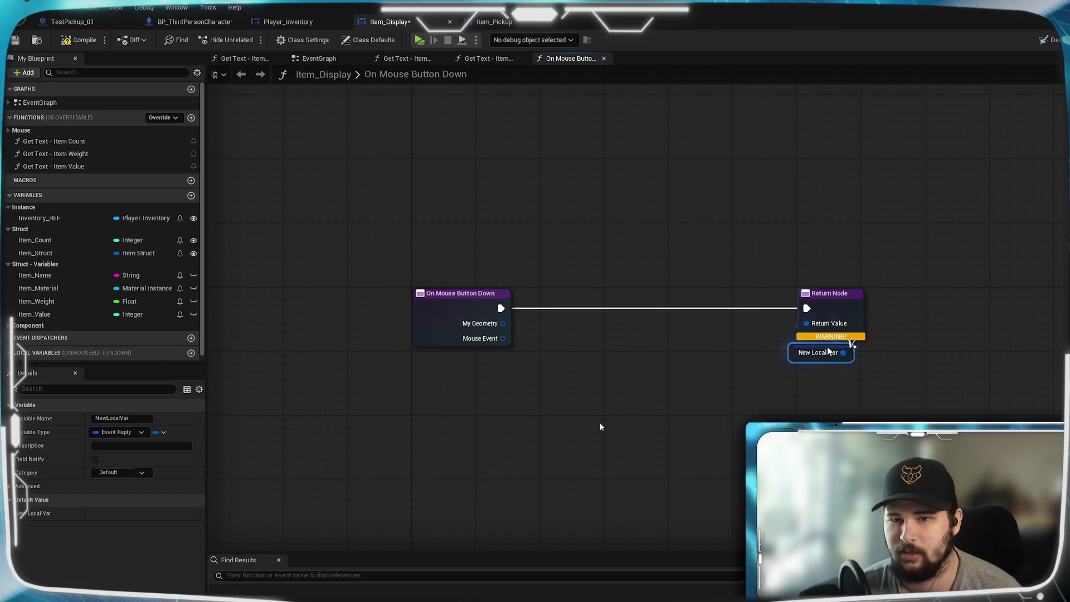
click(578, 227)
click(78, 40)
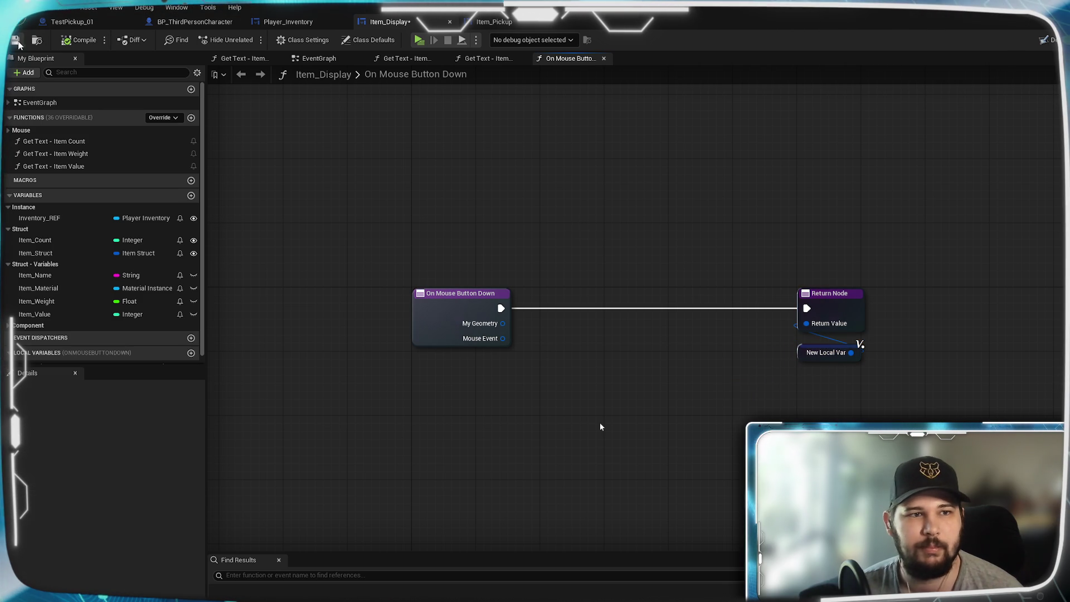
mouse_move(591, 241)
mouse_down()
mouse_move(550, 280)
mouse_move(550, 261)
mouse_up()
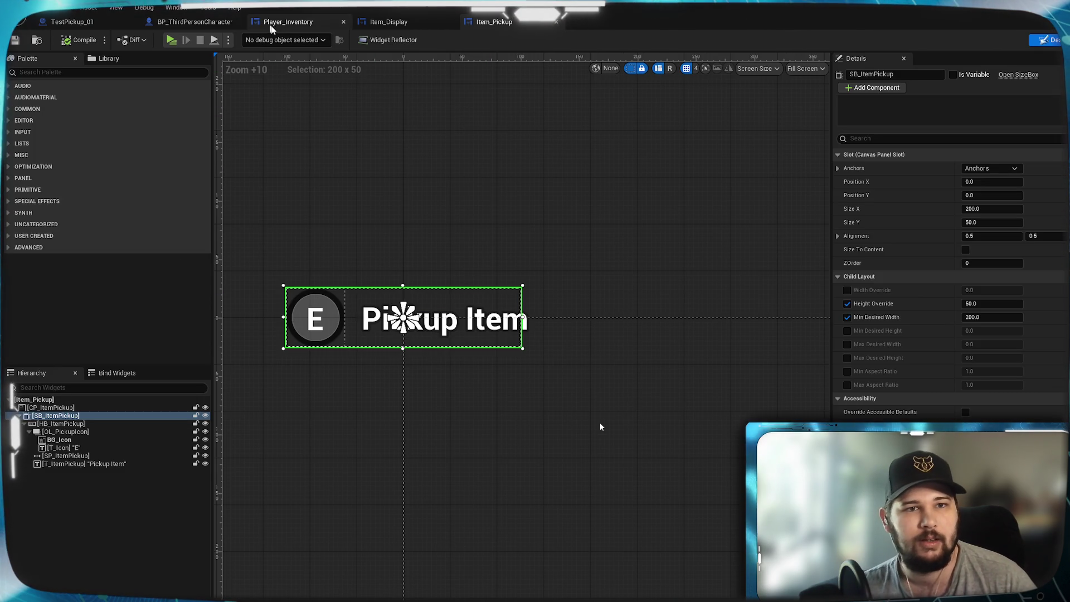
Switch to Player_Inventory and pan its canvas over to the details panel area
click(273, 22)
mouse_move(657, 293)
mouse_down()
mouse_move(689, 270)
mouse_move(809, 243)
mouse_move(507, 246)
mouse_move(277, 264)
mouse_up()
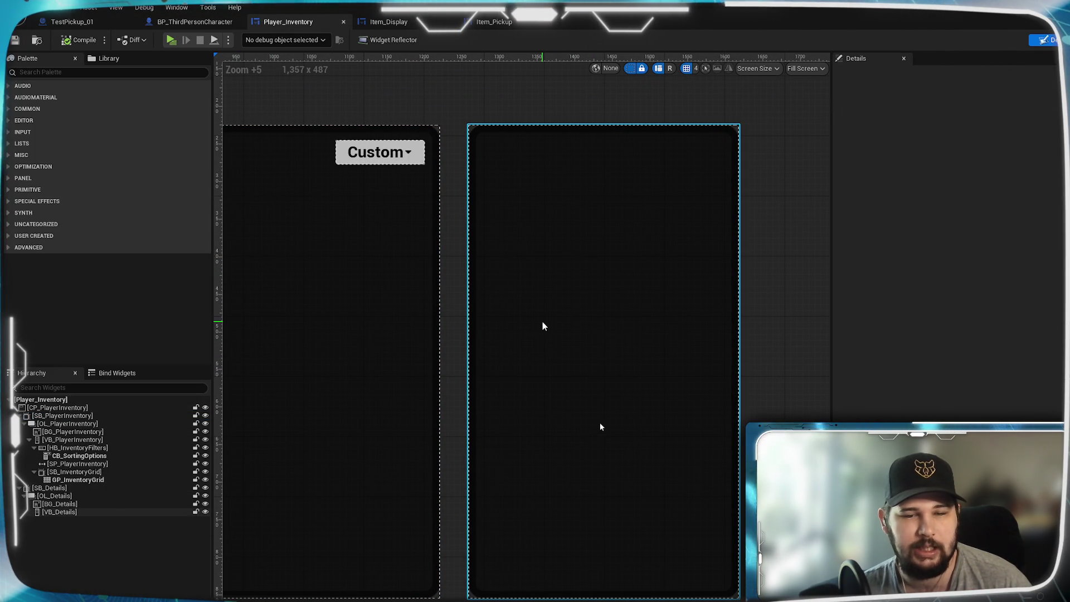
mouse_move(544, 325)
mouse_down()
mouse_move(841, 408)
mouse_move(805, 360)
mouse_move(342, 385)
mouse_move(659, 304)
mouse_up()
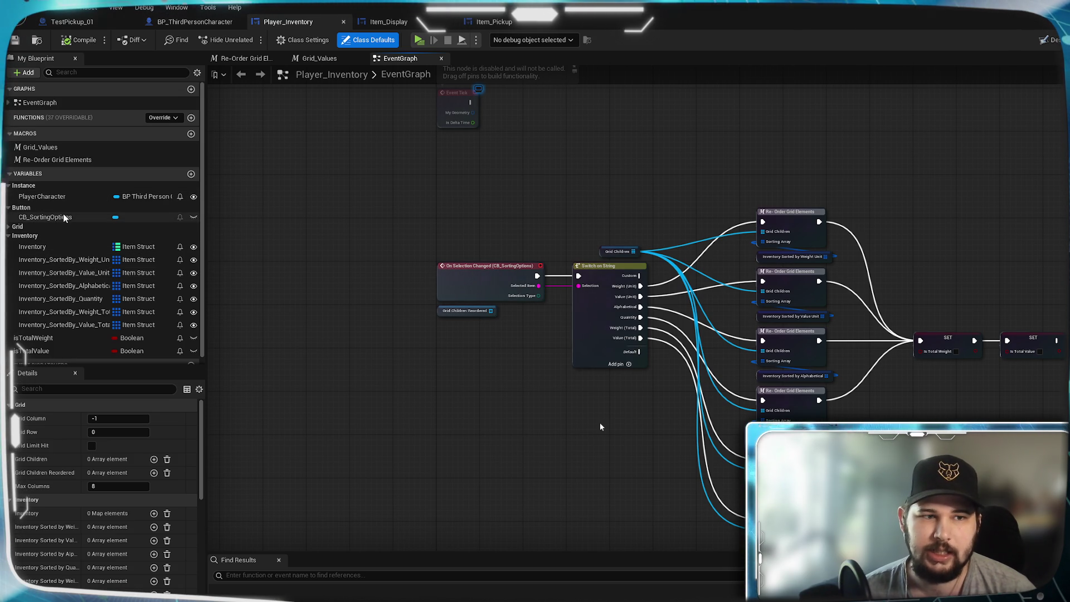
Expand the Grid variable category and create a new Boolean variable in Player_Inventory
click(8, 227)
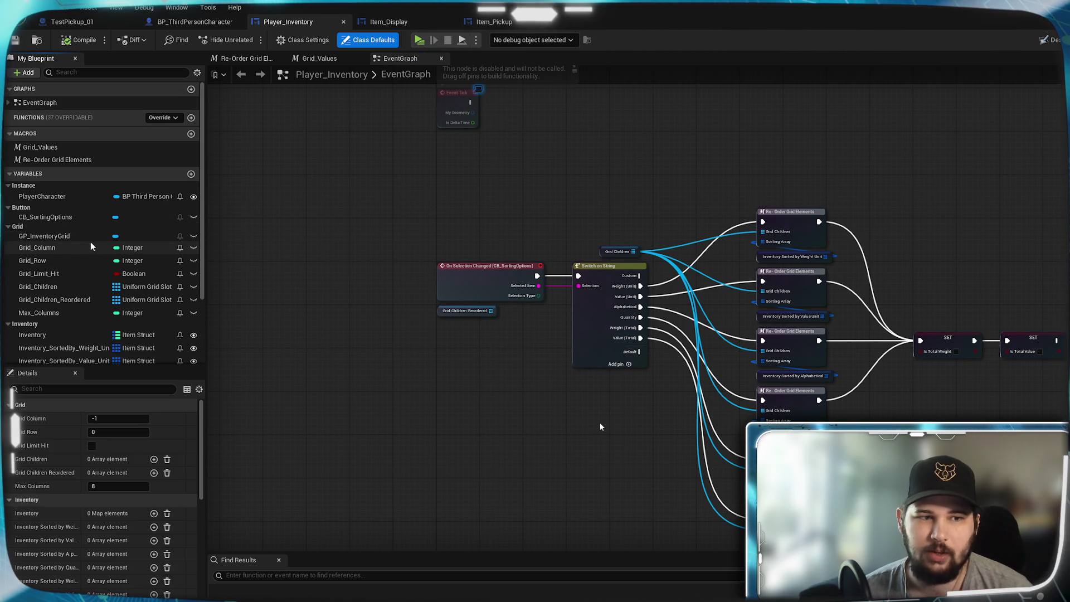
scroll(84, 242, down, 1)
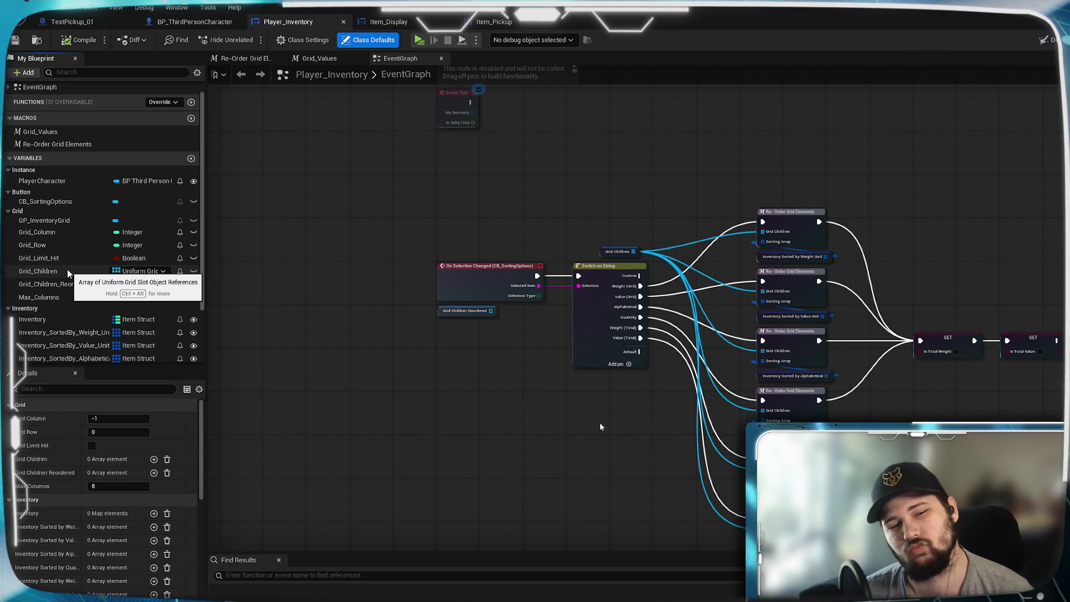
scroll(67, 270, down, 5)
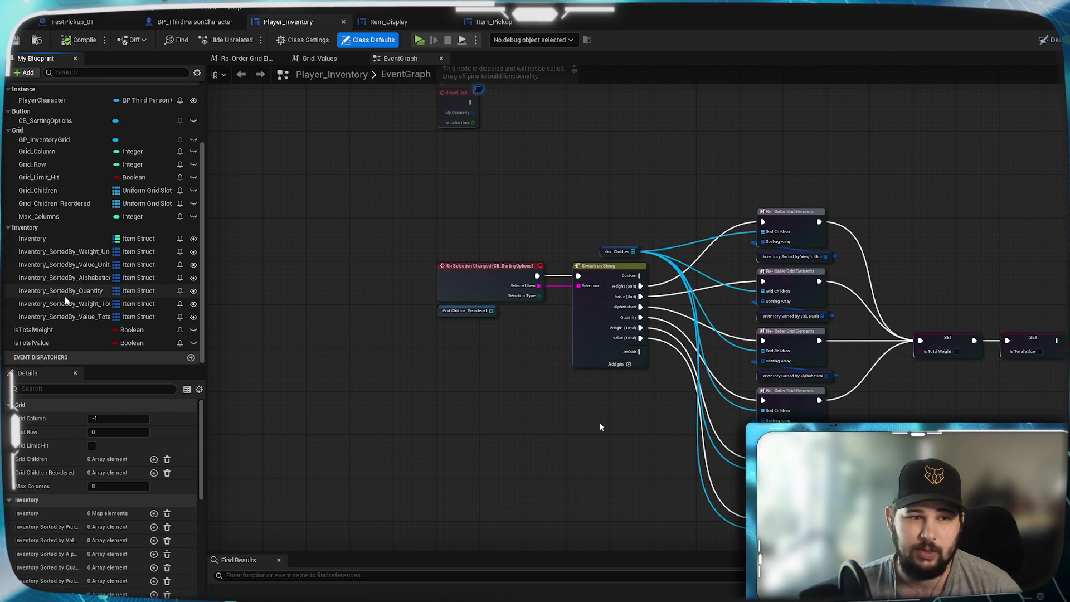
scroll(65, 297, up, 3)
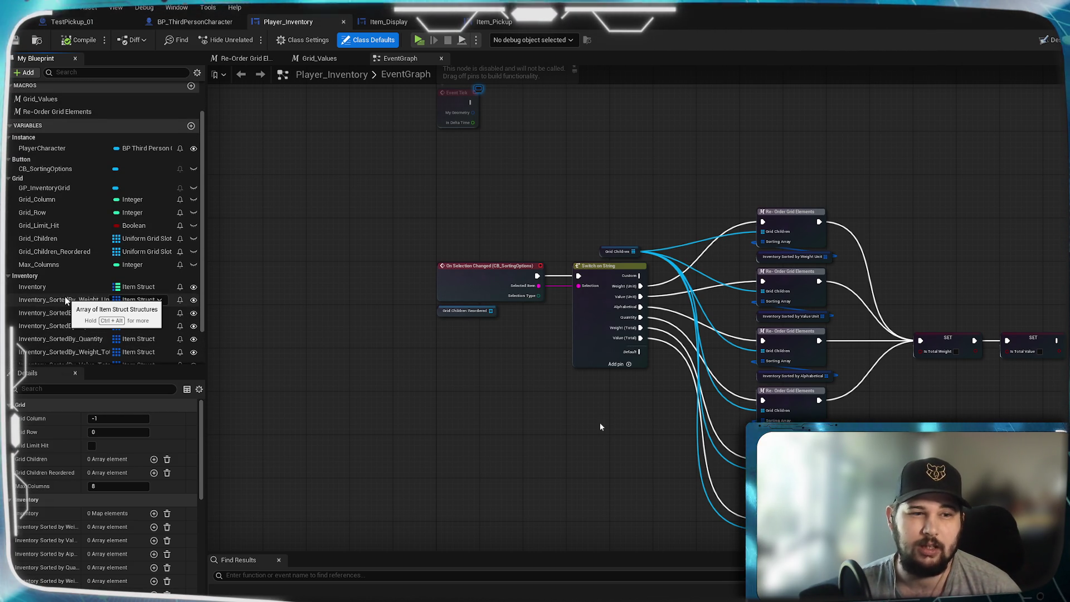
click(192, 126)
text(SelectedItem)
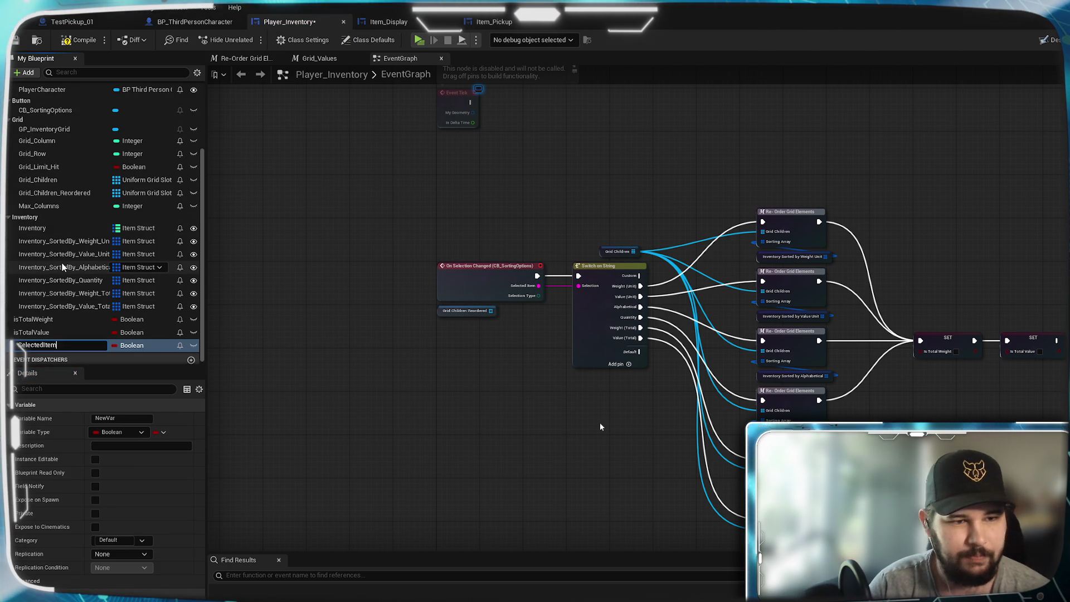
Name the variable SelectedItem, make it an Instance Editable Item Struct, then compile and save
key(Return)
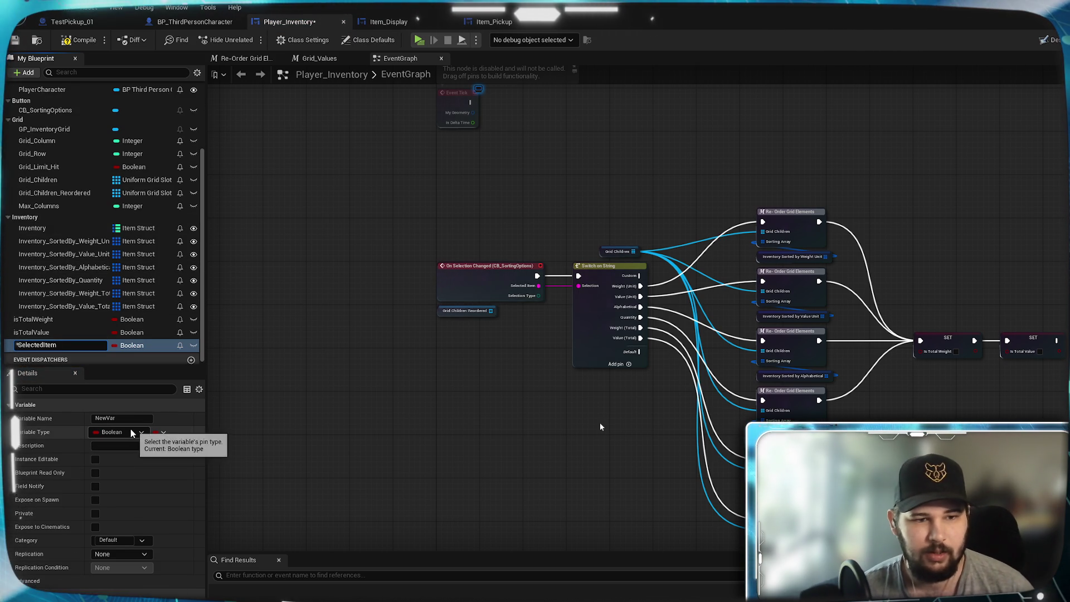
click(121, 431)
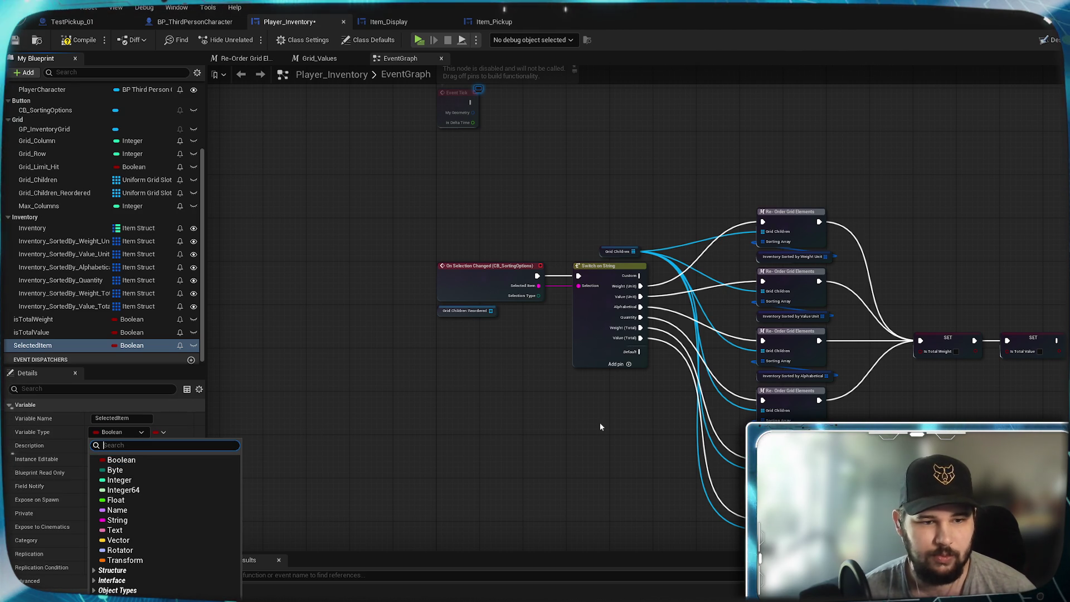
text(Item Struct)
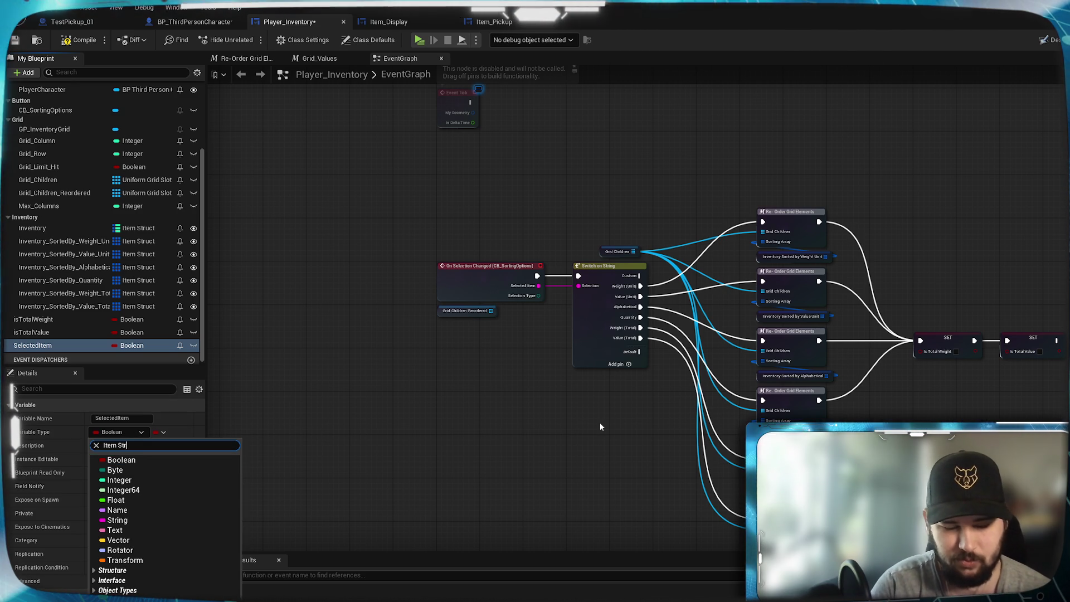
click(119, 468)
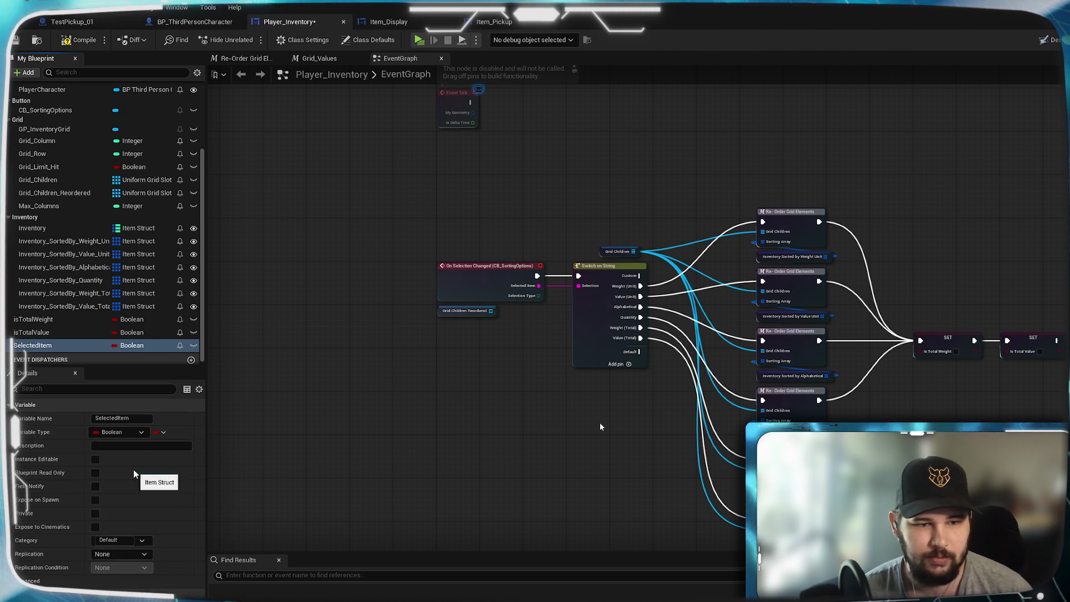
click(79, 39)
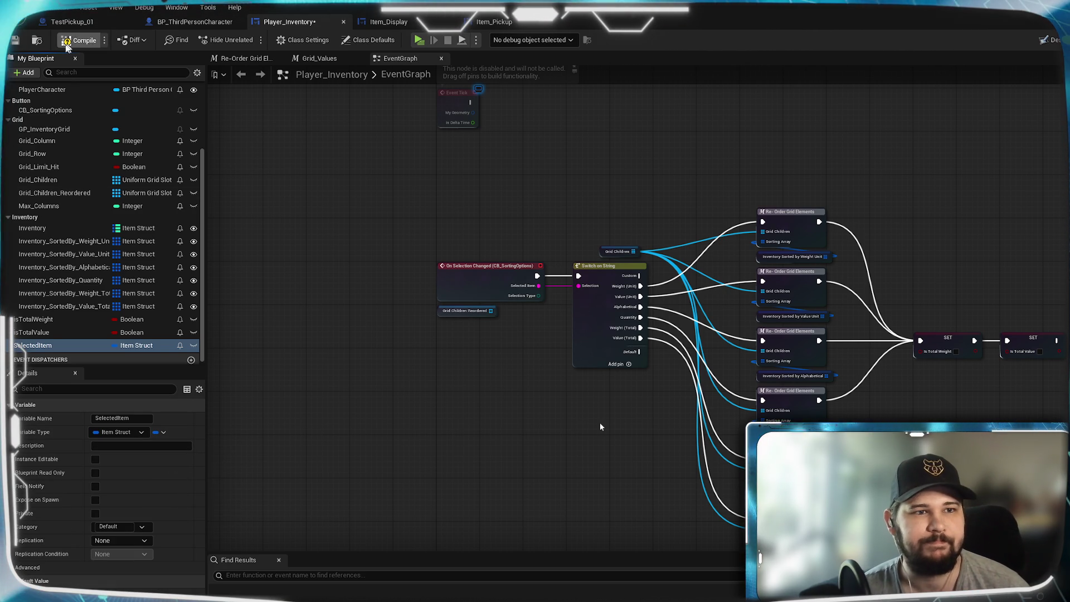
click(15, 42)
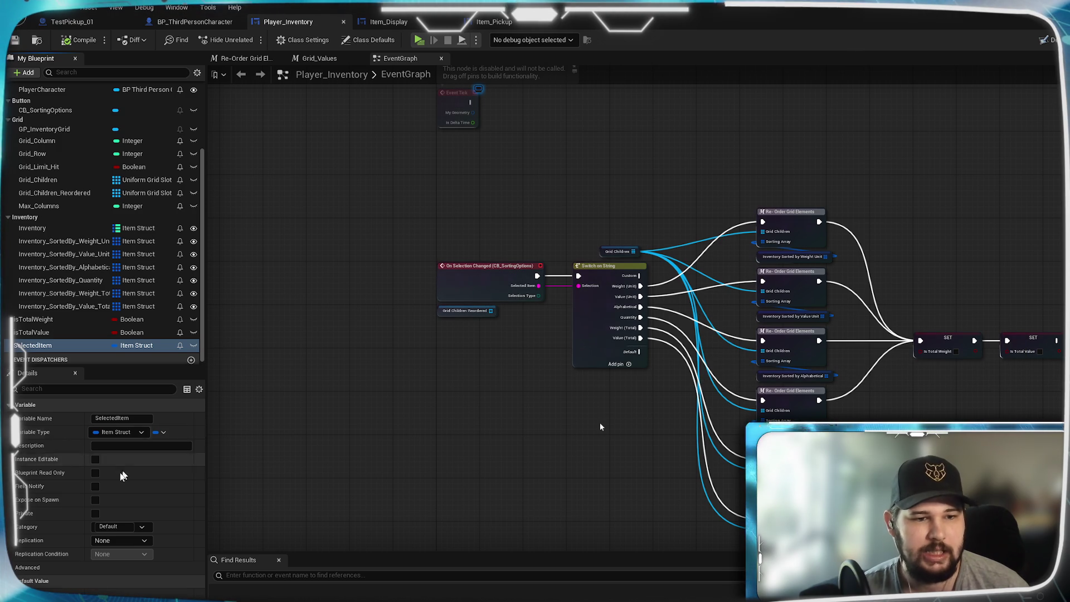
click(95, 459)
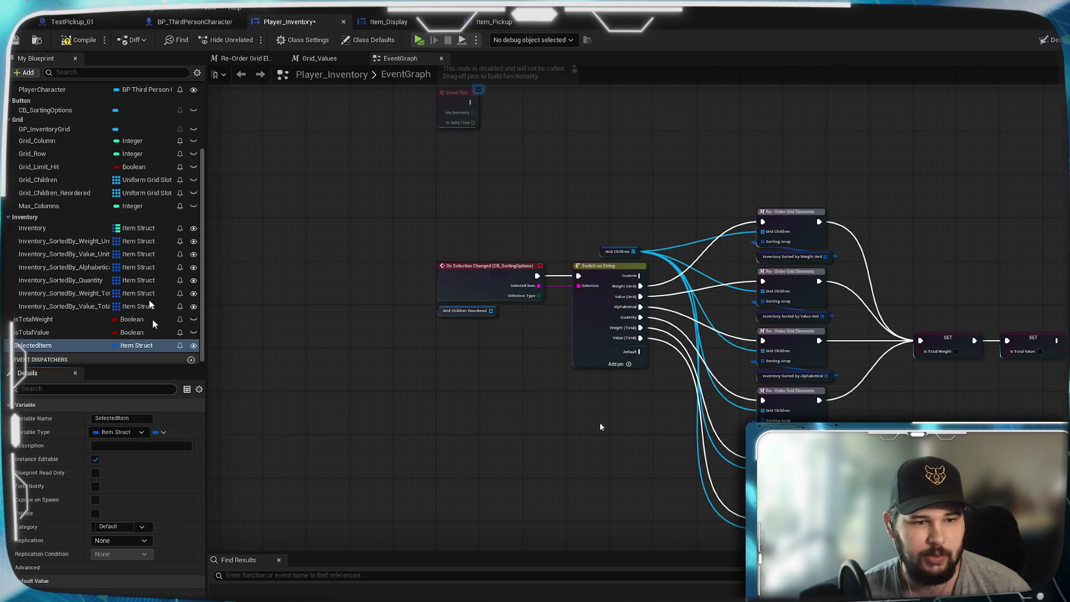
click(16, 39)
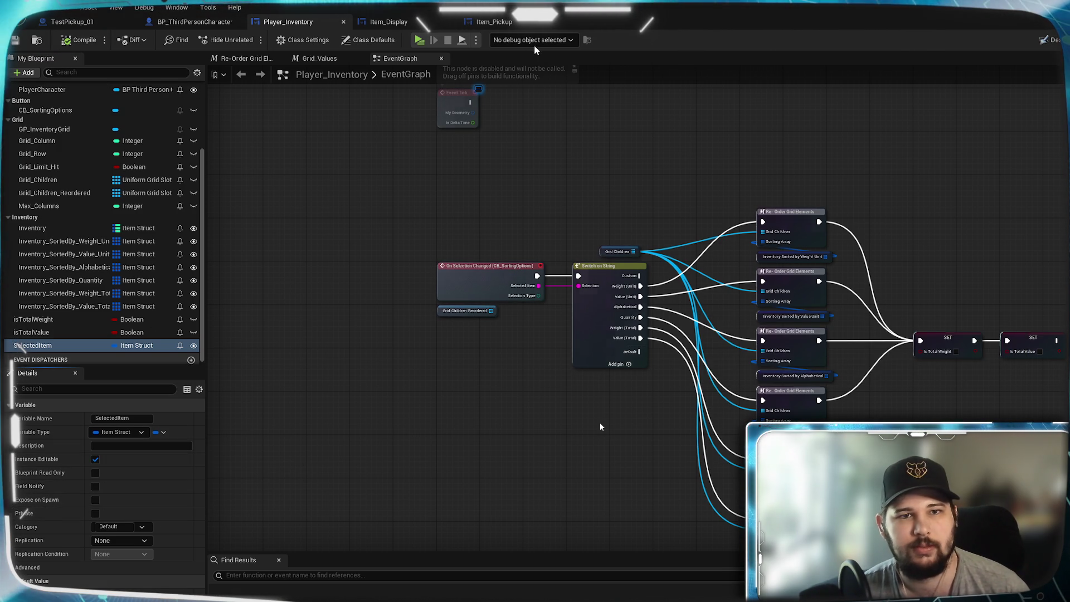
click(494, 22)
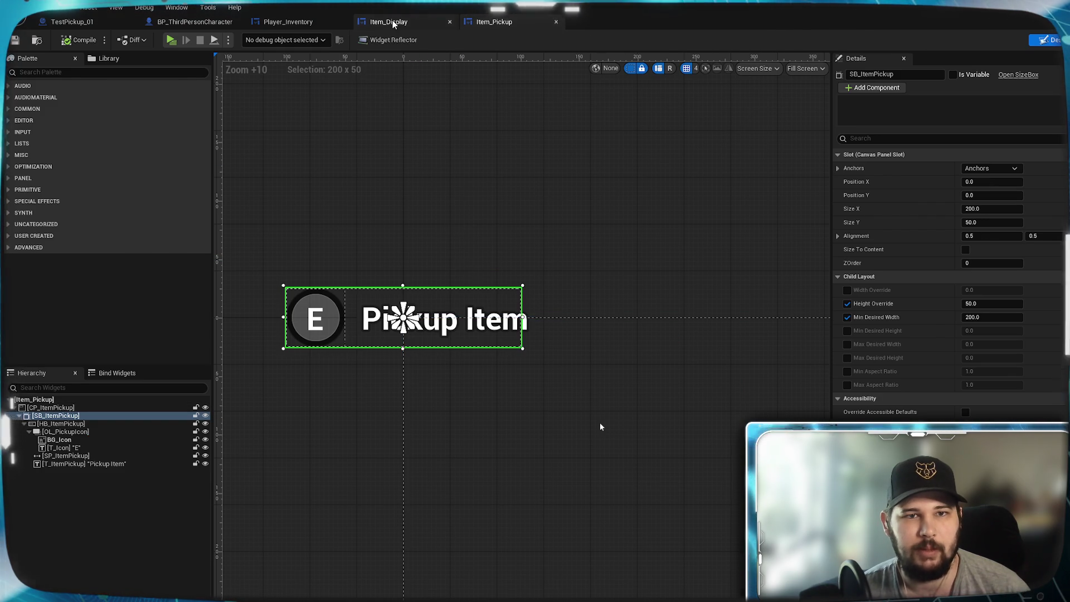
Wire Item_Struct and Inventory_REF getters into a SET Selected Item node run on mouse button down
click(392, 21)
mouse_move(425, 266)
mouse_down()
mouse_move(483, 229)
mouse_move(446, 212)
mouse_up()
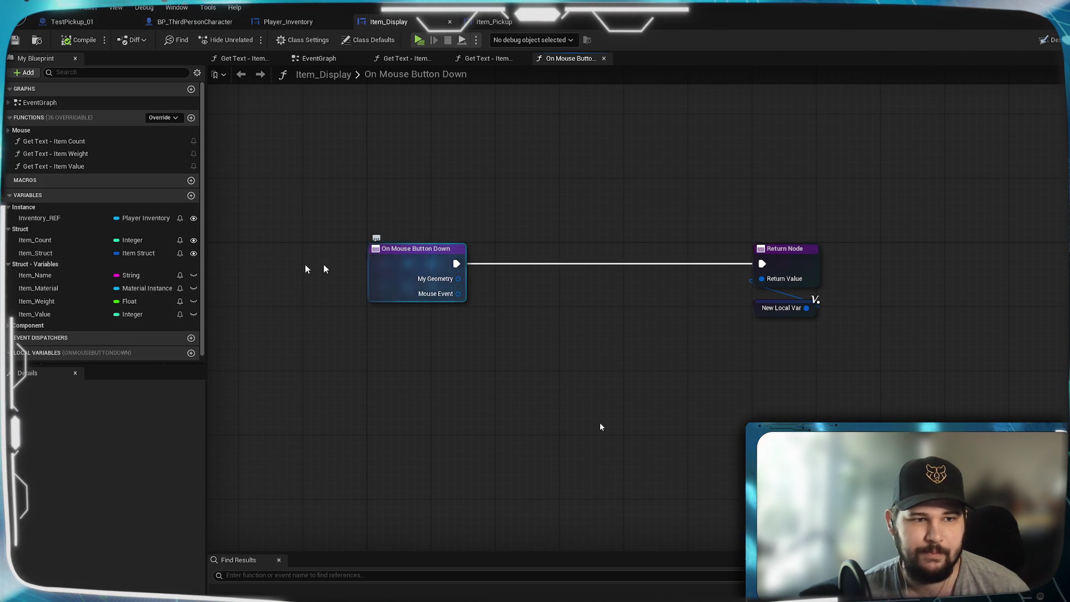
mouse_move(68, 252)
mouse_down()
mouse_move(346, 356)
mouse_move(424, 341)
mouse_up()
click(440, 348)
mouse_move(47, 218)
mouse_down()
mouse_move(55, 235)
mouse_move(252, 300)
mouse_move(399, 365)
mouse_move(483, 424)
mouse_up()
click(417, 383)
text(set )
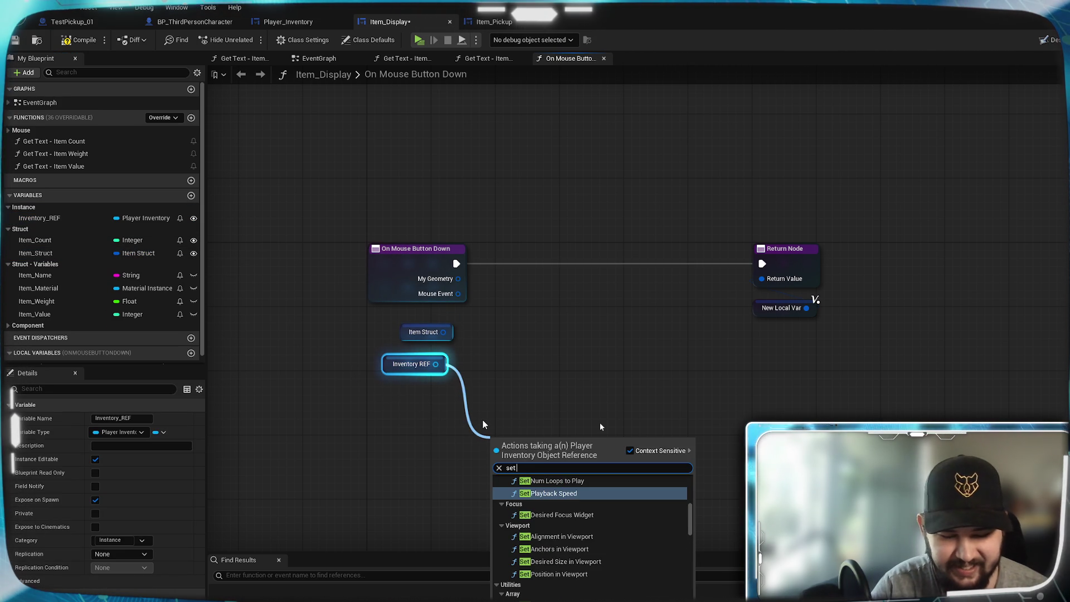
text(sele)
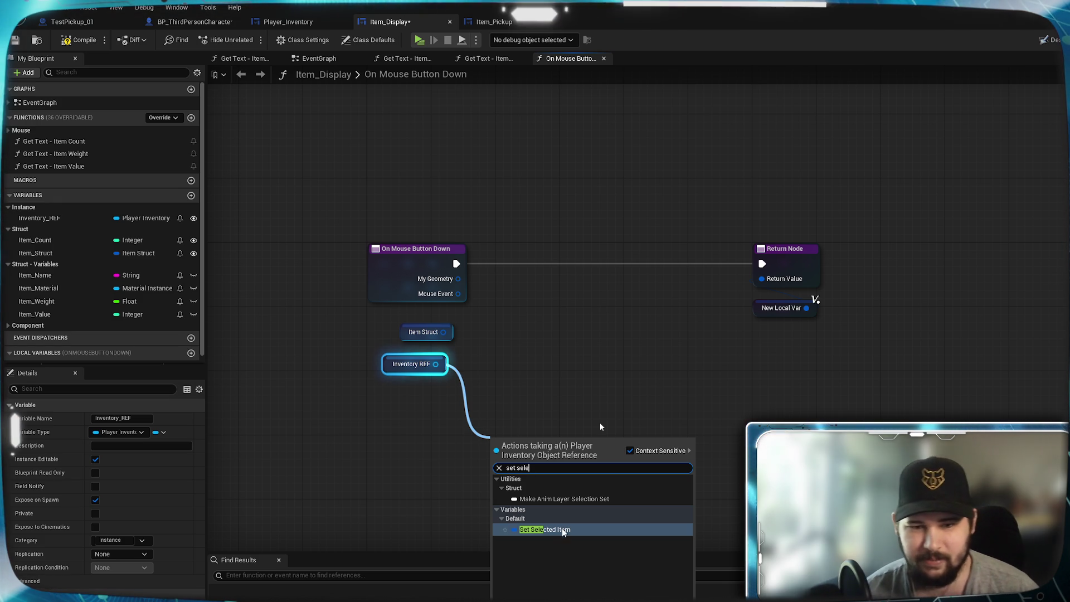
key(Return)
drag(516, 427, 546, 338)
mouse_move(443, 332)
mouse_down()
mouse_move(529, 375)
mouse_move(546, 291)
mouse_up()
mouse_move(457, 264)
mouse_down()
mouse_move(535, 380)
mouse_move(531, 304)
mouse_move(761, 264)
mouse_up()
click(288, 22)
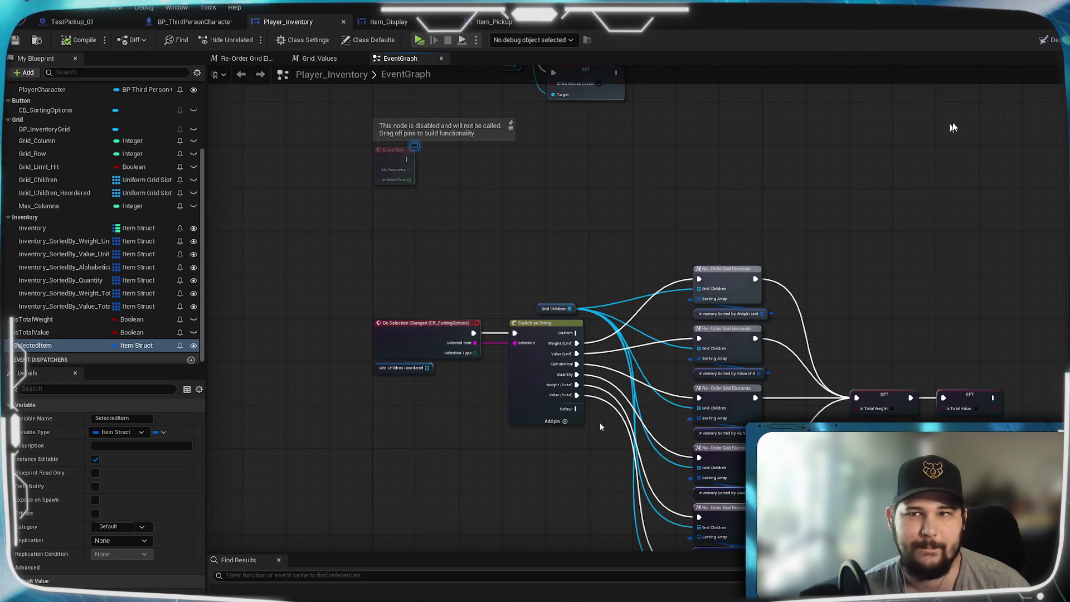
In the Designer, add a Text block from the Palette into VB_Details
click(1046, 40)
scroll(724, 362, up, 6)
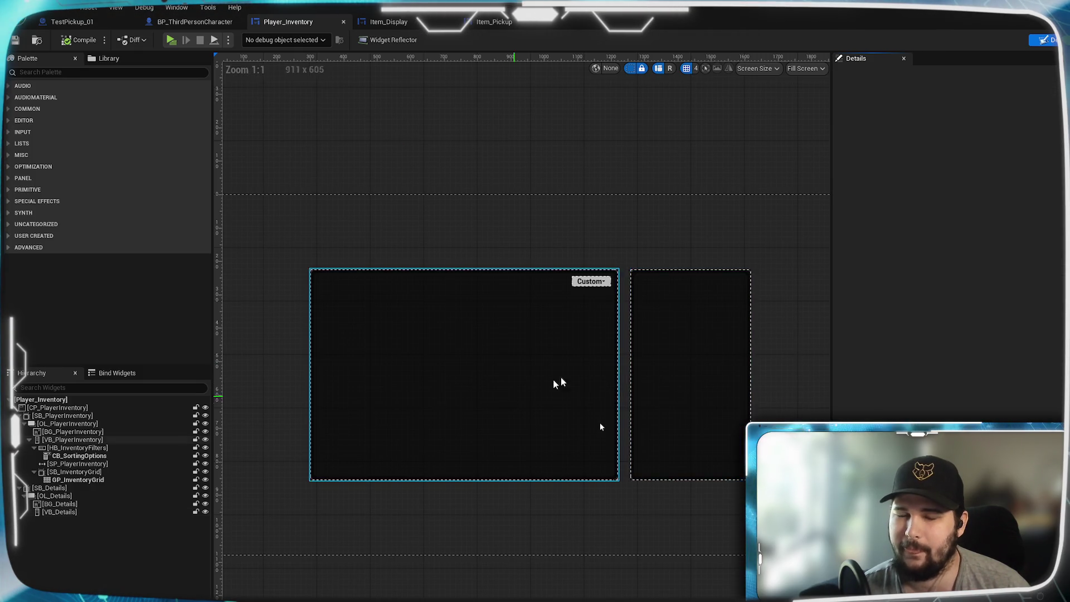
mouse_move(596, 359)
mouse_down()
mouse_move(584, 316)
mouse_move(557, 337)
mouse_up()
scroll(556, 337, up, 1)
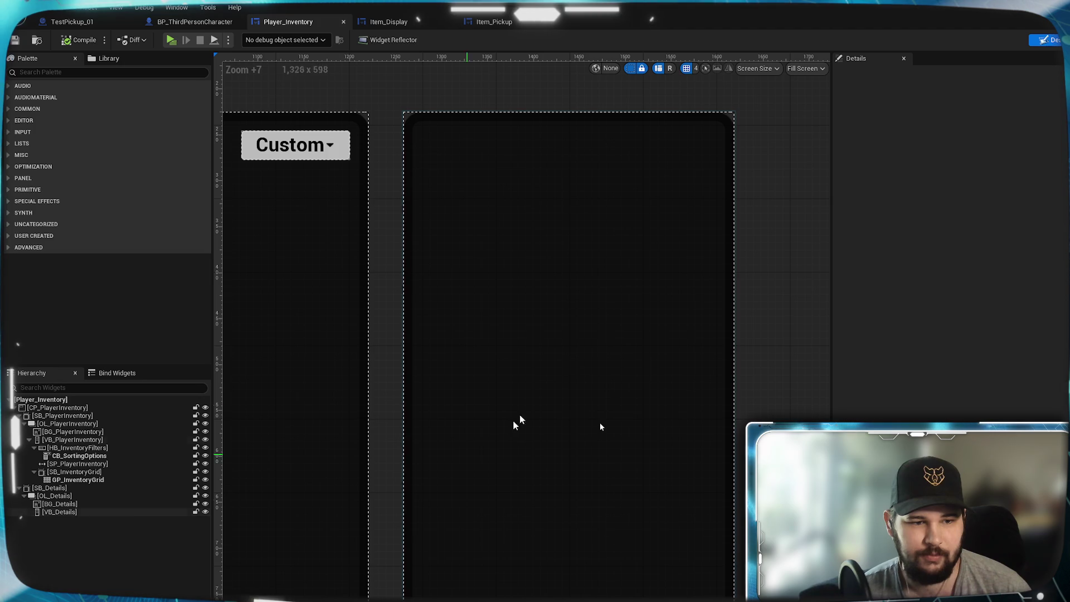
drag(387, 477, 391, 448)
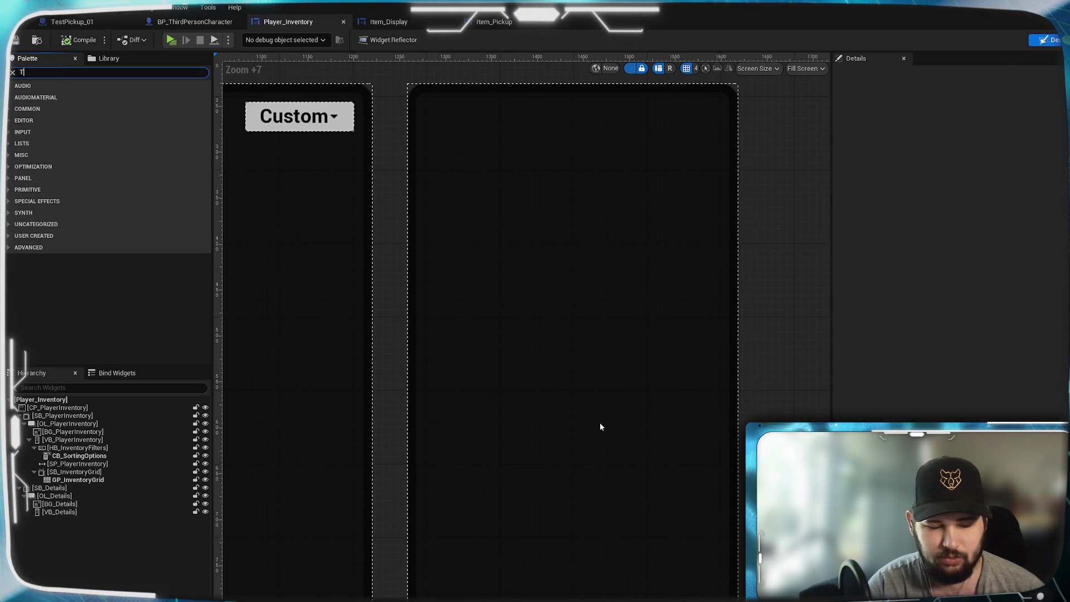
text(Text)
drag(41, 107, 84, 532)
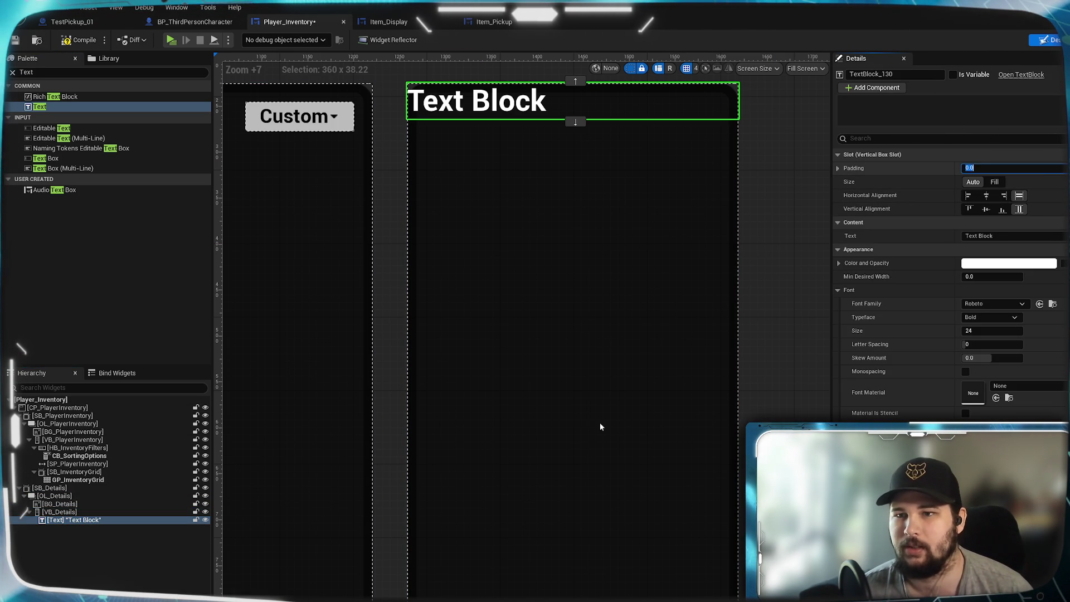
Set the text block's padding to 20 left and 15 top
click(839, 168)
click(973, 197)
text(20)
key(Return)
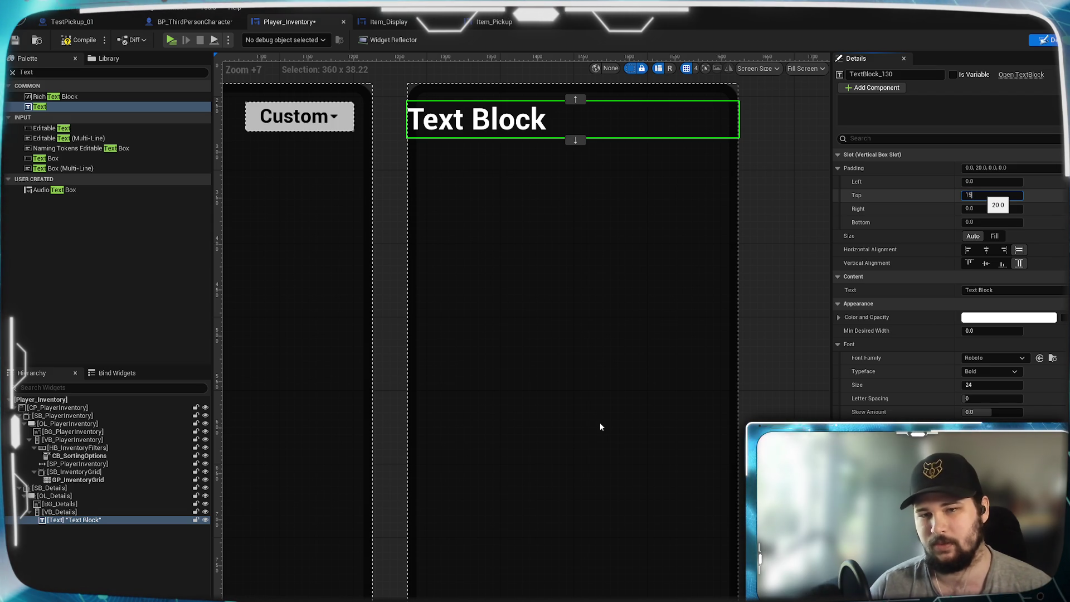
text(5)
key(Return)
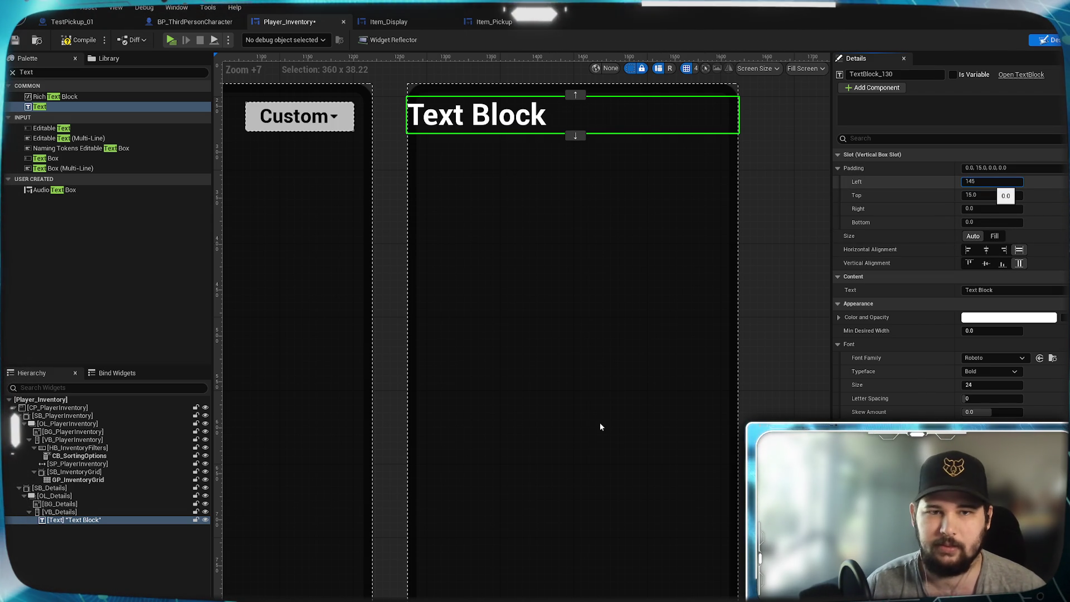
key(Return)
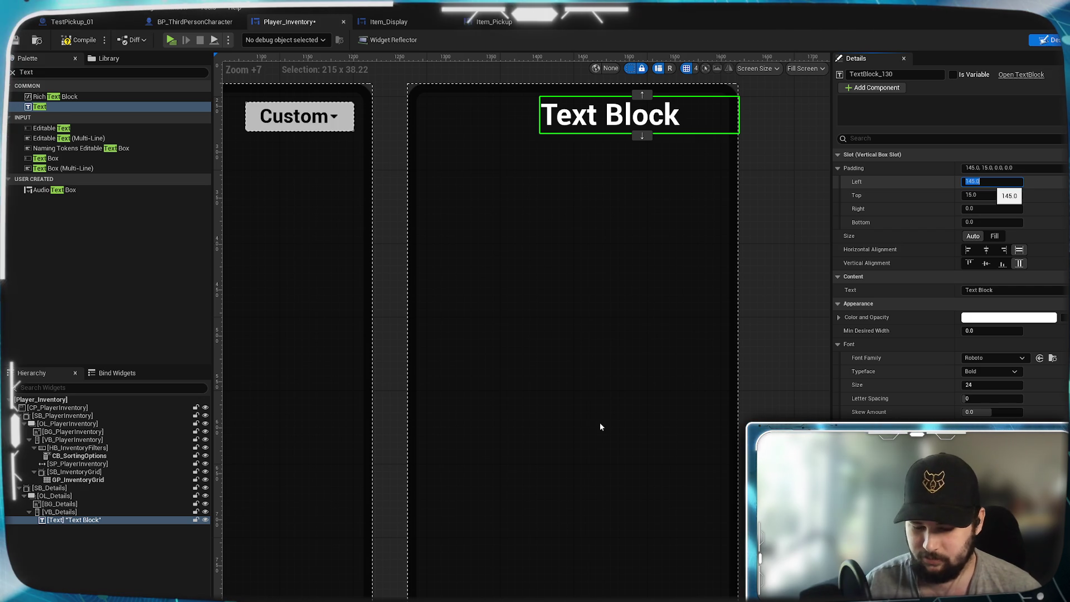
text(15)
key(Return)
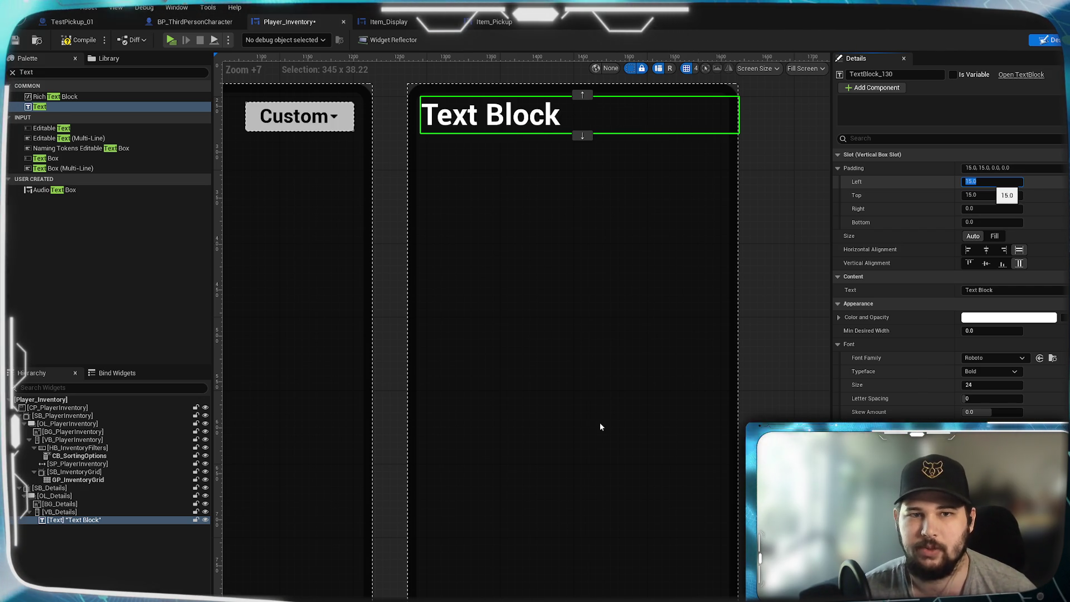
text(20)
key(Return)
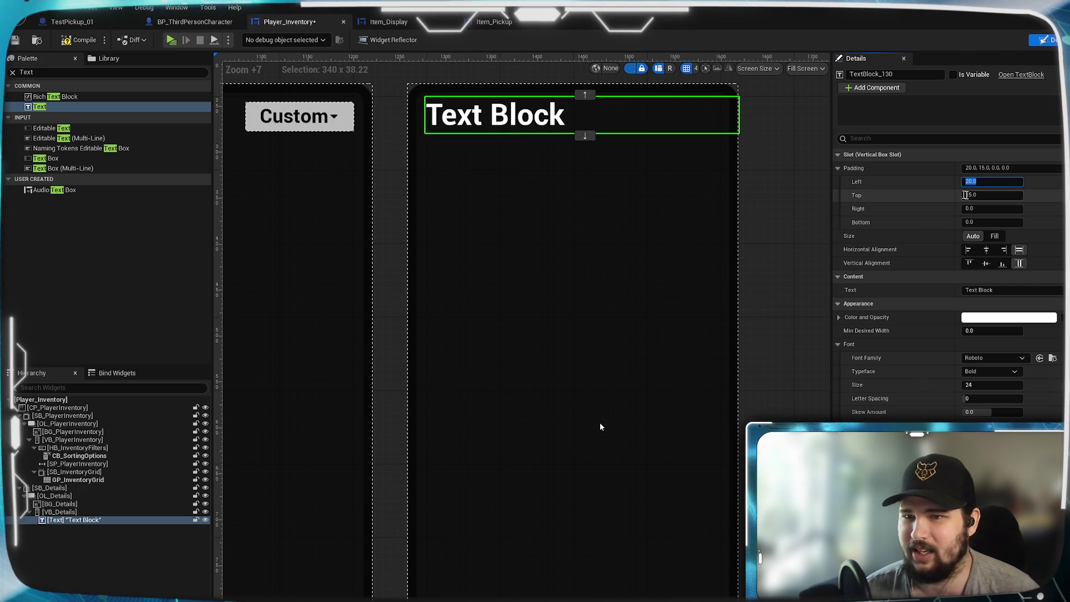
Align the text block left horizontally and centre it vertically
click(968, 250)
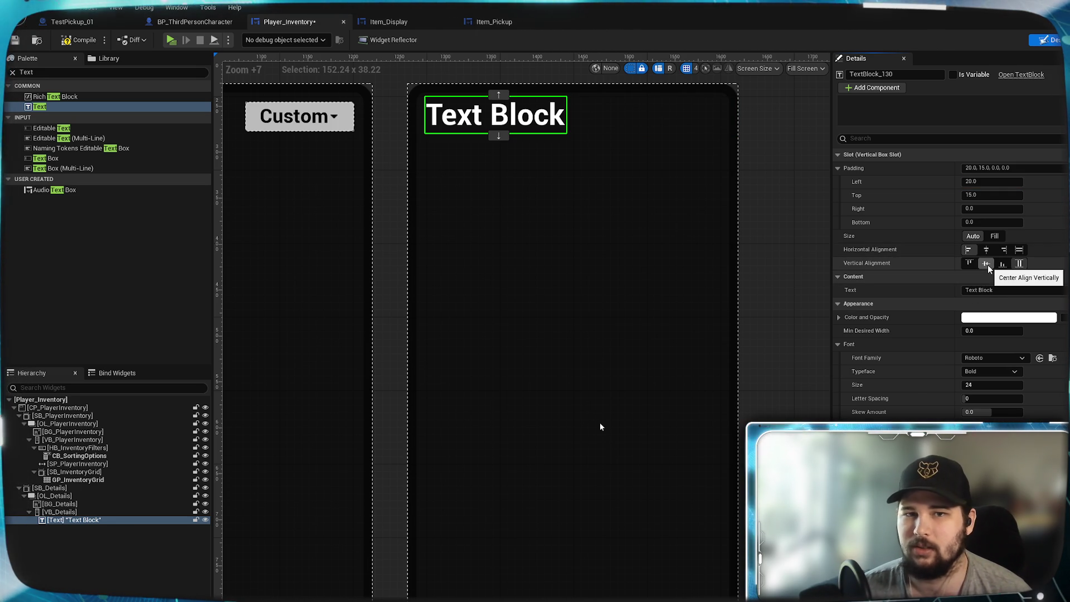
click(988, 265)
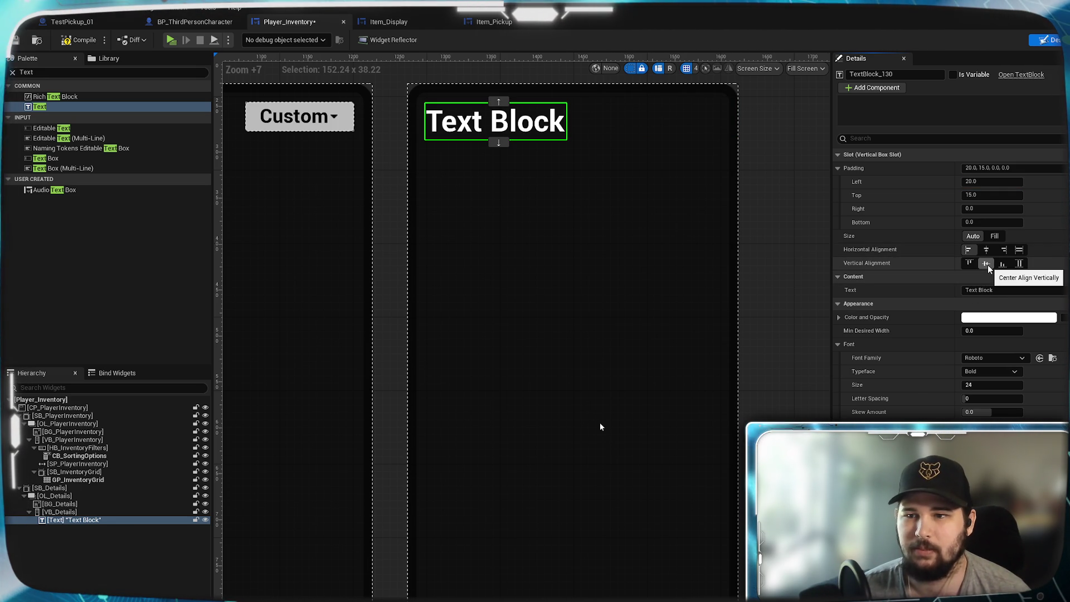
click(970, 263)
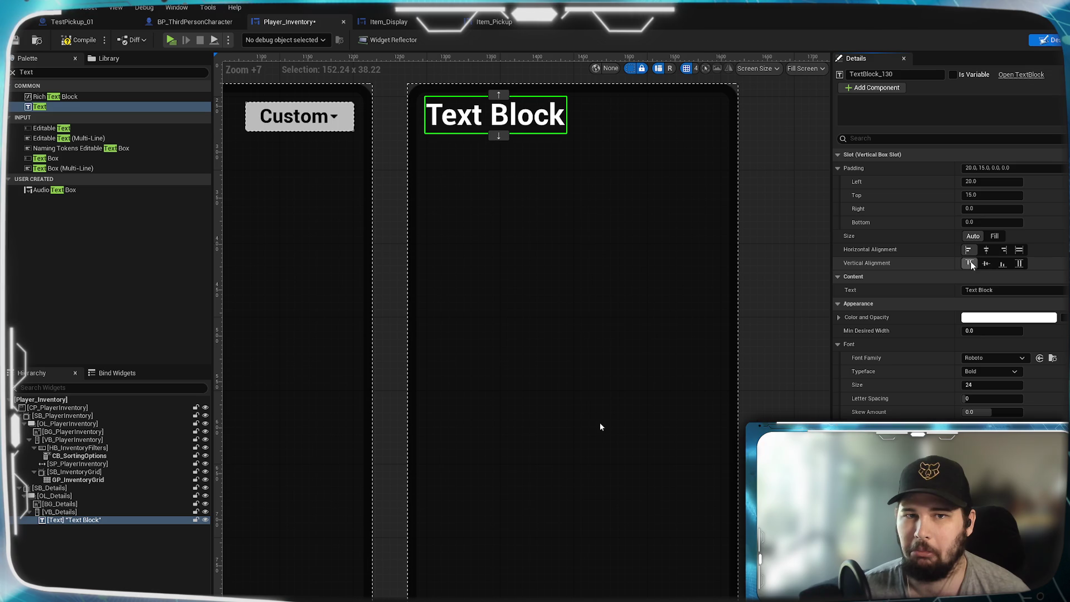
click(987, 264)
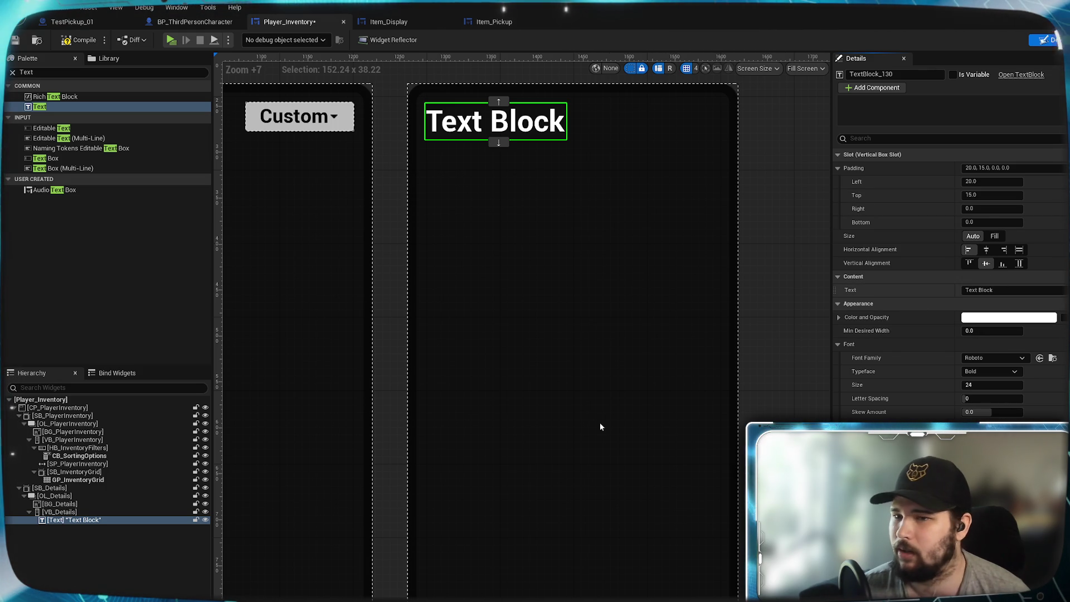
Change the text to 'Item Name' and keep the Bold typeface at size 24
click(964, 290)
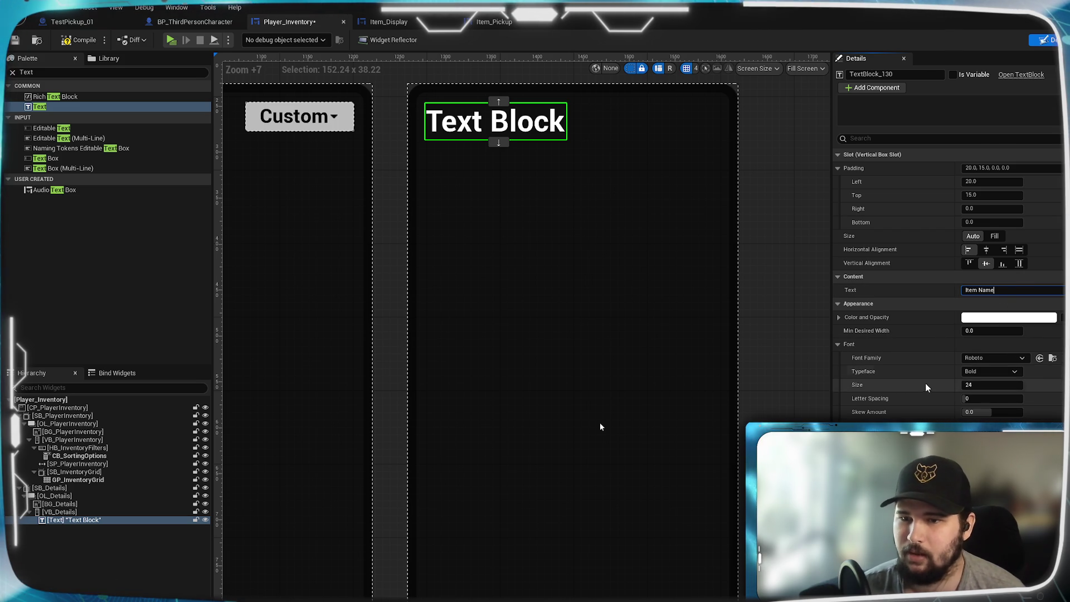
scroll(918, 383, down, 1)
click(1009, 355)
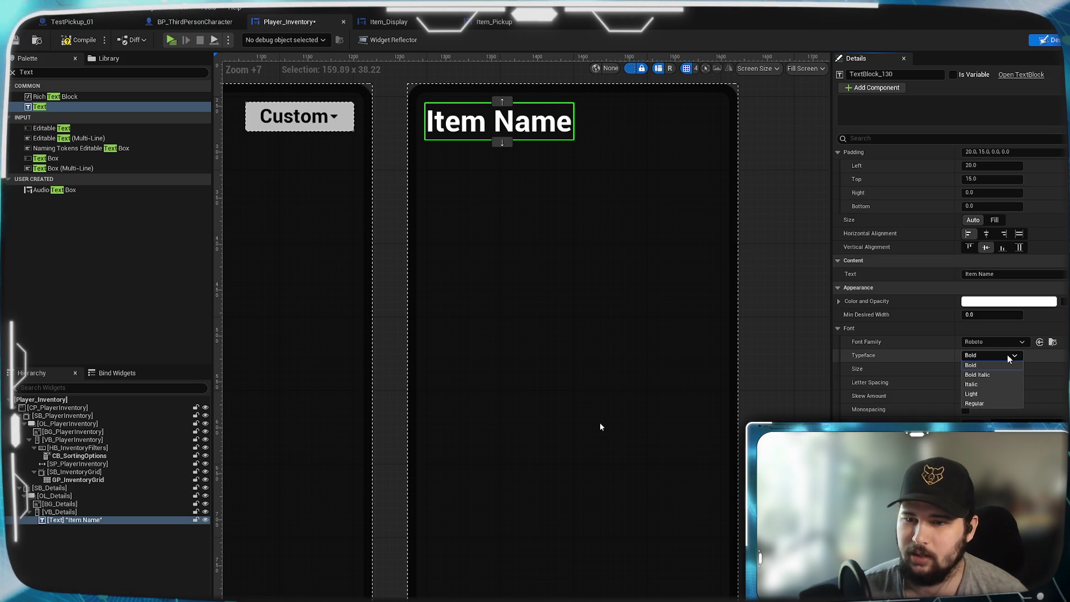
click(1004, 366)
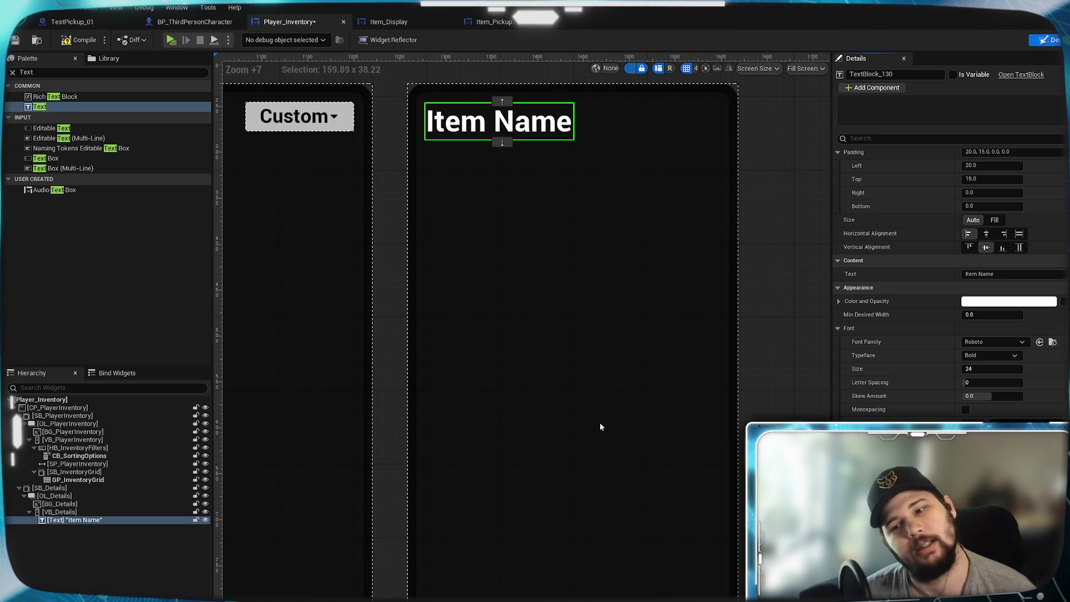
scroll(601, 427, down, 2)
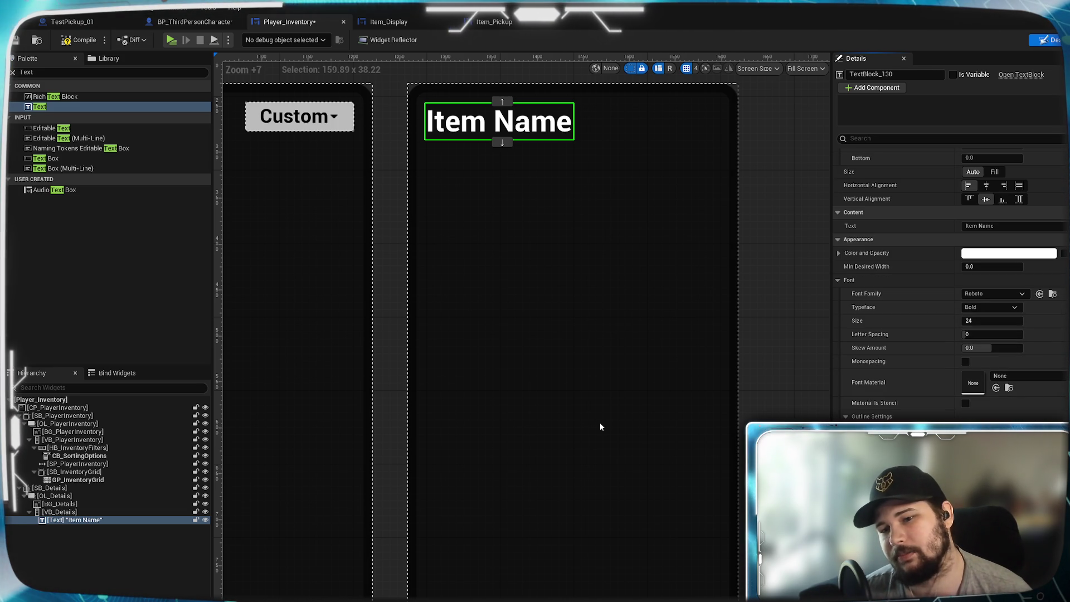
scroll(601, 427, down, 1)
scroll(601, 427, down, 3)
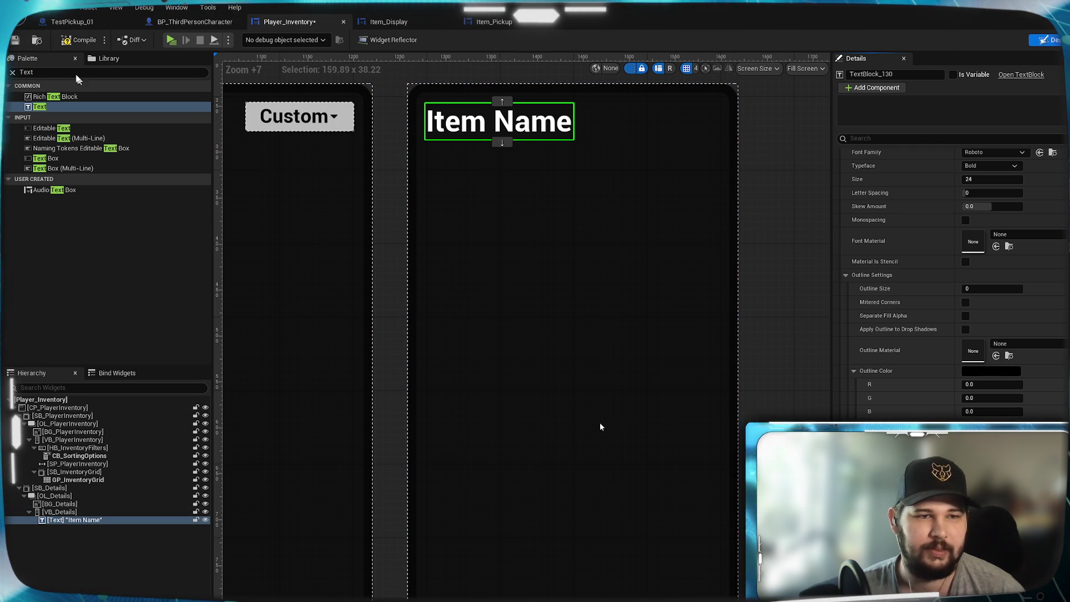
Add a Spacer from the Palette below the Item Name text in VB_Details
key(ctrl+f)
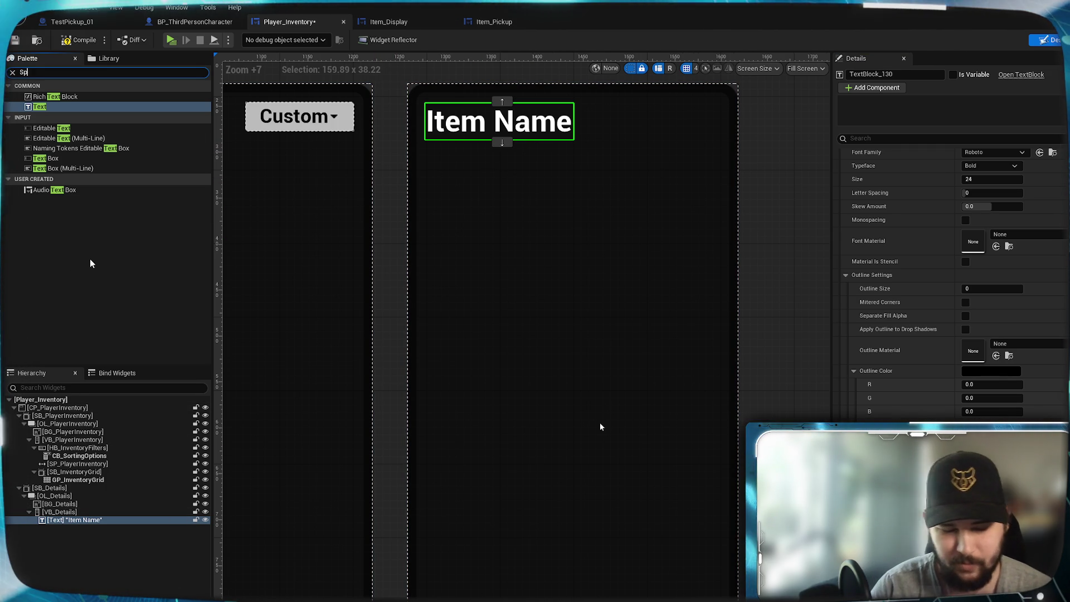
text(Spacer)
mouse_move(56, 97)
mouse_down()
mouse_move(121, 458)
mouse_move(66, 526)
mouse_move(75, 543)
mouse_up()
mouse_move(70, 98)
mouse_down()
mouse_move(122, 486)
mouse_move(81, 510)
mouse_move(76, 532)
mouse_up()
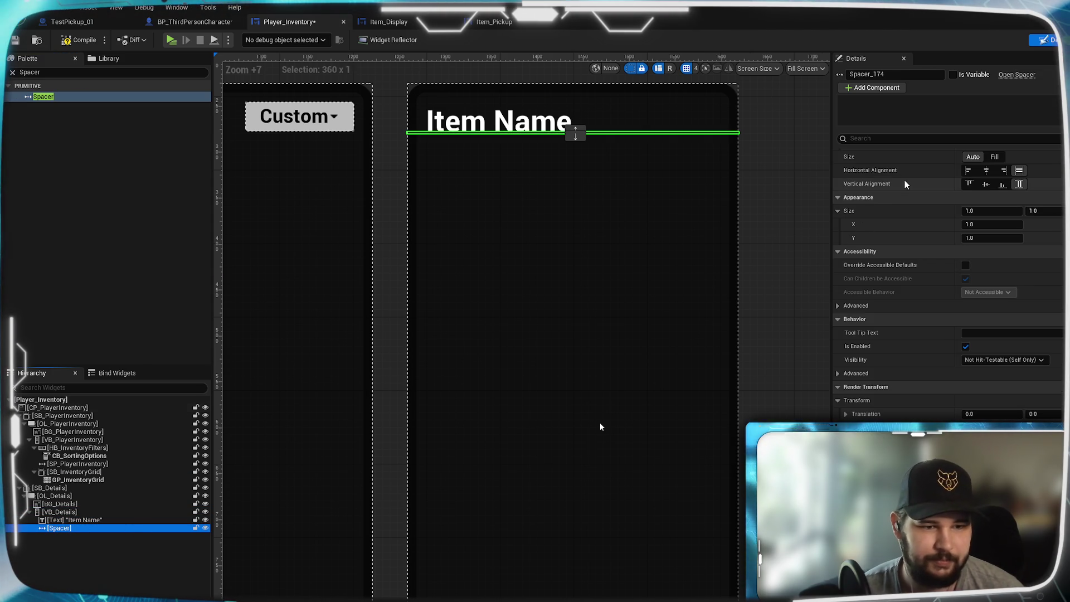
Rename the text block T_ItemName and the spacer SP_Details_01, then compile
click(123, 520)
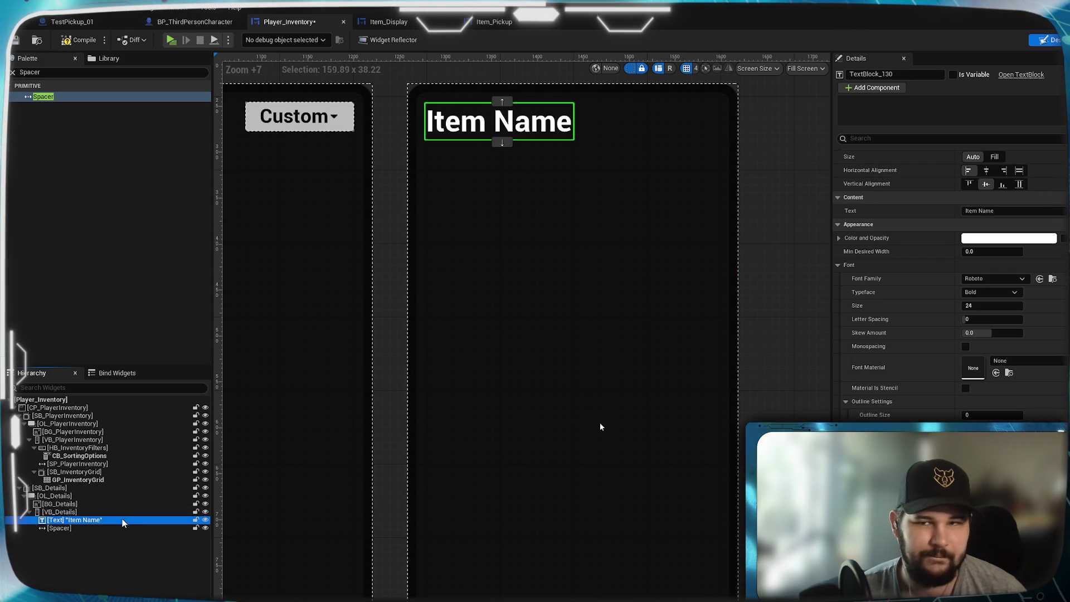
click(898, 74)
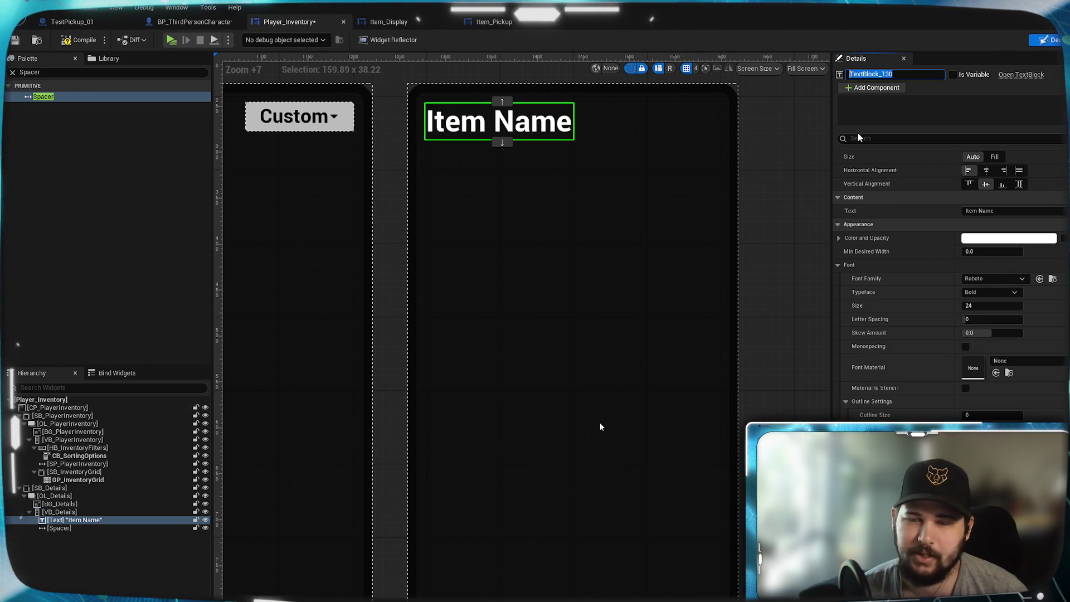
text(T_Item)
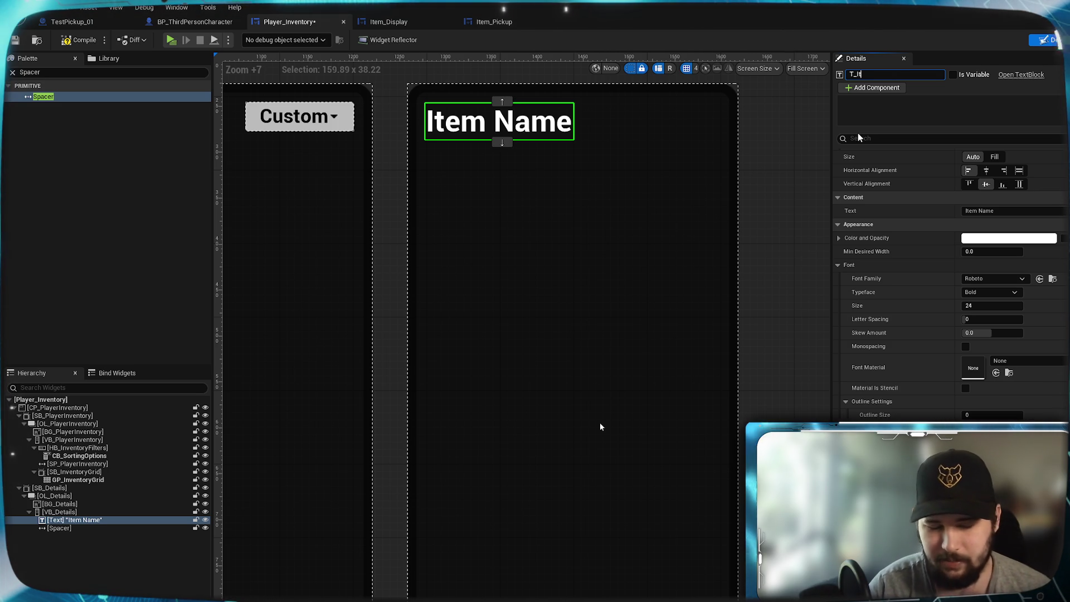
text(Name)
key(Return)
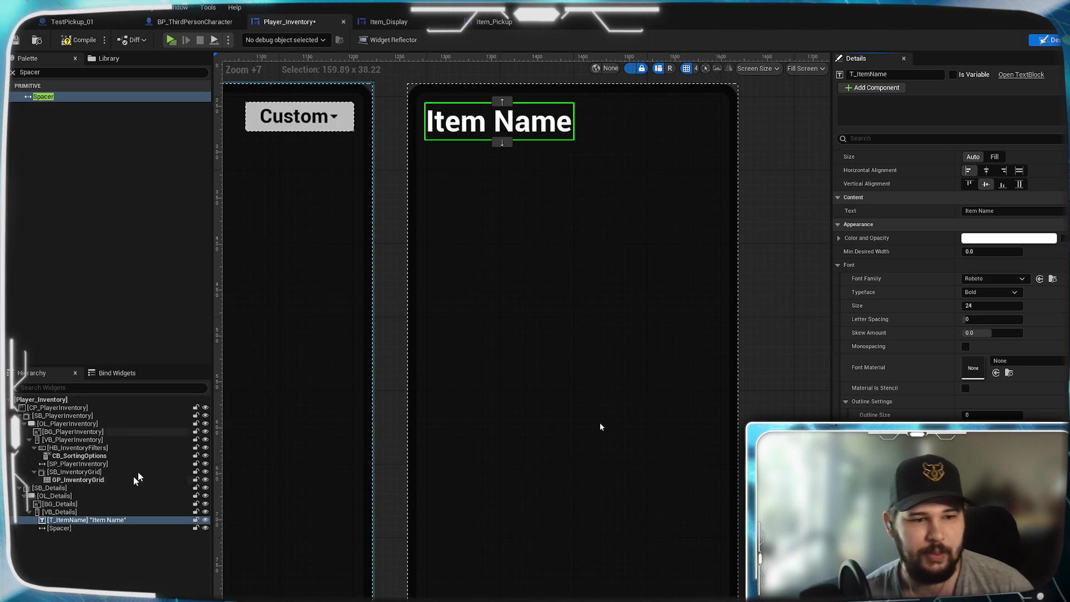
click(59, 528)
click(921, 74)
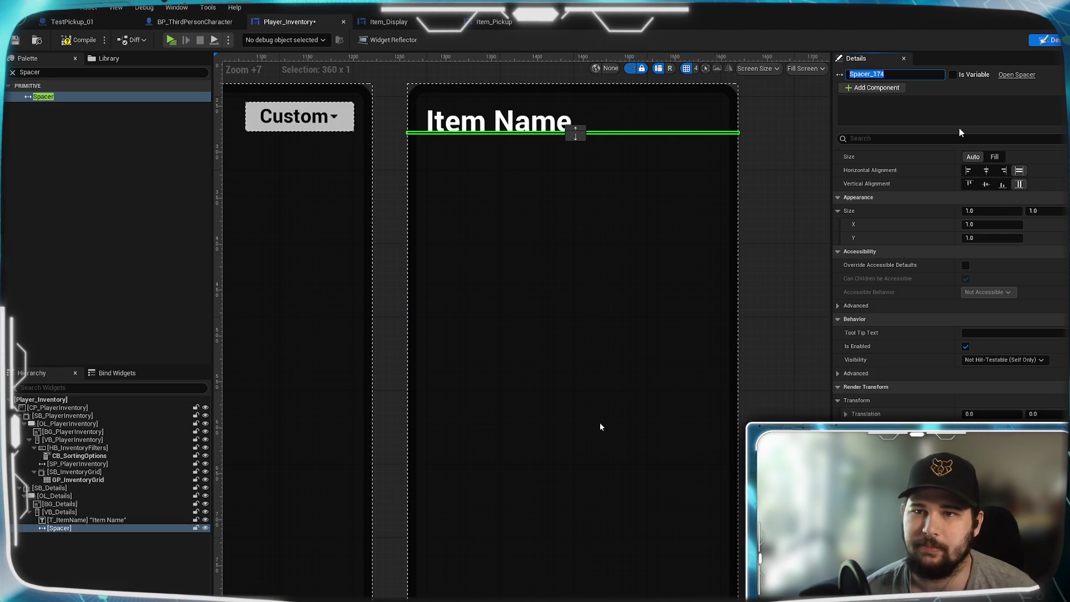
text(SP_Details_01)
key(Return)
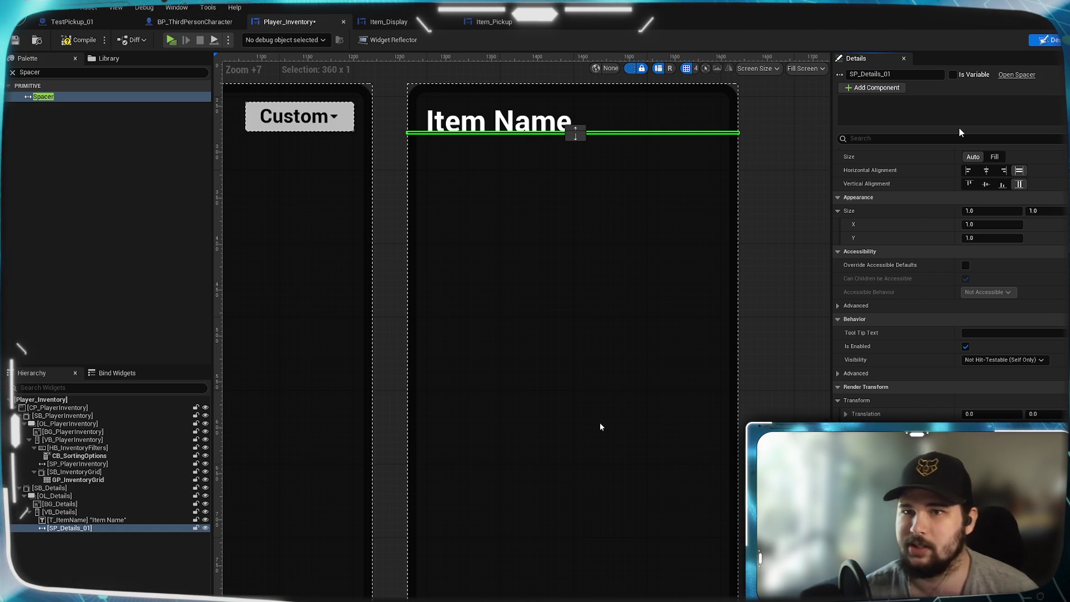
click(89, 40)
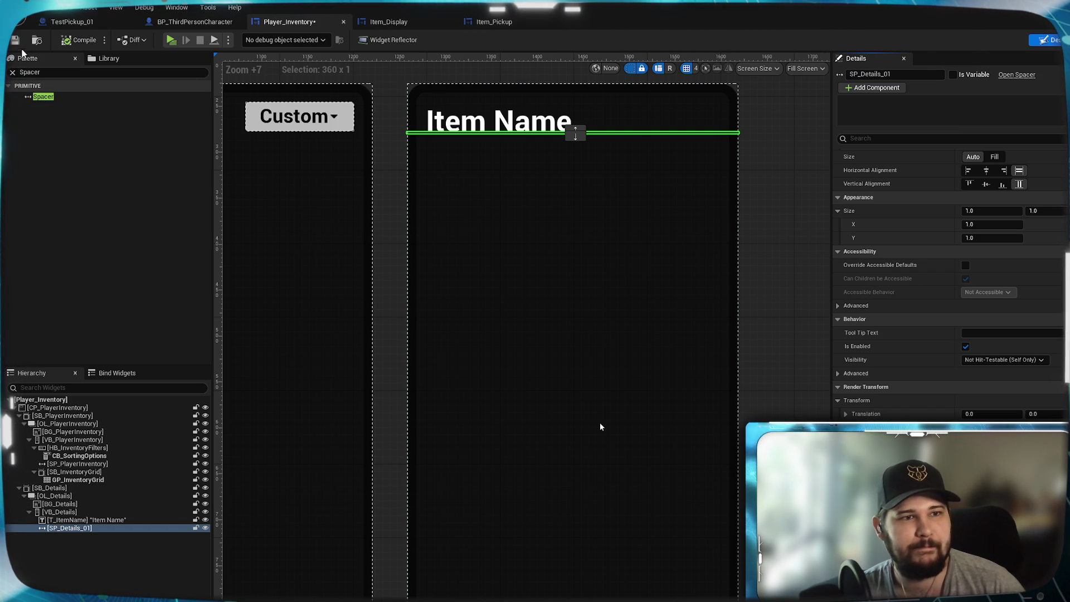
click(71, 530)
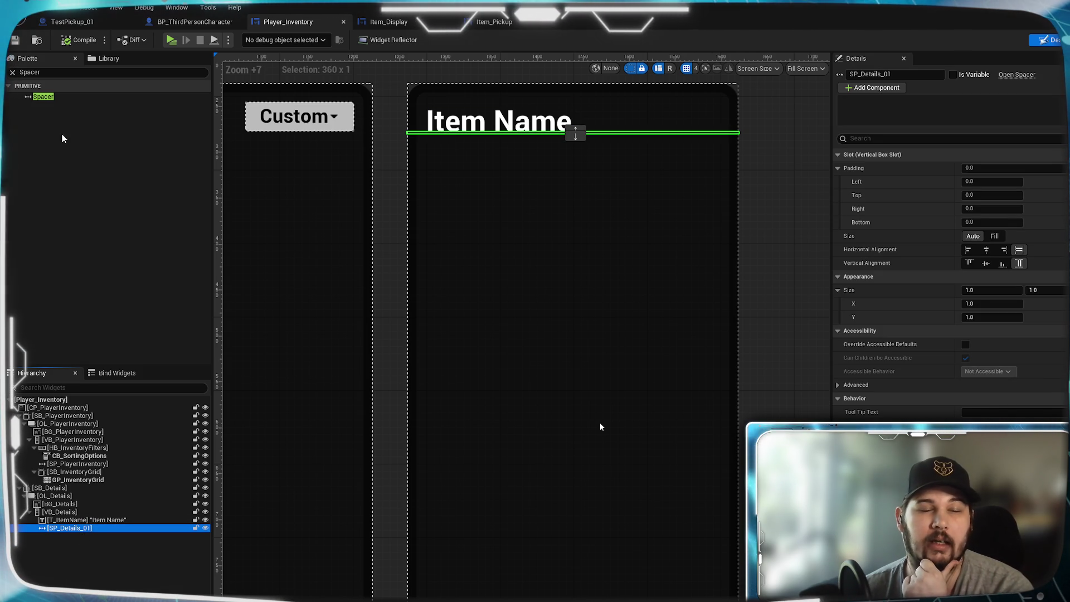
click(51, 73)
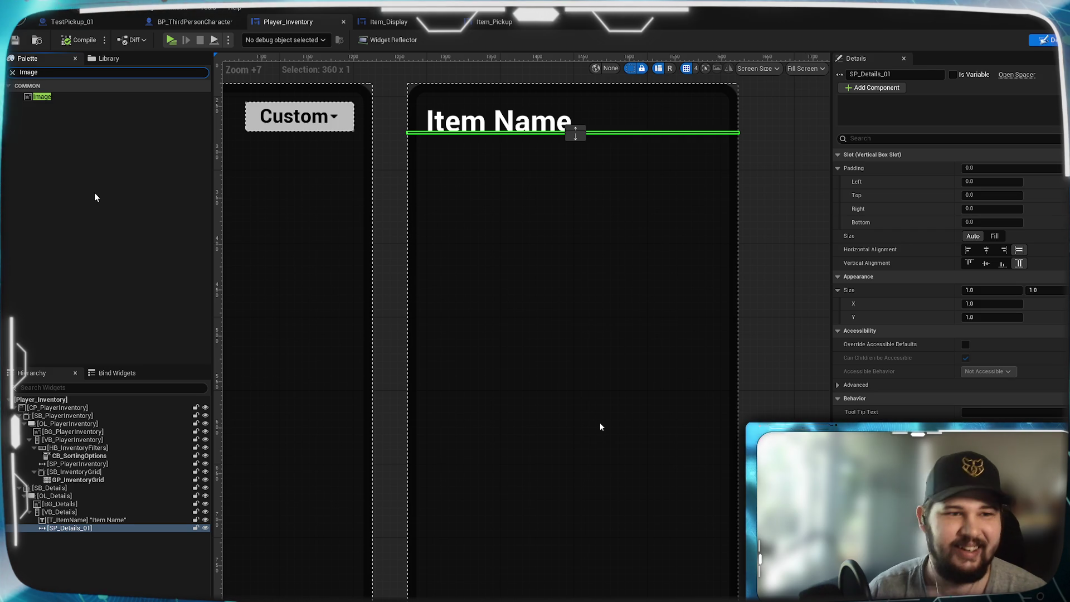
Add an Image widget from the Palette below the spacer
text(ge)
click(42, 97)
drag(42, 96, 72, 532)
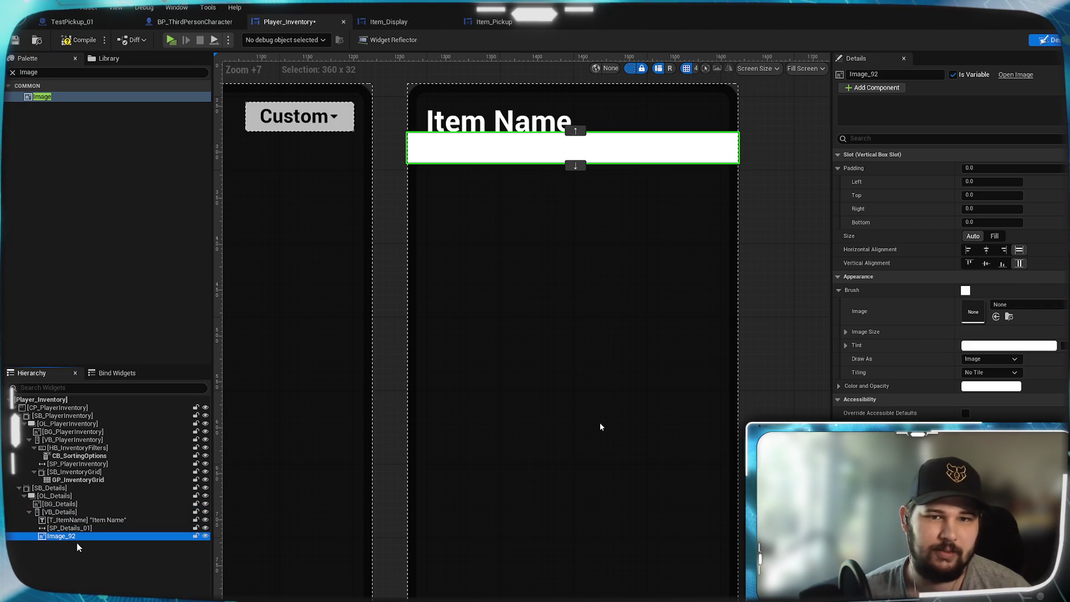
Rename the image widget BG_ItemImage
key(F2)
text(BG_Details)
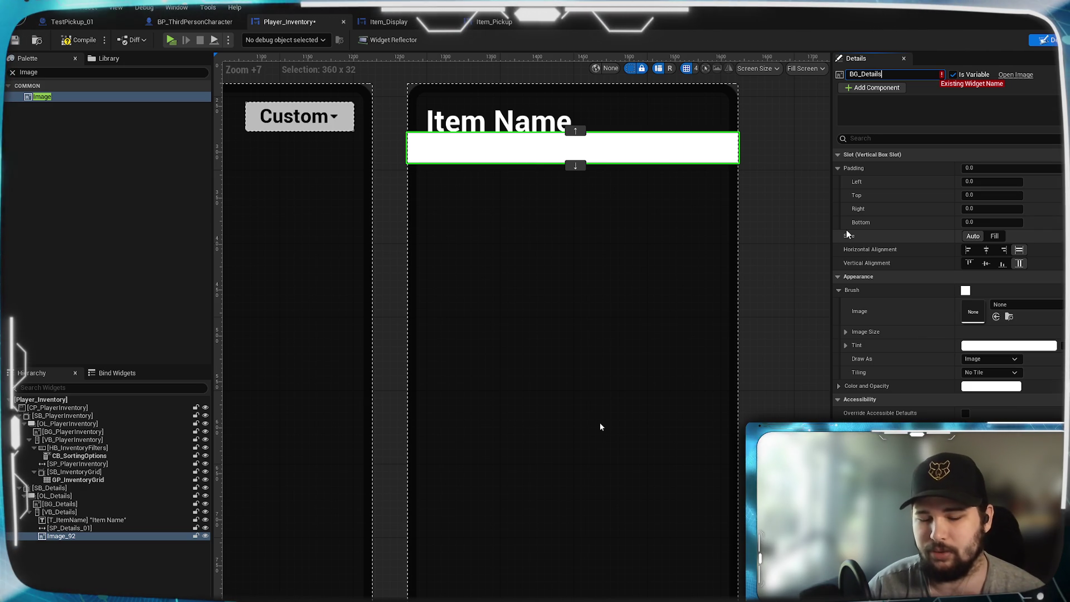
text(_)
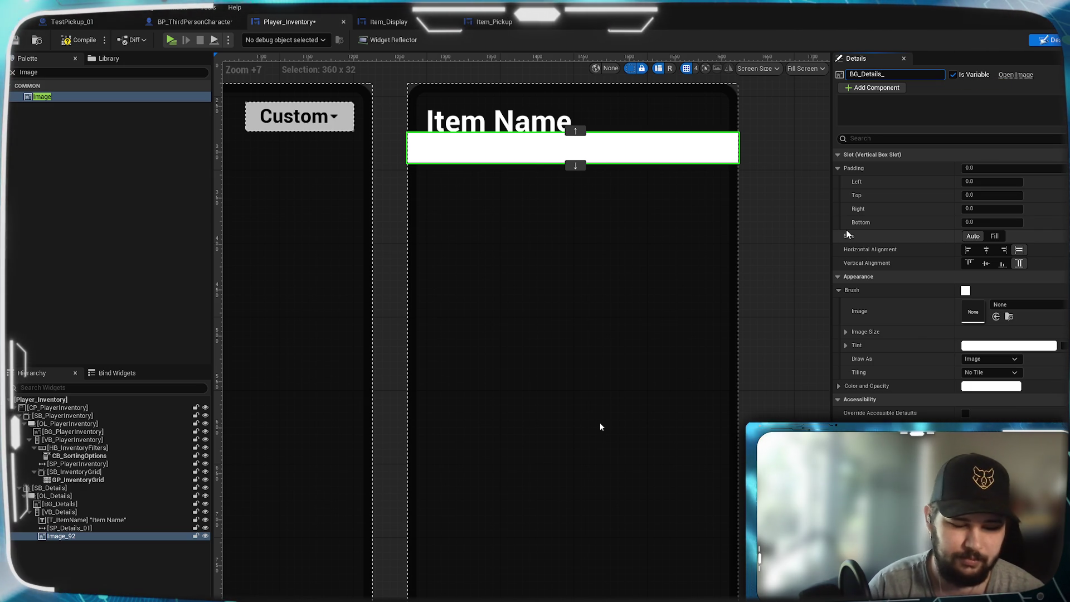
key(BackSpace)
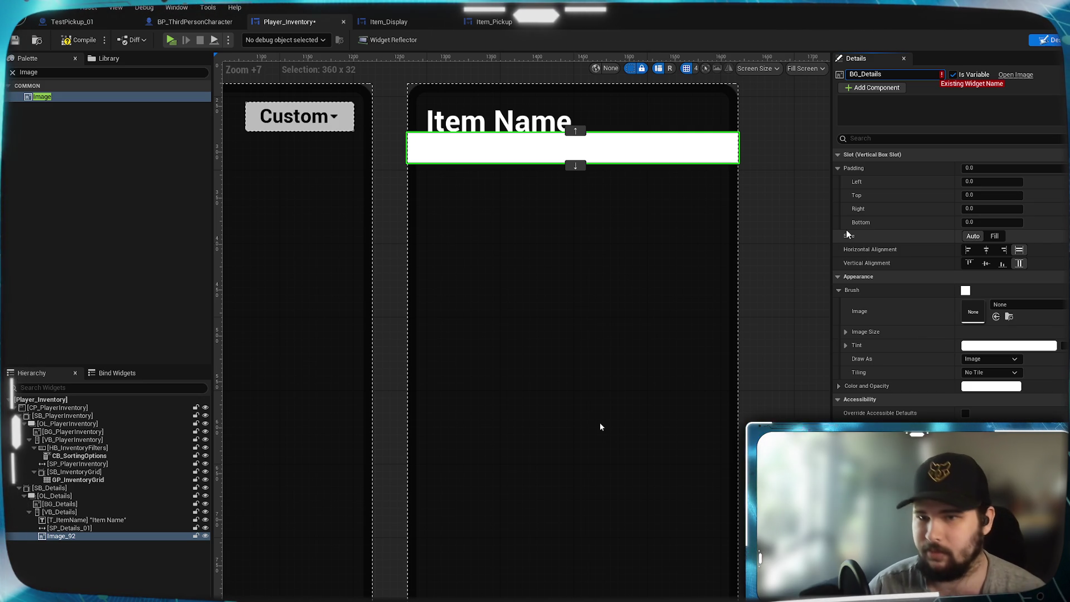
text(_I)
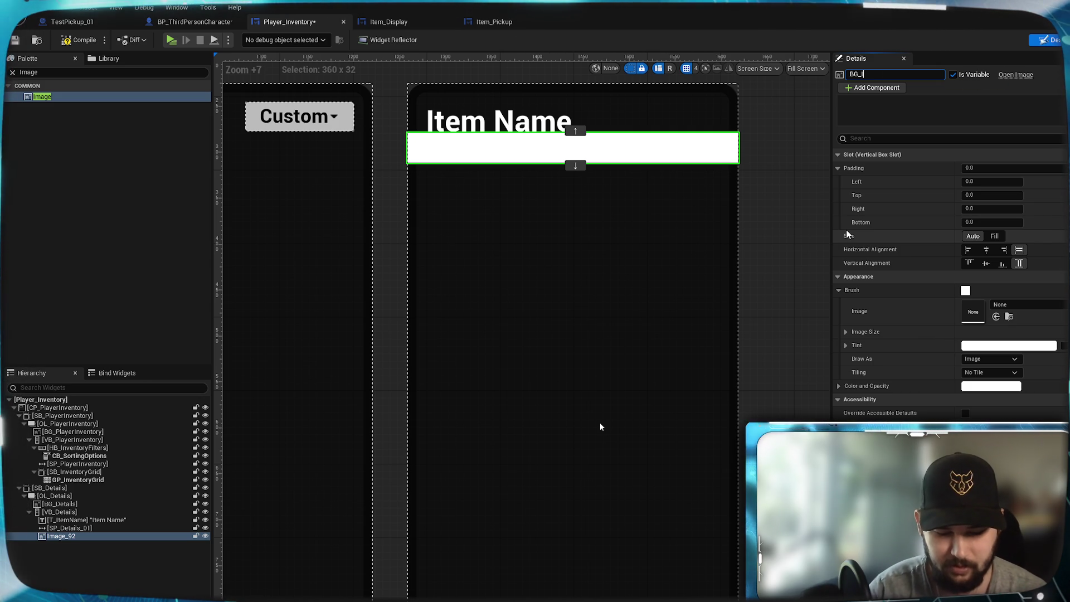
text(temImage)
key(Return)
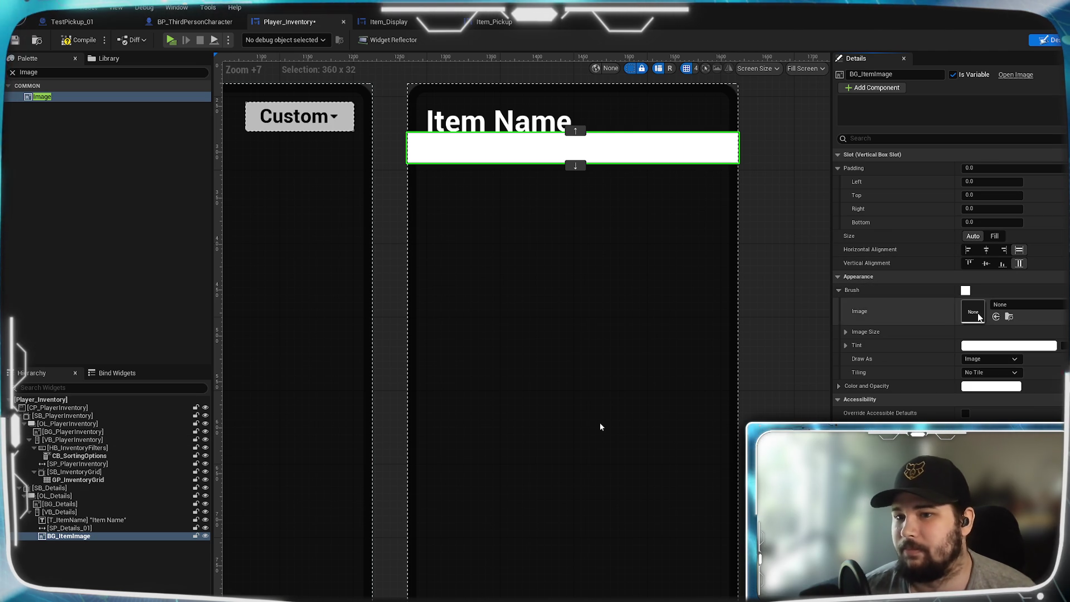
click(847, 331)
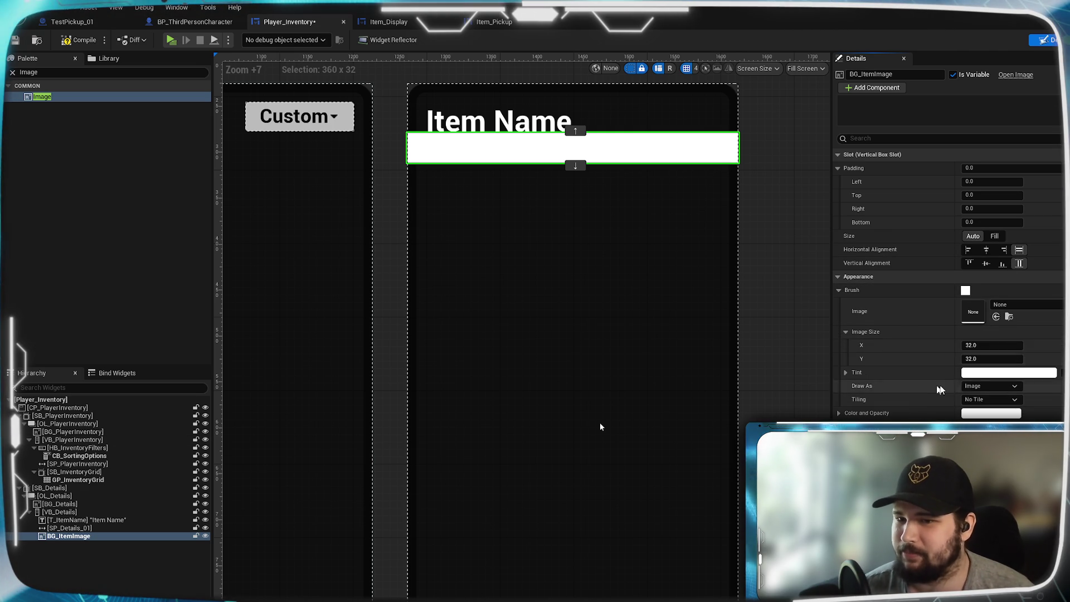
Make the image 32x32 and centre it horizontally and vertically
click(993, 345)
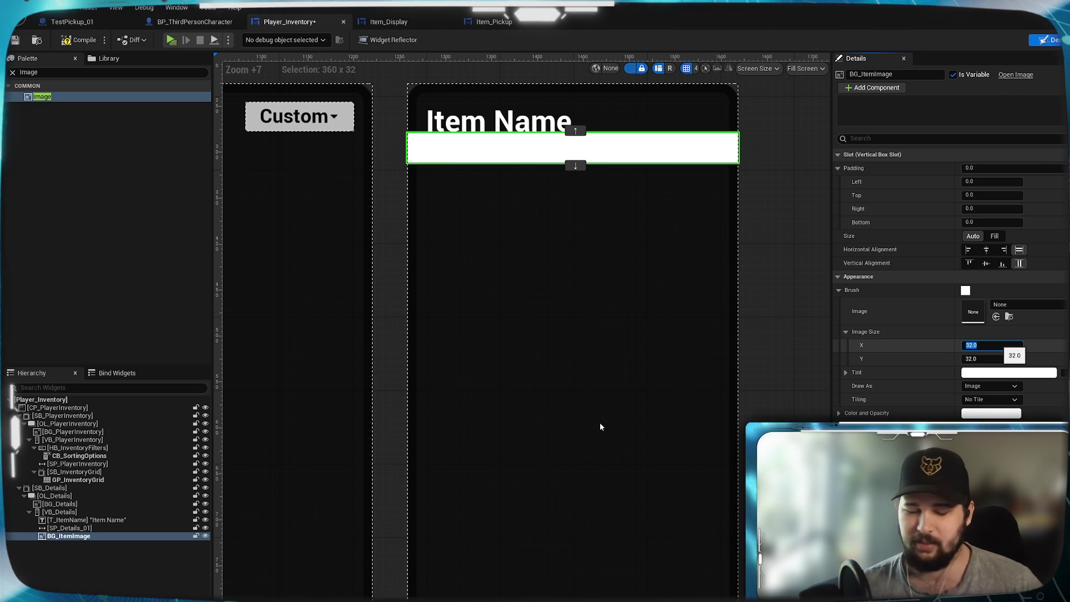
right_click(998, 347)
click(986, 249)
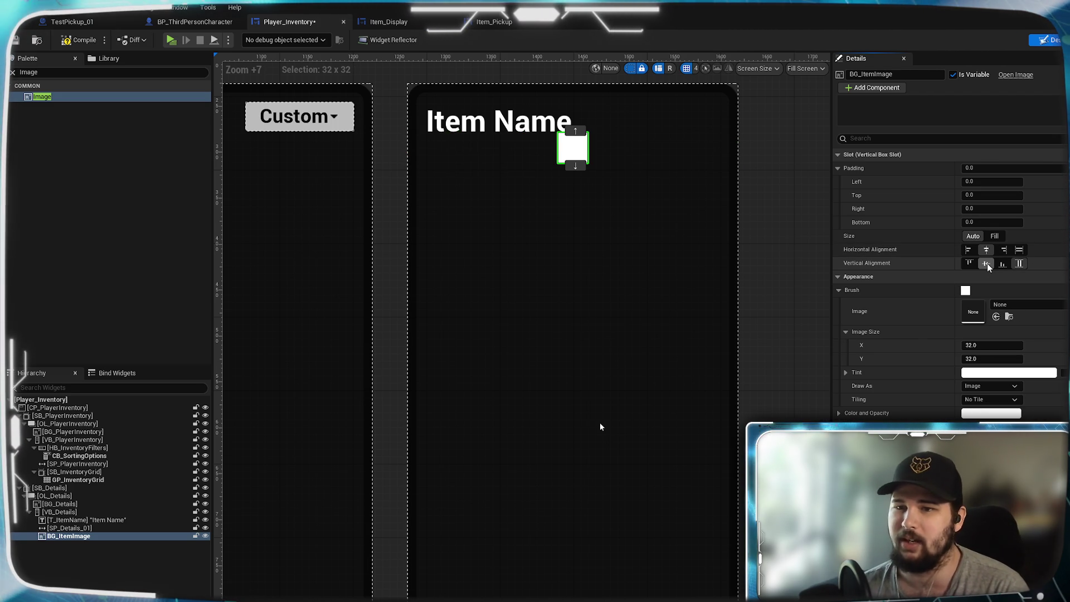
click(986, 263)
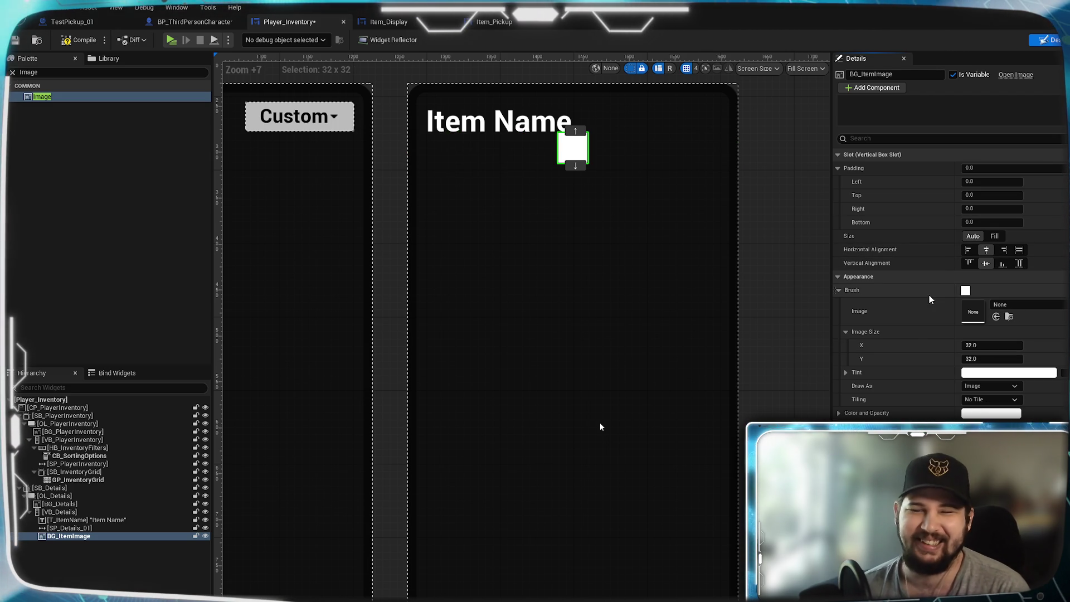
Set the SP_Details_01 spacer's height to 20
click(86, 520)
click(70, 528)
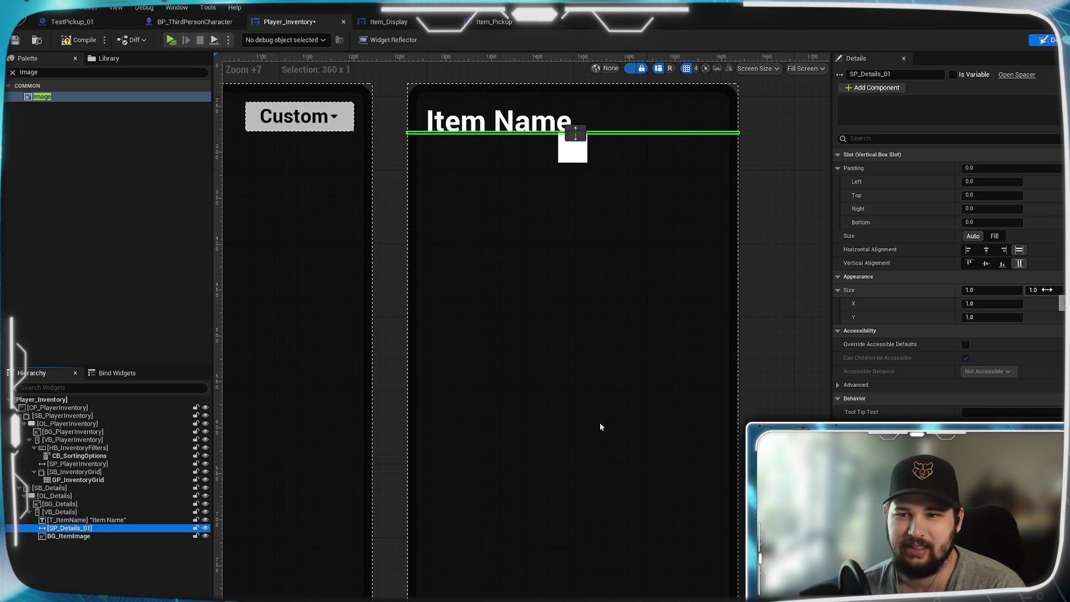
text(0)
key(Return)
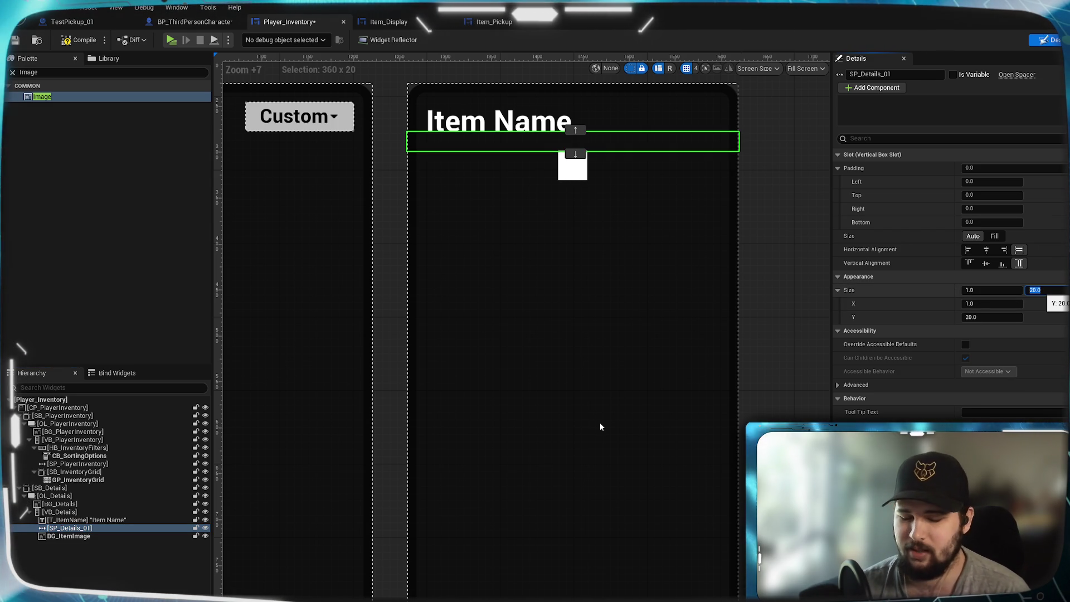
text(2)
key(Return)
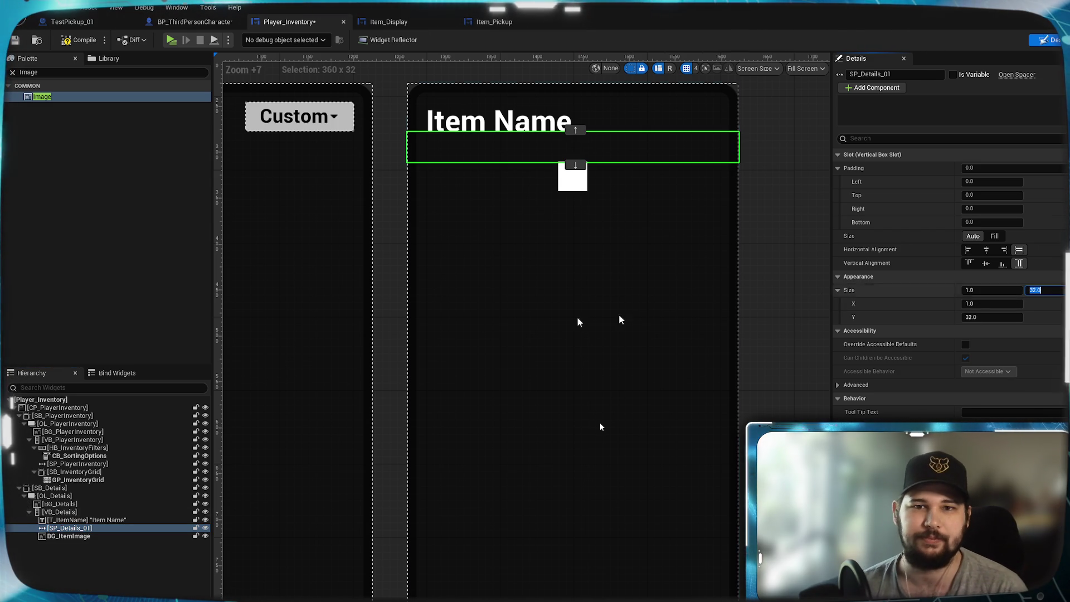
key(ctrl+z)
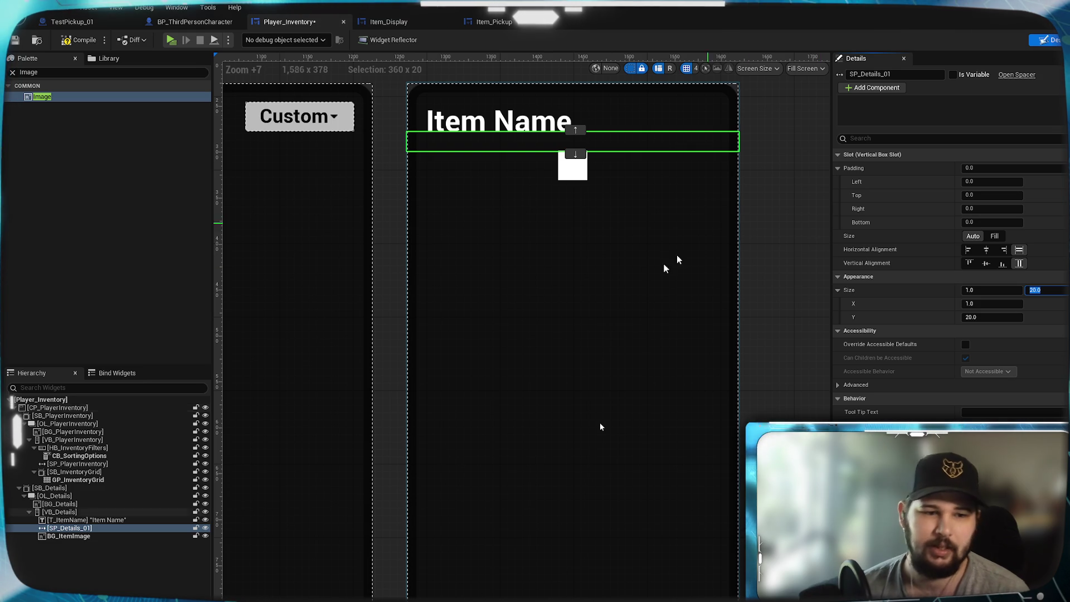
Reselect the item image, check the layout on the canvas, and save the widget
click(115, 536)
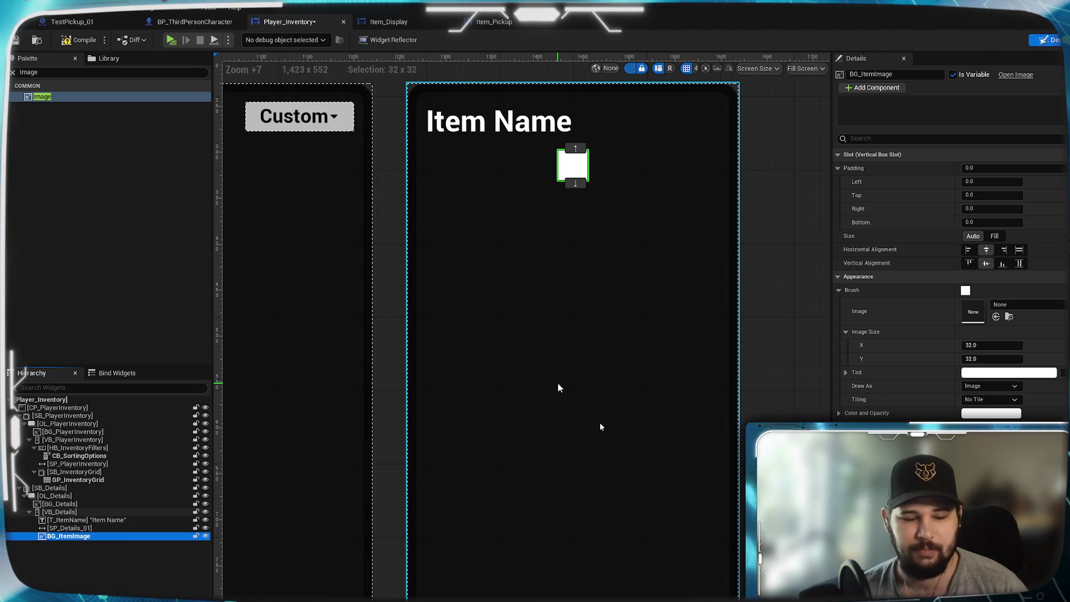
scroll(373, 328, down, 4)
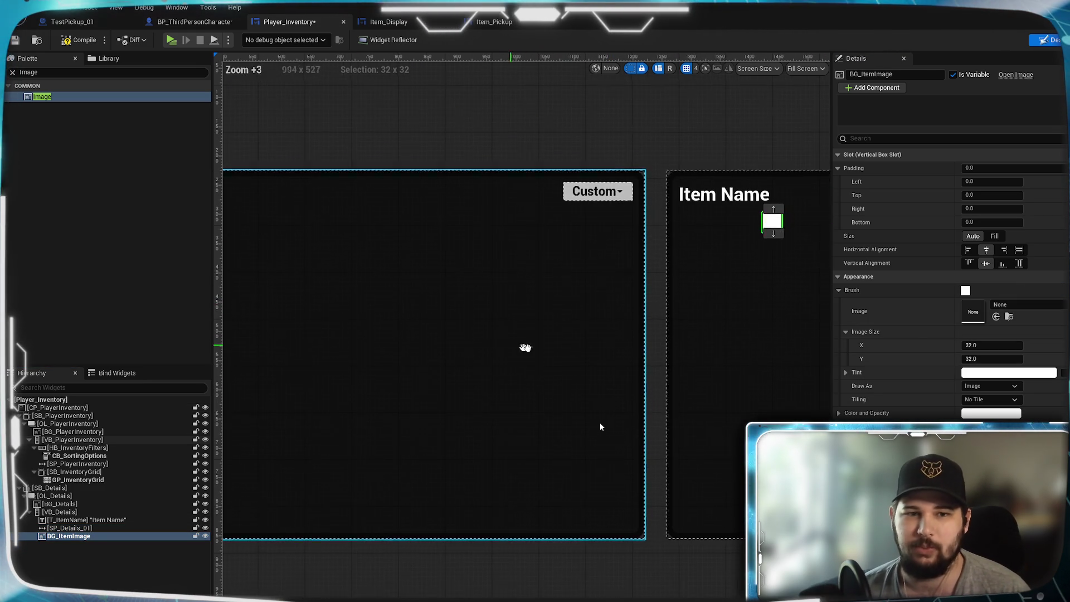
scroll(552, 363, up, 1)
scroll(583, 385, down, 2)
scroll(600, 393, up, 1)
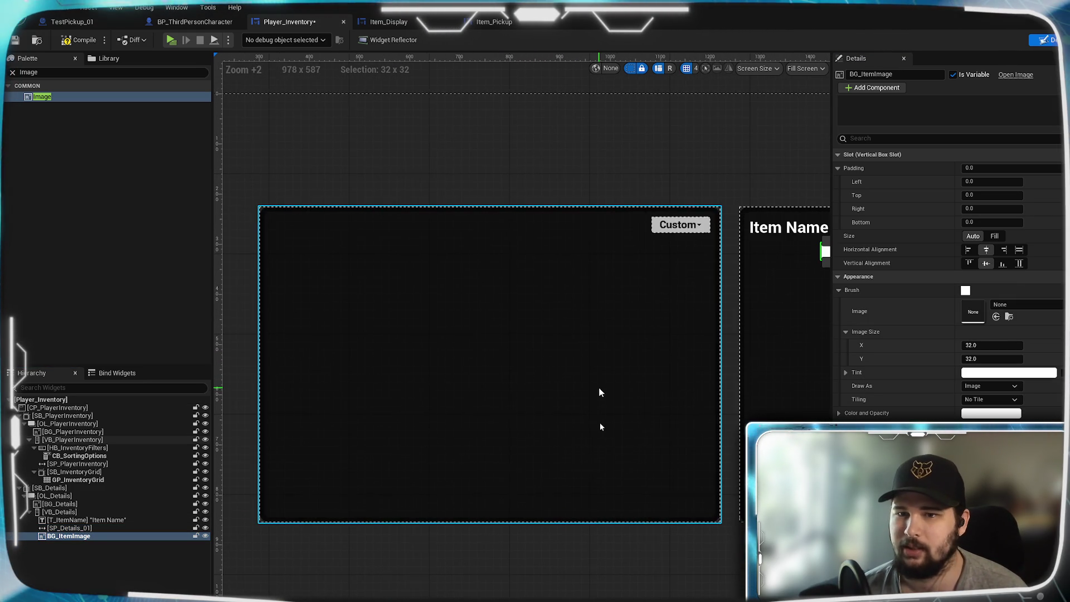
scroll(601, 393, down, 1)
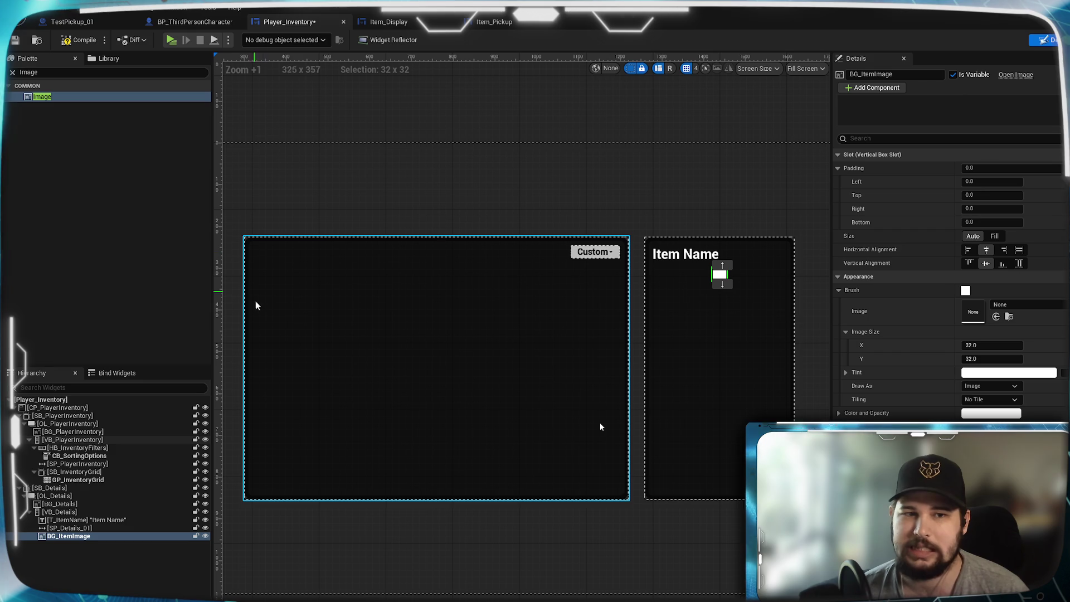
mouse_move(746, 201)
mouse_down()
mouse_move(717, 215)
mouse_move(582, 219)
mouse_up()
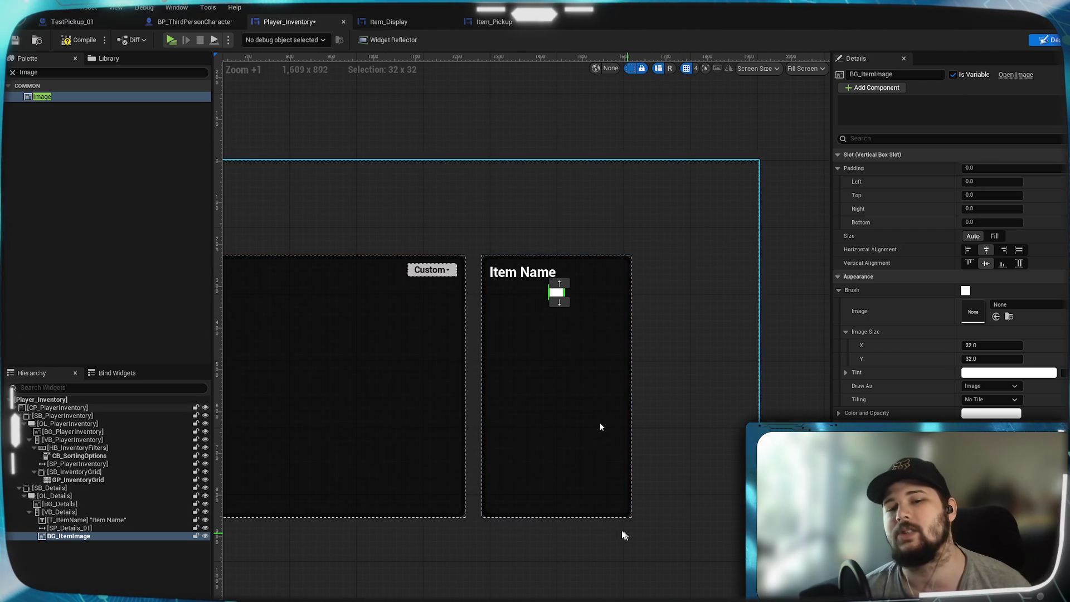
scroll(537, 427, up, 4)
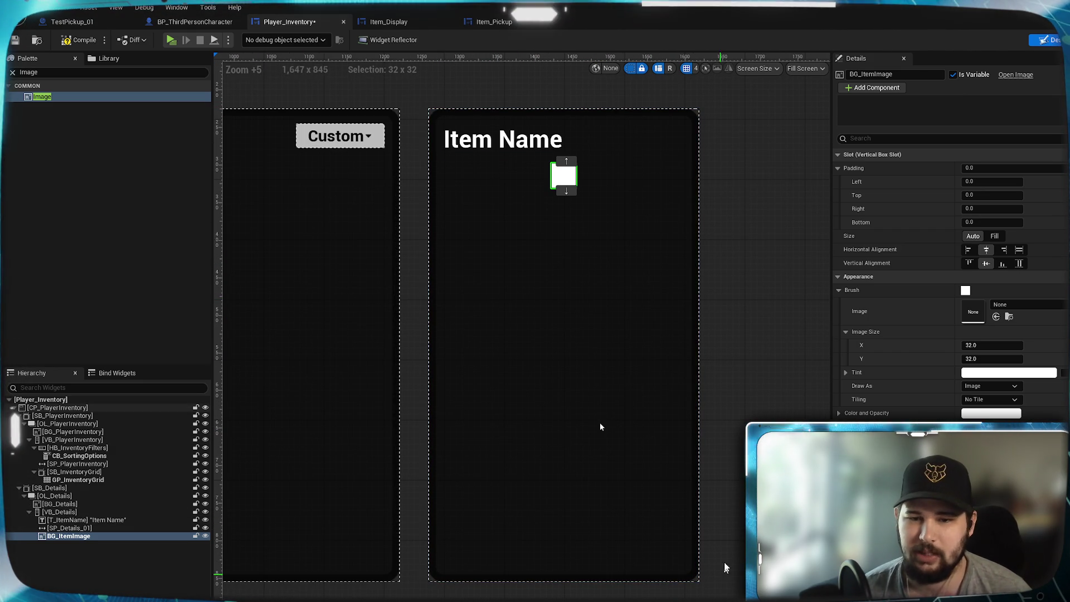
scroll(587, 340, up, 1)
drag(587, 340, 553, 376)
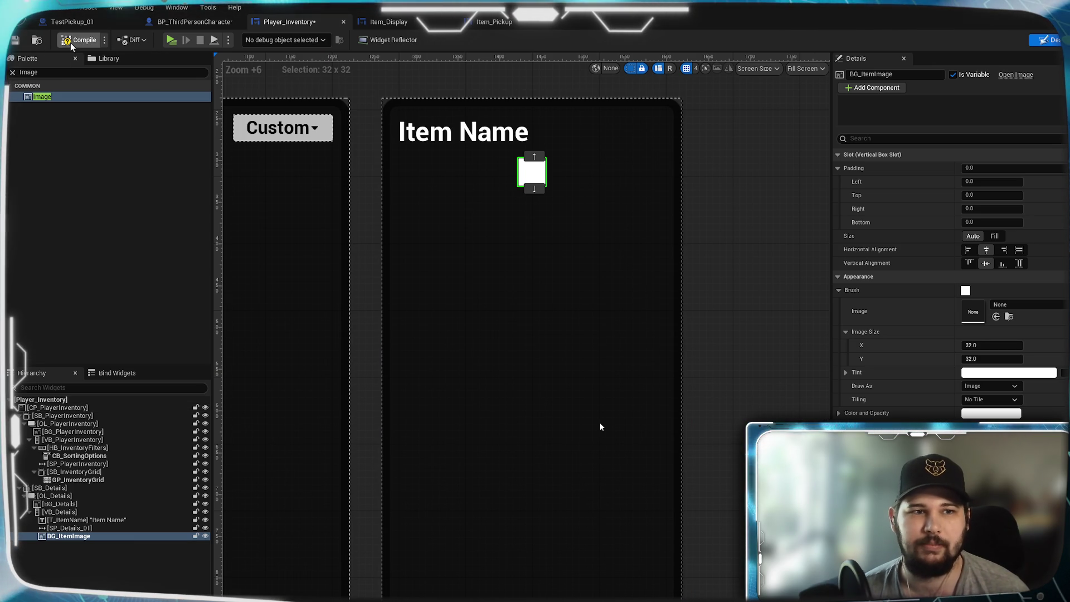
key(ctrl+s)
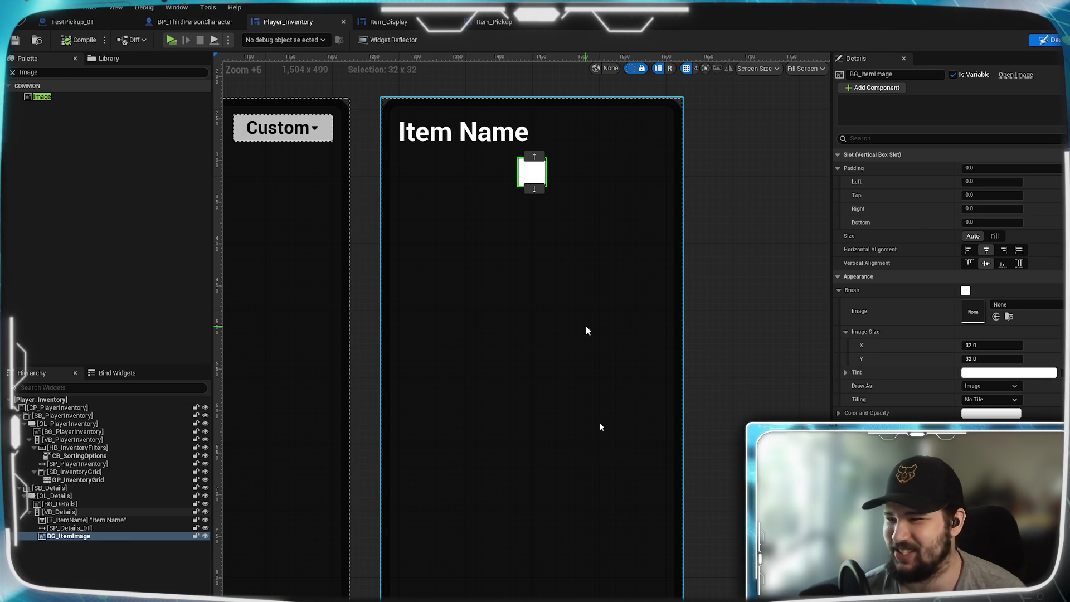
Size the item image to 256 by 256 and make the spacer above it 24 tall
scroll(571, 292, up, 2)
drag(571, 292, 578, 370)
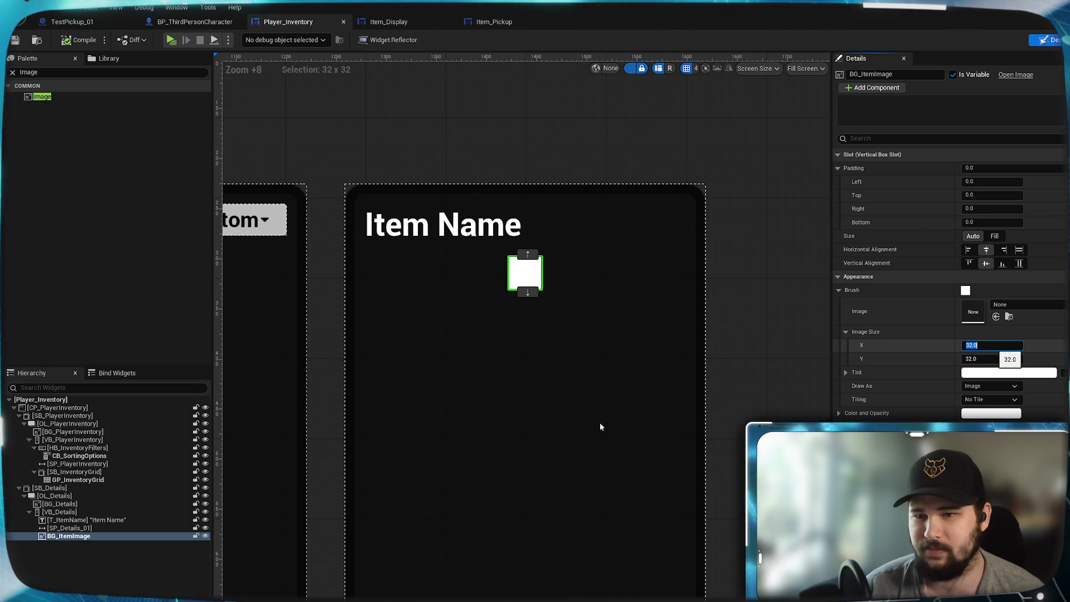
text(256)
key(Return)
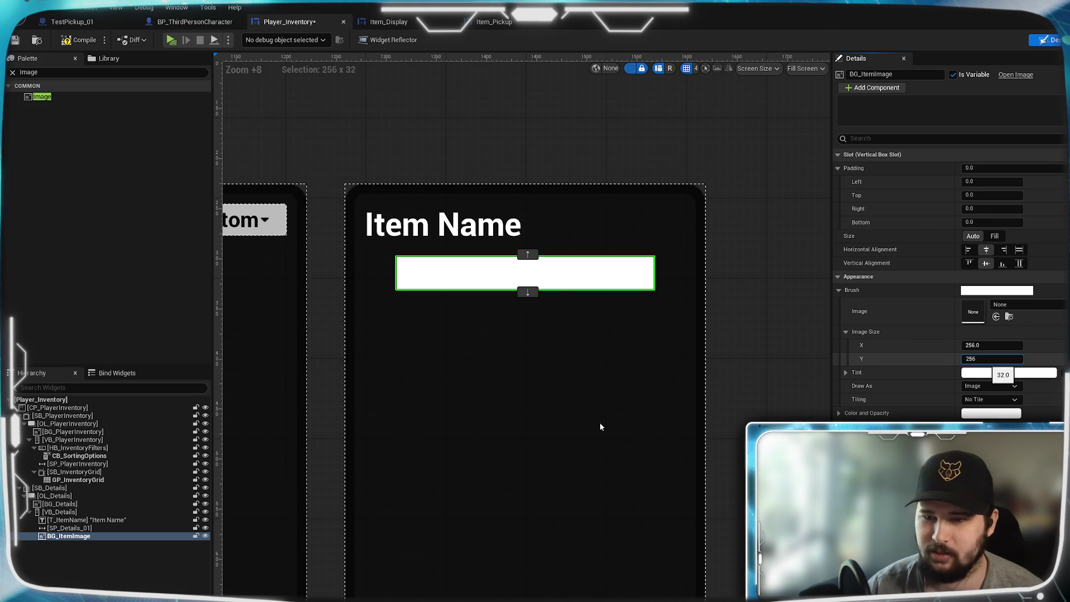
key(Return)
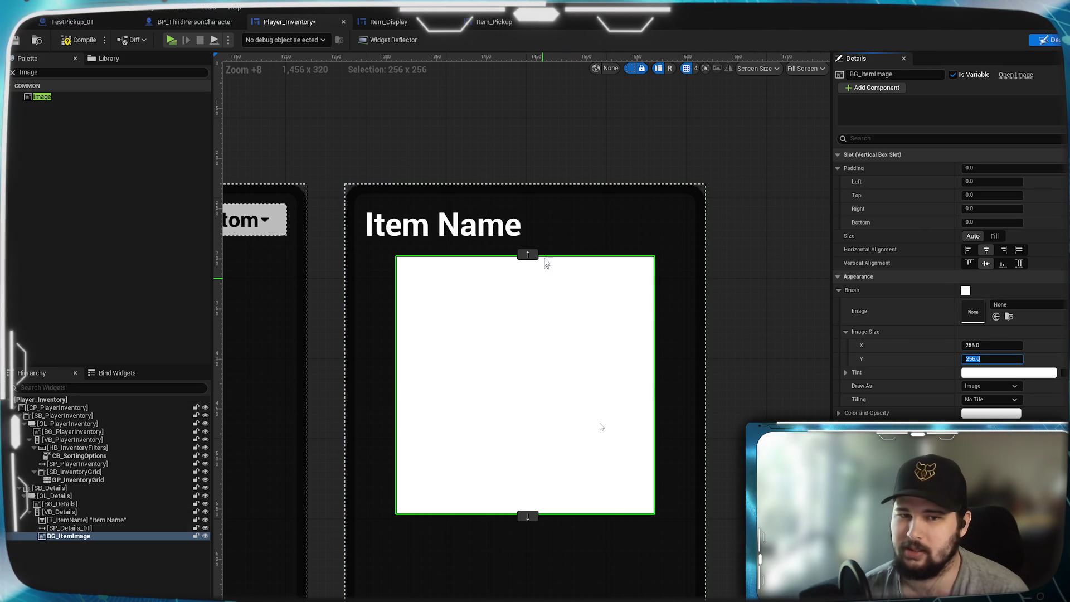
click(550, 252)
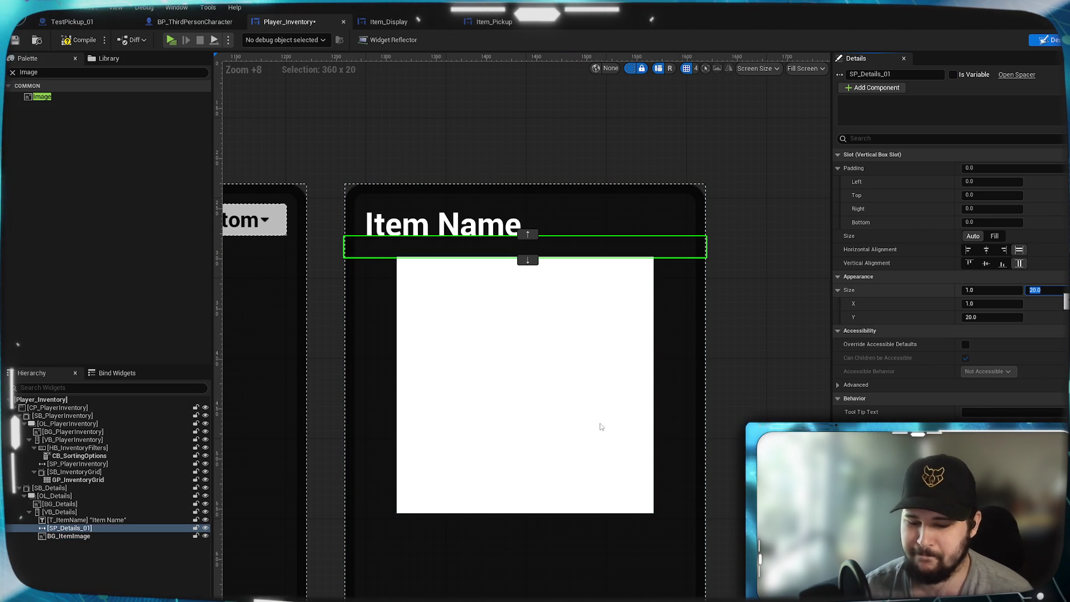
key(Return)
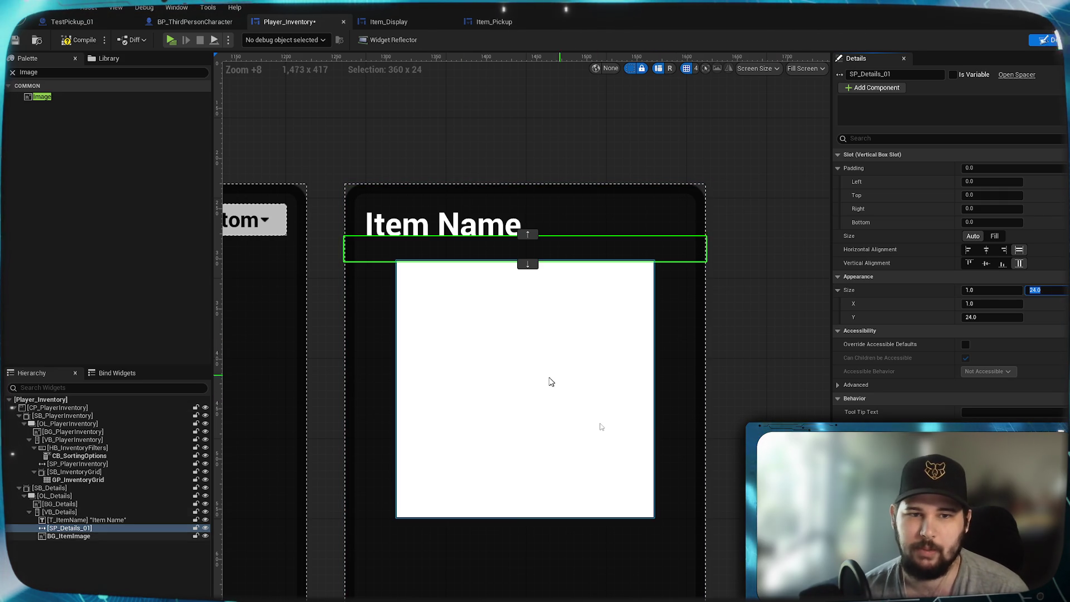
Indent the Item Name header by 32
click(574, 375)
click(435, 238)
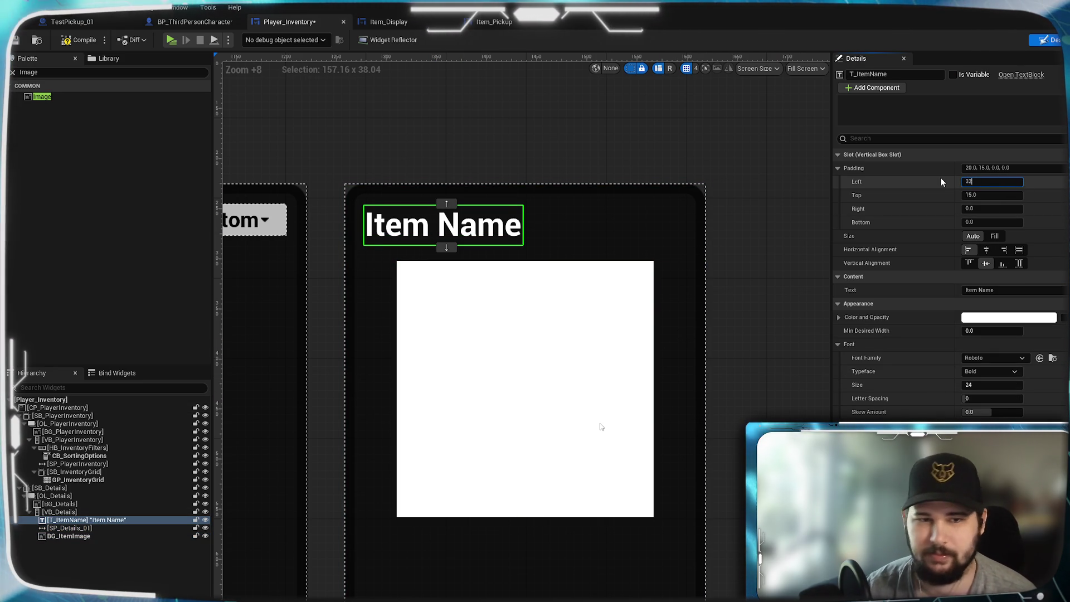
text(32)
key(Return)
Resize the white item image to 300 wide by 240 tall
click(493, 353)
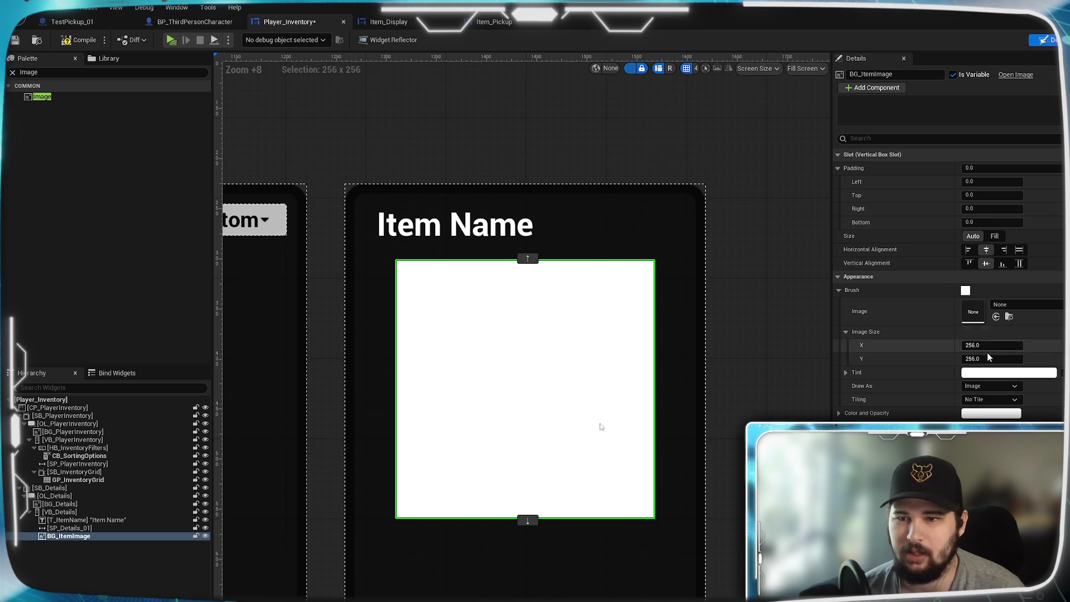
text(0)
key(Return)
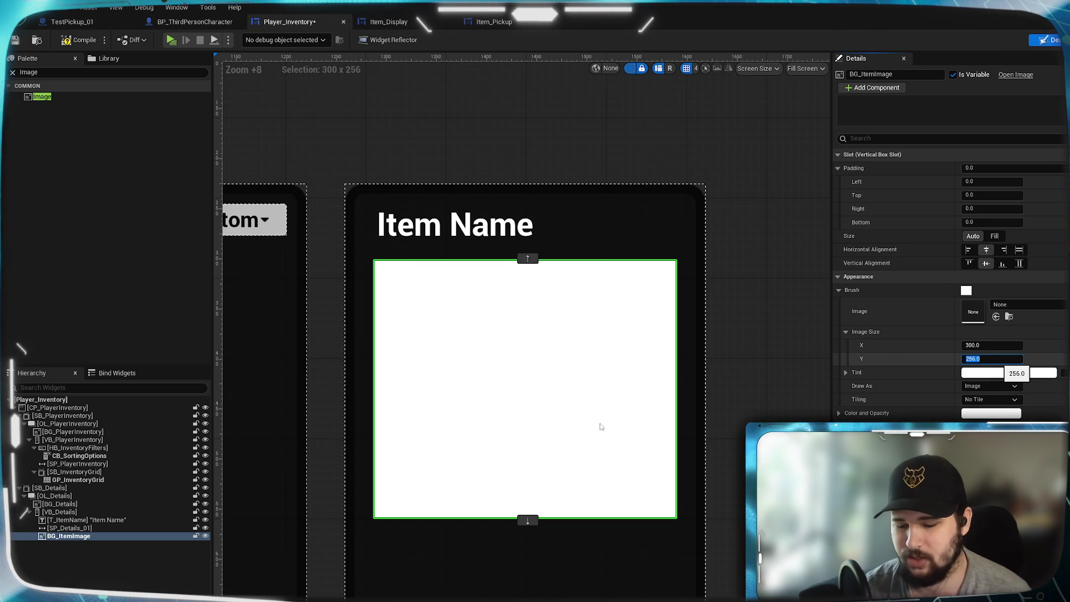
text(300)
key(Return)
drag(601, 427, 601, 426)
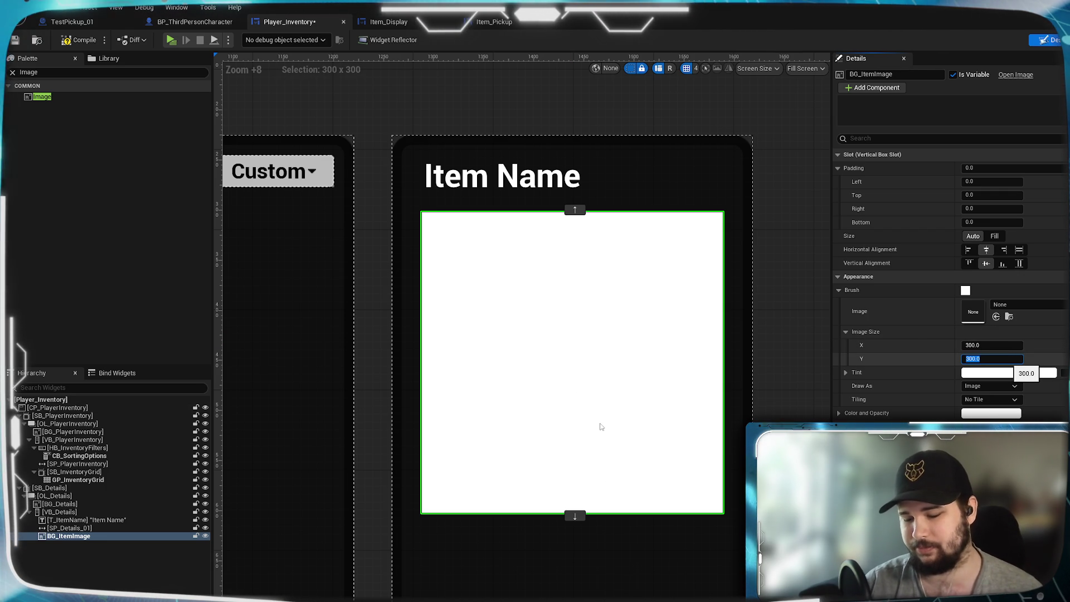
text(0)
key(Return)
Save and compile the Player_Inventory widget
mouse_move(701, 549)
mouse_down()
mouse_move(672, 439)
mouse_move(674, 530)
mouse_up()
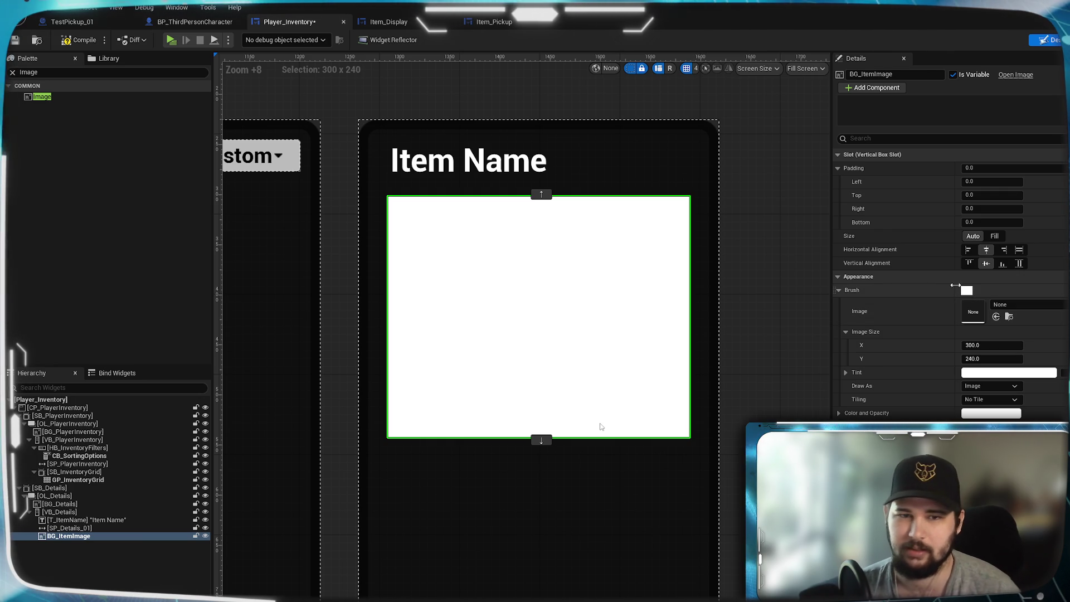
click(16, 41)
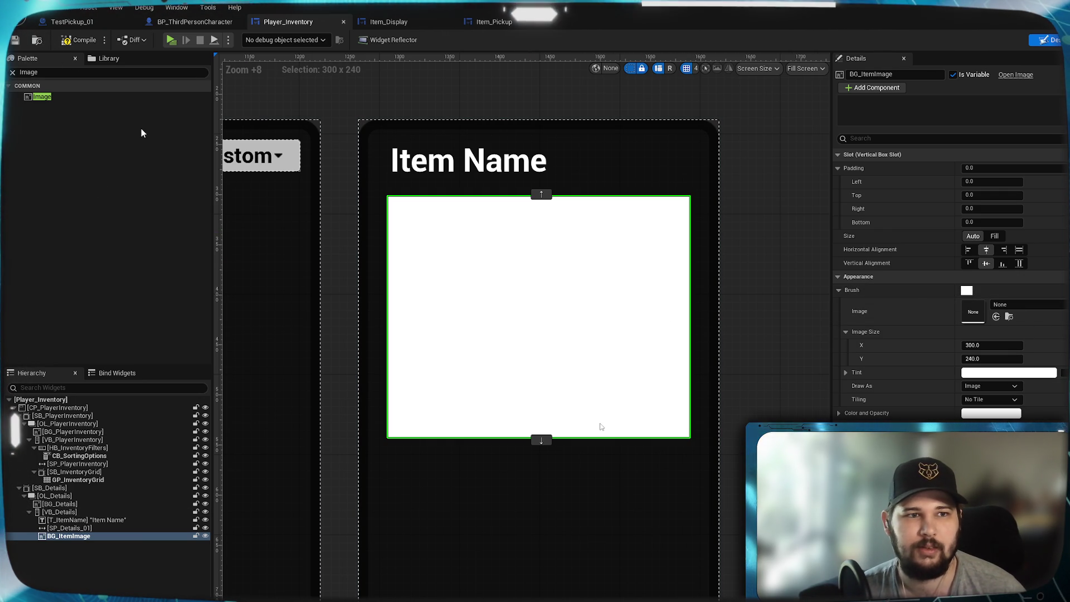
click(80, 40)
drag(601, 427, 657, 357)
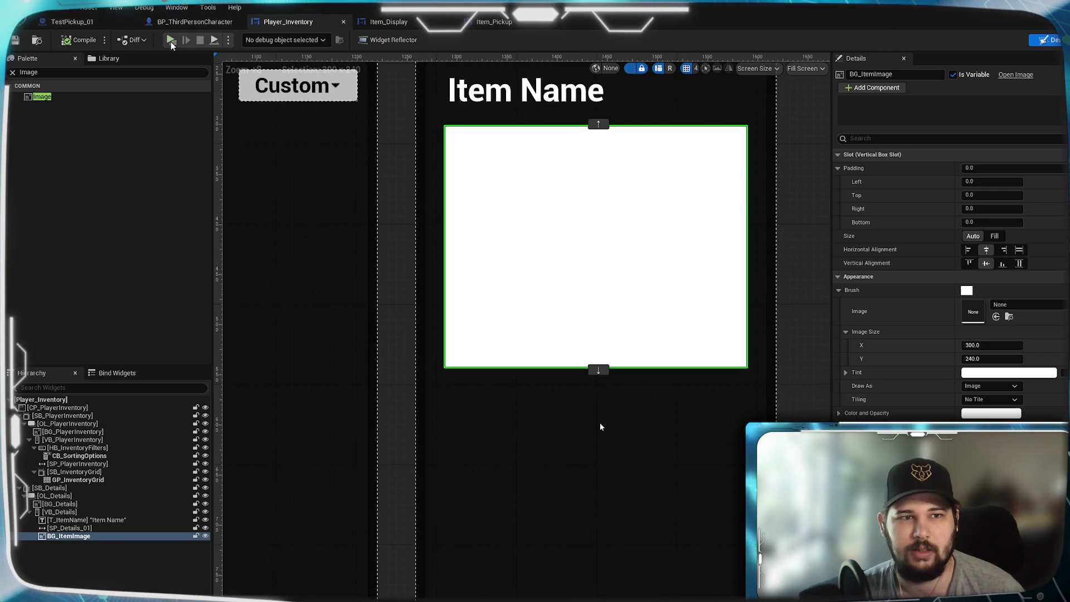
click(171, 44)
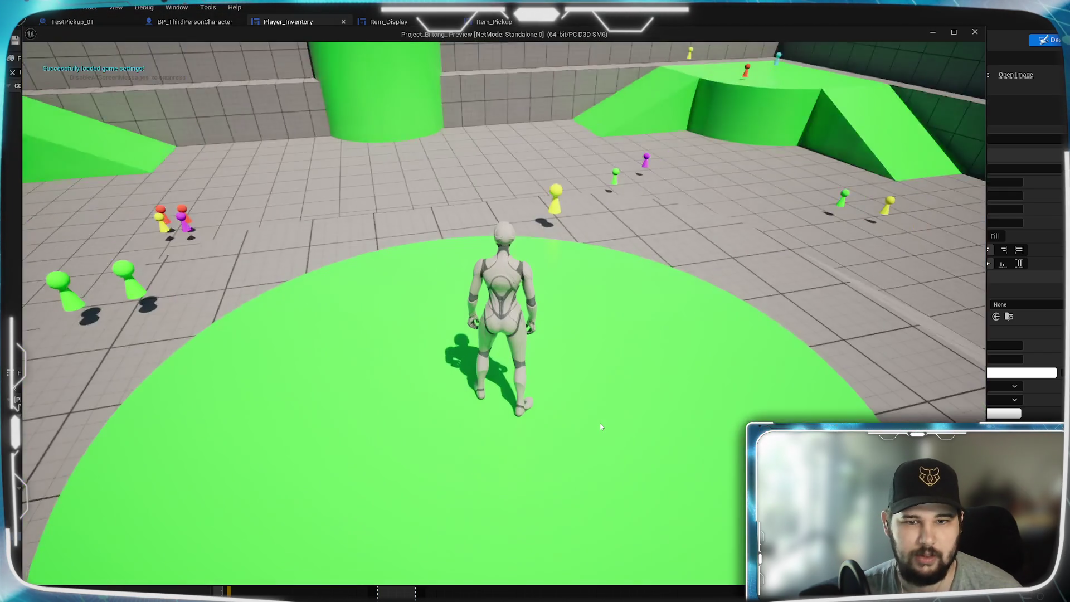
key(w)
key(w)
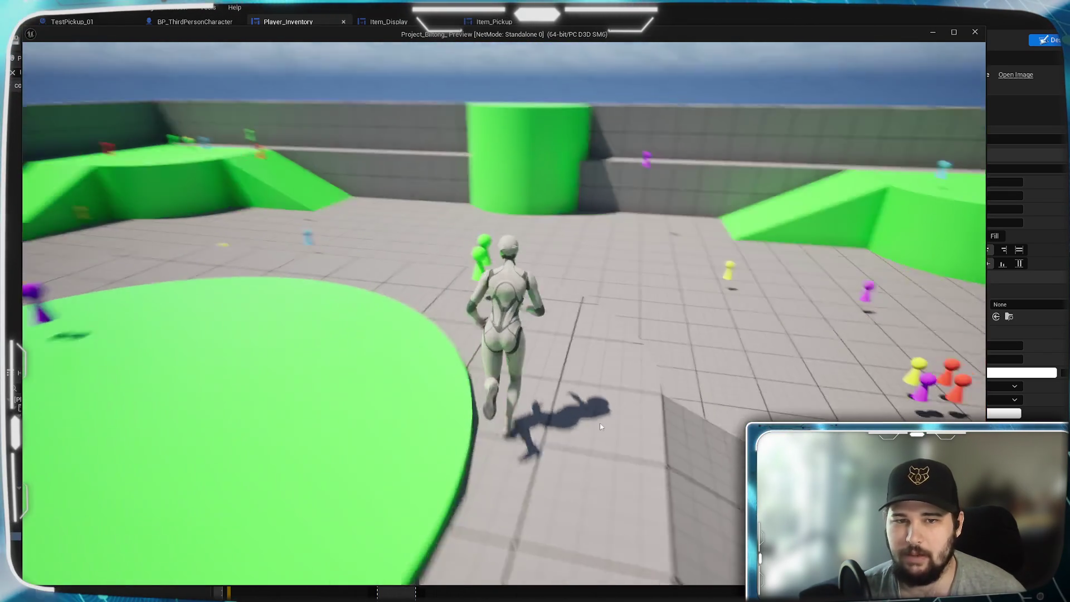
key(w)
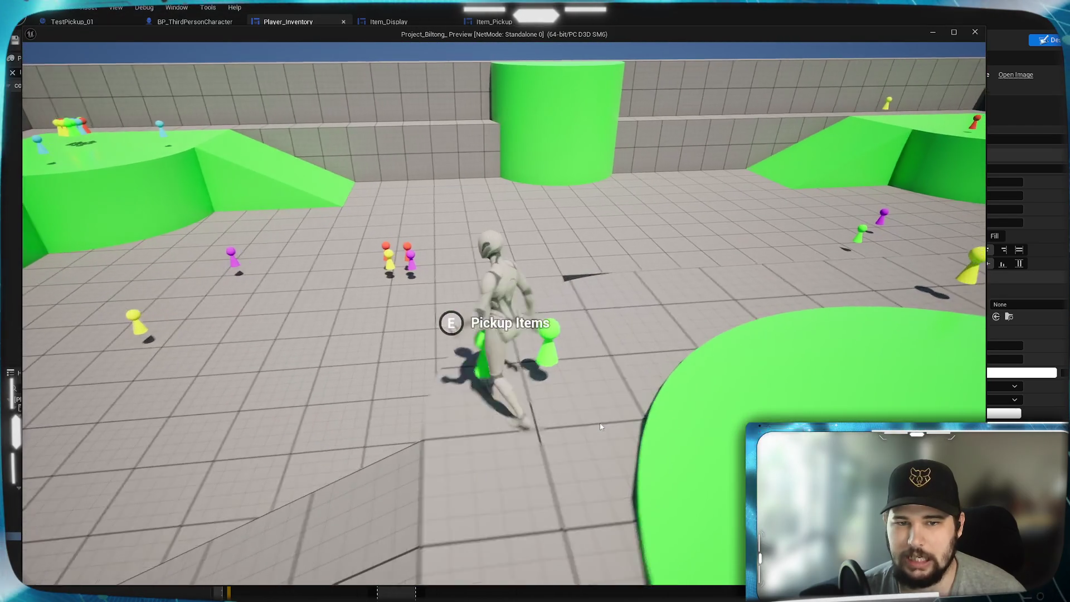
key(w)
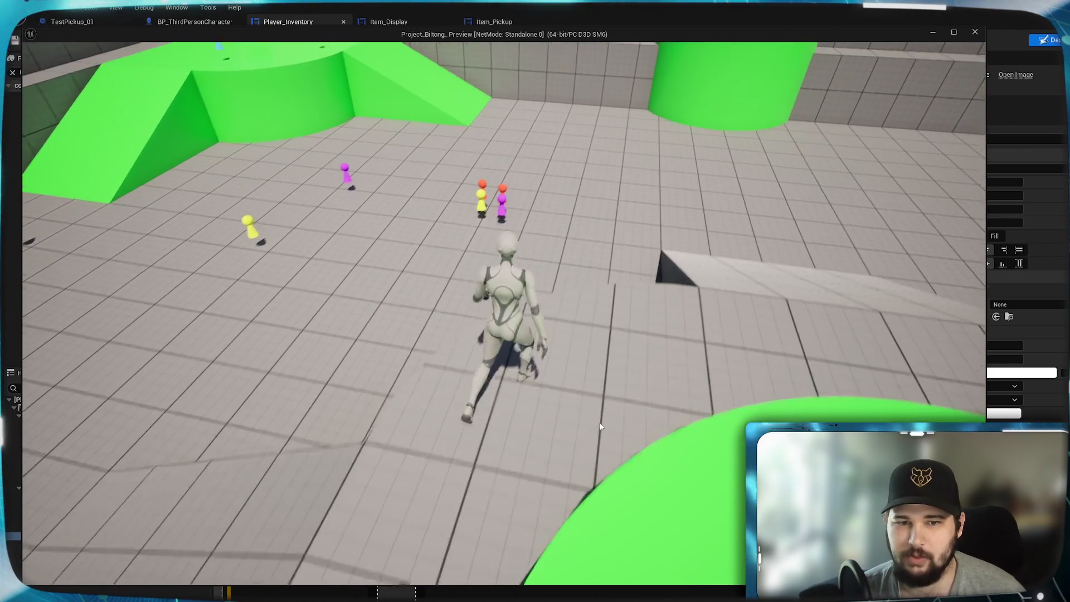
key(w)
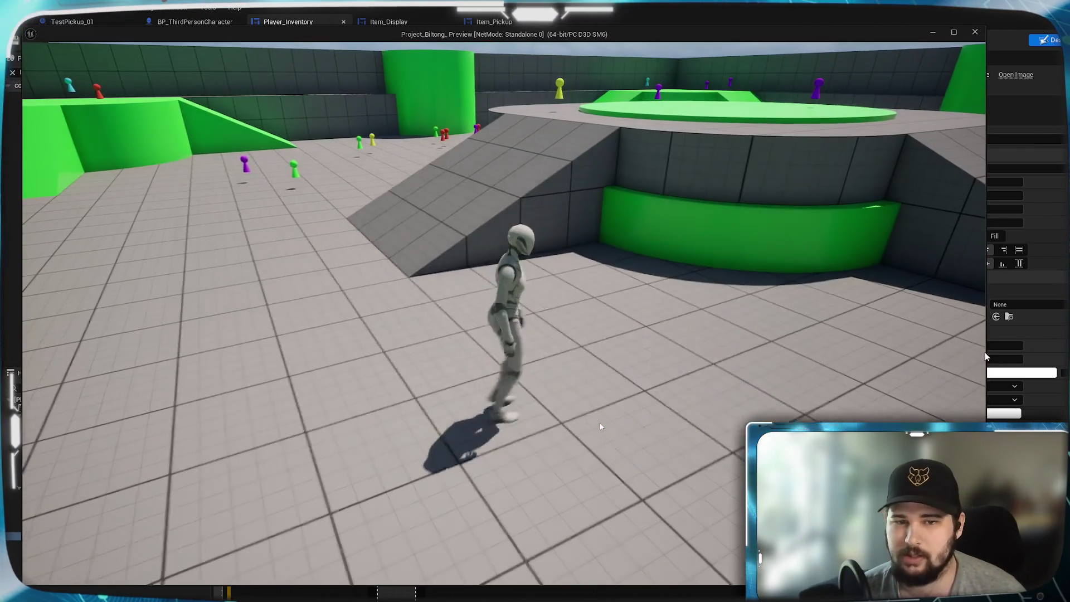
key(i)
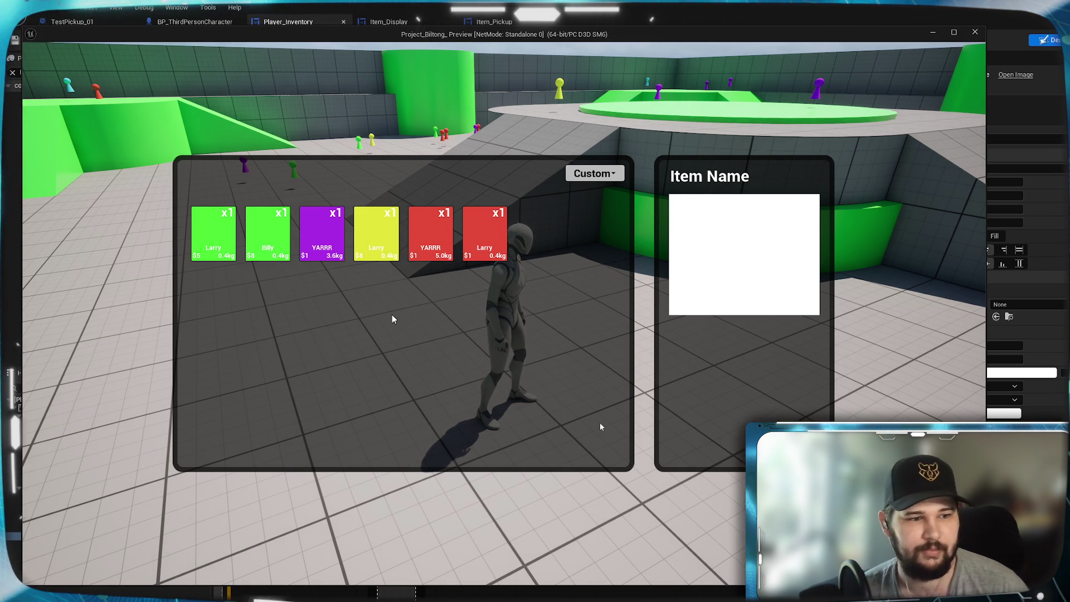
key(Escape)
click(407, 415)
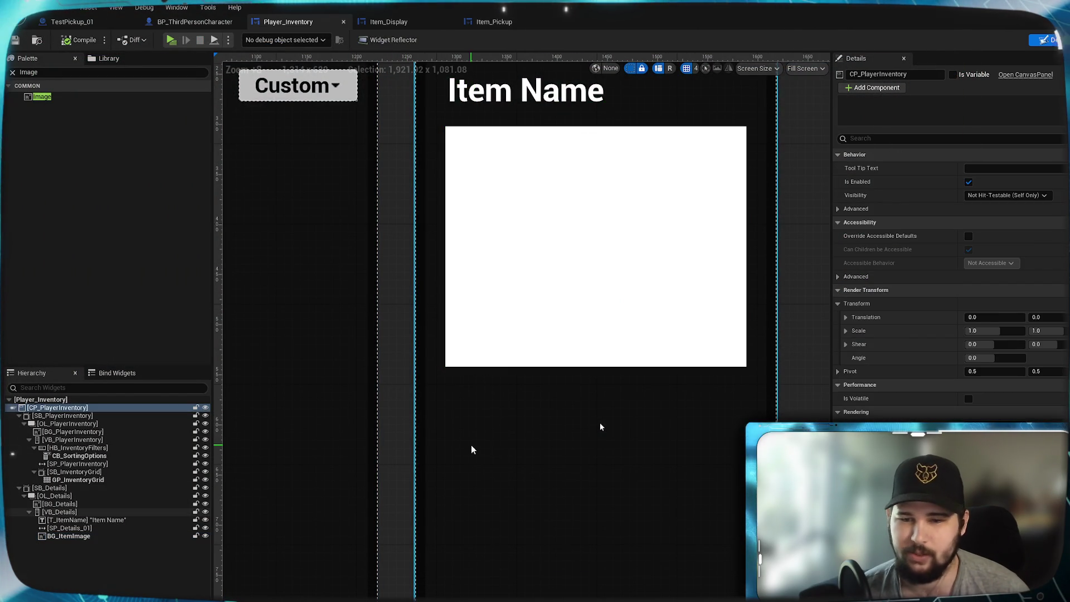
Switch from the designer through Item_Pickup to the Item_Display blueprint's On Mouse Button Down graph
mouse_move(601, 427)
mouse_down()
mouse_move(597, 360)
mouse_move(498, 571)
mouse_move(509, 401)
mouse_move(538, 382)
mouse_up()
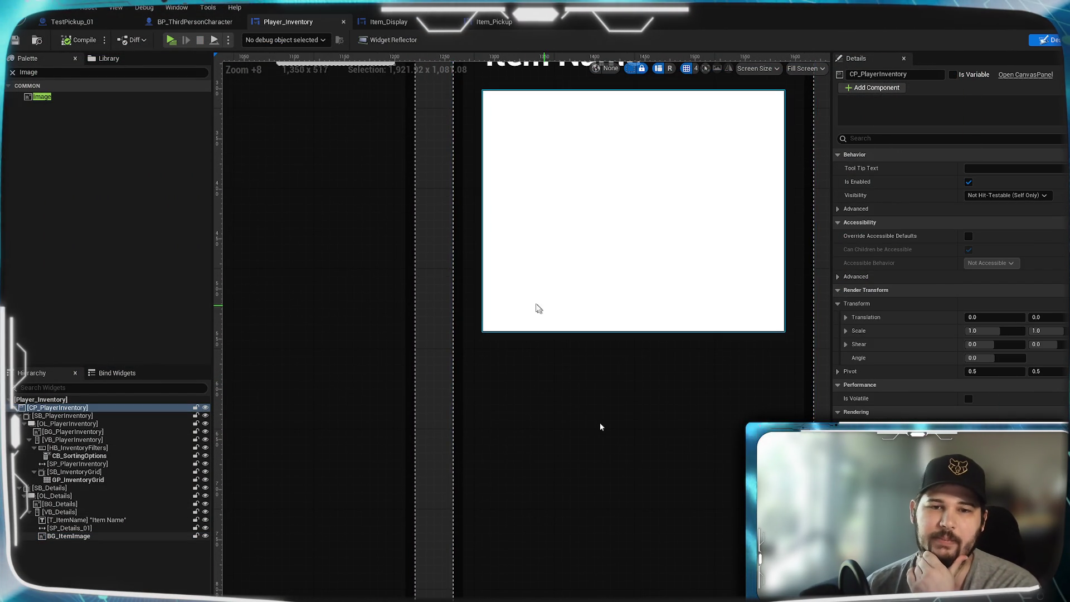
drag(466, 241, 733, 359)
mouse_move(601, 427)
mouse_down()
mouse_move(496, 403)
mouse_move(280, 301)
mouse_up()
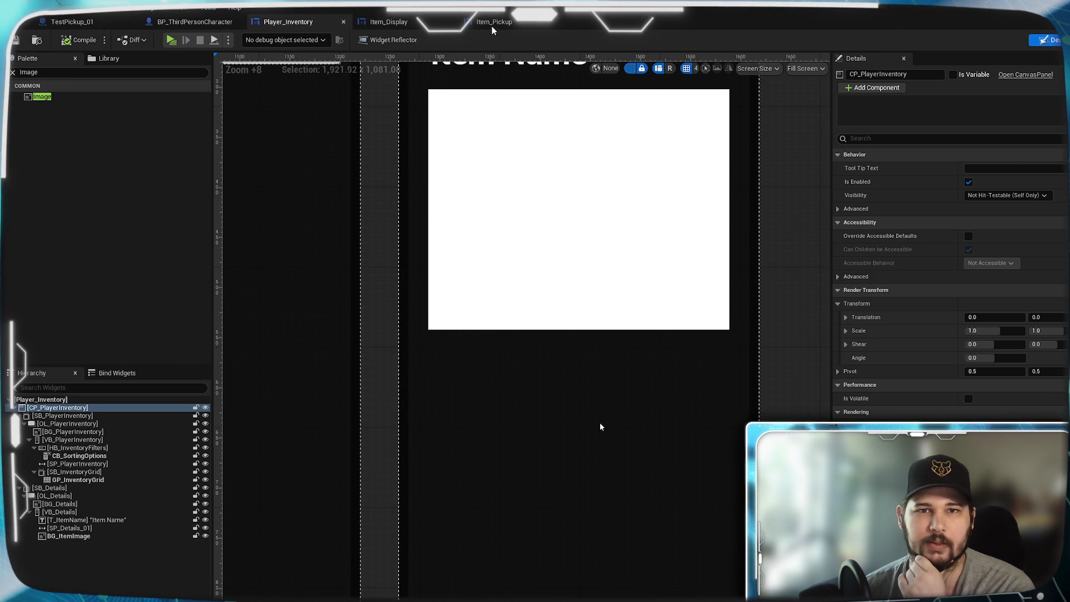
click(492, 24)
click(417, 25)
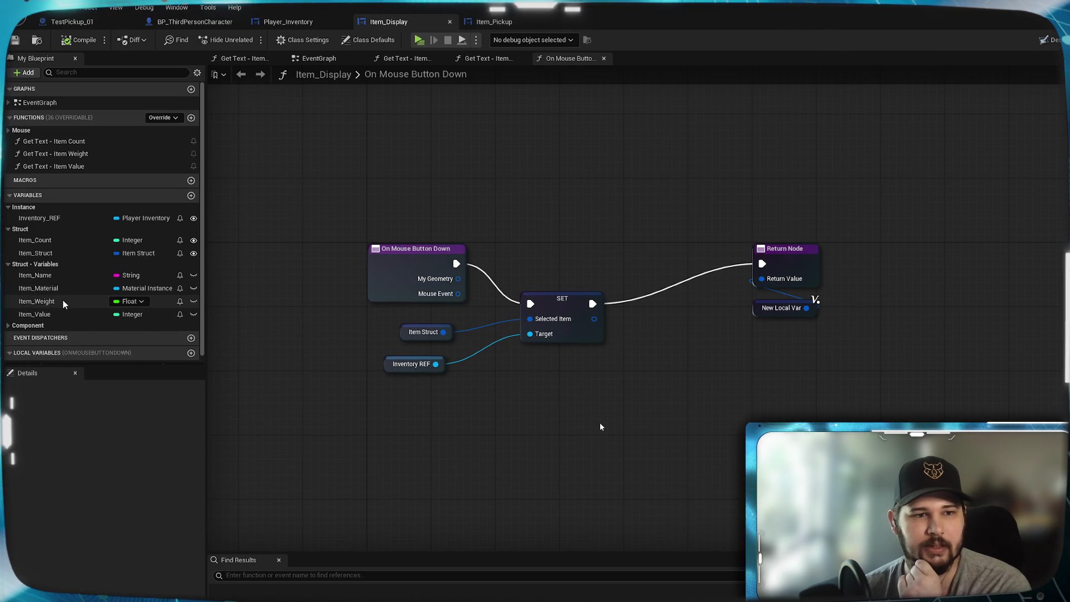
scroll(58, 313, down, 1)
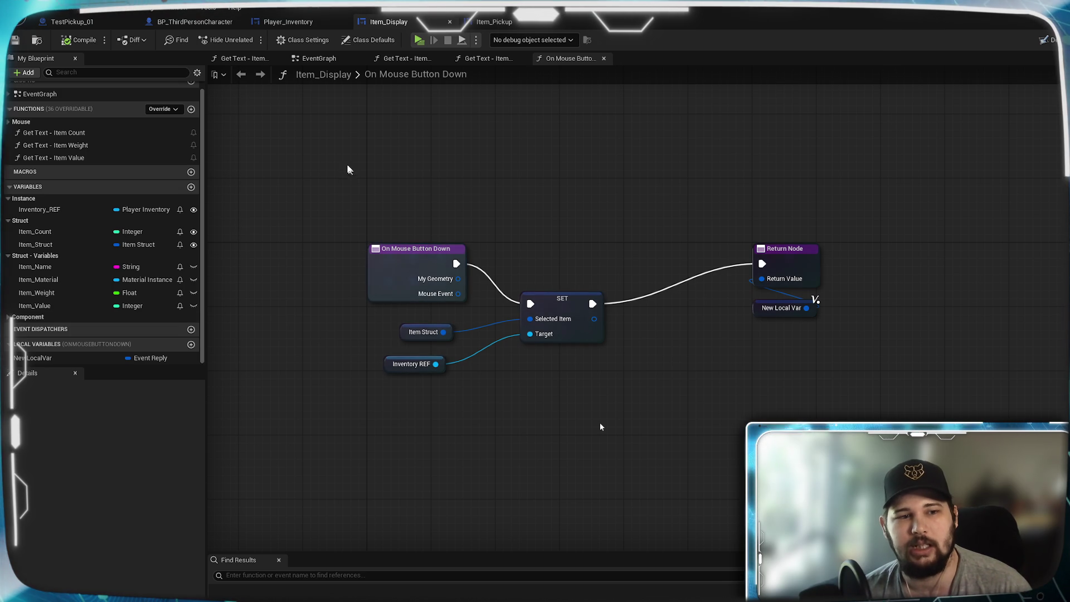
Check the TestPickup_01 and BP_ThirdPersonCharacter blueprints, then return to the Player_Inventory designer
click(79, 22)
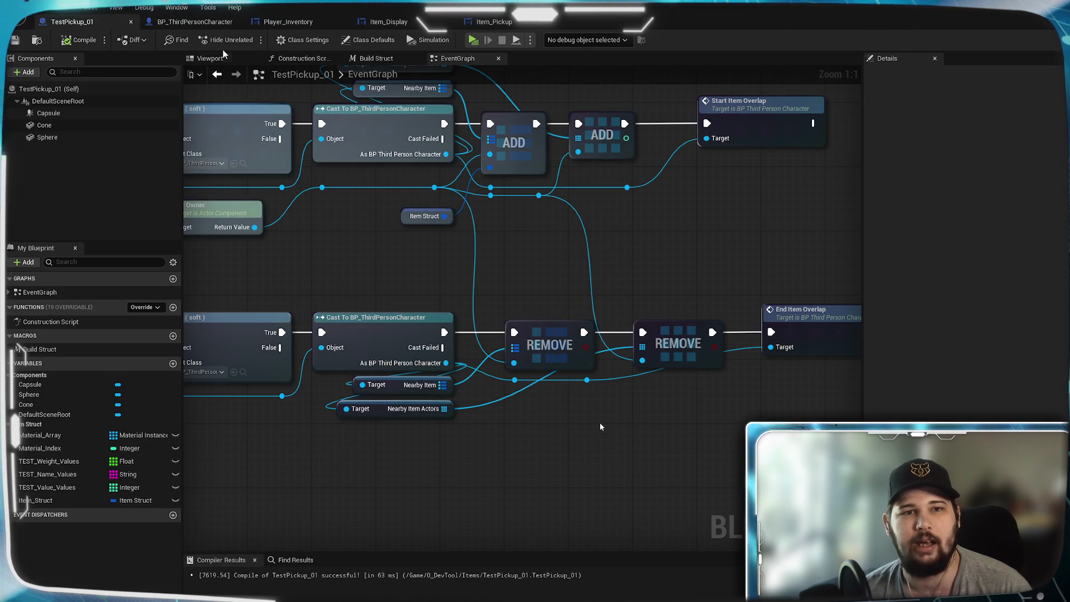
click(184, 22)
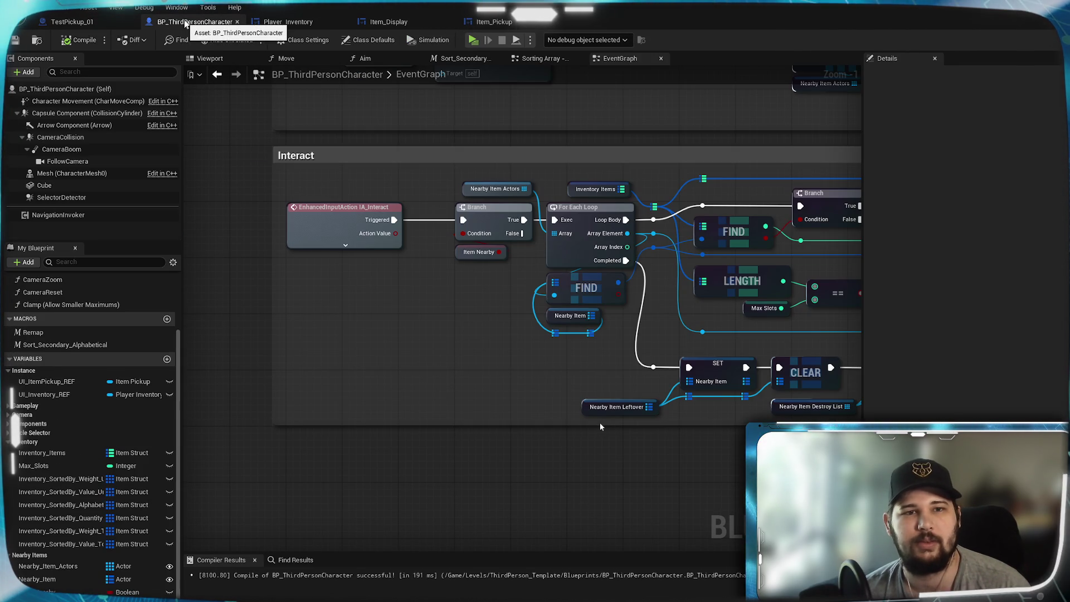
click(288, 21)
mouse_move(505, 452)
mouse_down()
mouse_move(478, 588)
mouse_move(499, 220)
mouse_move(462, 445)
mouse_move(472, 401)
mouse_up()
click(34, 72)
Search the Palette for 'grid' and add a Grid Panel below the item image
key(ctrl+a)
text(grid)
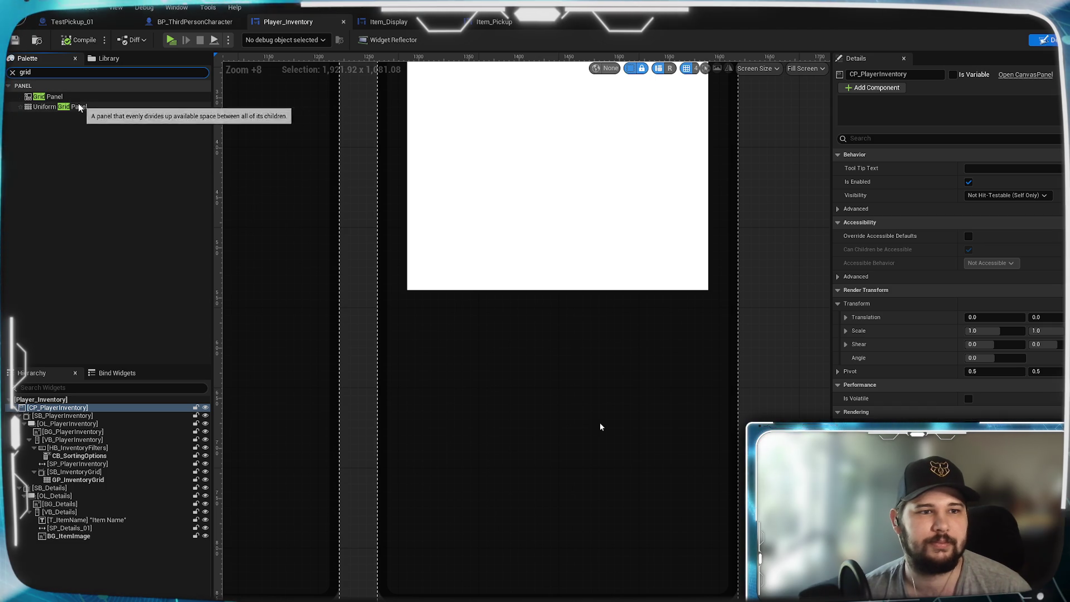
mouse_move(50, 97)
mouse_down()
mouse_move(92, 237)
mouse_move(96, 333)
mouse_move(92, 541)
mouse_move(55, 513)
mouse_move(64, 538)
mouse_up()
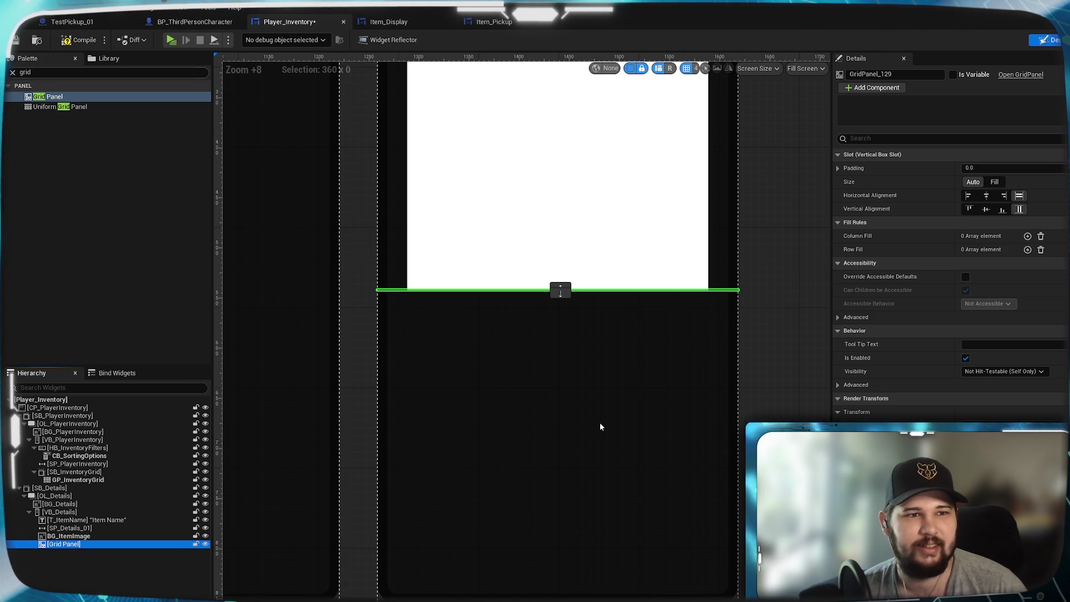
Duplicate SP_Details_01 as SP_Details_02 and place it between the image and the grid
right_click(61, 528)
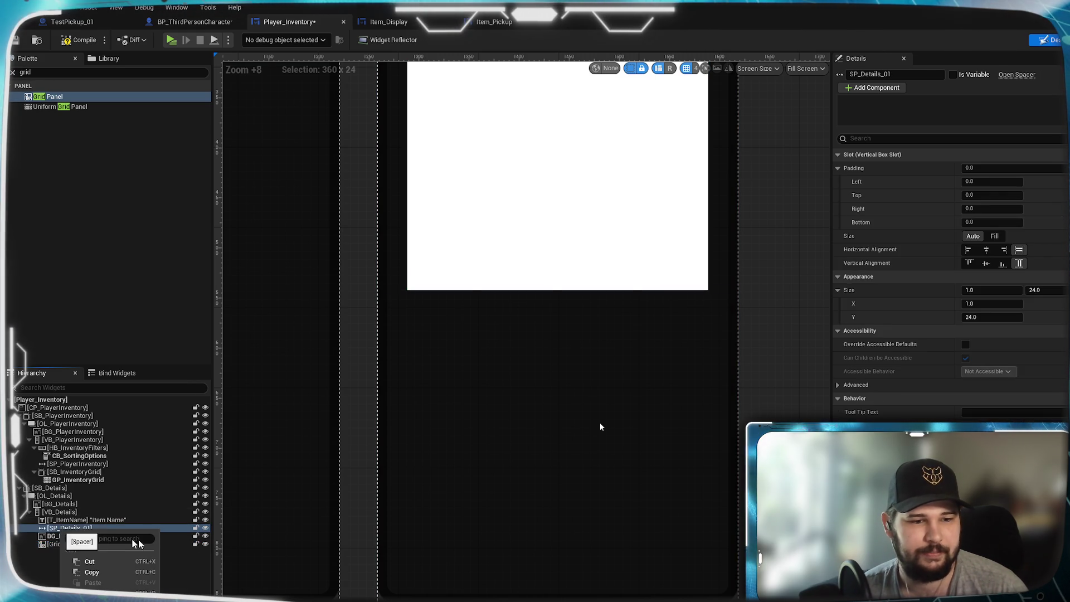
click(94, 590)
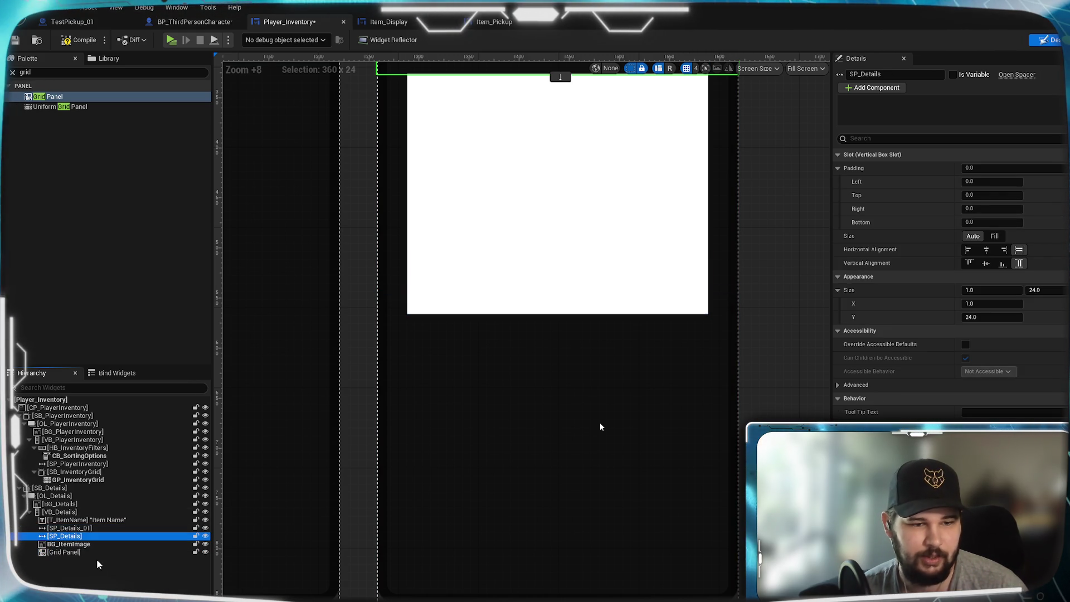
click(84, 531)
drag(84, 534, 89, 547)
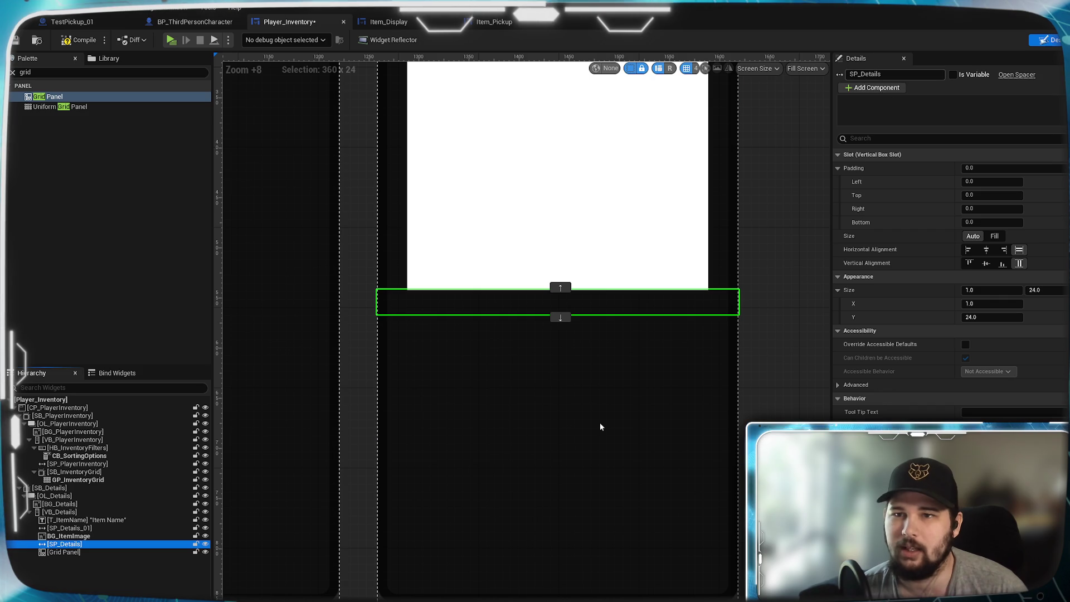
key(F2)
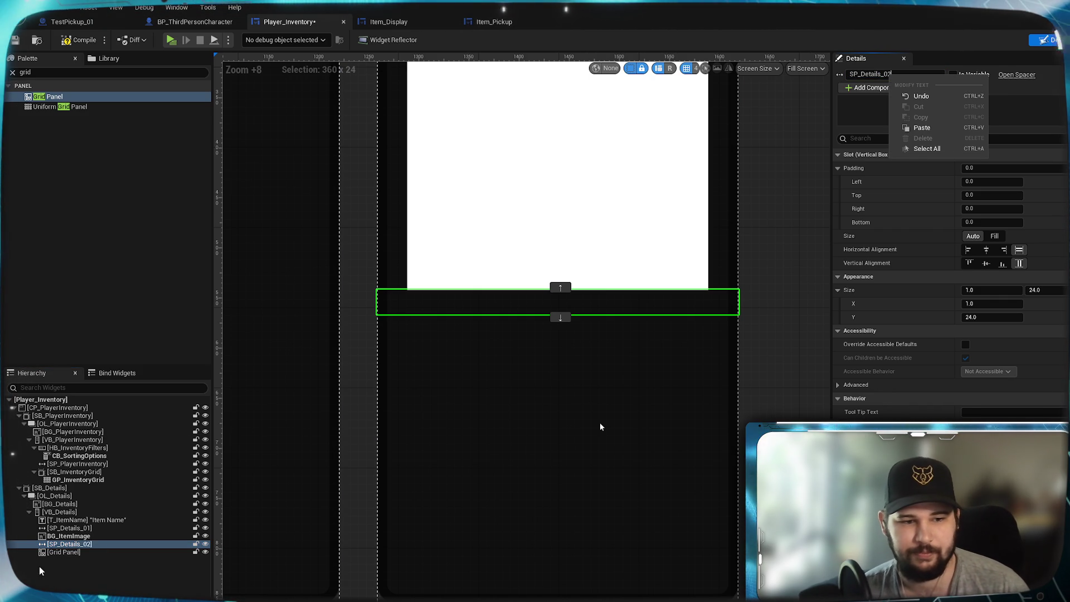
Set the Grid Panel's horizontal alignment to Fill
click(69, 552)
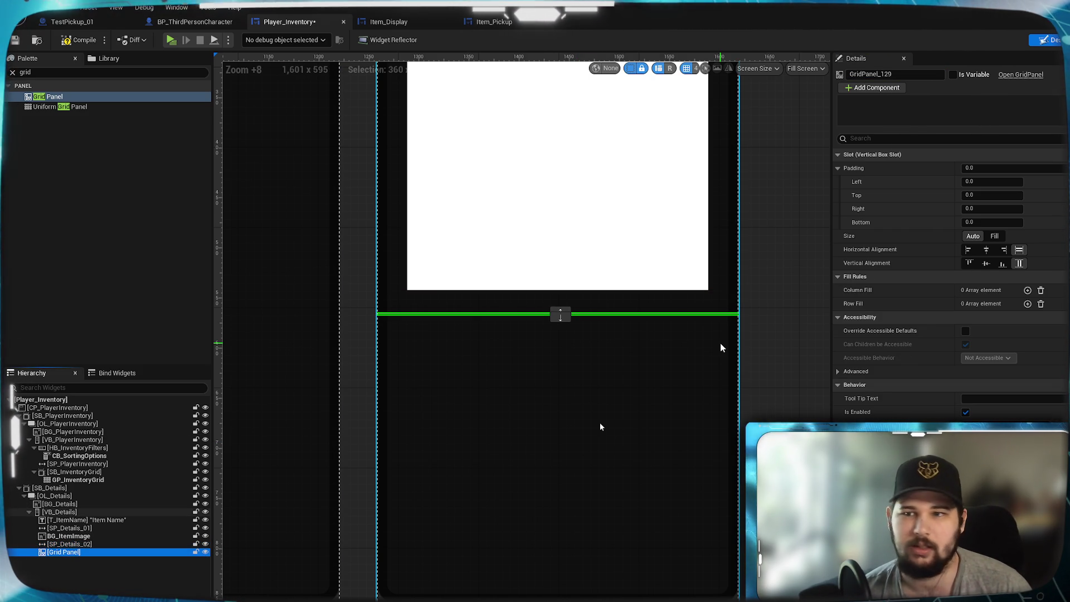
click(1018, 250)
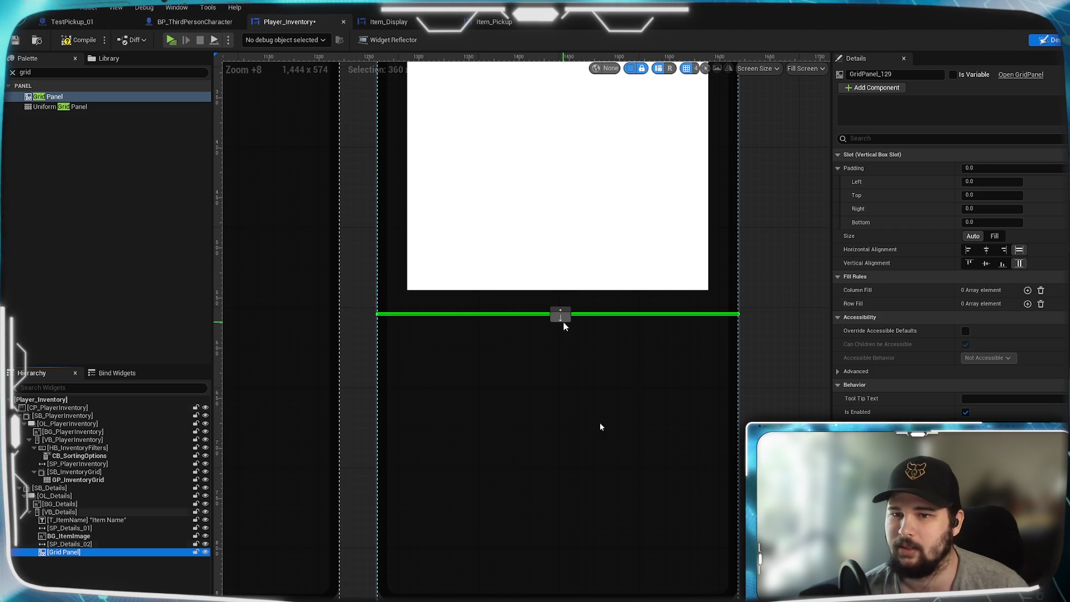
scroll(348, 341, down, 5)
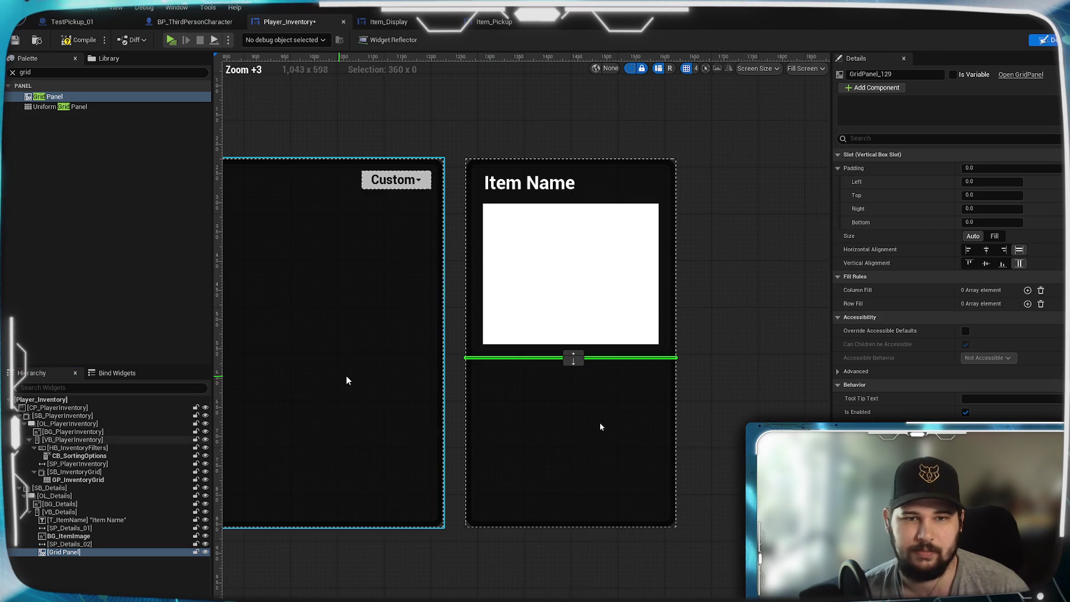
drag(346, 381, 497, 375)
mouse_move(321, 330)
mouse_down()
mouse_move(614, 340)
mouse_move(375, 230)
mouse_up()
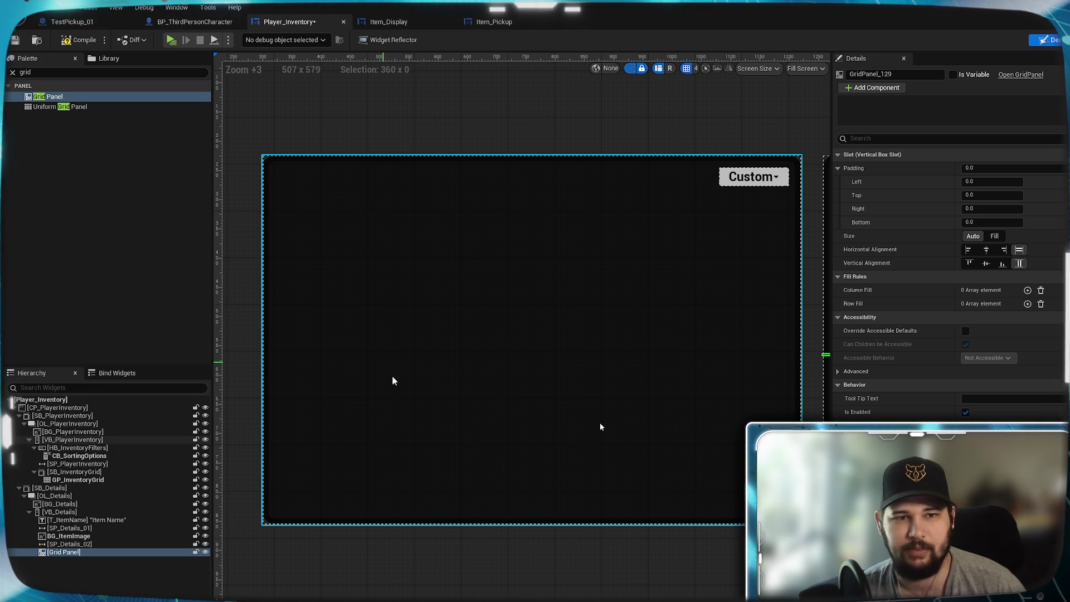
drag(622, 342, 245, 341)
scroll(583, 394, up, 9)
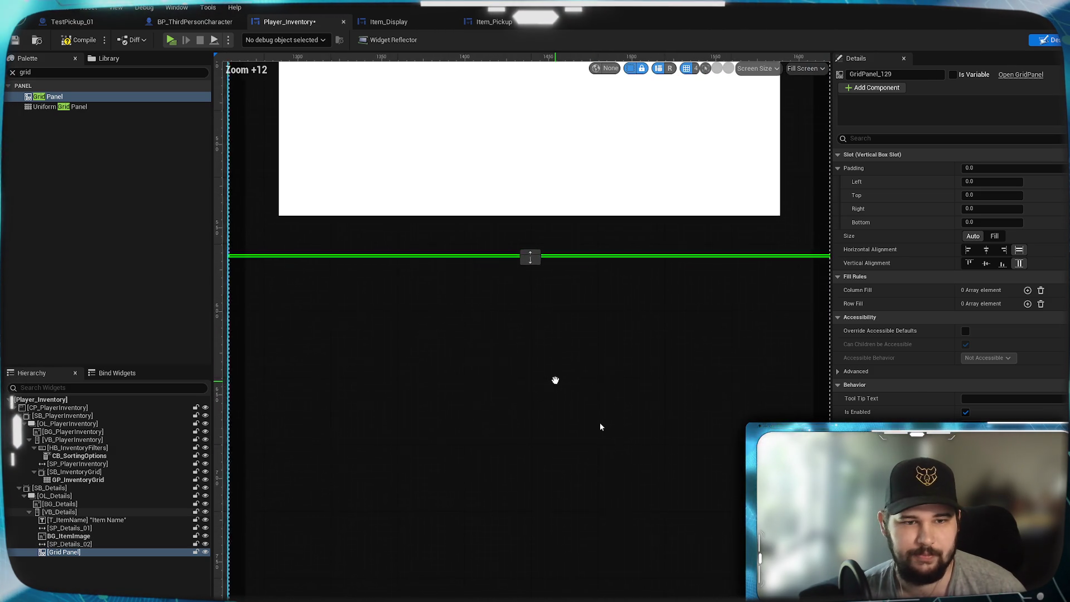
scroll(554, 381, down, 2)
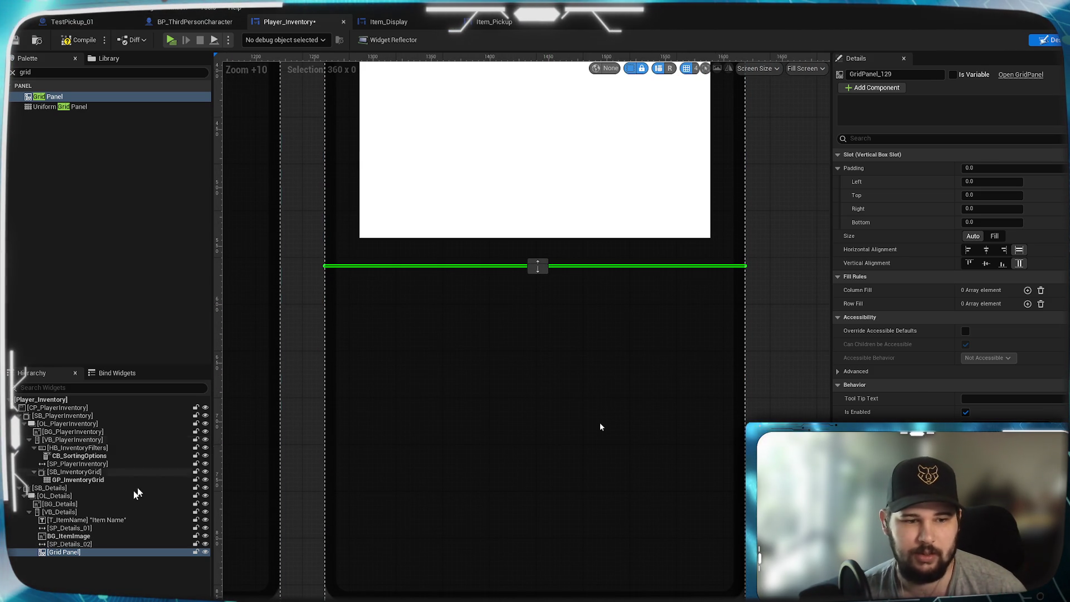
double_click(25, 72)
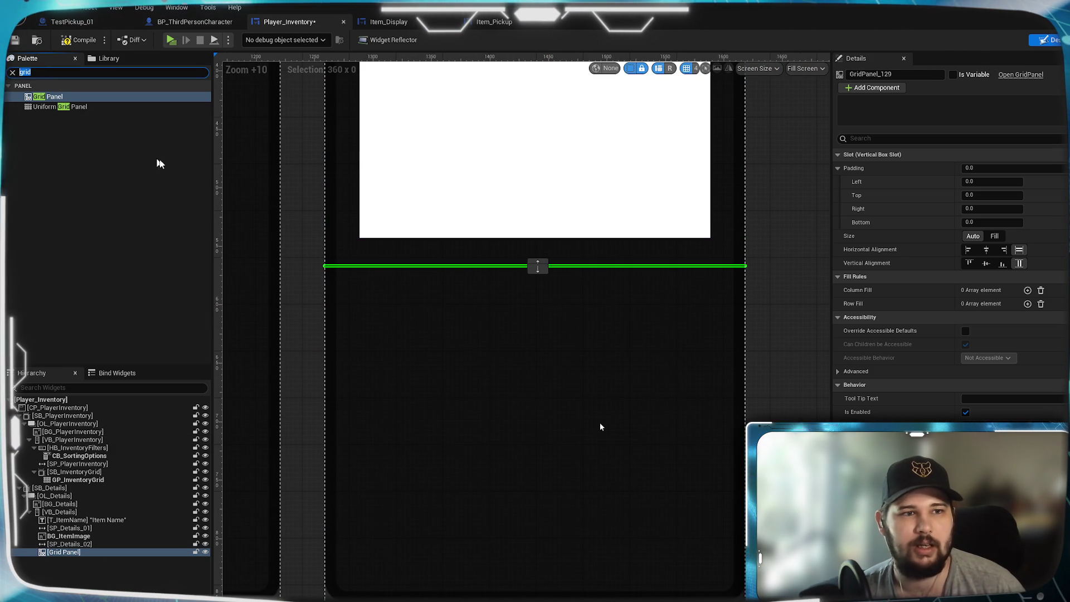
Search the Palette for 'Text' and drop two Text Blocks into the Grid Panel
text(Text)
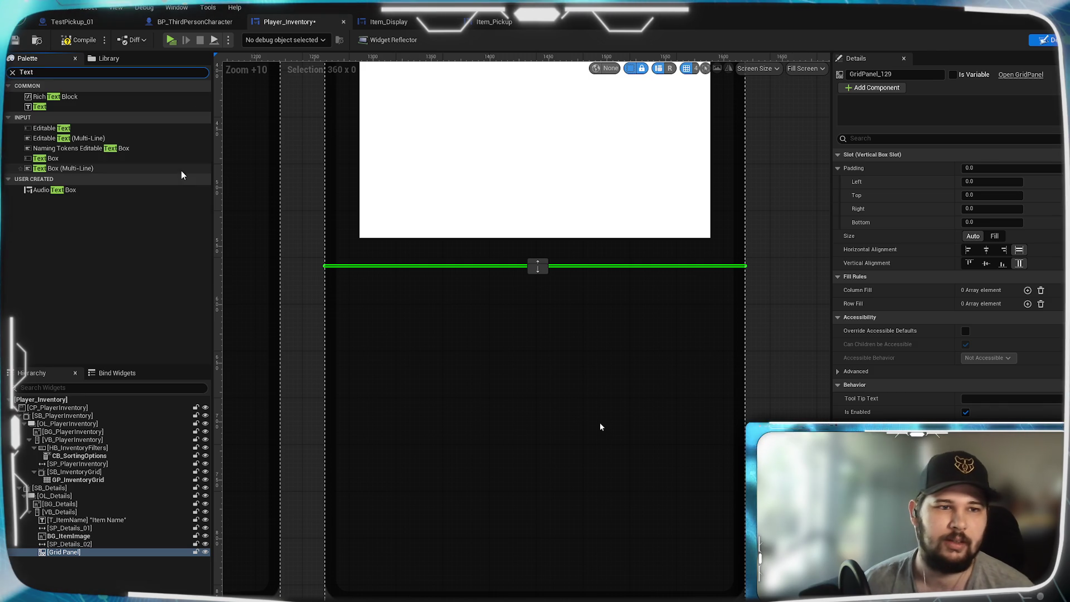
drag(47, 105, 64, 551)
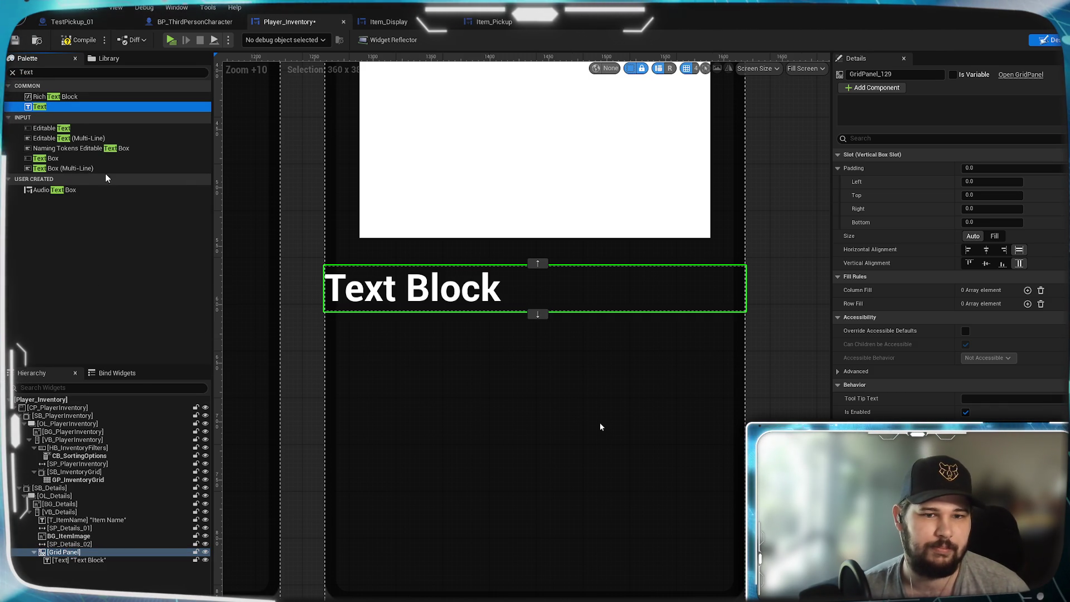
drag(49, 106, 77, 554)
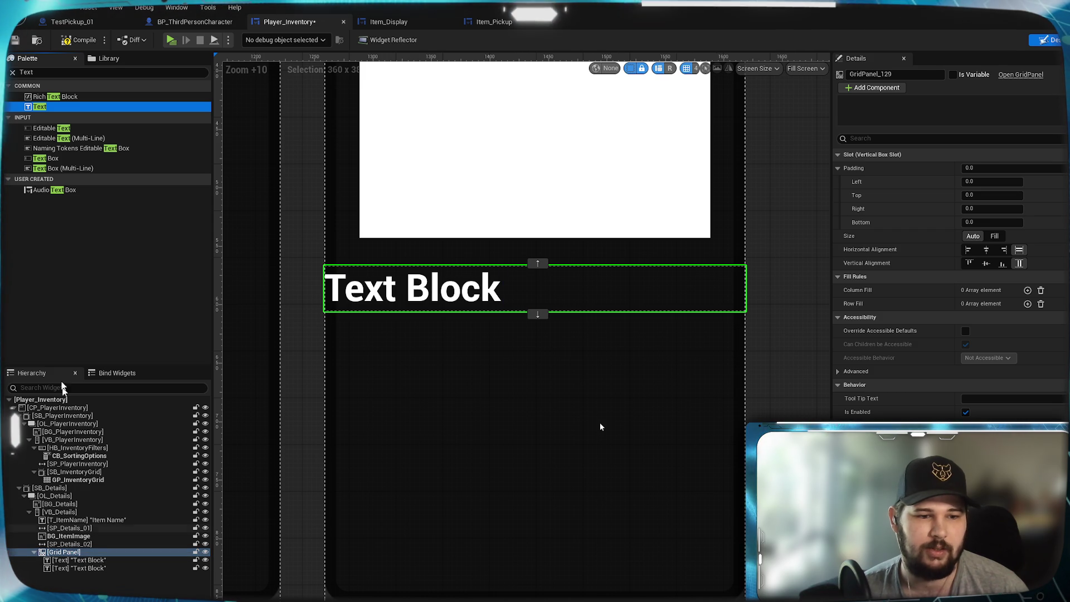
Duplicate the Text Block four more times inside the Grid Panel
right_click(85, 567)
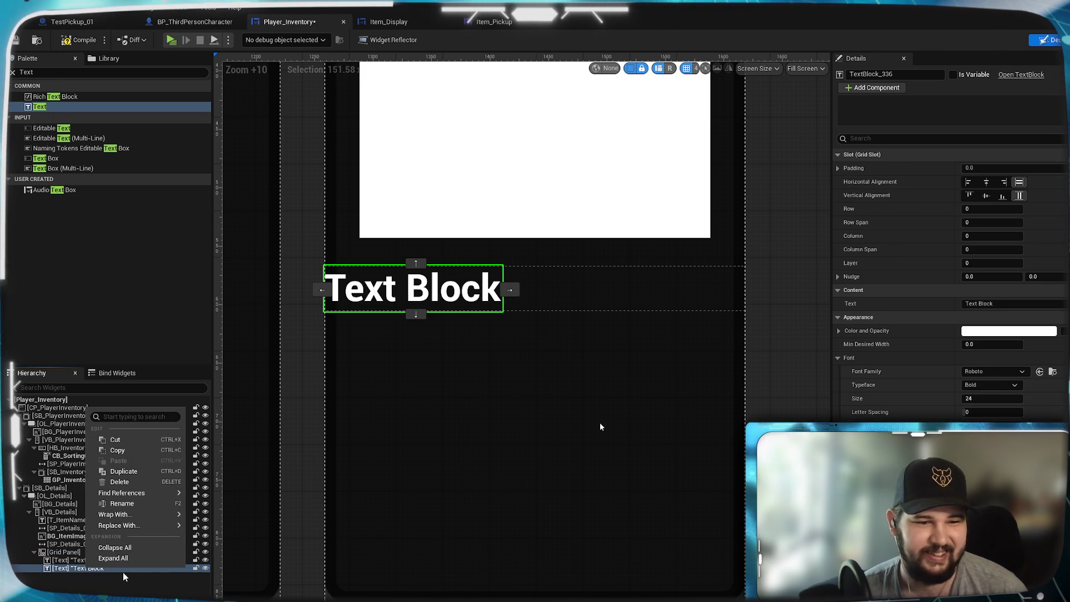
click(128, 484)
right_click(95, 576)
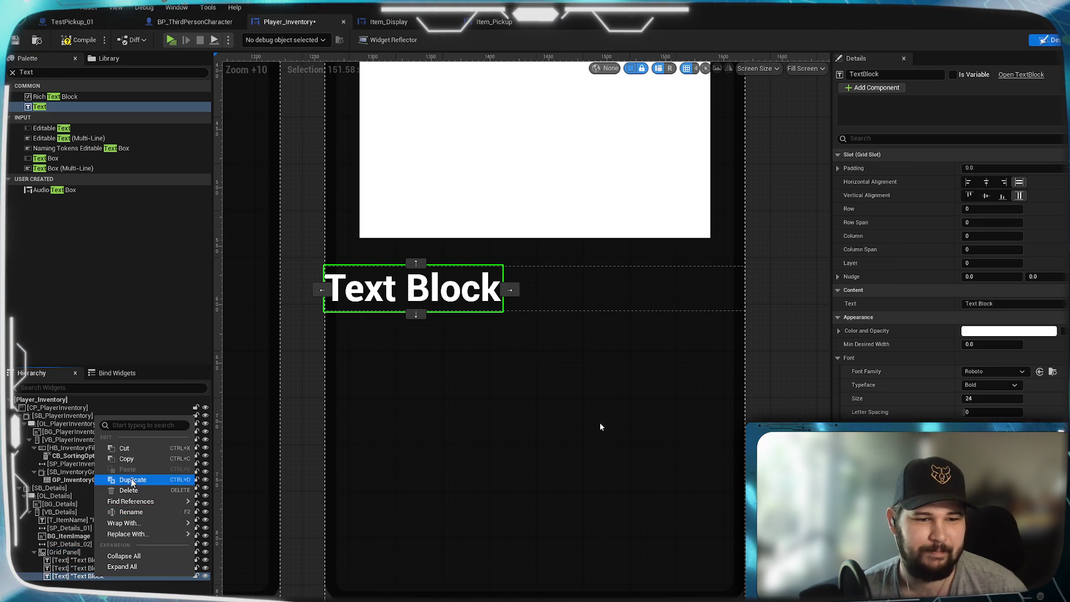
click(134, 480)
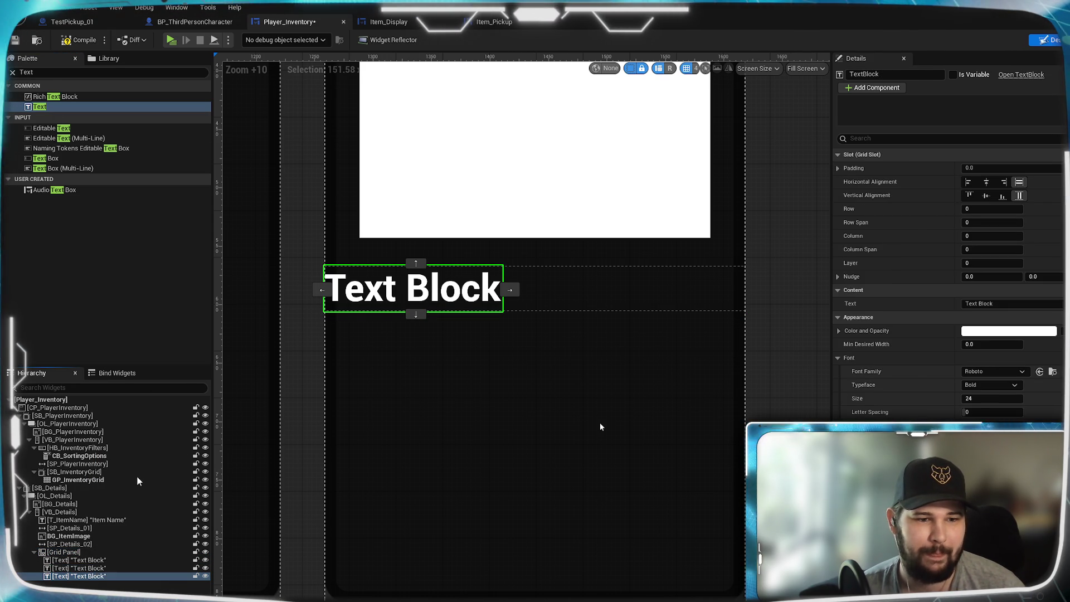
right_click(92, 585)
mouse_move(122, 542)
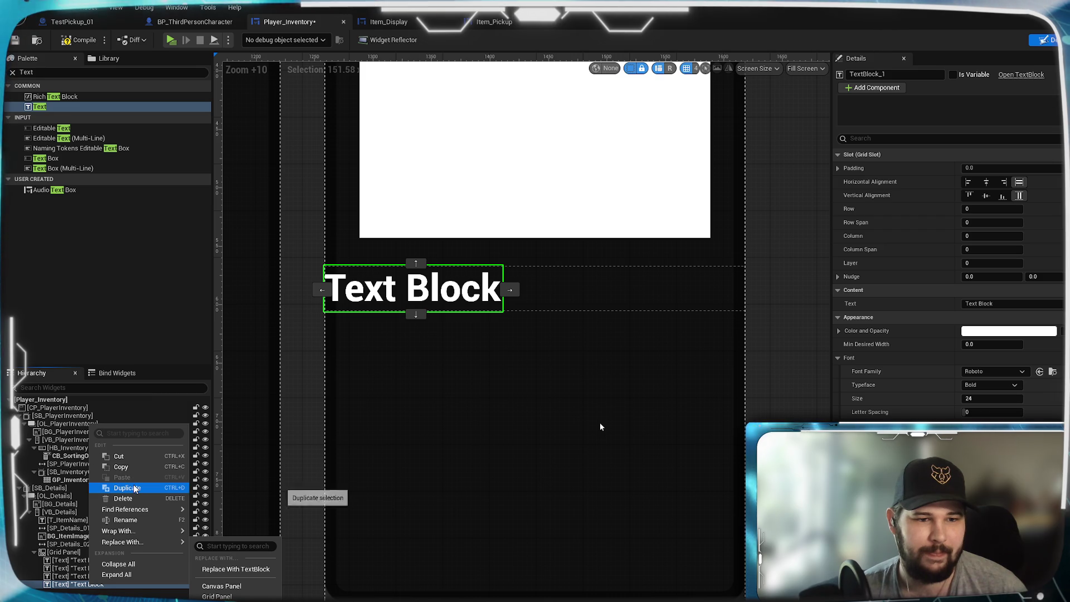
click(132, 488)
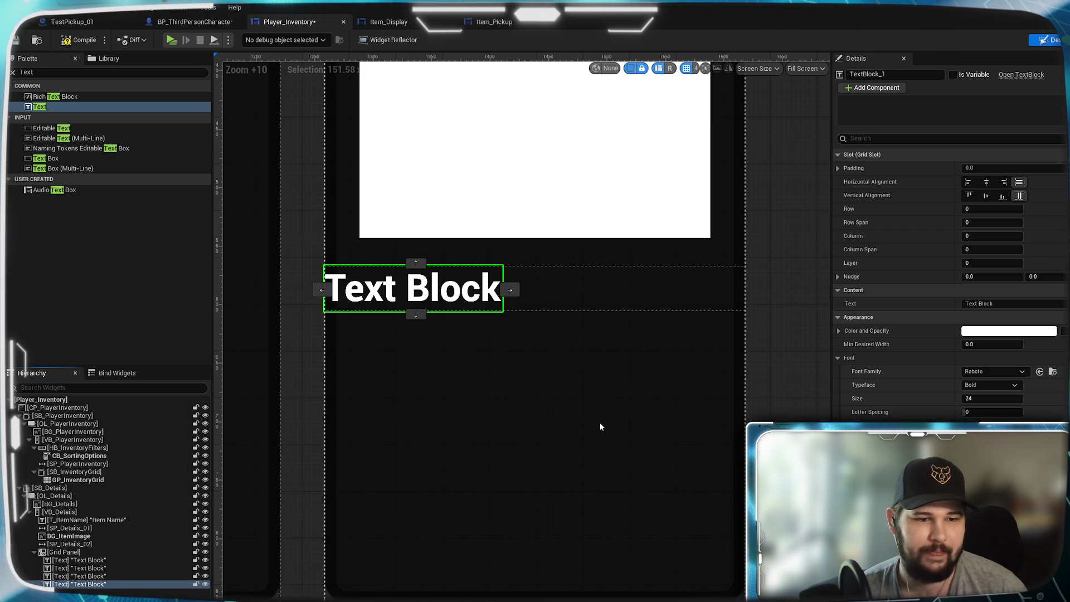
right_click(88, 593)
click(121, 501)
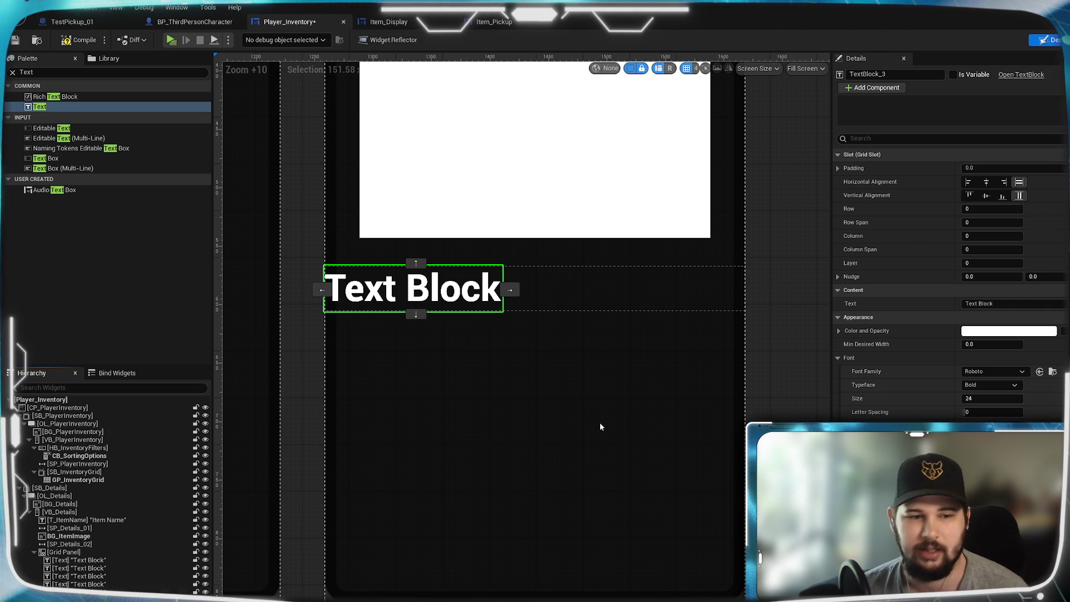
click(106, 560)
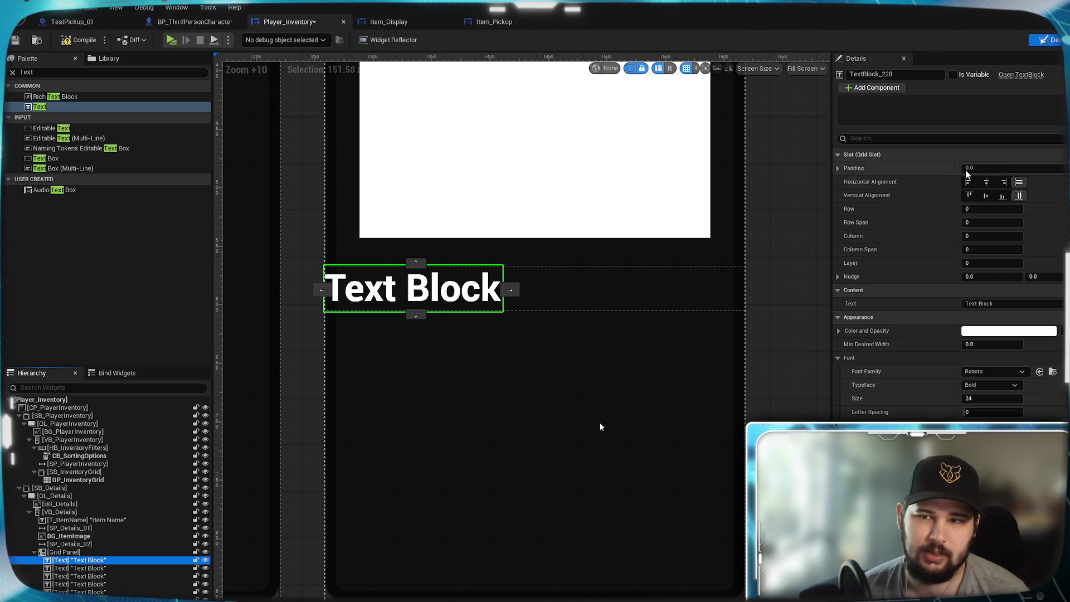
Give the Grid Panel 32 padding on all sides
click(69, 553)
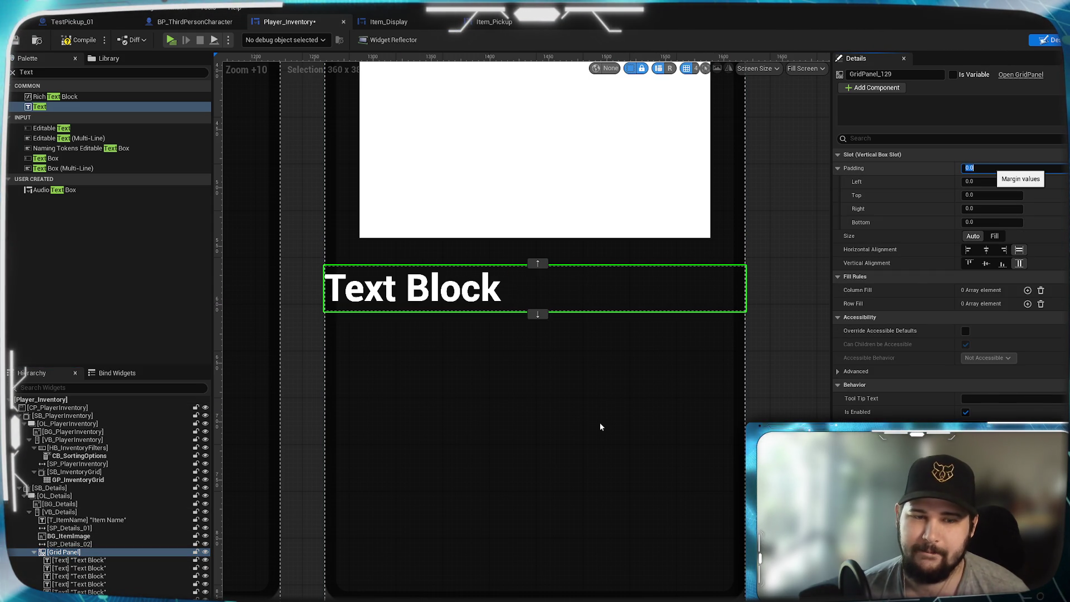
text(20)
key(Return)
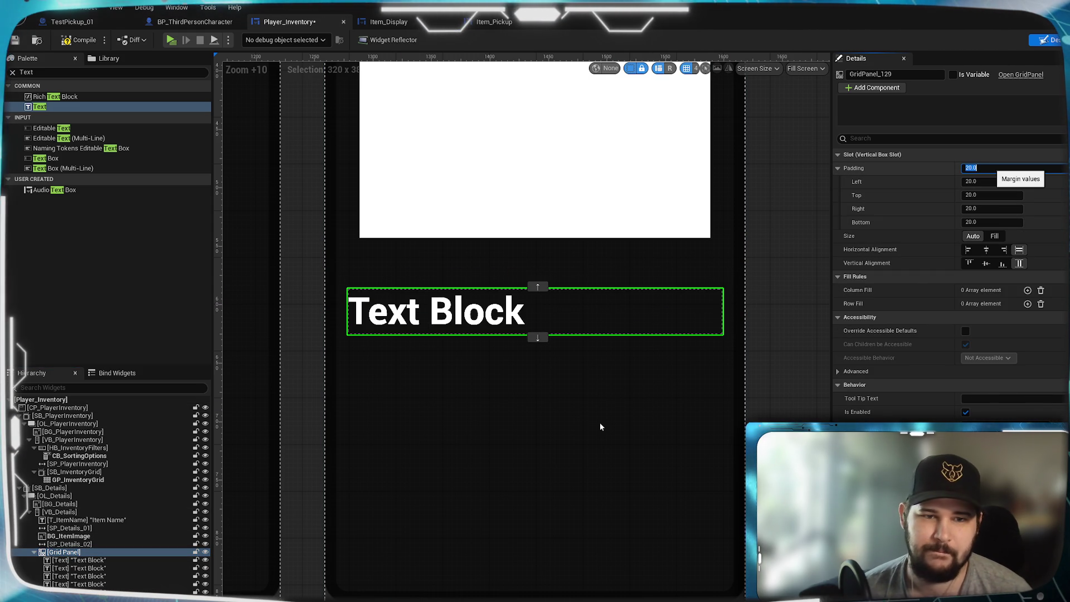
text(3)
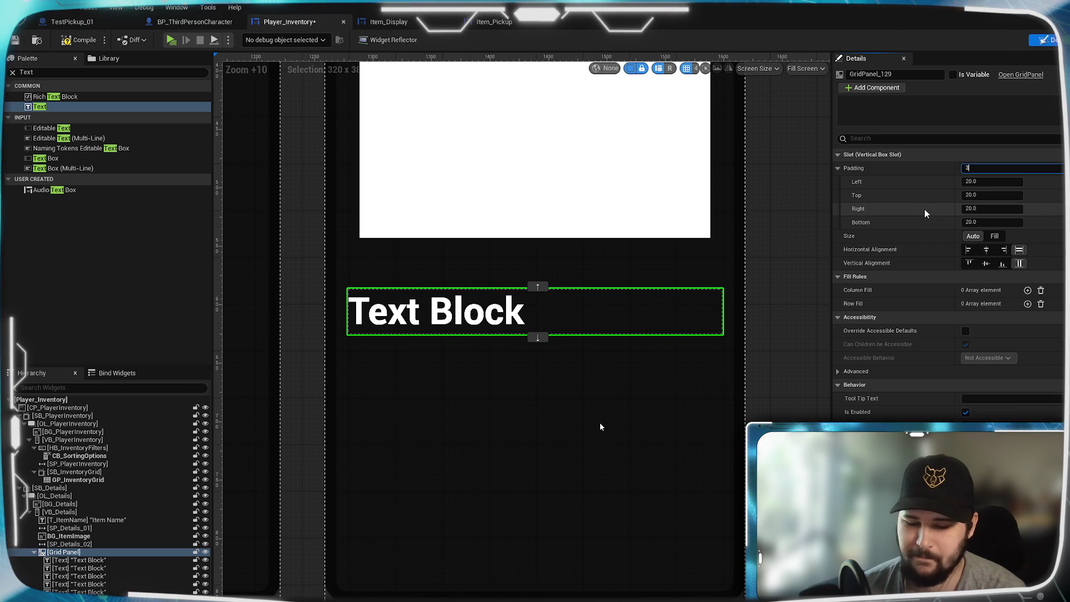
text(2)
key(Return)
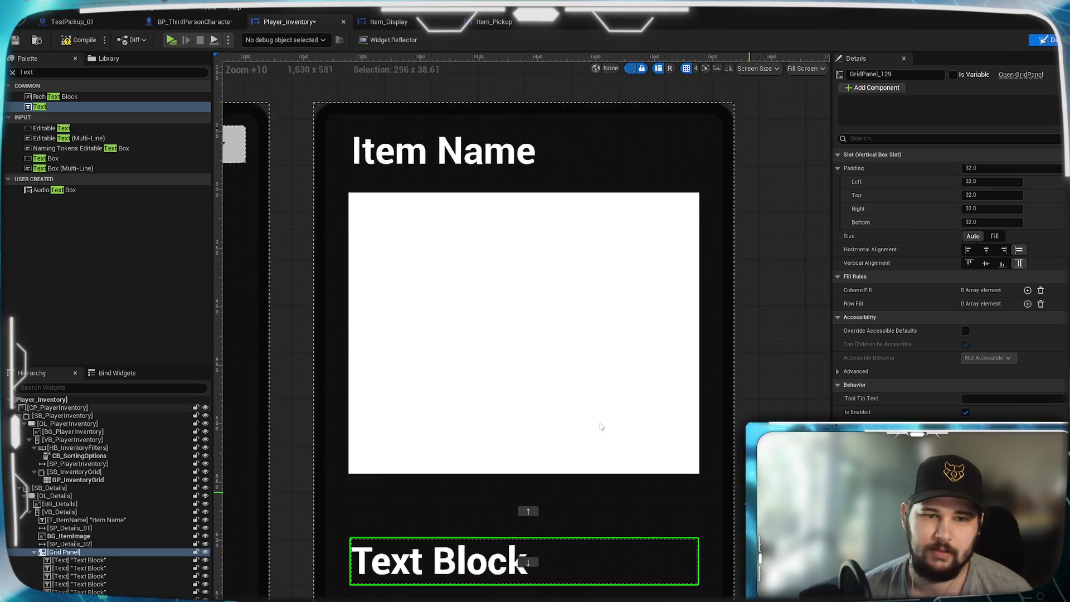
Shrink the SP_Details_02 spacer's height to 1
drag(406, 428, 442, 199)
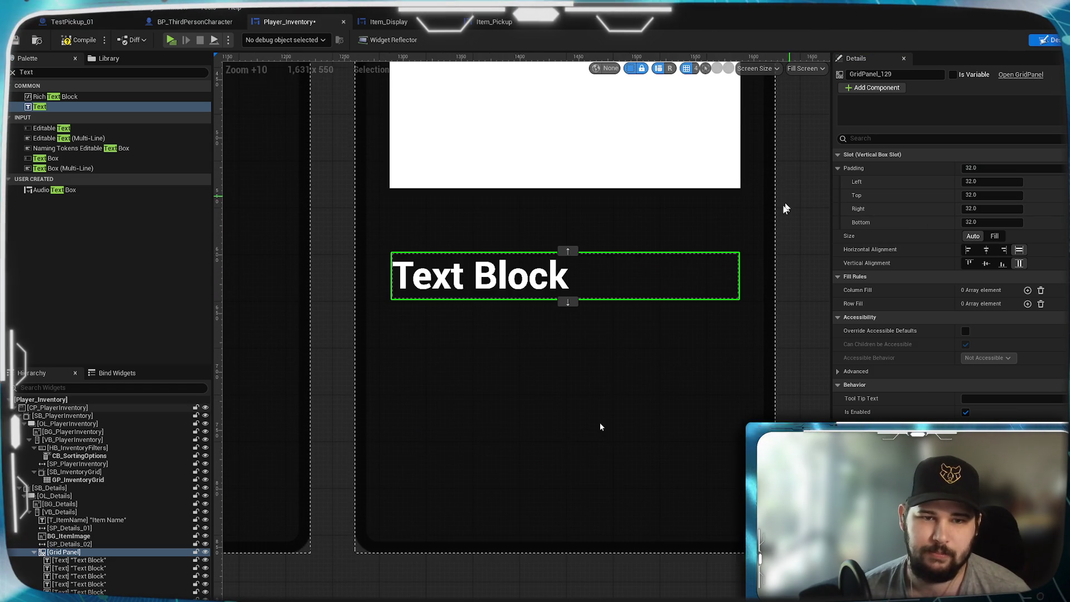
click(430, 205)
click(1047, 290)
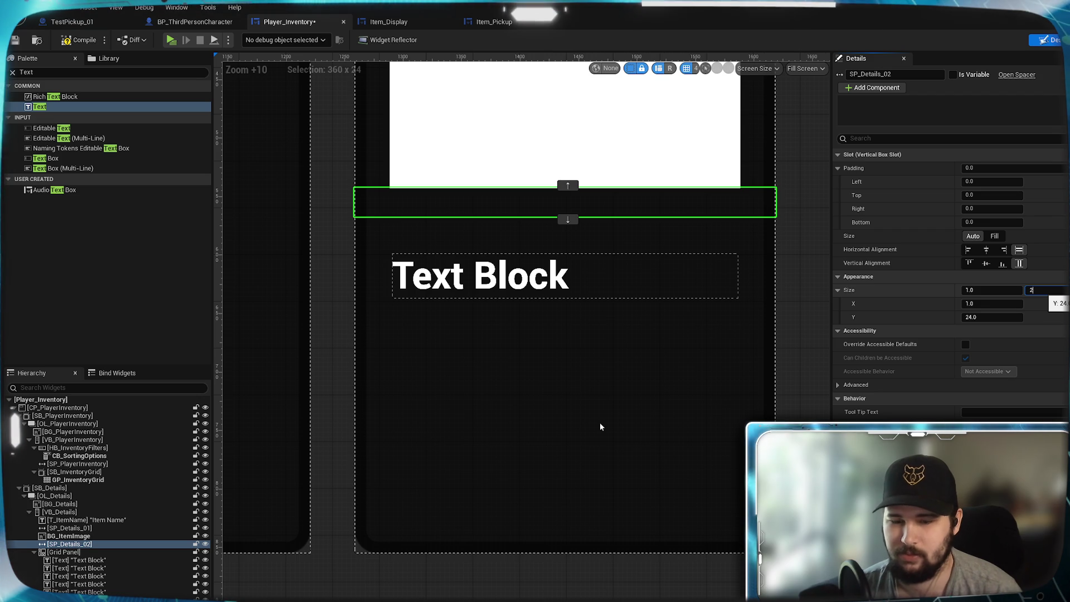
key(Return)
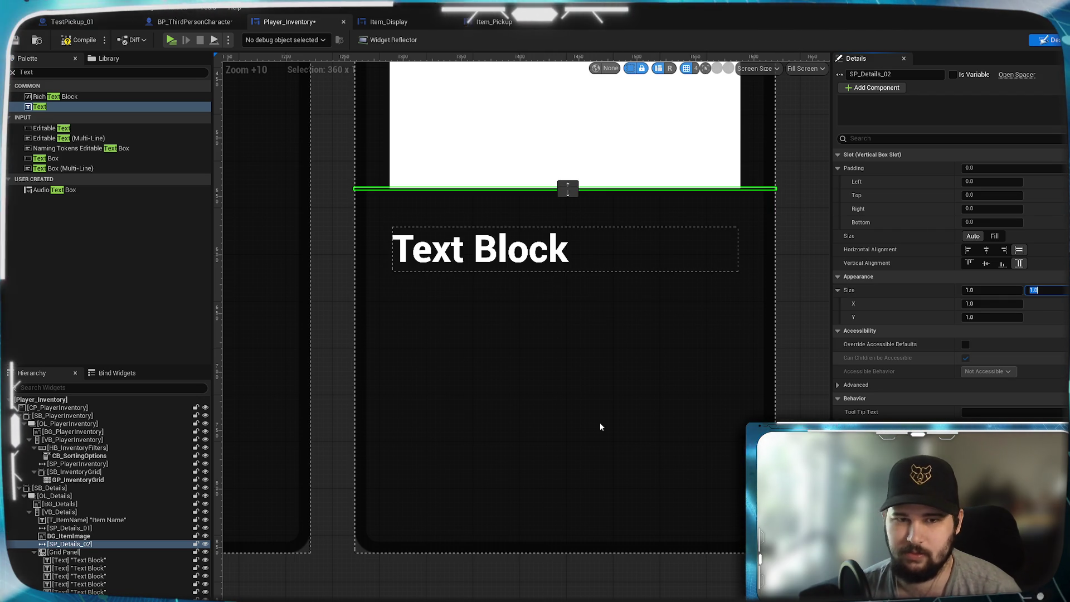
drag(789, 273, 798, 339)
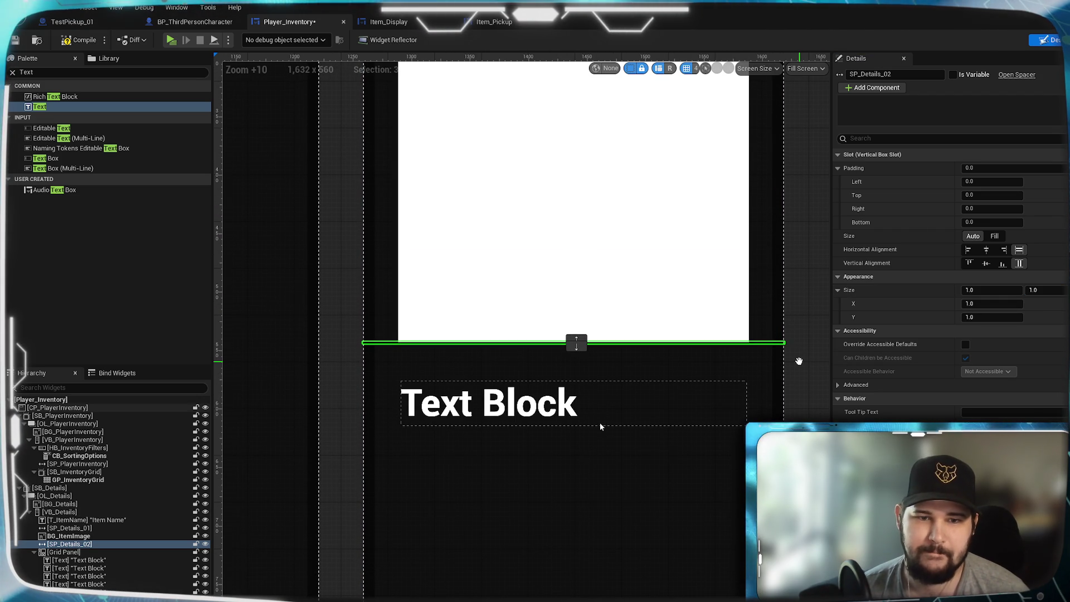
click(566, 327)
Make the first grid Text Block read 'Weight' at font size 18
click(505, 326)
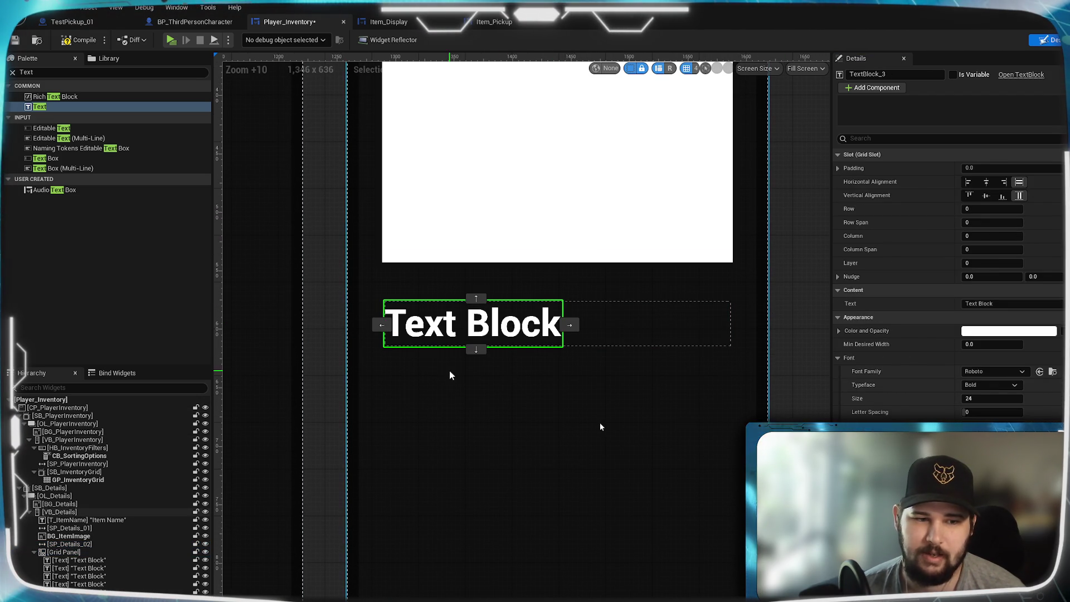
click(993, 303)
text(Weight)
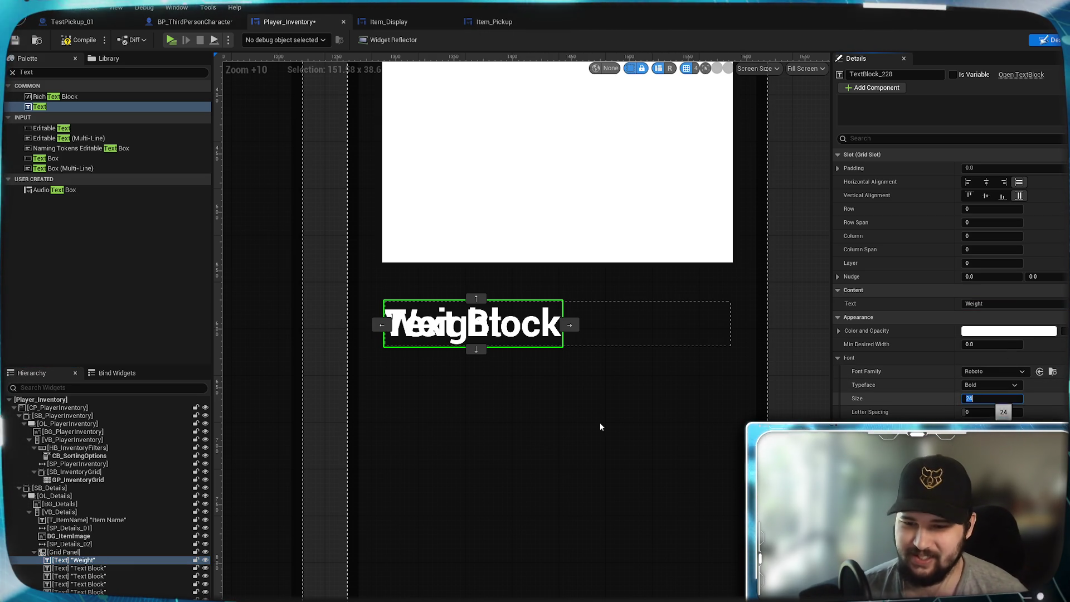
text(18)
key(Return)
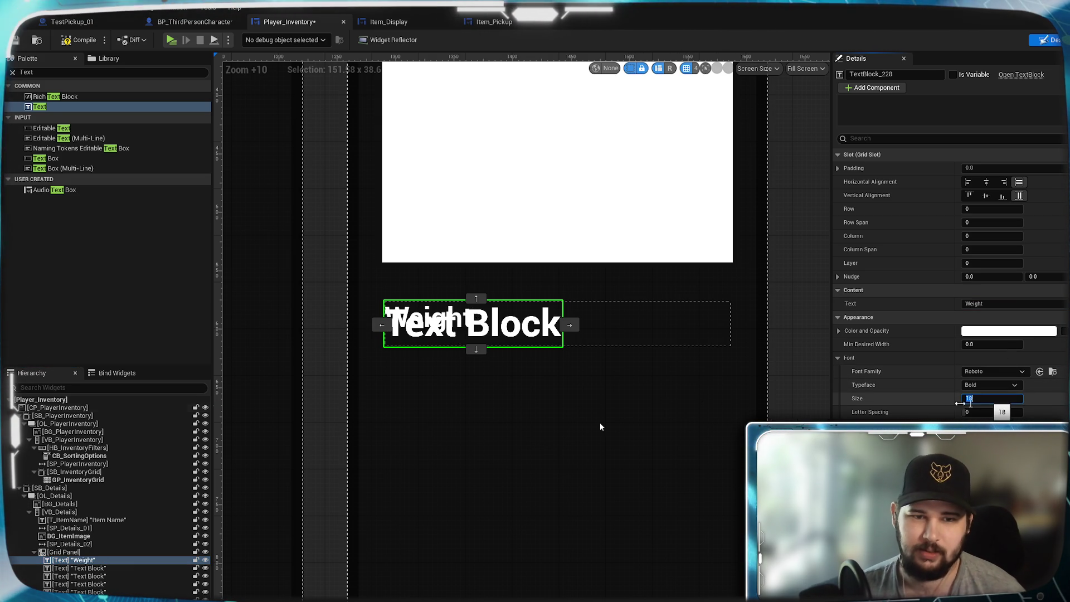
Delete the extra Text Blocks so only the Weight text remains
click(93, 570)
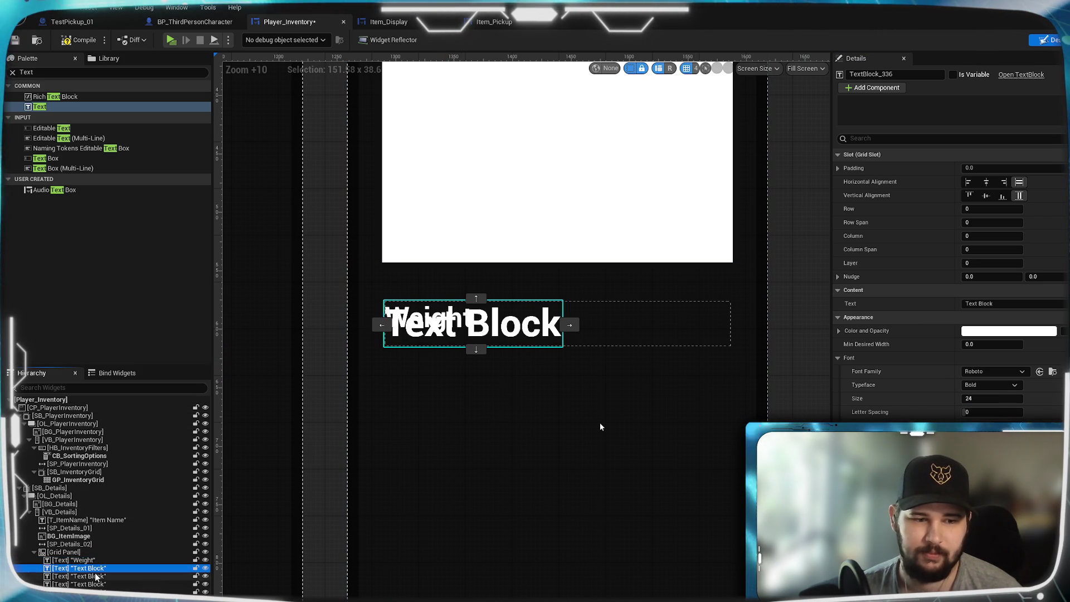
ctrl+click(91, 567)
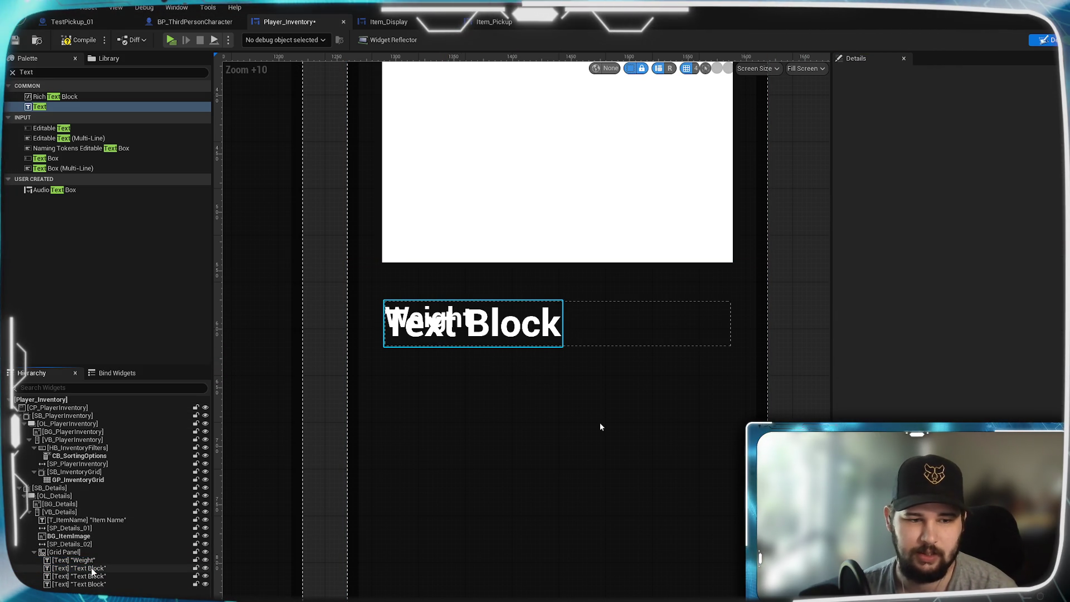
key(ctrl+z)
key(ctrl+z)
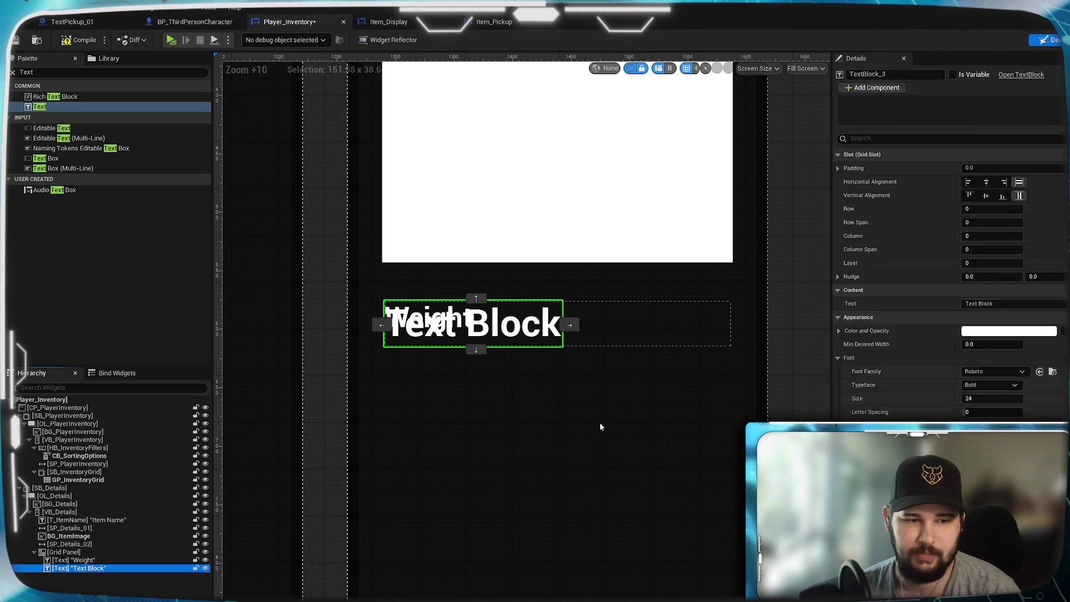
key(Delete)
click(95, 560)
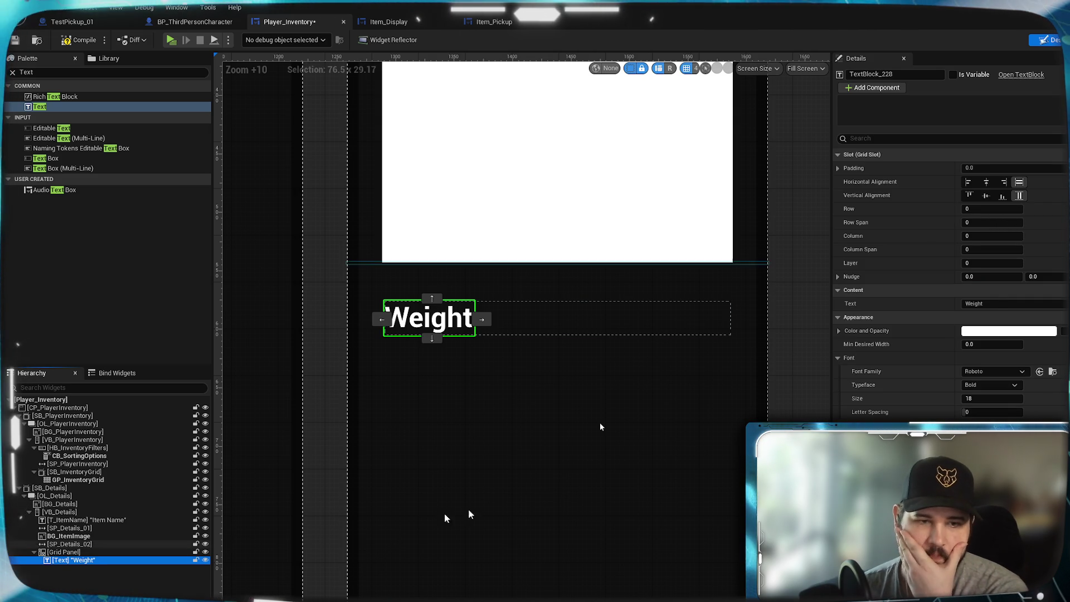
click(979, 303)
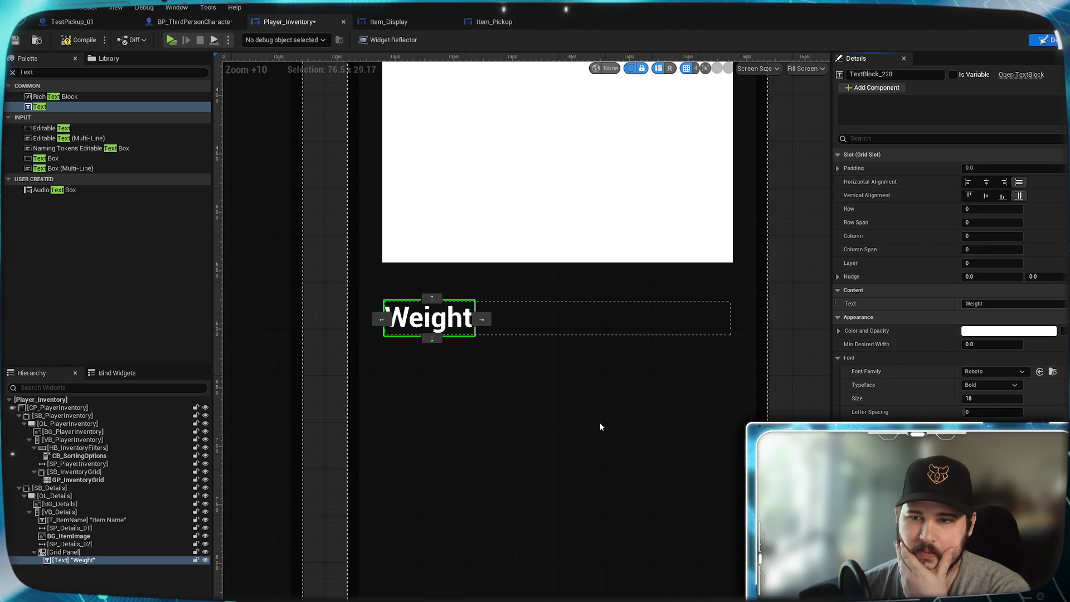
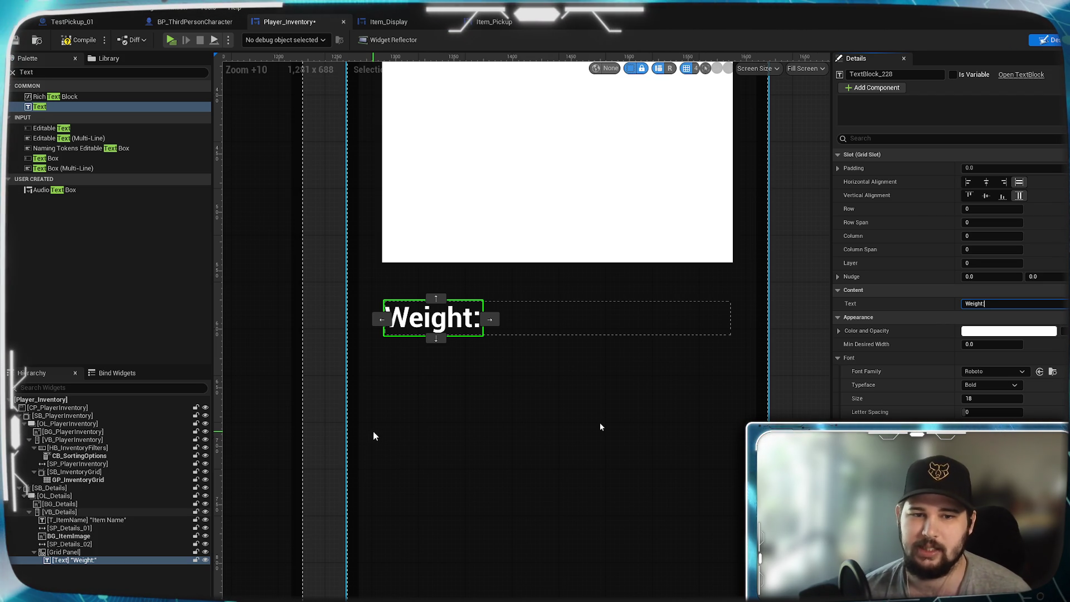
Duplicate the Weight: text block in the details grid with Ctrl+D
click(82, 566)
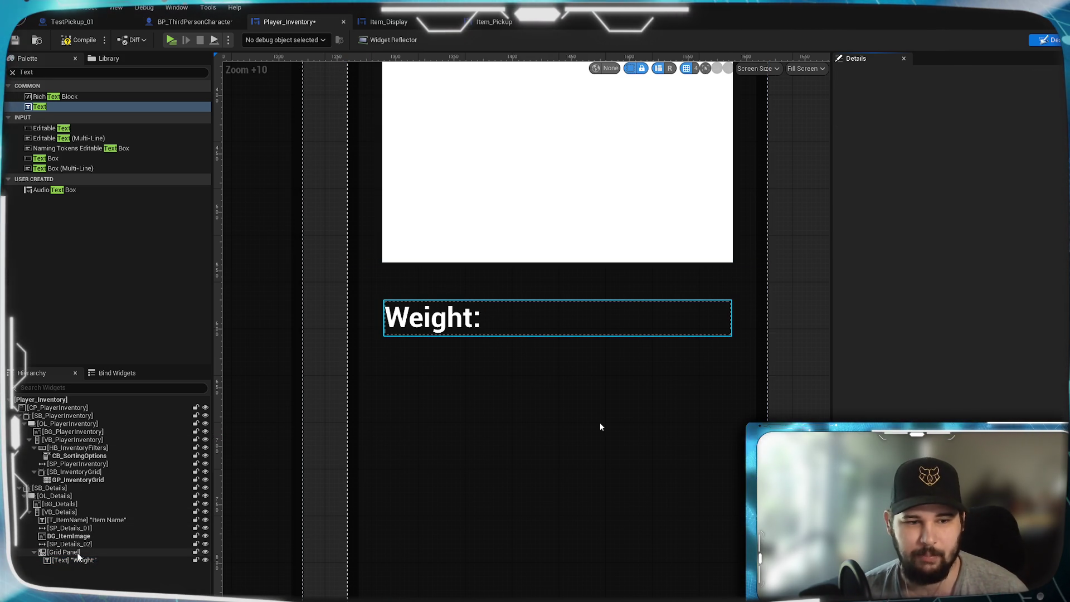
click(92, 561)
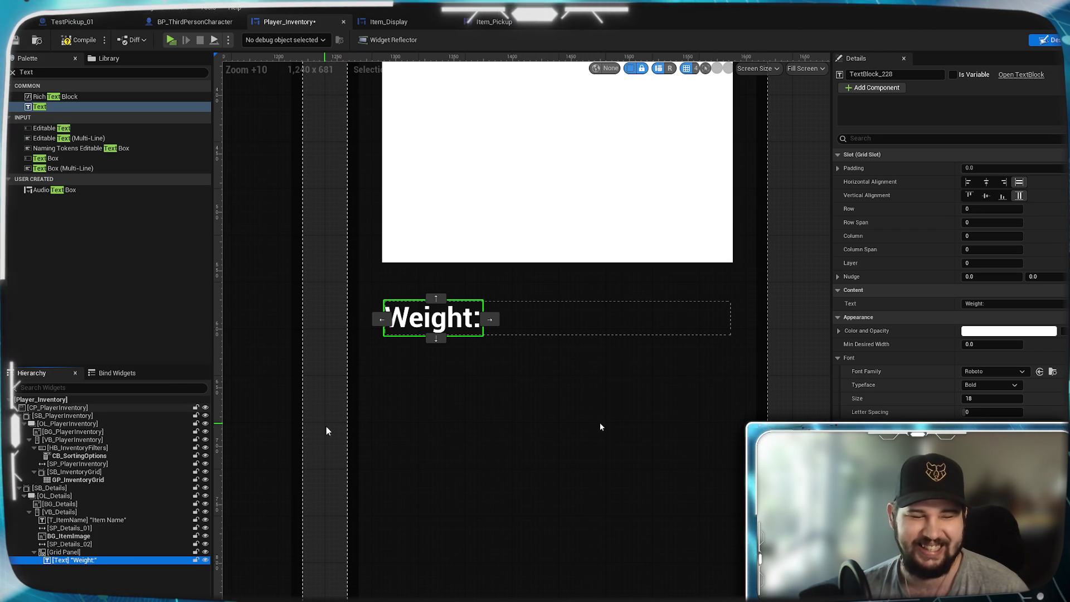
right_click(71, 562)
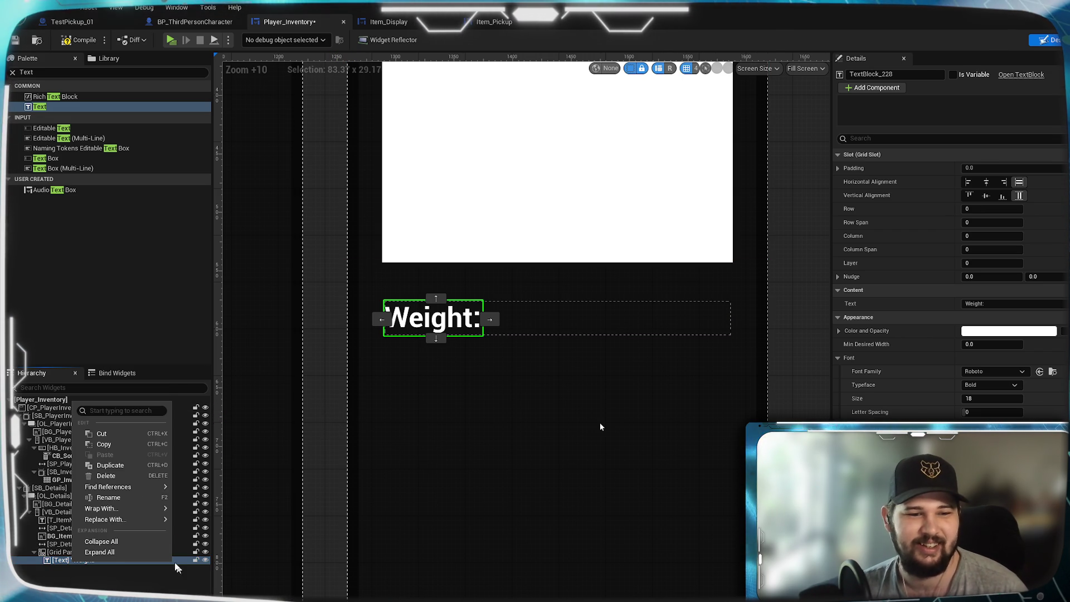
key(Escape)
key(ctrl+d)
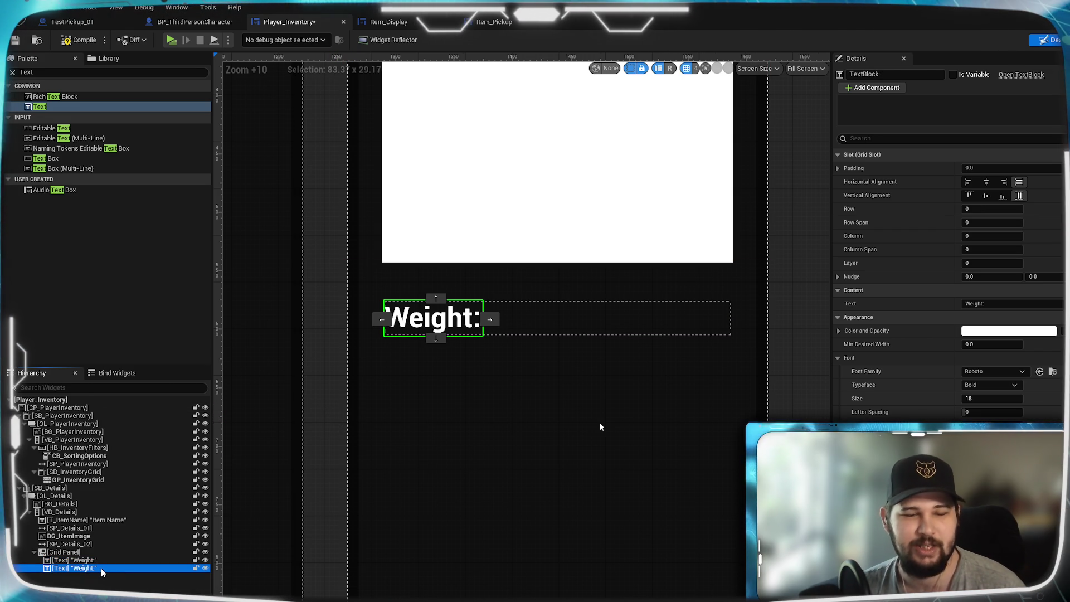
key(F2)
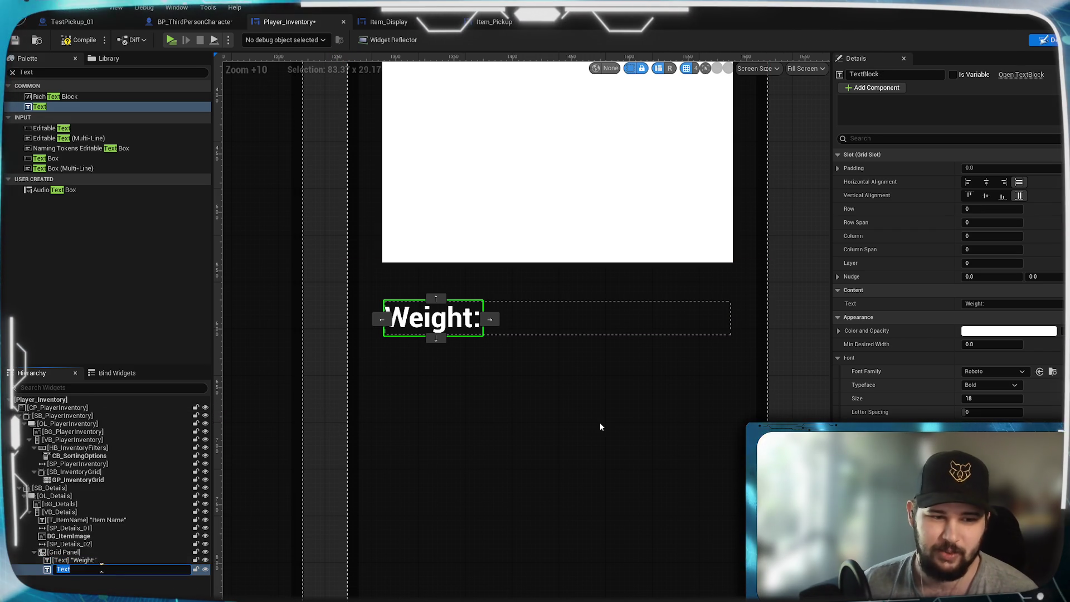
key(Escape)
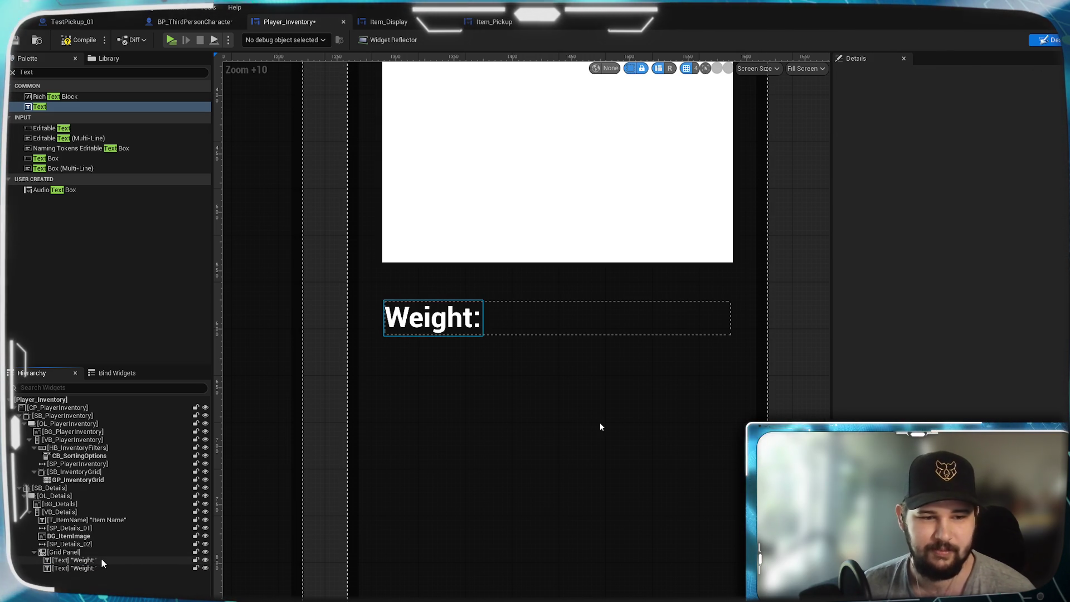
Rename the original Weight: text block to T_Details_Weight_Title
click(102, 559)
click(879, 75)
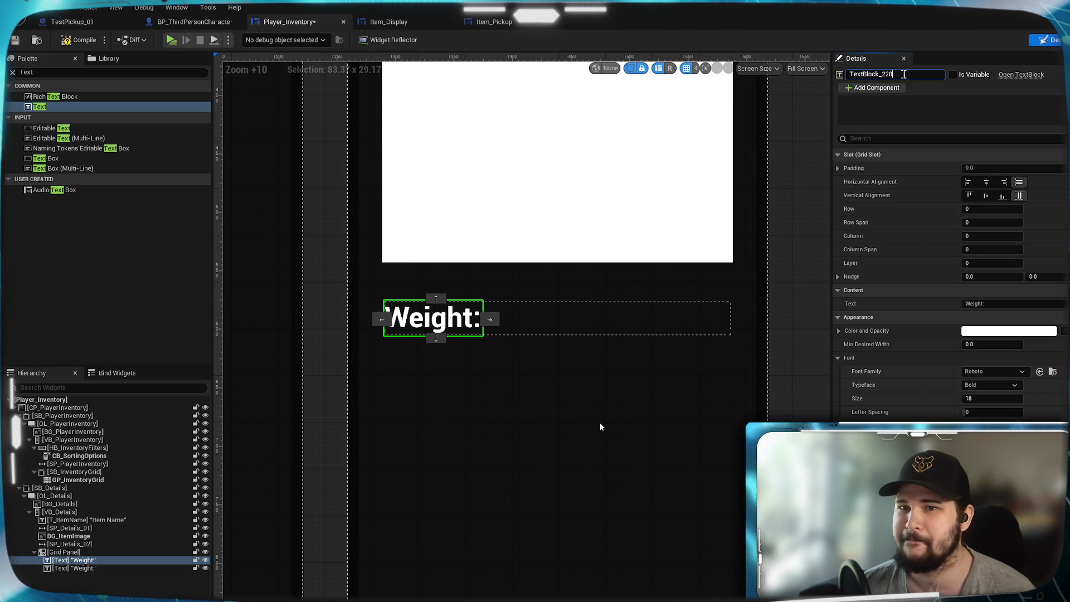
text(T_Deta)
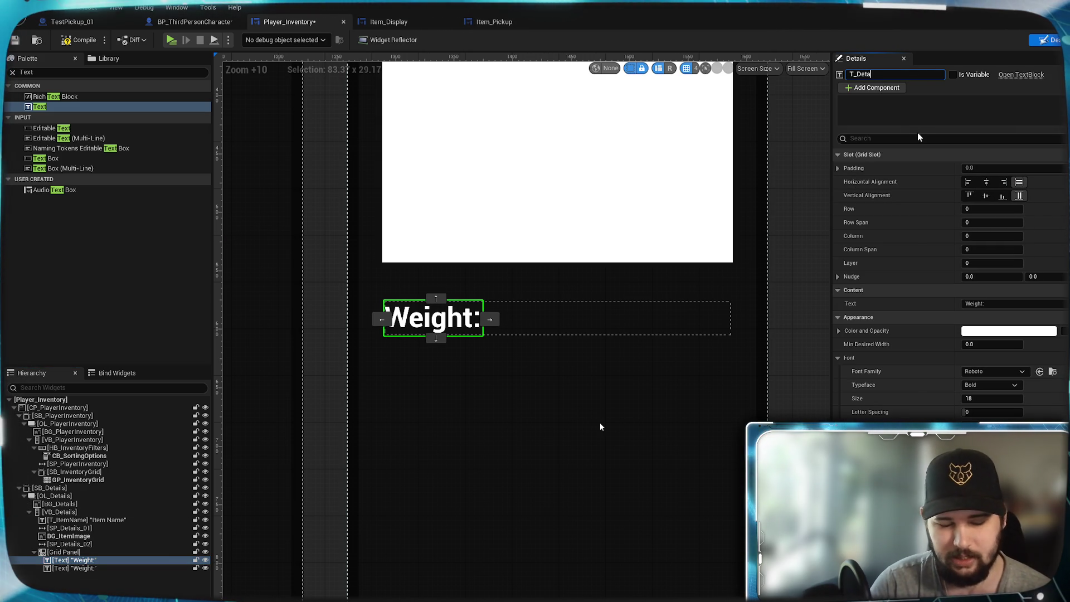
text(ils_W)
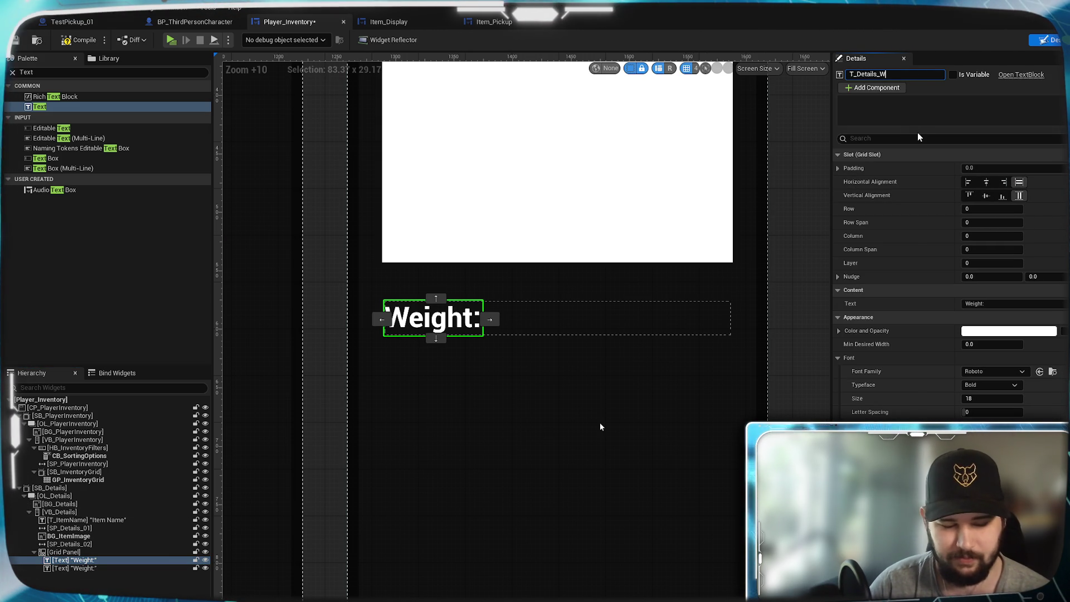
text(eight)
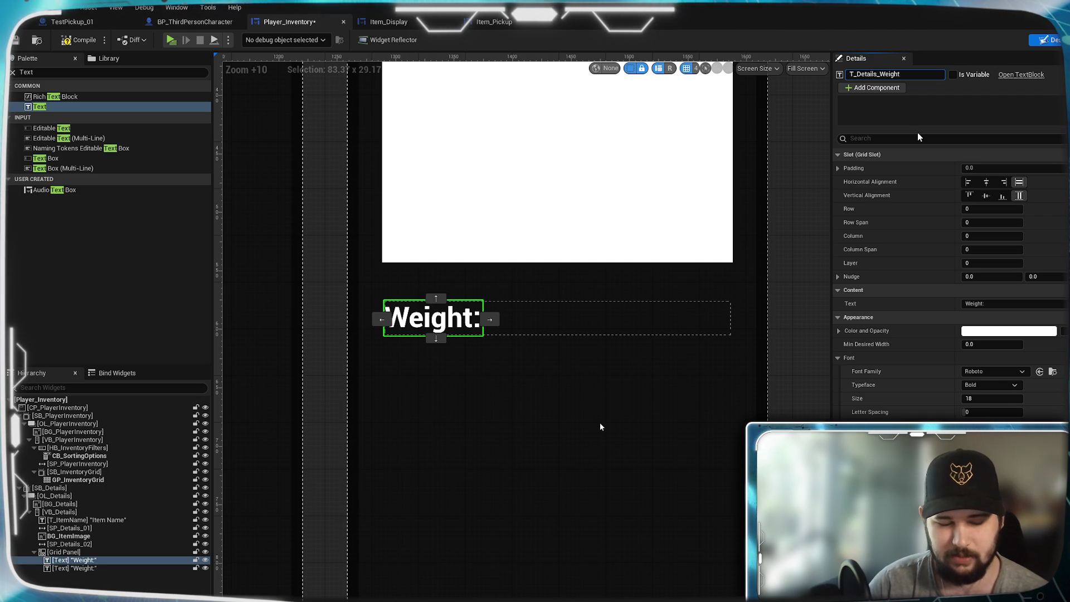
text(_Title)
key(Return)
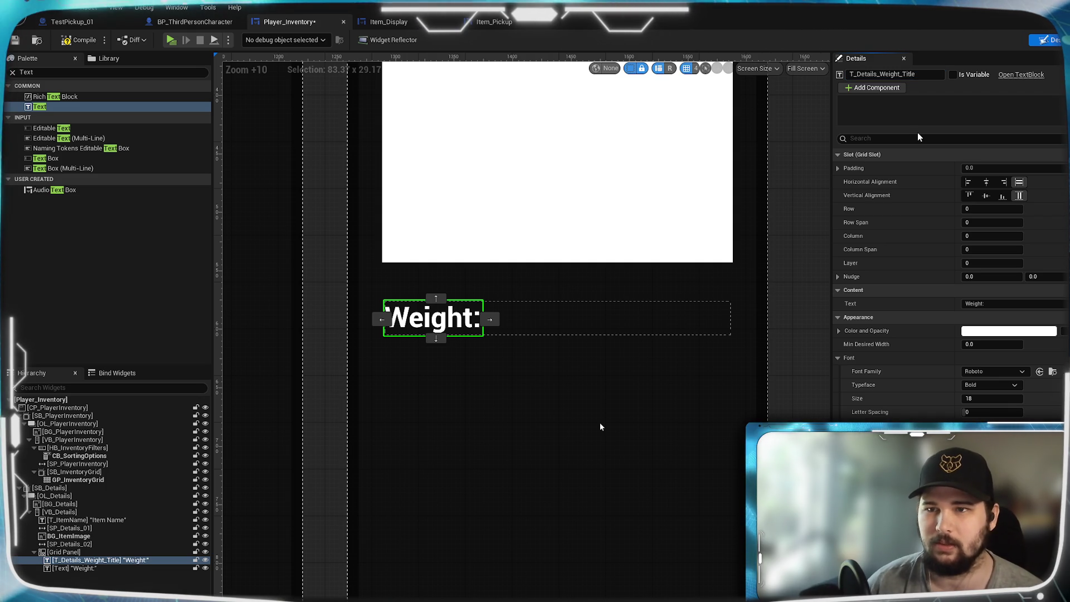
Rename the copy T_Details_Weight_Value and place it in grid column 1
click(132, 568)
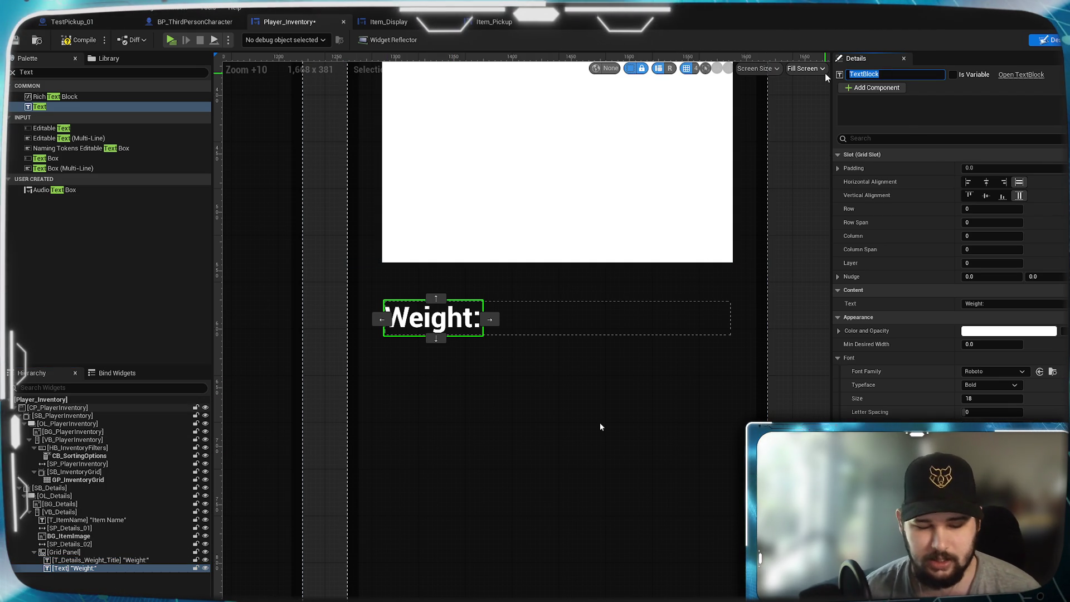
text(T_Details_Weight_Value)
key(Return)
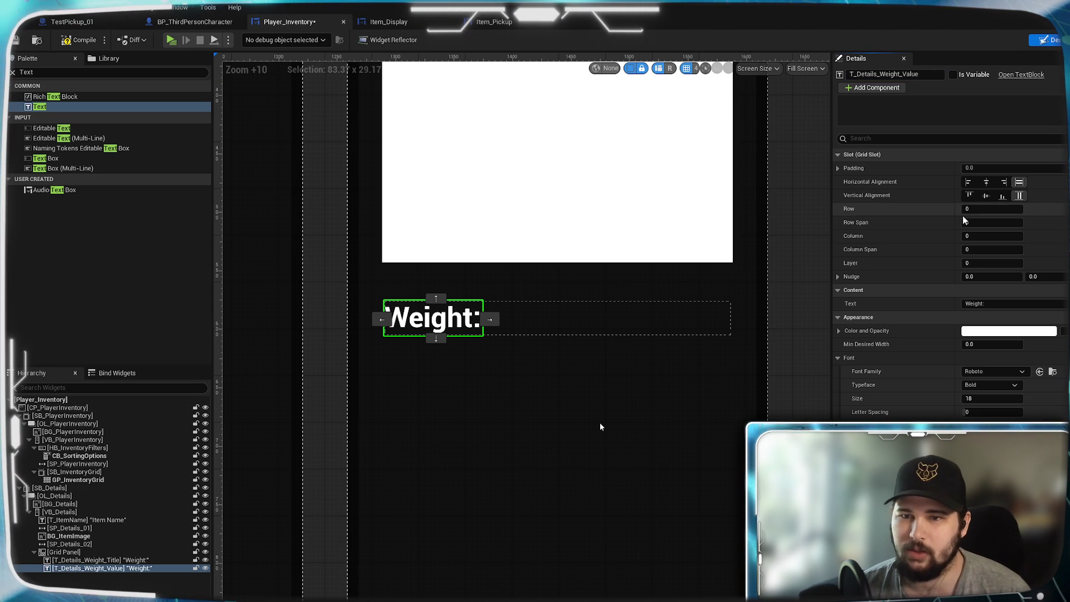
click(980, 237)
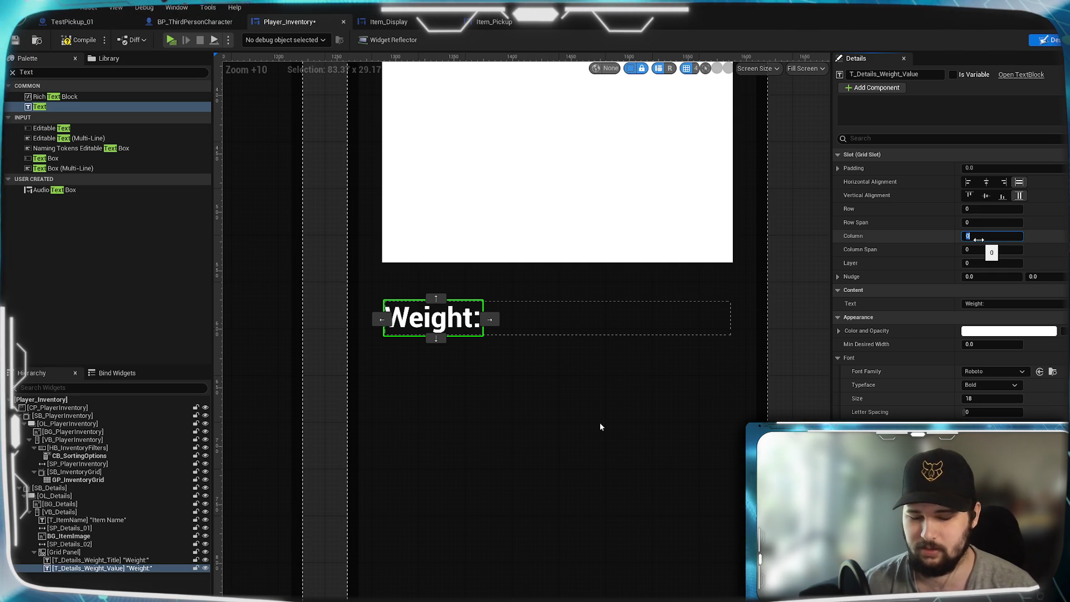
text(1)
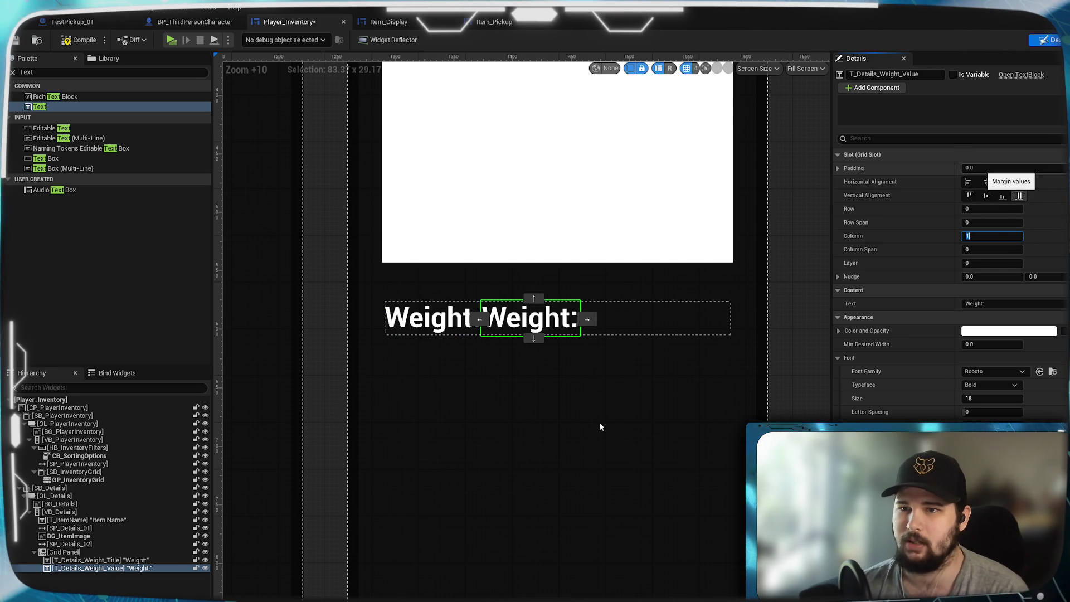
Set the value text's left padding to 20
click(839, 168)
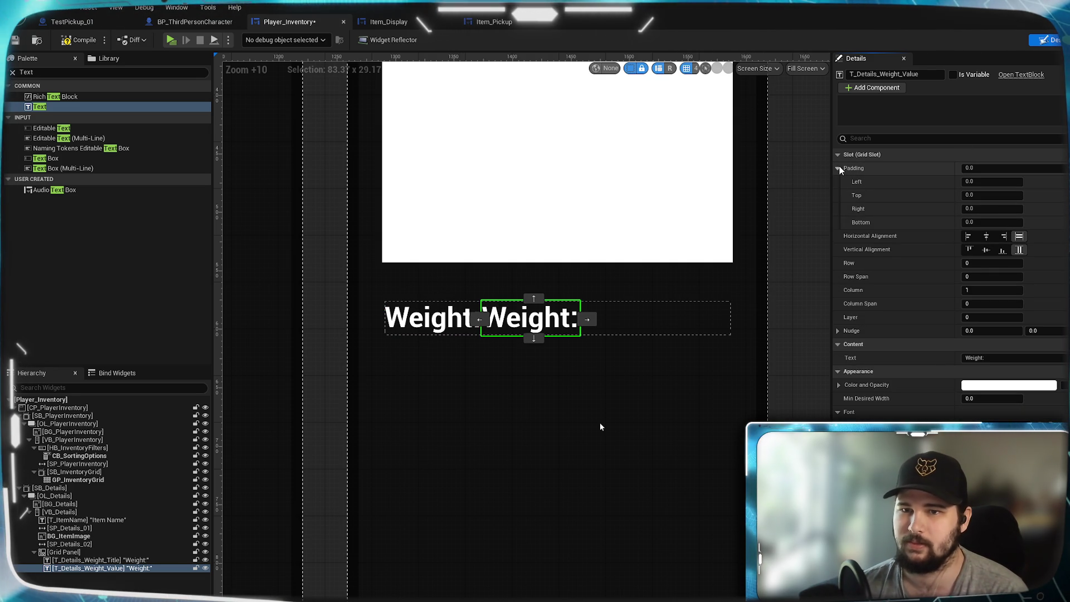
click(839, 168)
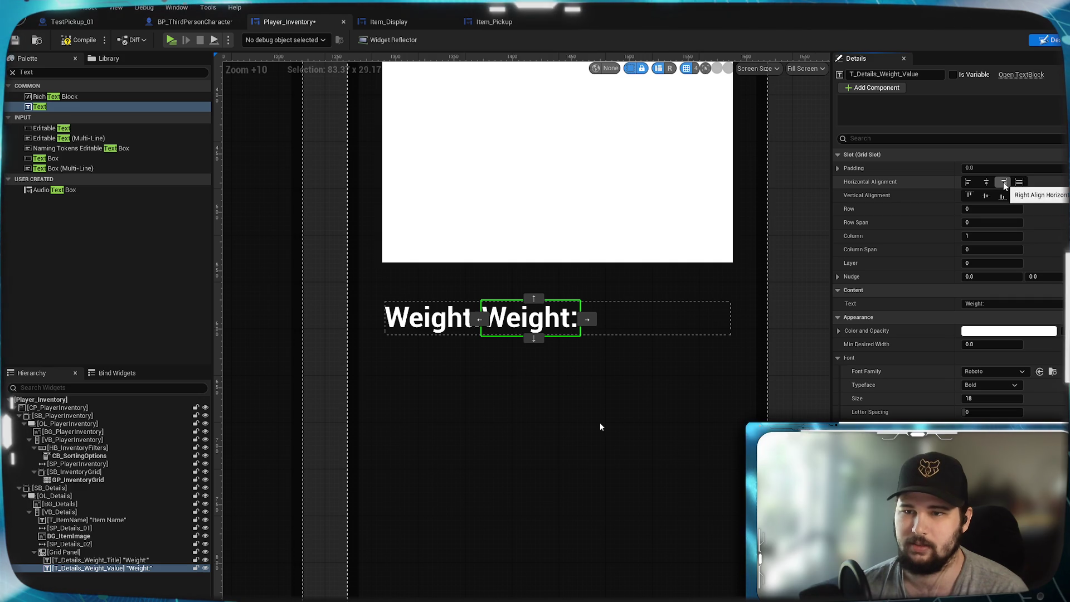
click(838, 168)
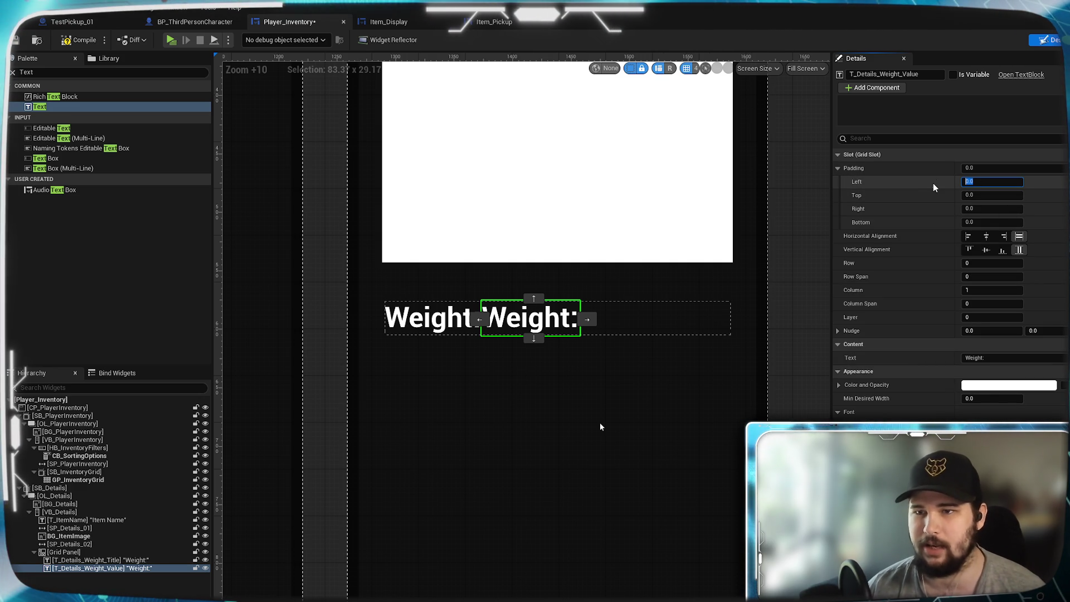
text(20)
key(Return)
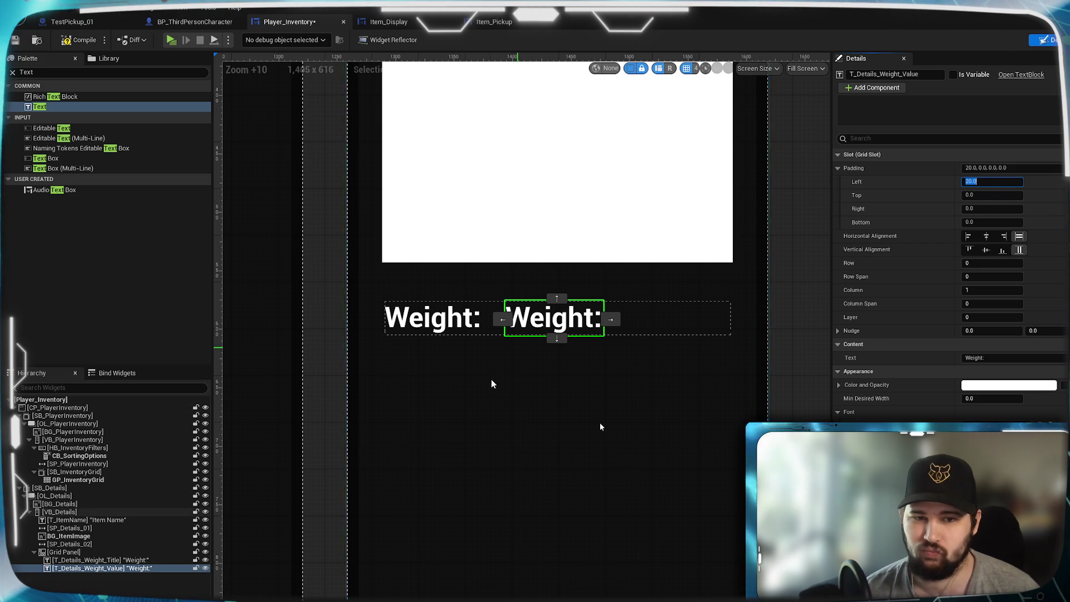
Change the value text's content to 0kg
click(981, 358)
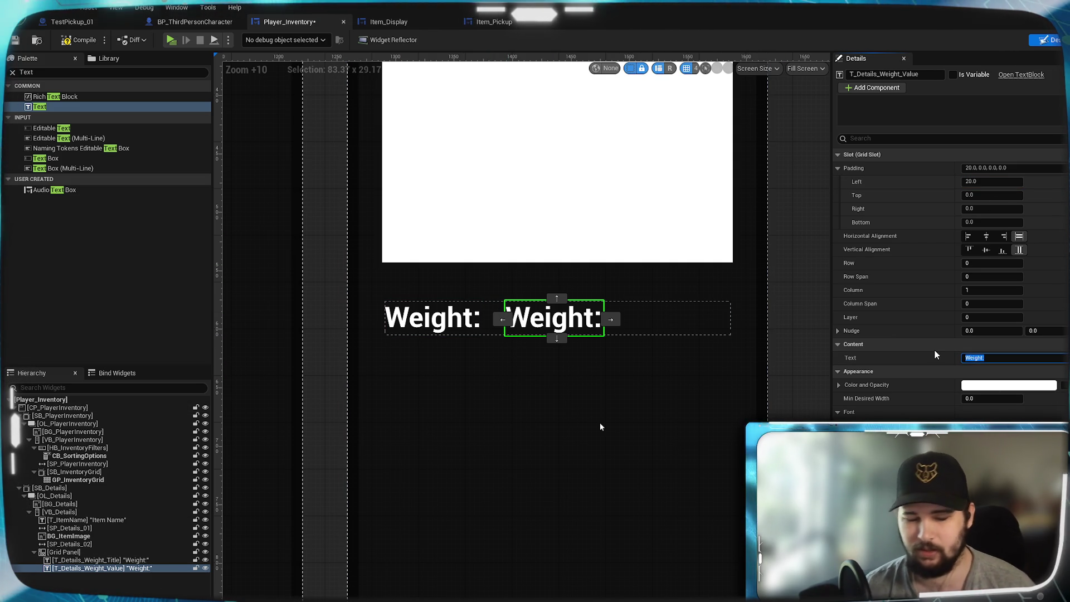
text(0kg)
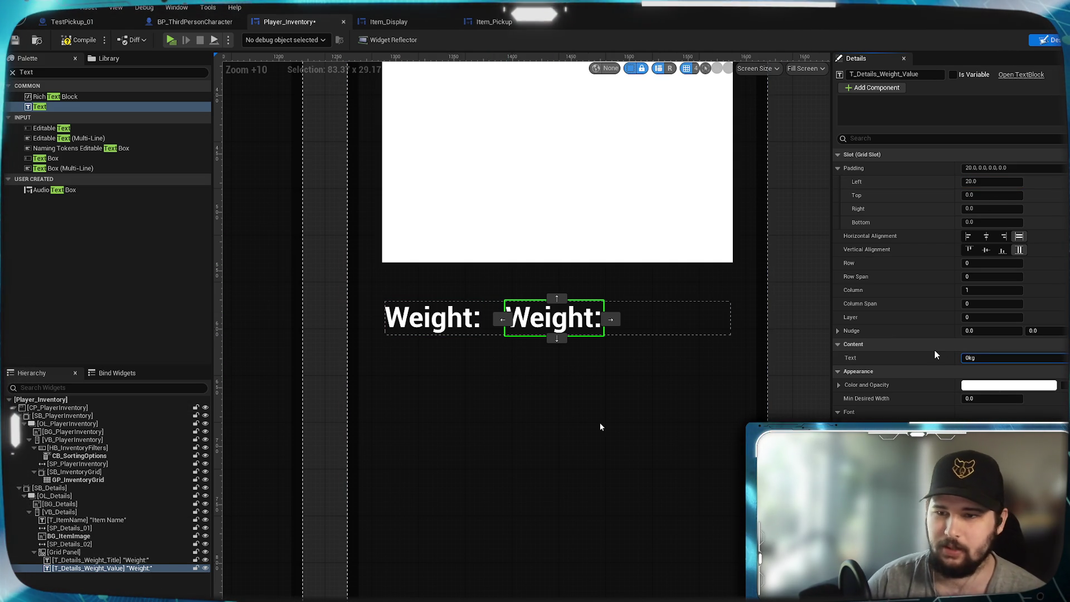
key(Return)
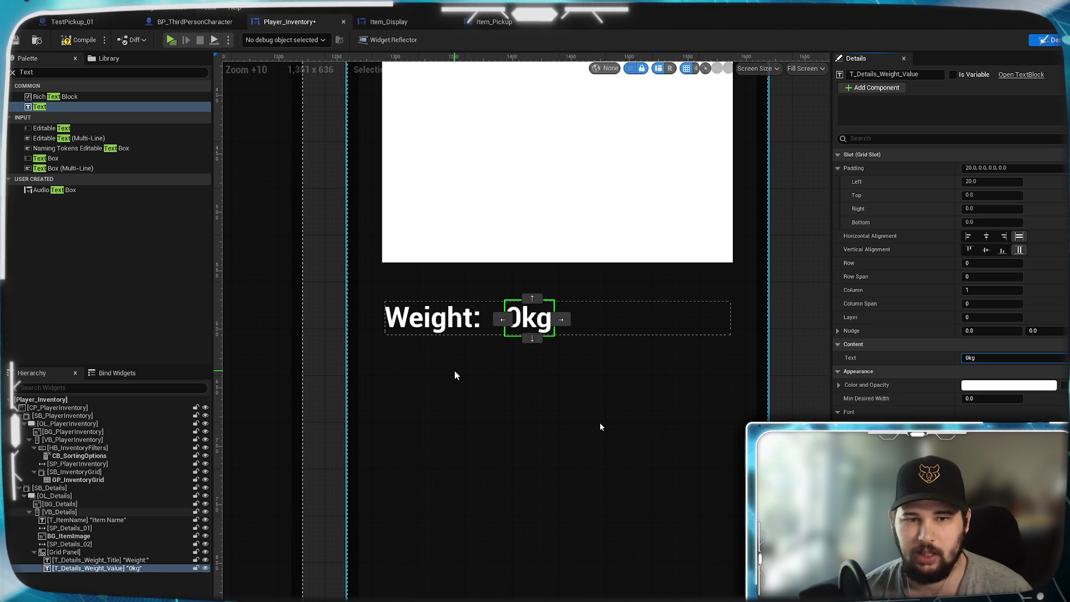
click(321, 311)
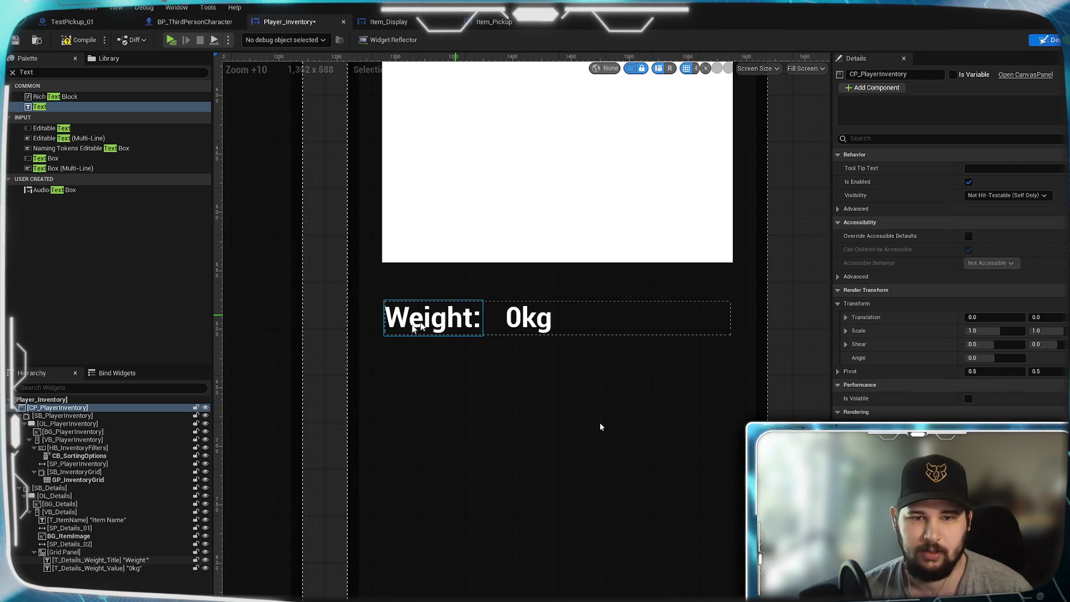
Duplicate the Weight: title, move it below the value, and name it T_Details_Value_Title
right_click(93, 558)
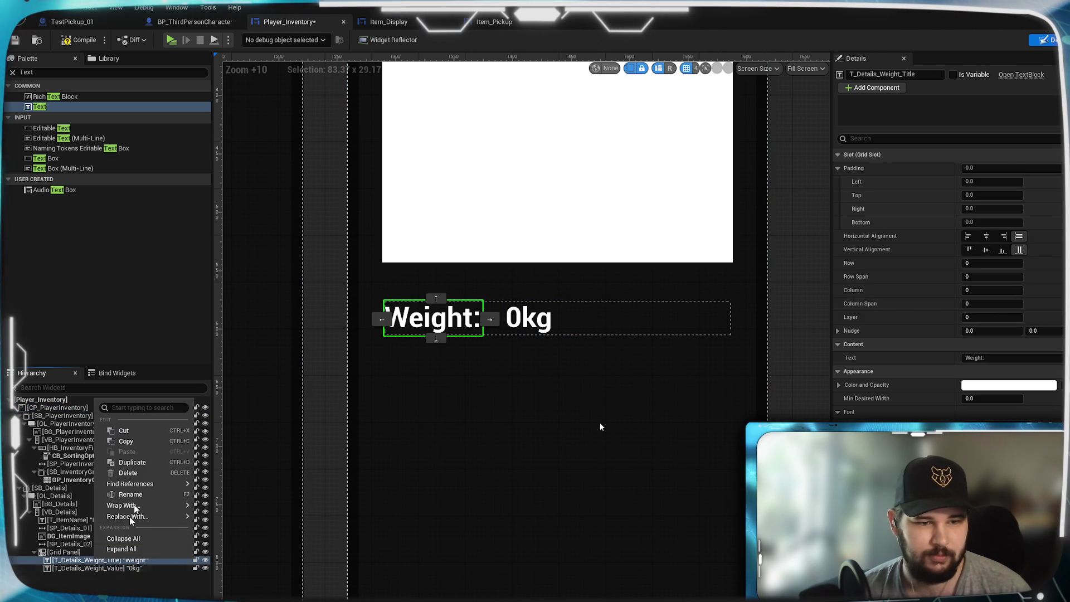
click(143, 463)
drag(90, 568, 92, 584)
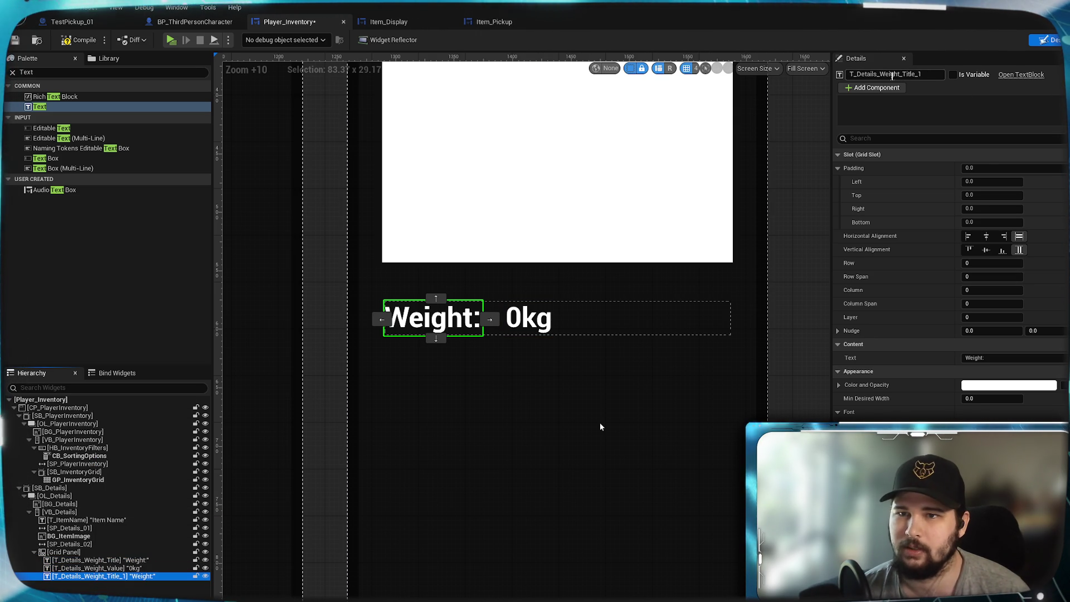
click(915, 74)
key(BackSpace)
key(BackSpace)
key(BackSpace)
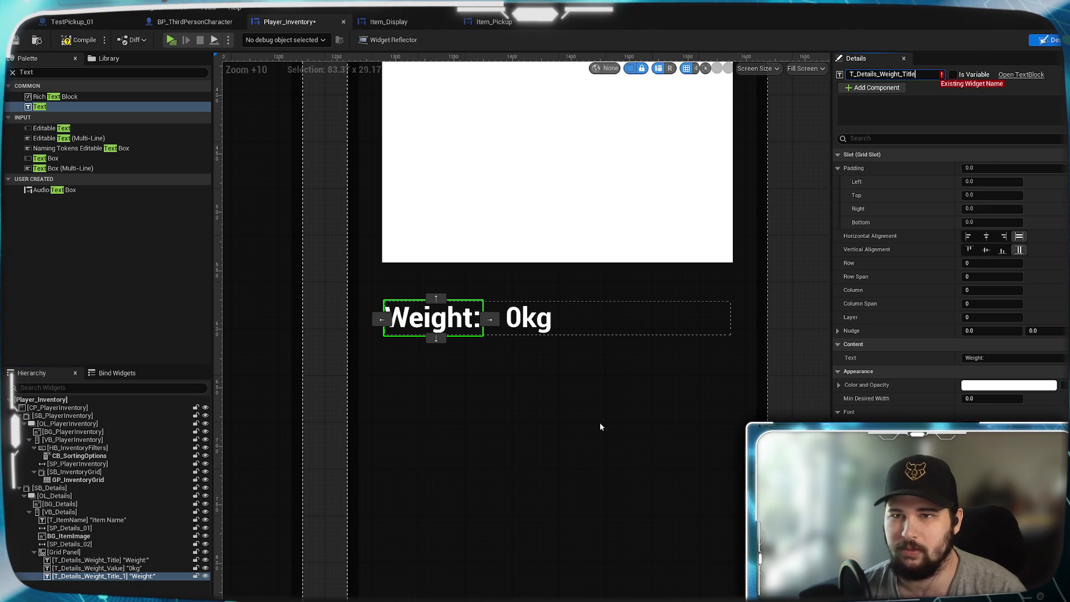
text(e)
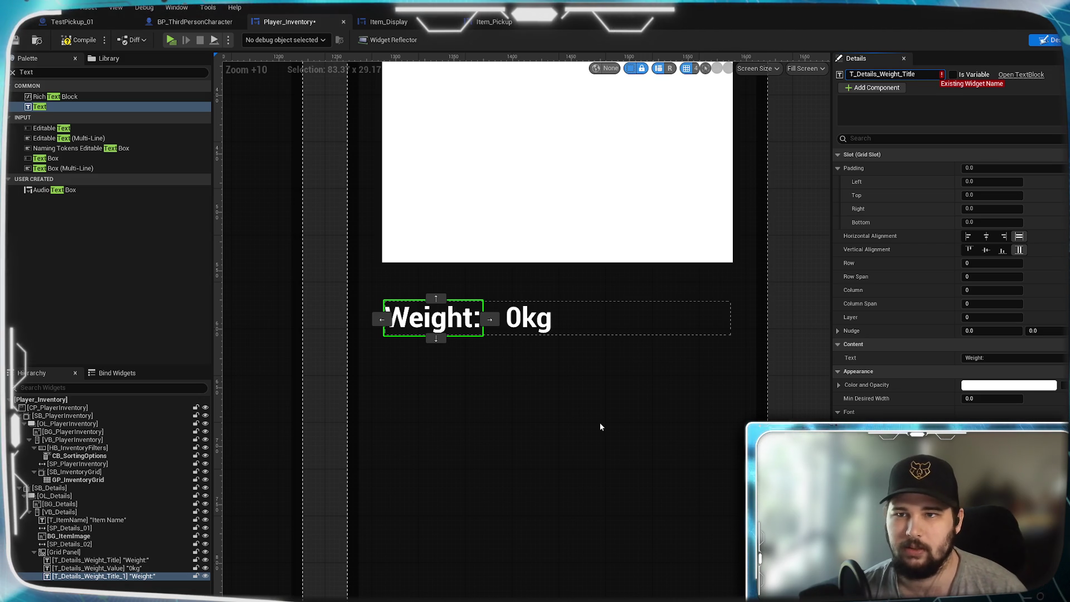
key(BackSpace)
key(BackSpace)
key(BackSpace)
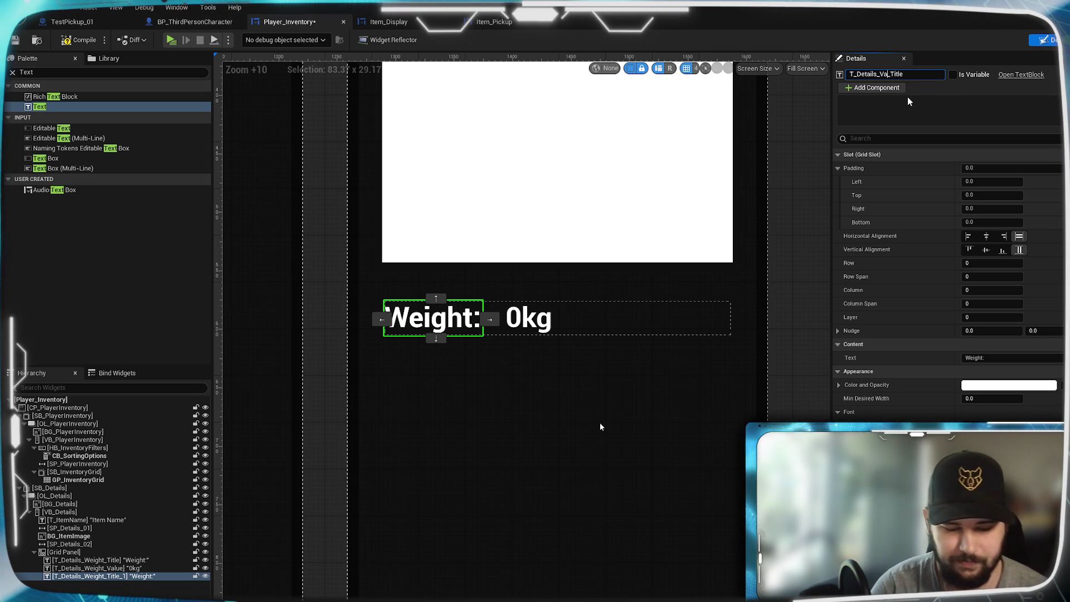
text(Value_)
key(Return)
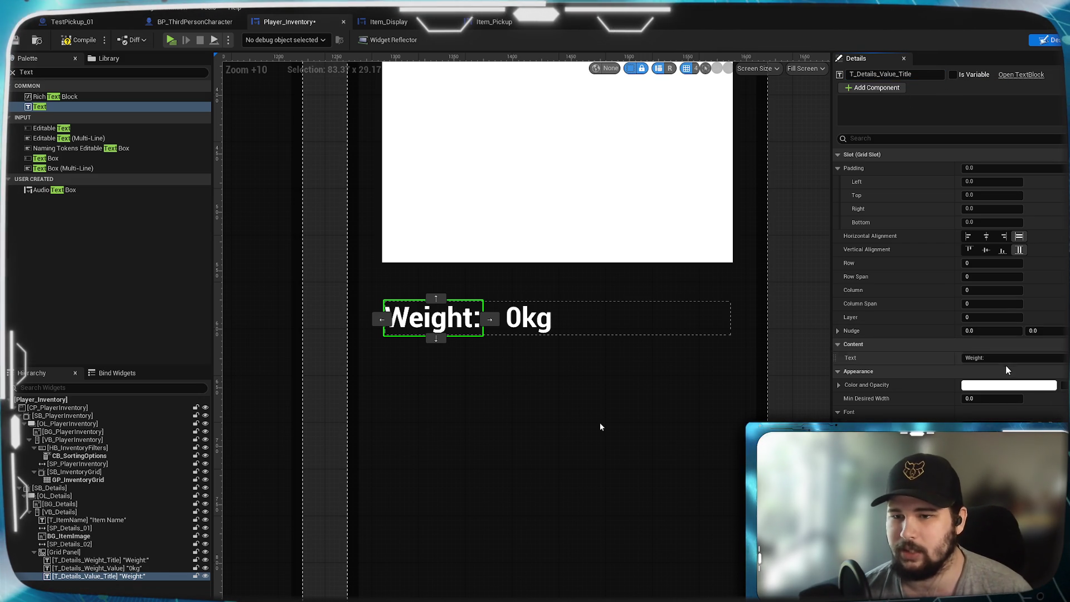
Change the new title's text to Value: and set its grid row to 1
click(981, 358)
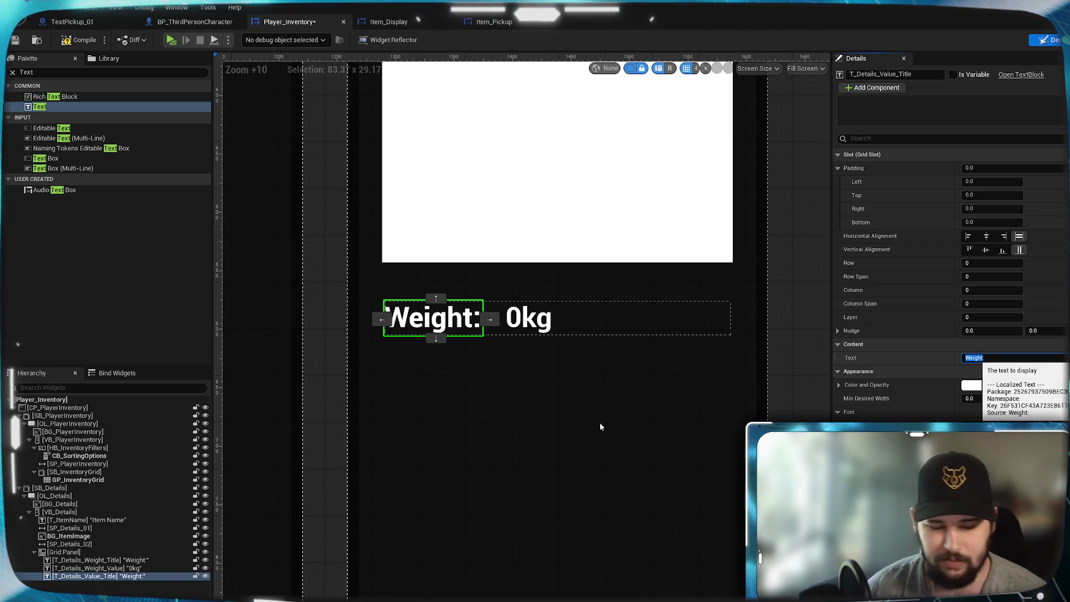
text(Value:)
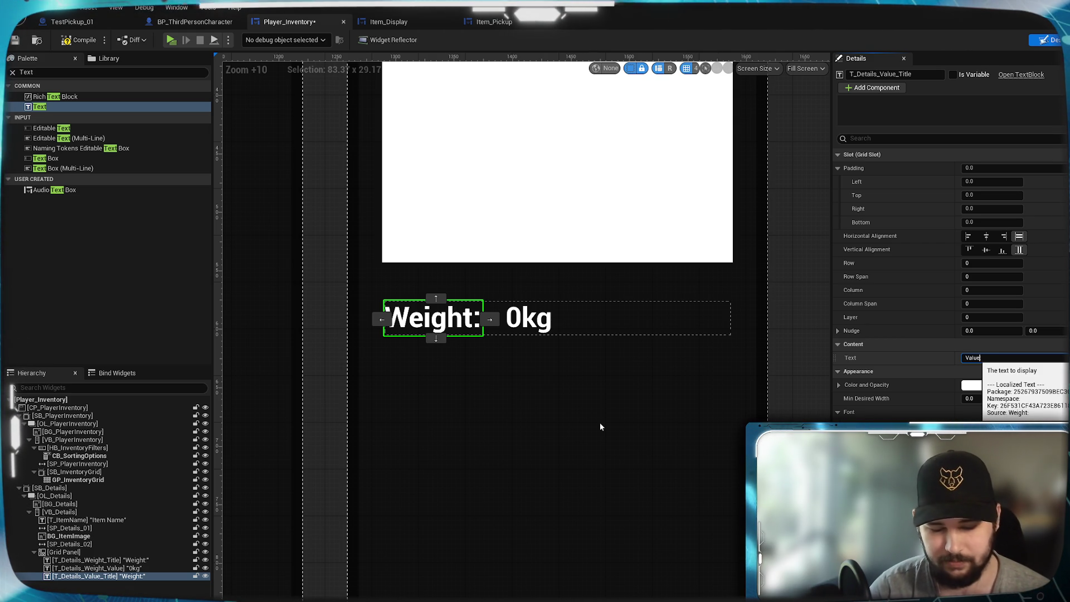
key(Return)
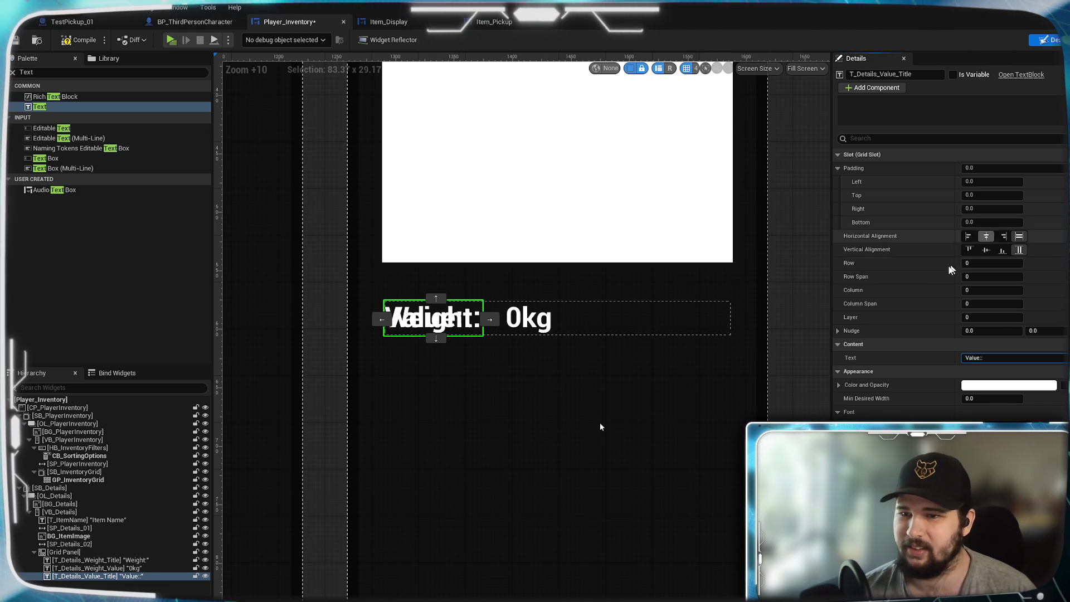
click(978, 263)
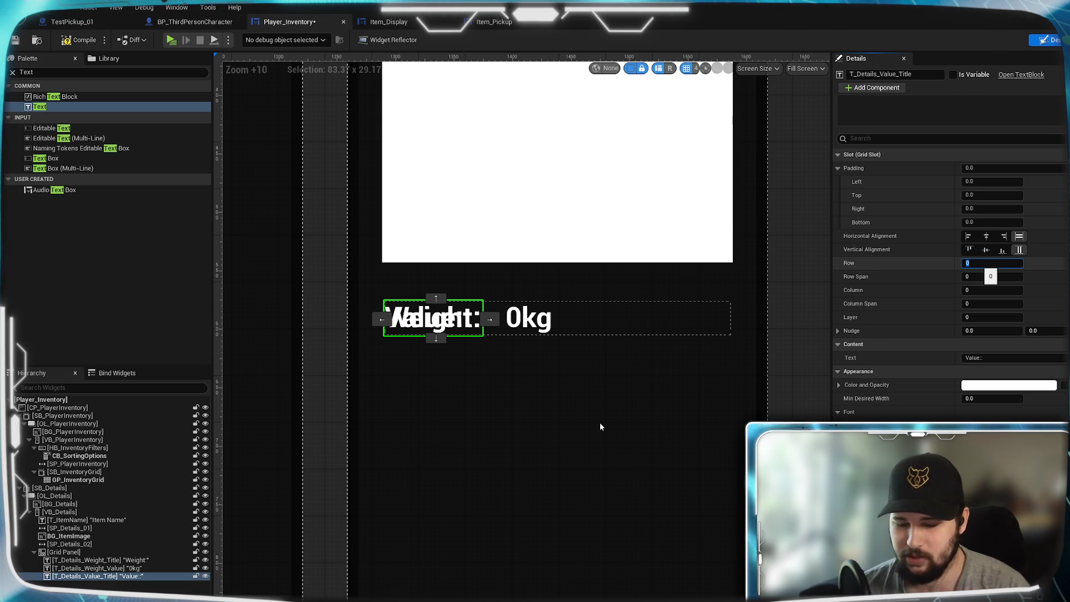
text(1)
key(Return)
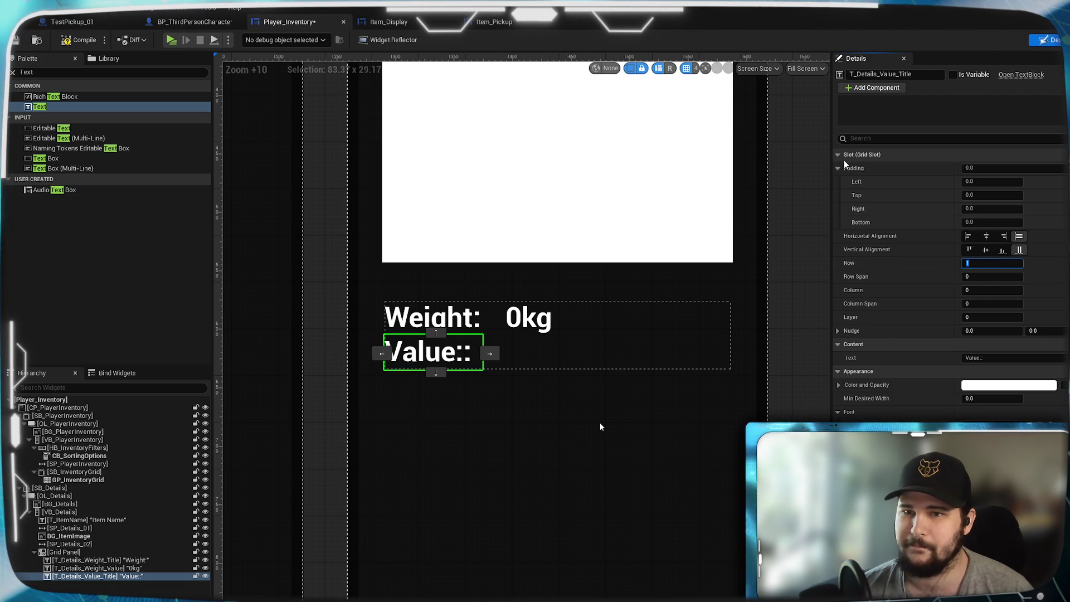
Give the Value: title 8 units of top padding
click(984, 195)
double_click(984, 195)
text(4)
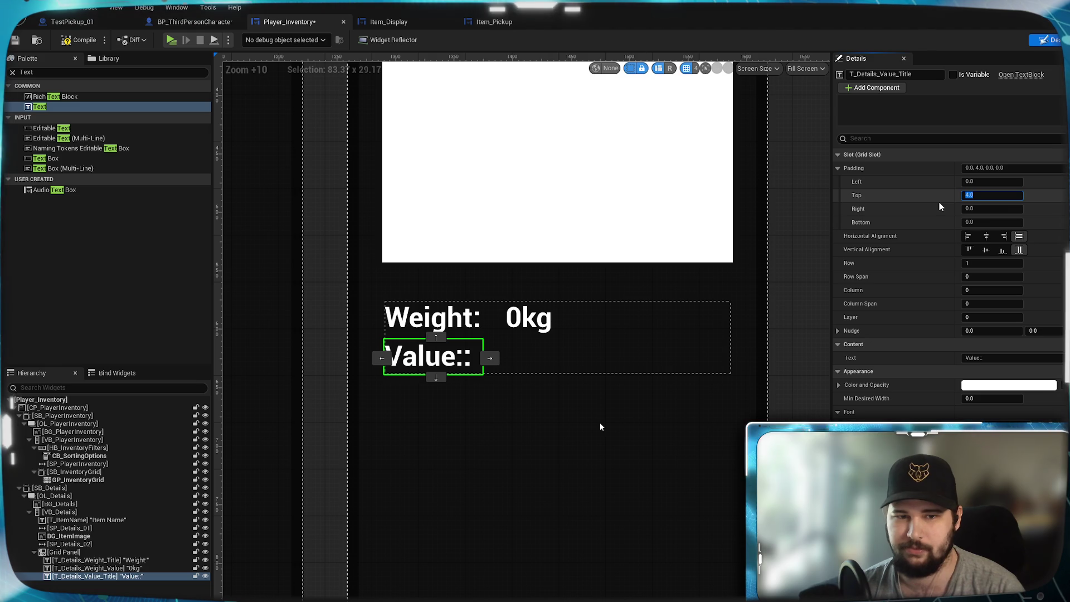
text(8)
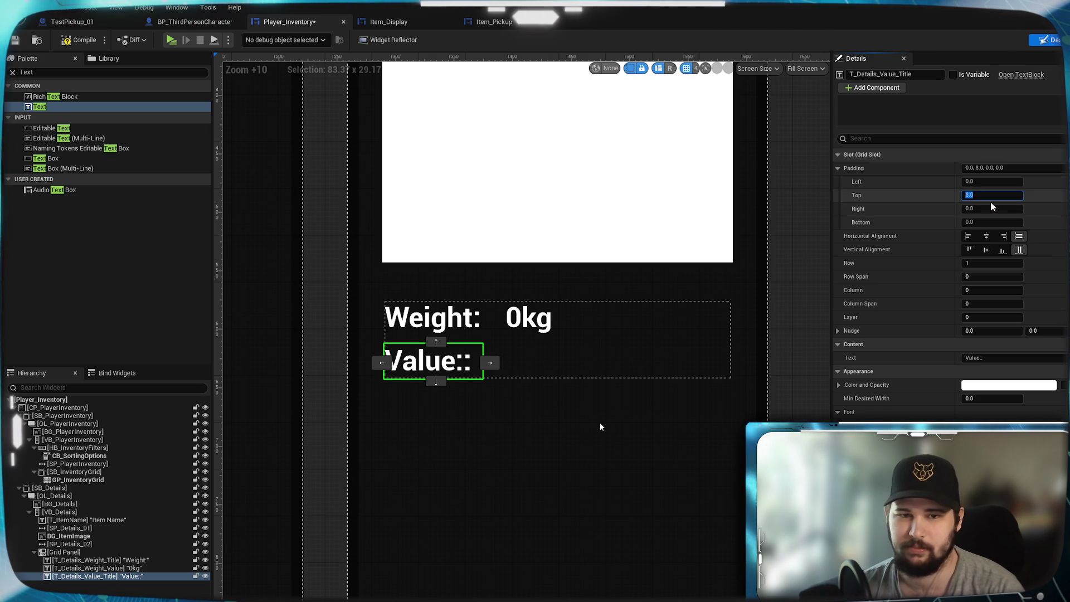
key(Return)
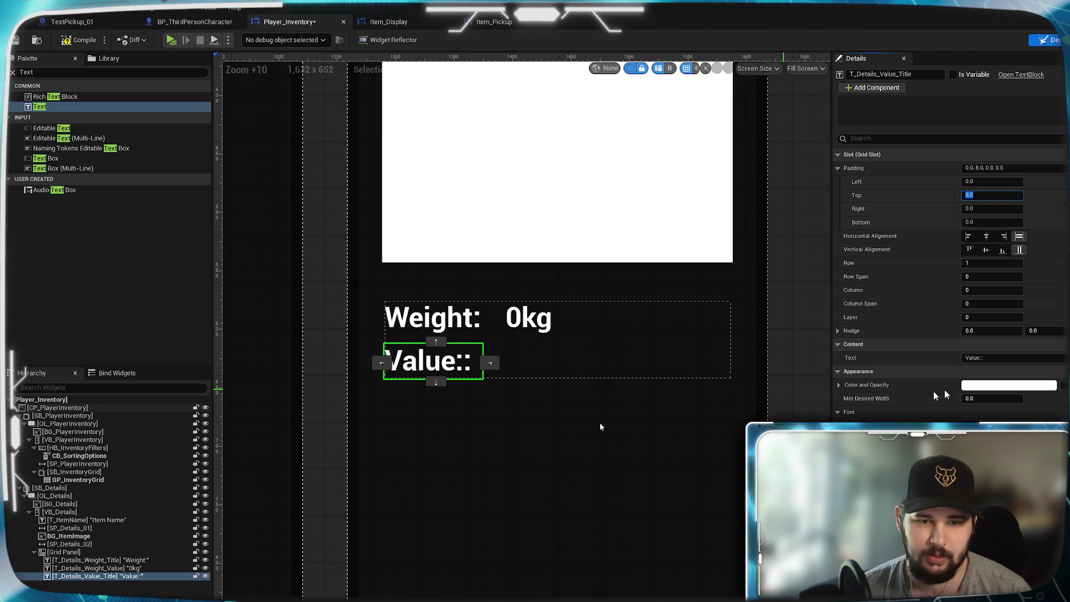
click(990, 358)
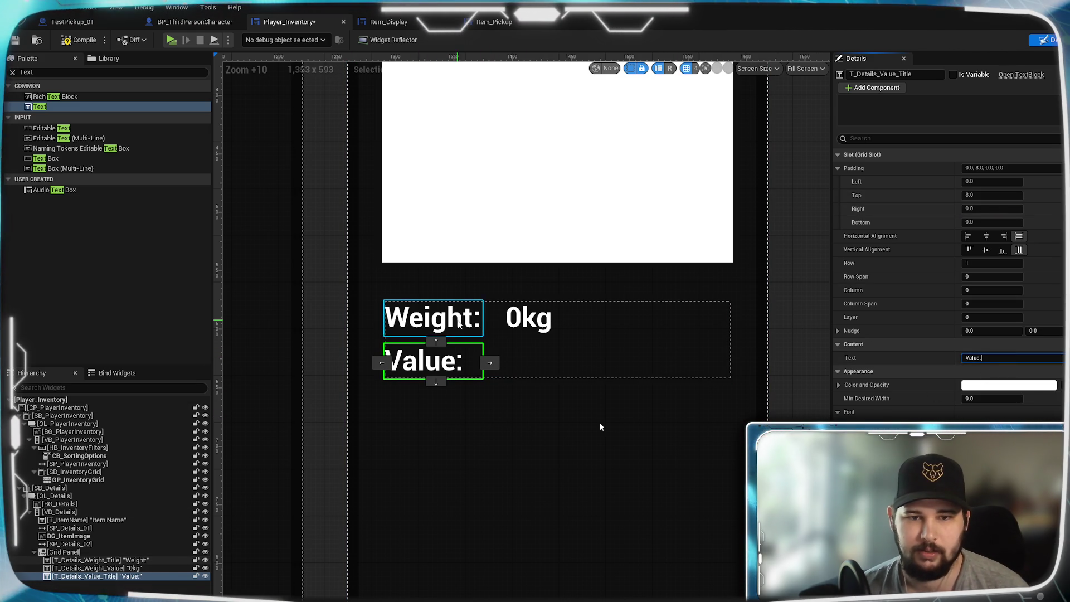
click(78, 568)
Duplicate the 0kg value below the Value: title and name it T_Details_Value_Value
right_click(78, 568)
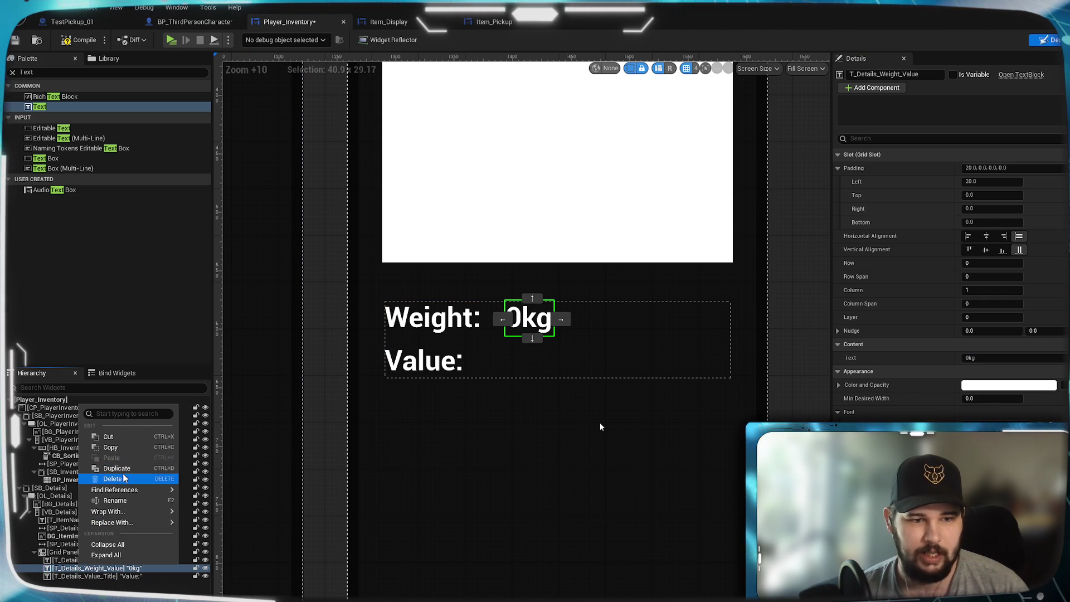
key(Escape)
key(ctrl+d)
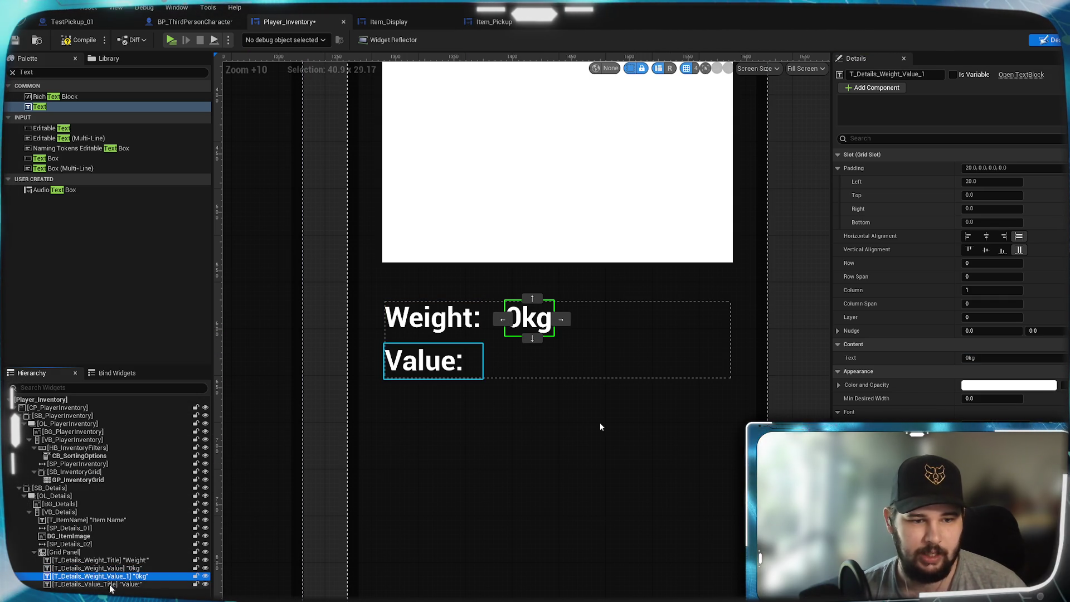
drag(109, 591, 109, 589)
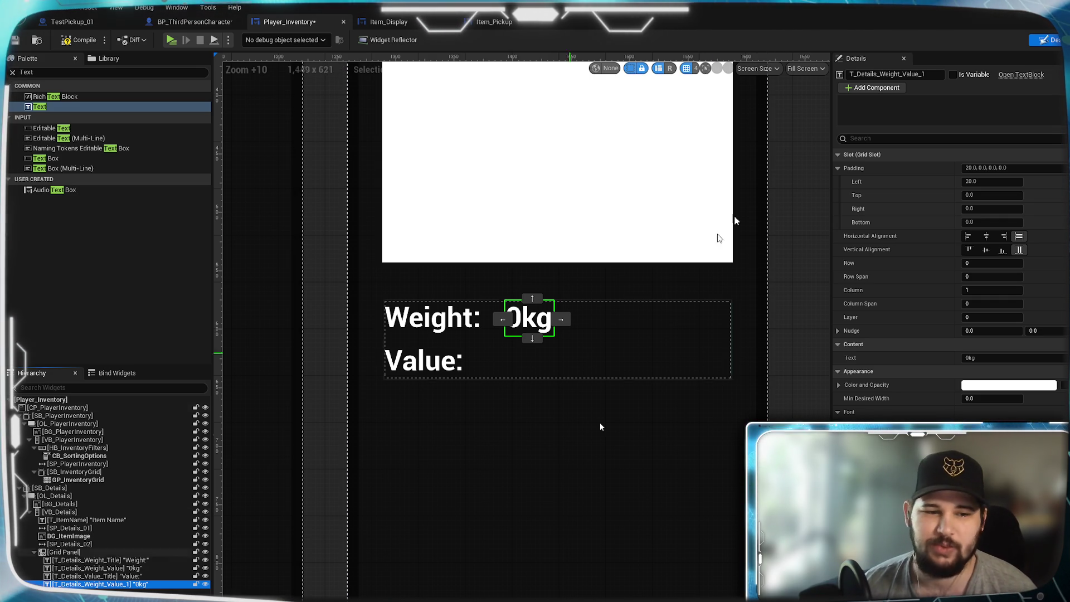
click(933, 73)
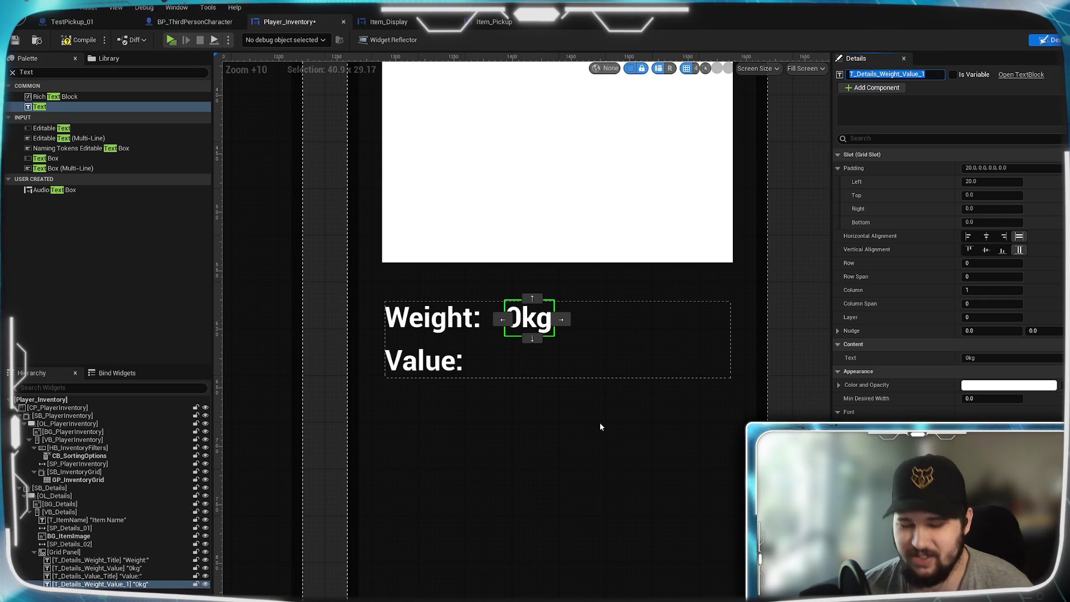
key(BackSpace)
key(BackSpace)
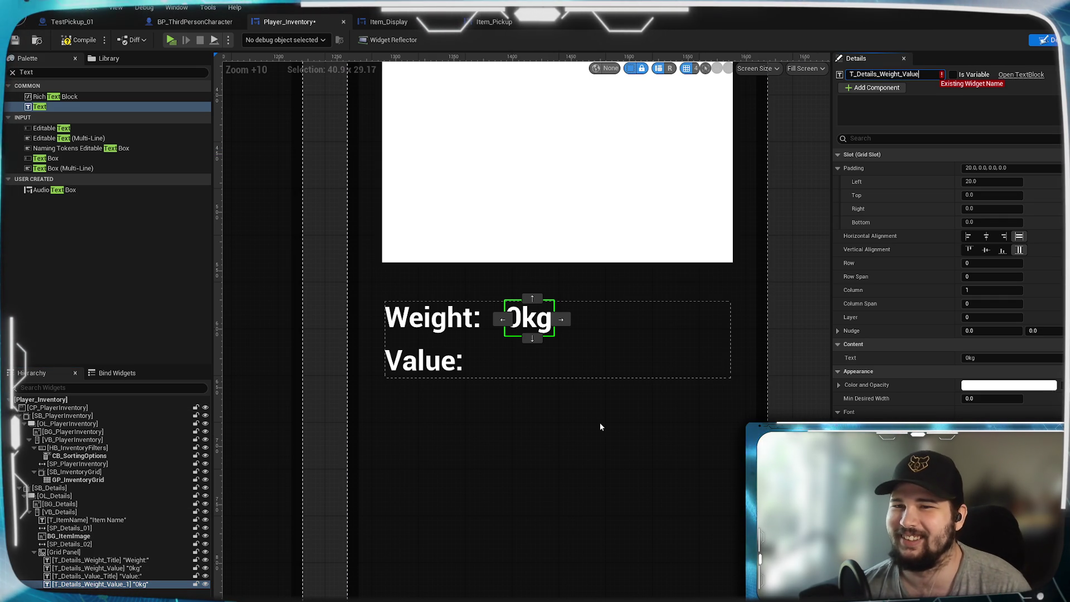
text(Value_)
key(Return)
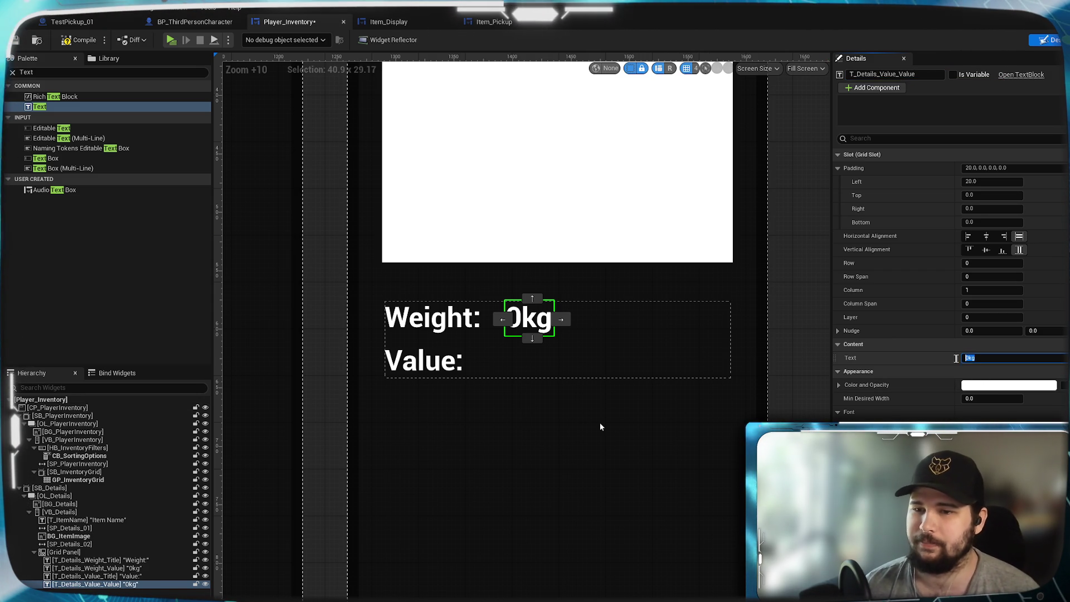
Set the copy's text to $0, grid row 1, and top padding 8
text(S)
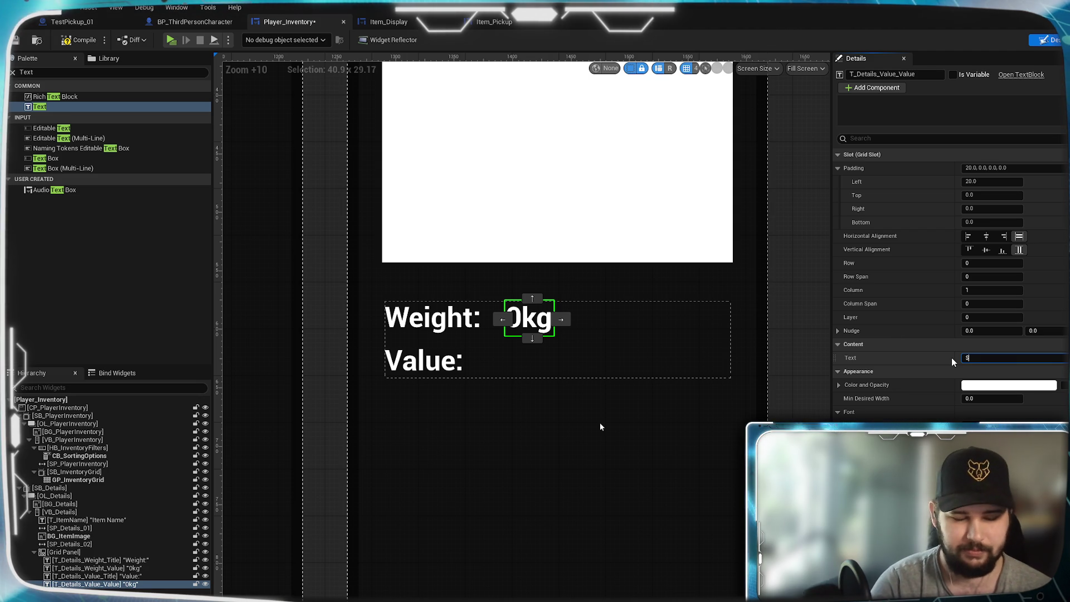
text(0)
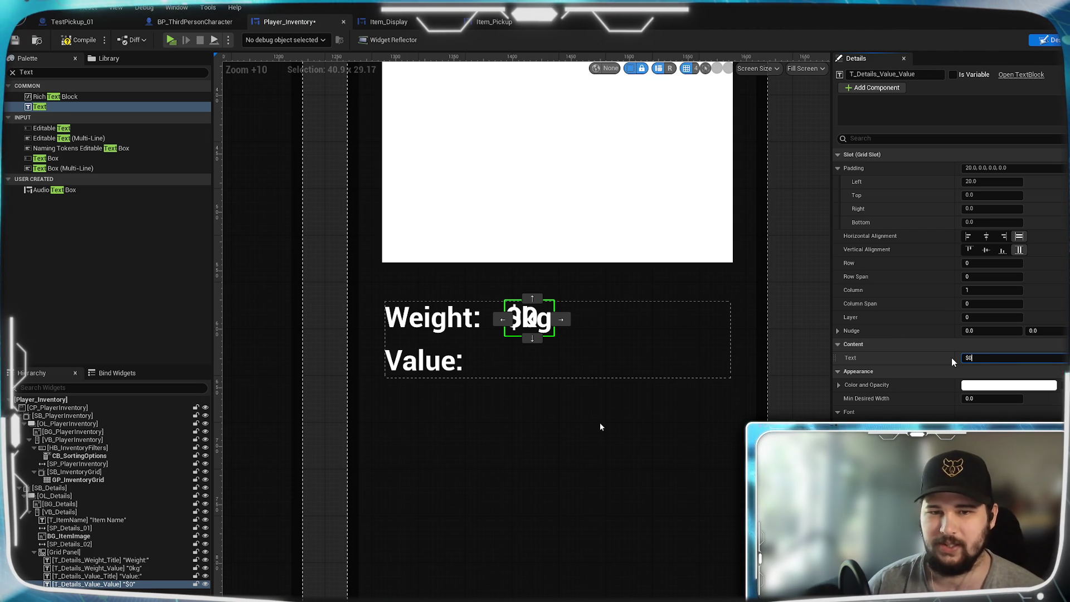
click(992, 263)
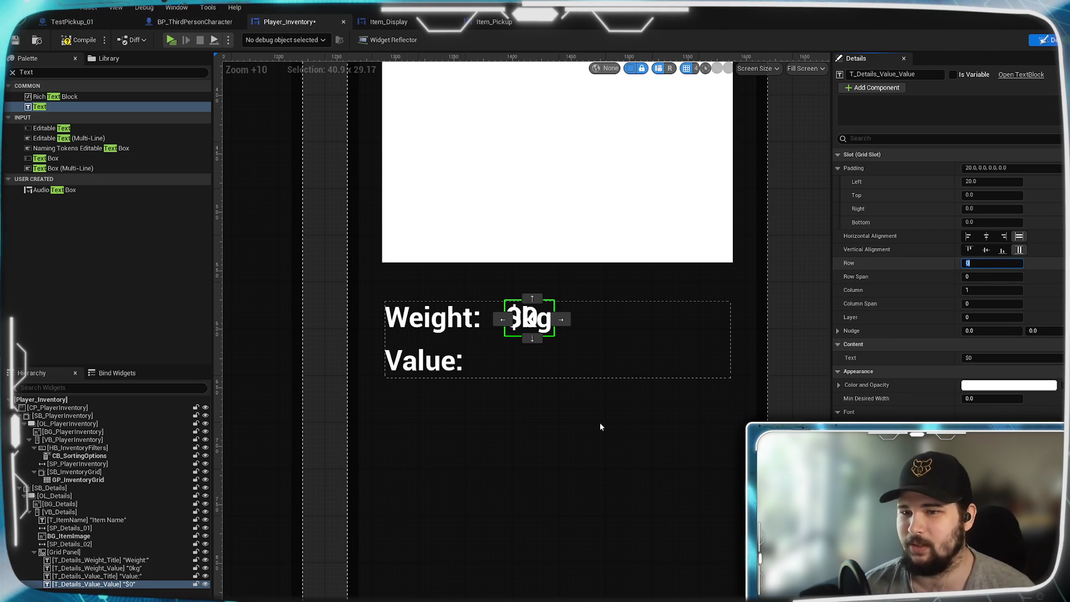
text(1)
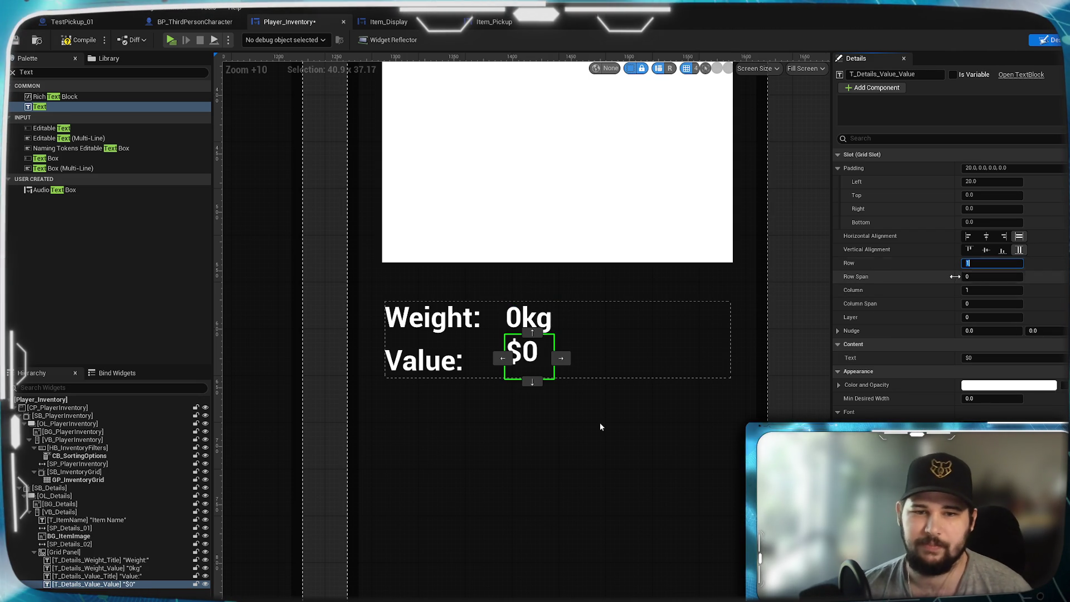
click(981, 196)
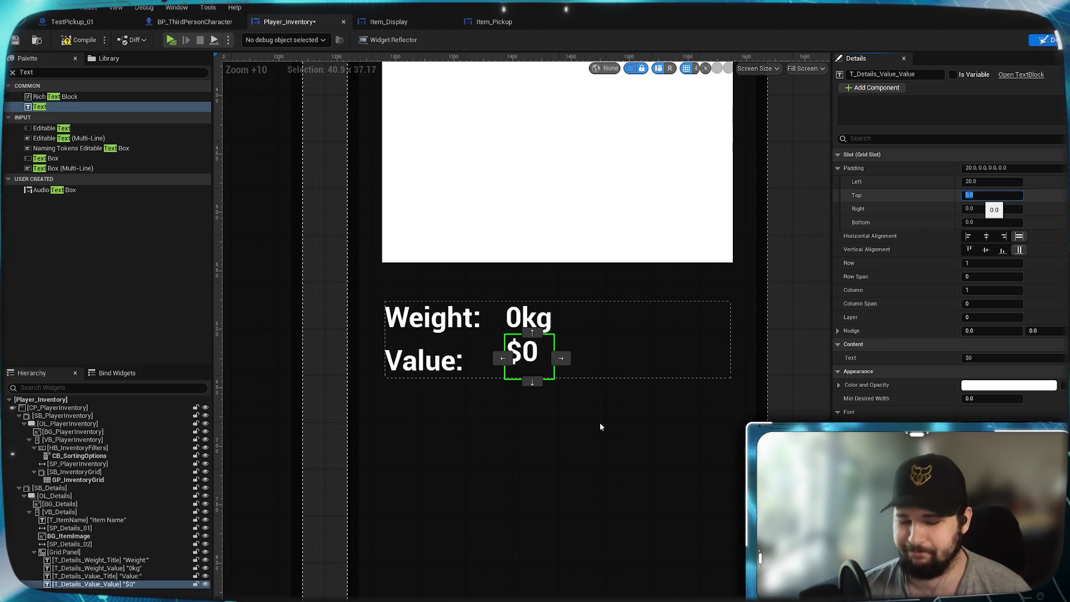
text(8)
key(Return)
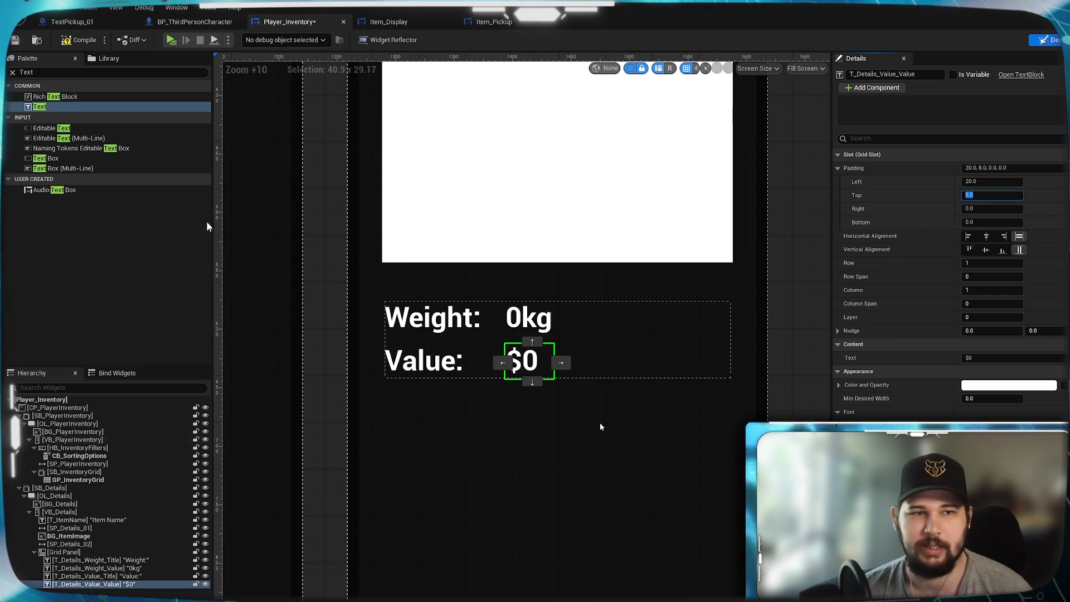
click(321, 377)
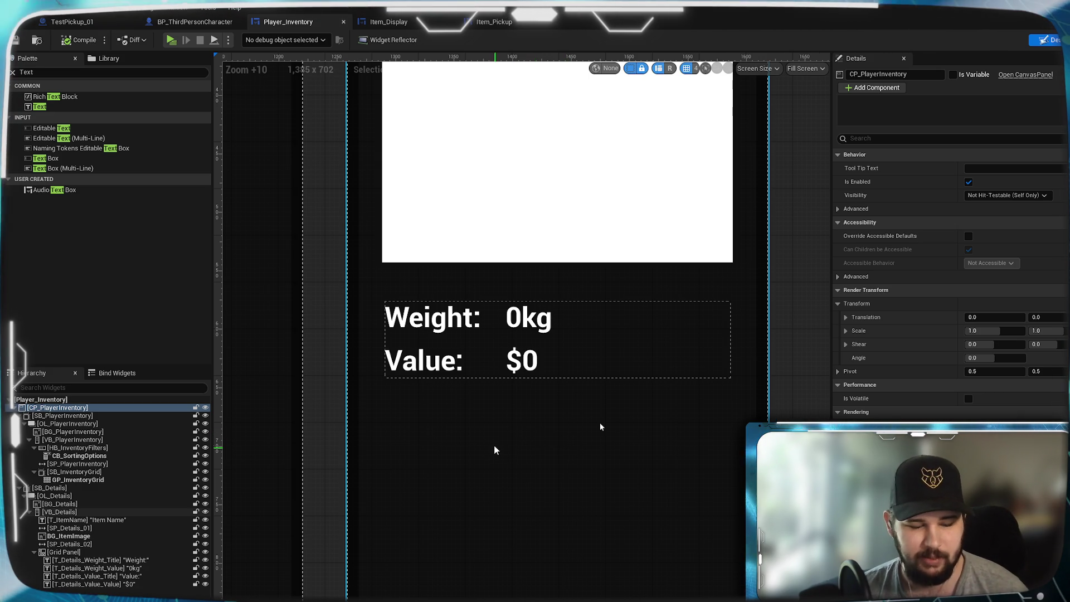
drag(443, 425, 475, 406)
Duplicate the Weight: title and name the copy T_Details_Quantity_Title
right_click(550, 472)
click(390, 426)
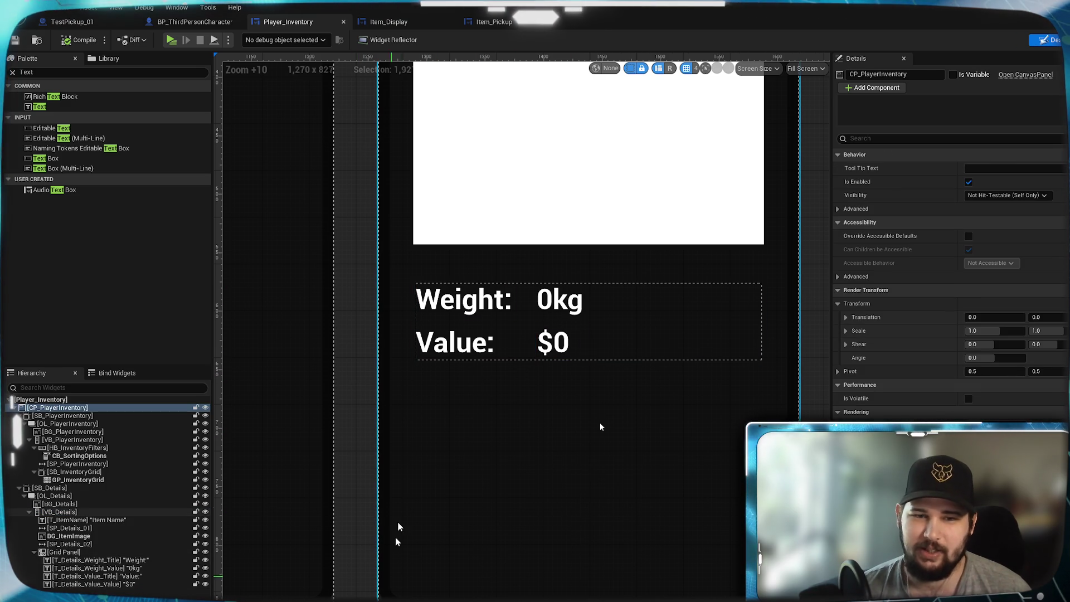
right_click(97, 560)
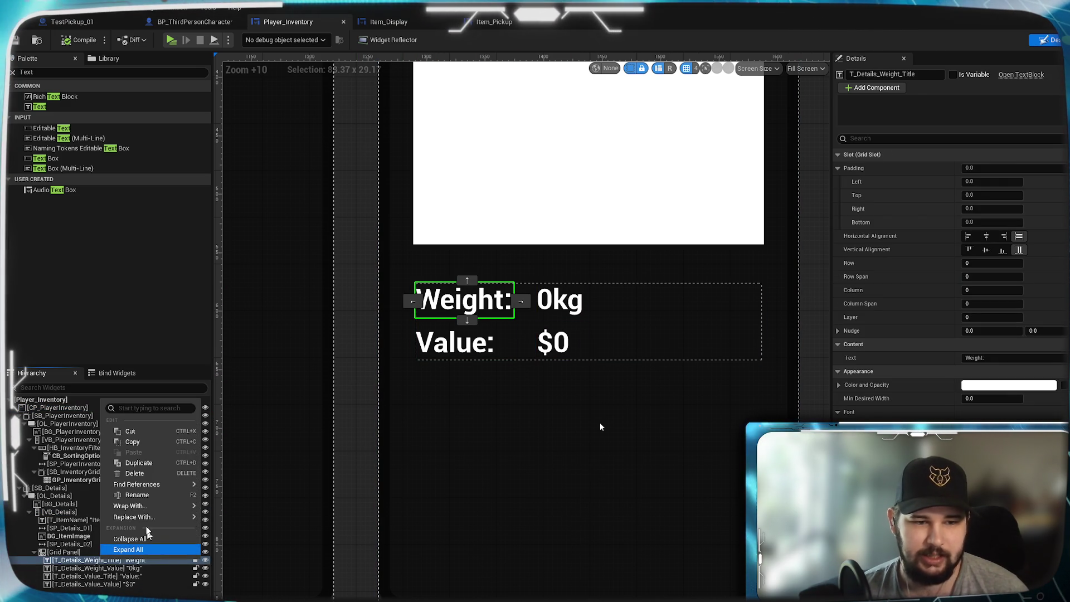
click(139, 463)
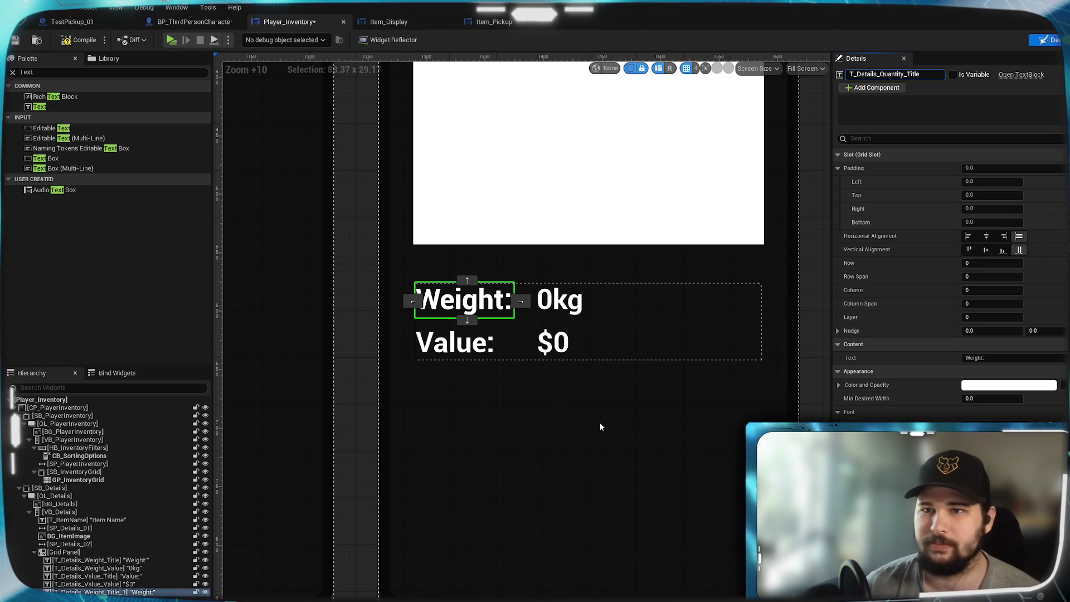
text(Quantity)
key(Return)
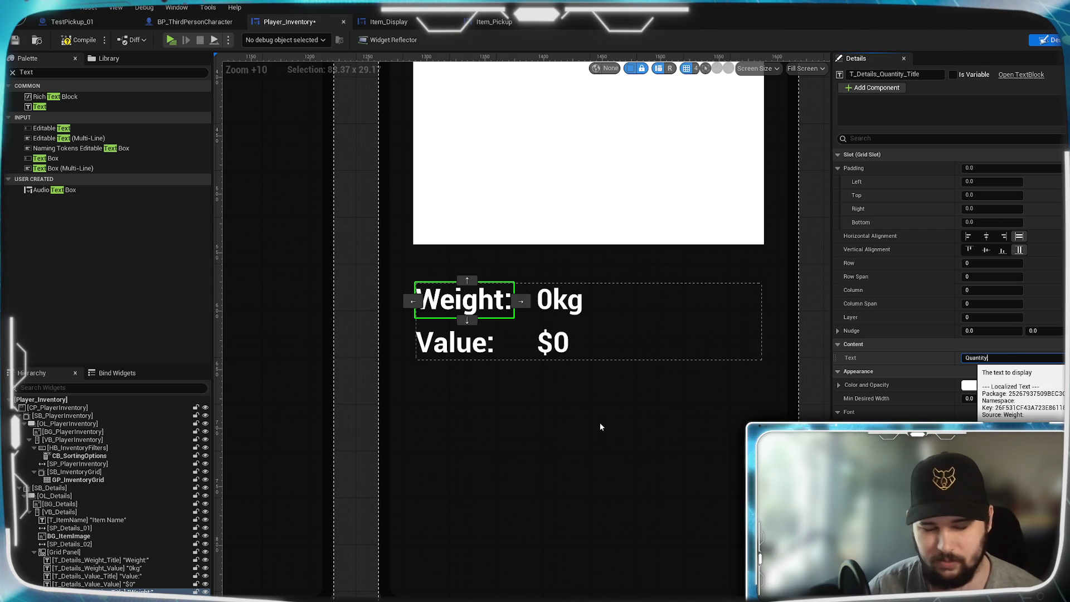
Set the title's text to Quantity:, grid row 2, and top padding 8
text(:)
key(Return)
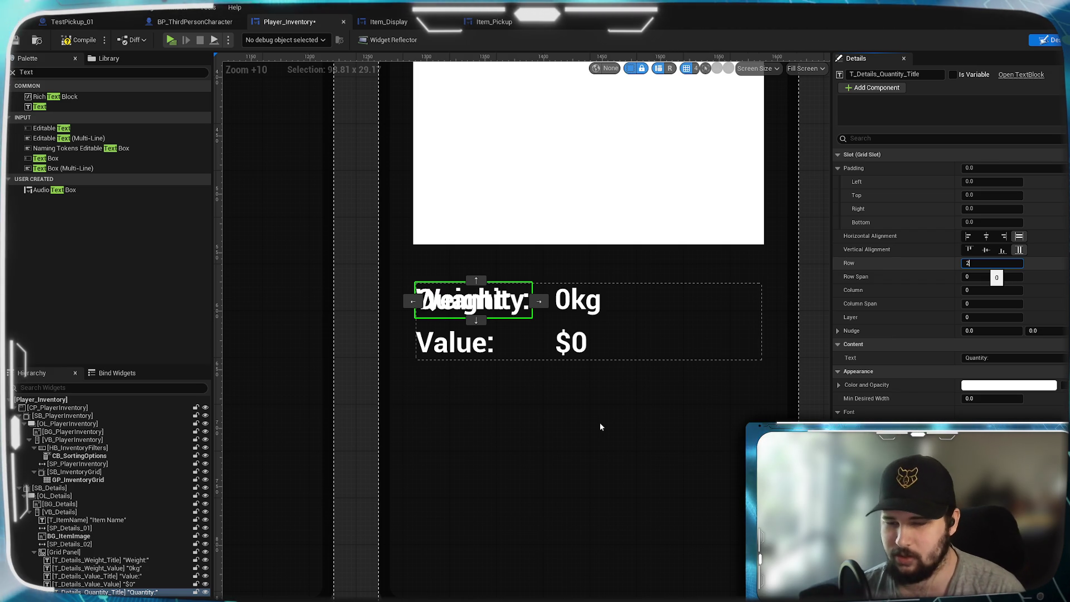
key(Return)
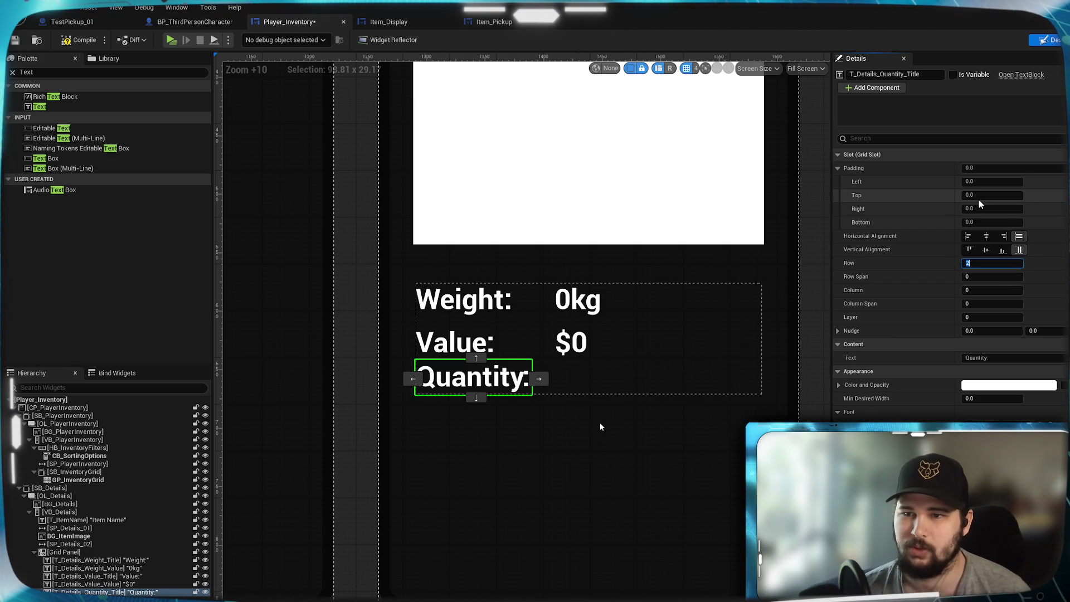
text(8)
key(Return)
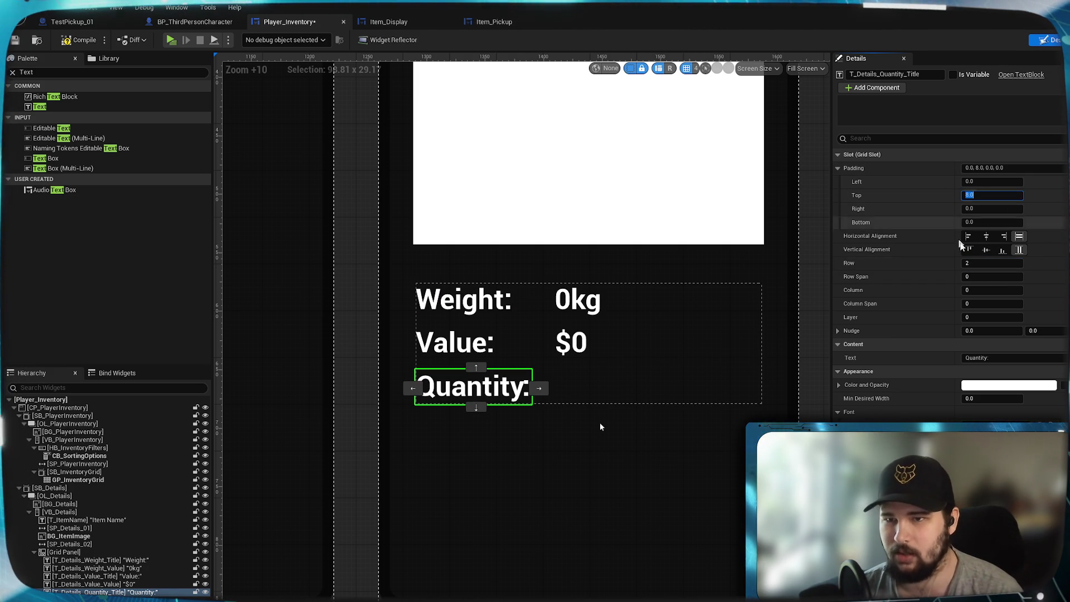
Duplicate the $0 value text
click(110, 584)
right_click(110, 584)
click(148, 487)
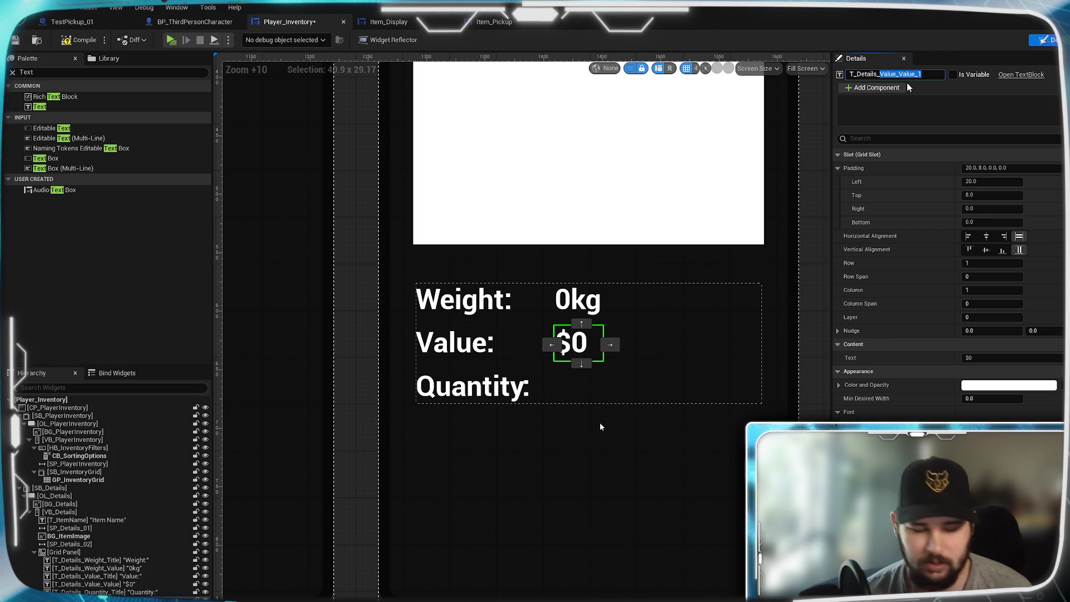
Rename the copied $0 text to T_Details_Quantity_Value
text(Quantity)
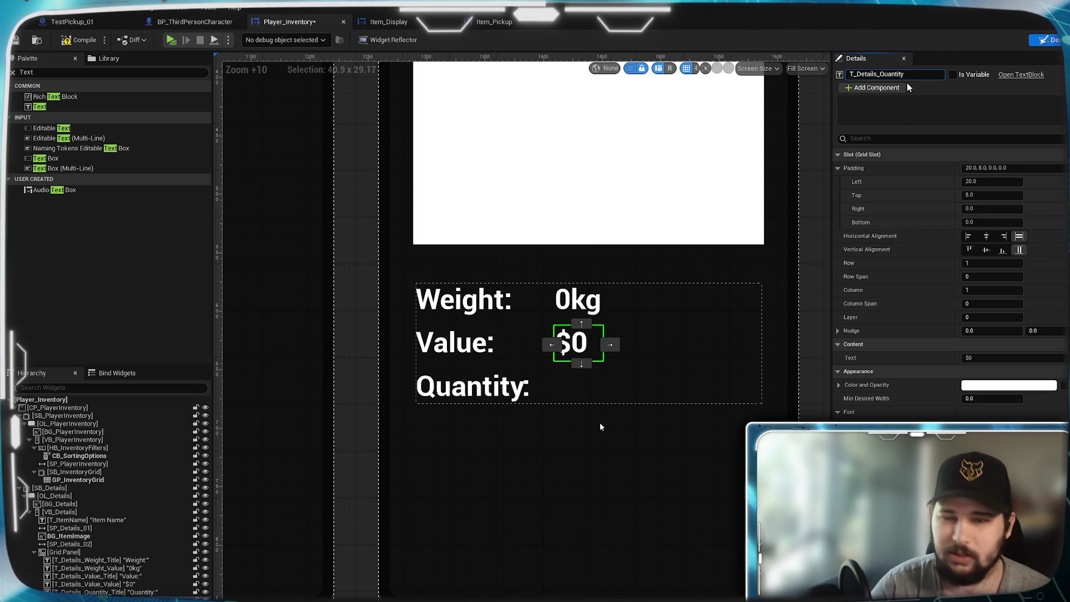
text(_Value)
key(BackSpace)
key(BackSpace)
key(BackSpace)
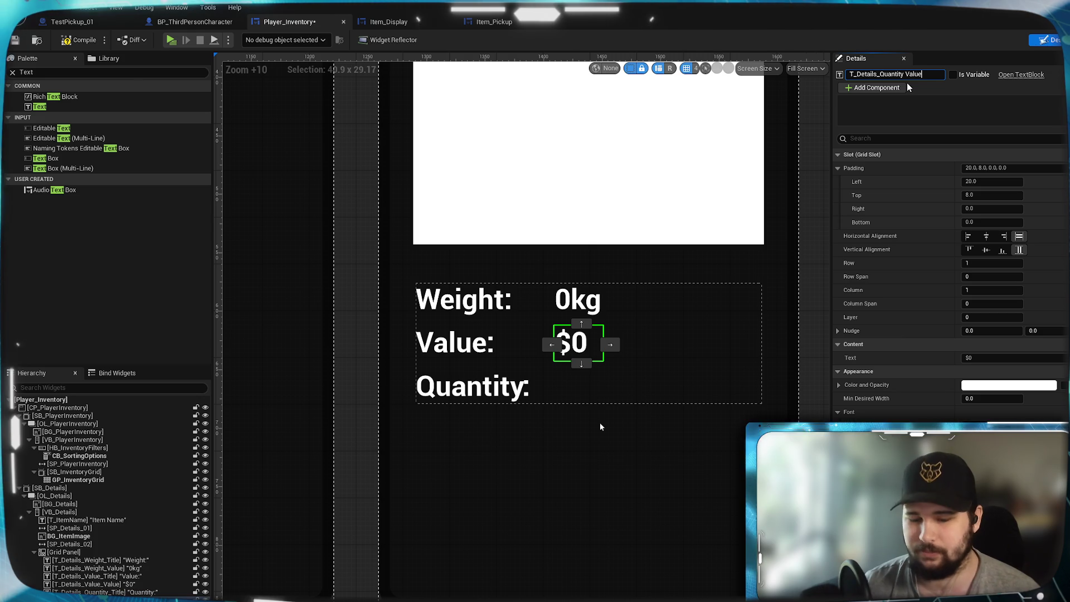
text(_Value)
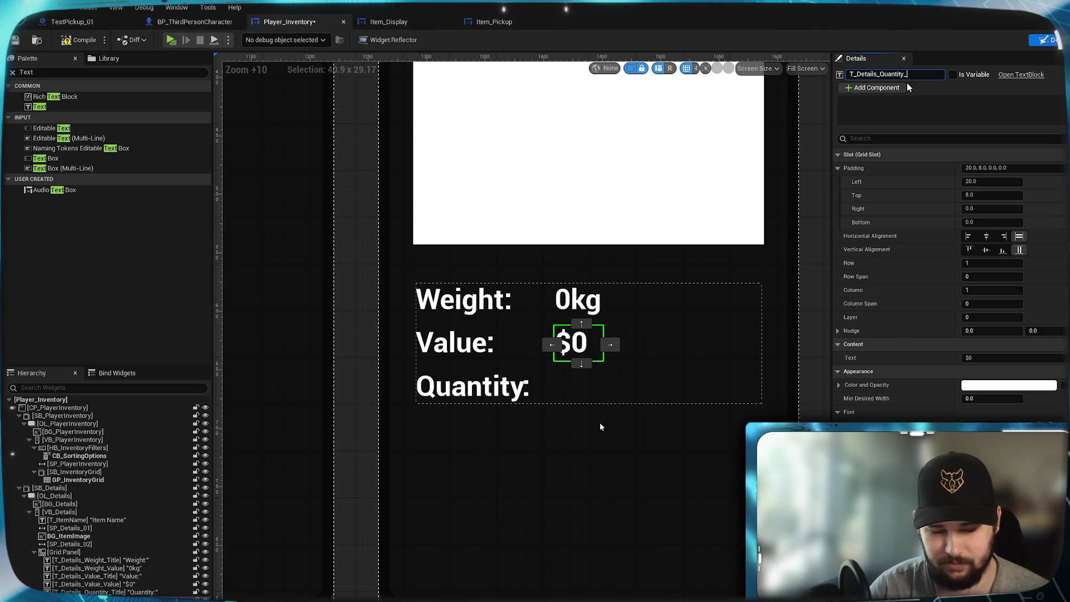
key(Return)
Make the quantity readout show 0x on grid row 2
click(1009, 359)
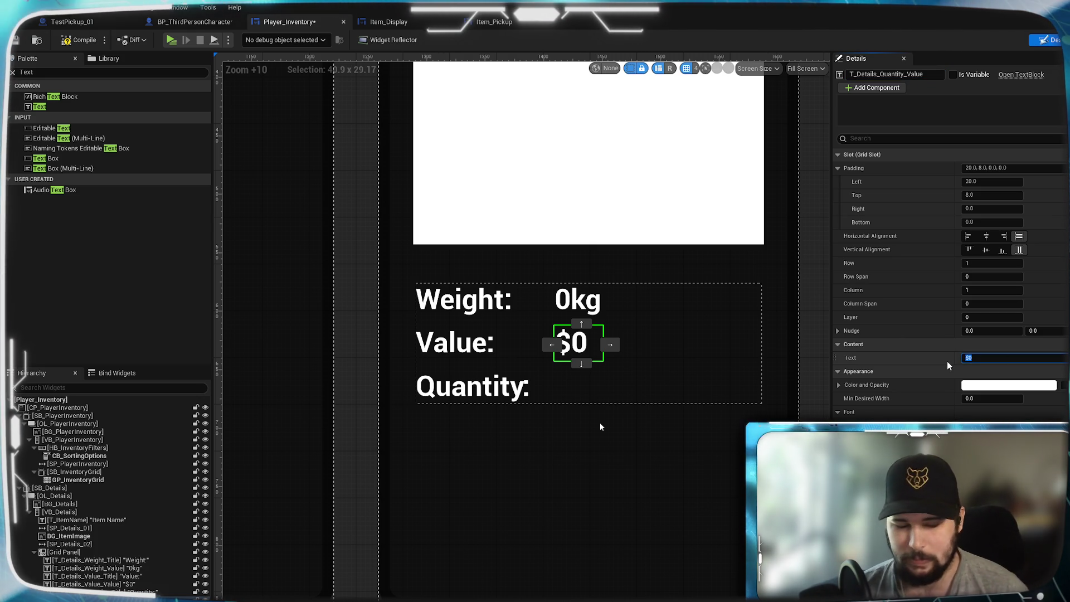
text(0x)
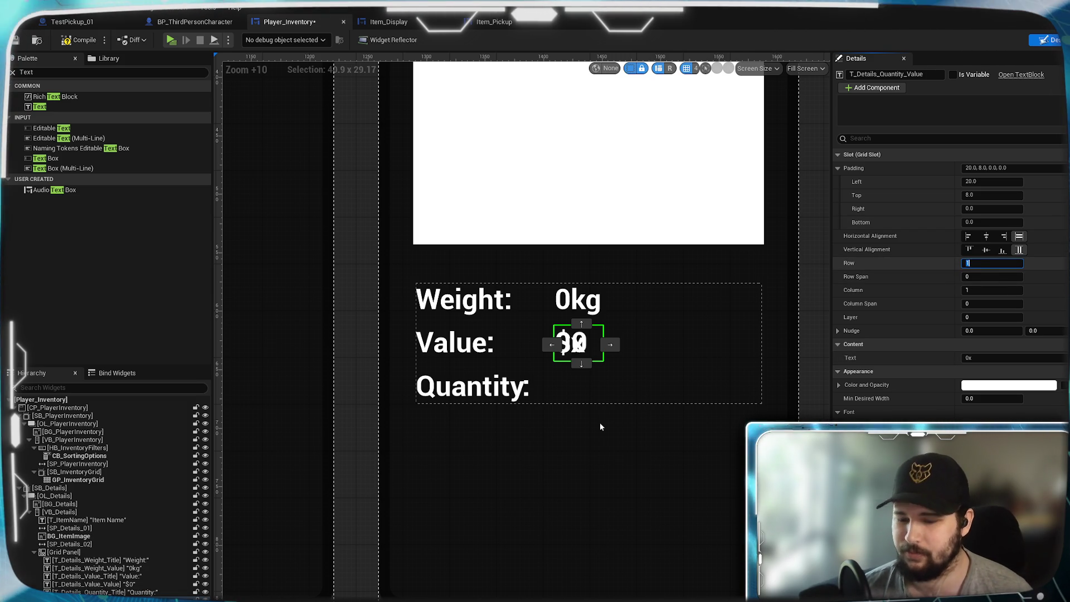
key(Tab)
text(2)
key(Return)
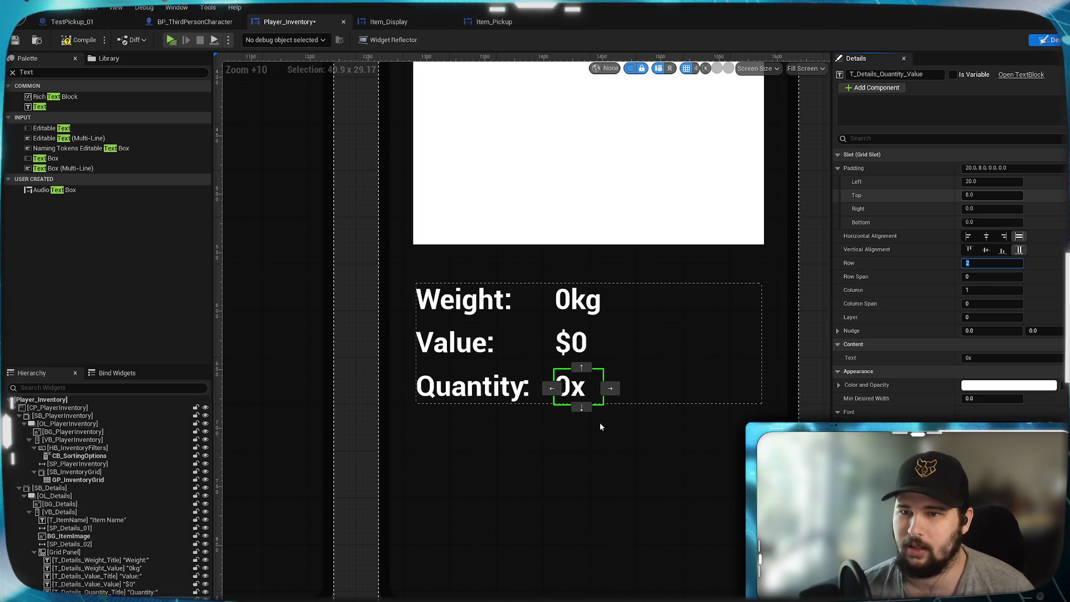
click(358, 339)
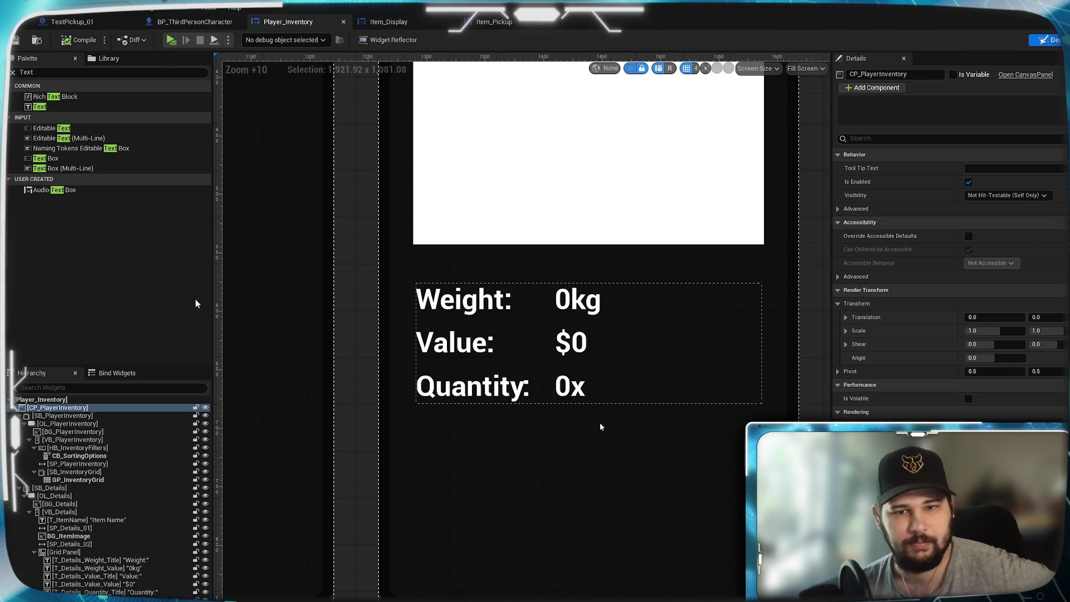
Create a Text binding function for the Item Name heading
scroll(601, 428, down, 4)
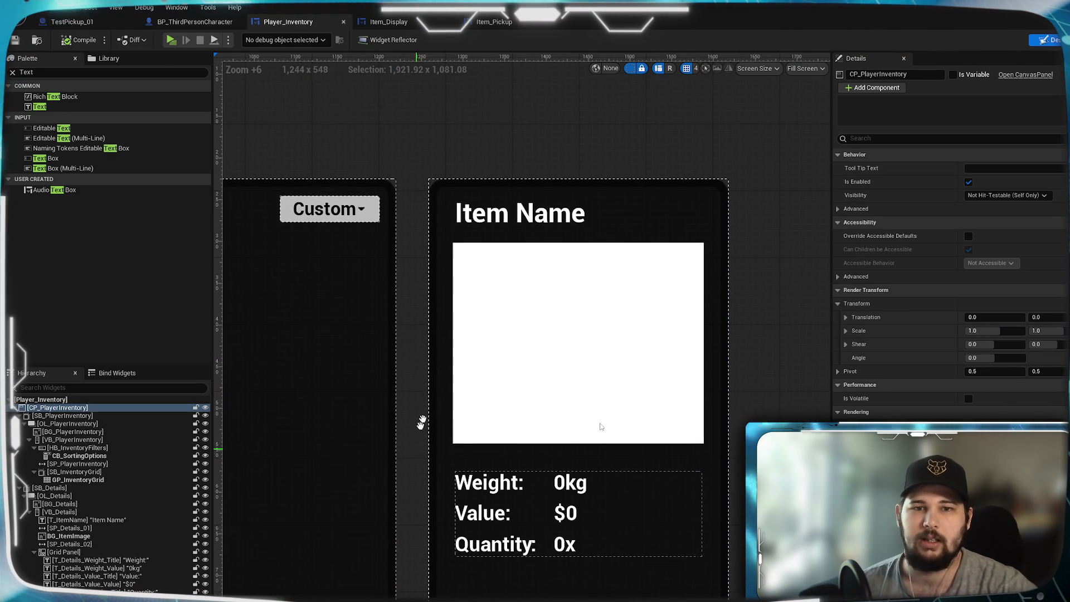
drag(601, 427, 418, 385)
scroll(471, 338, up, 2)
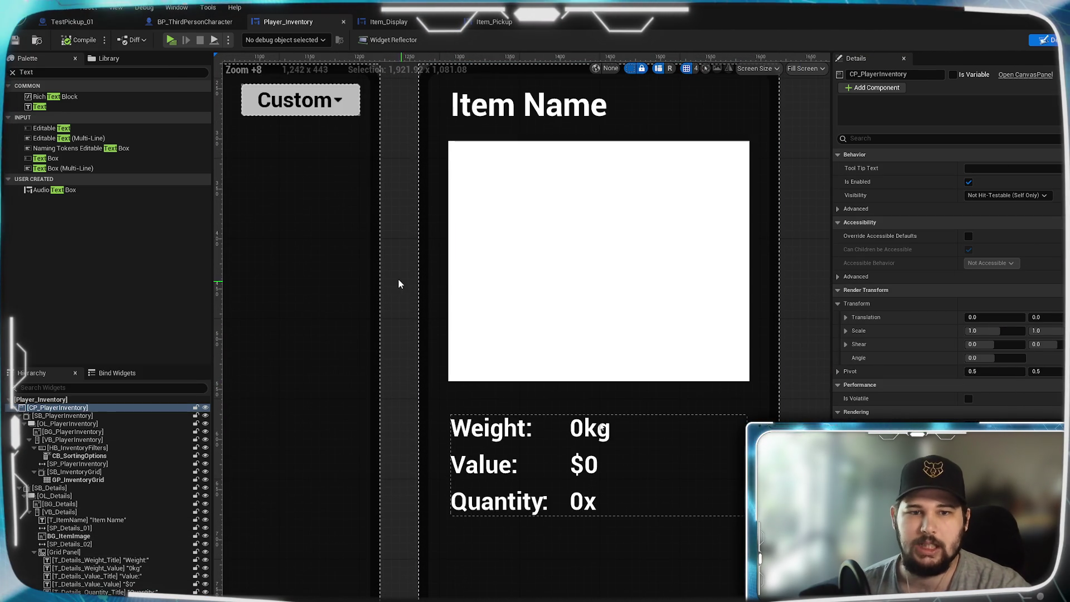
click(549, 130)
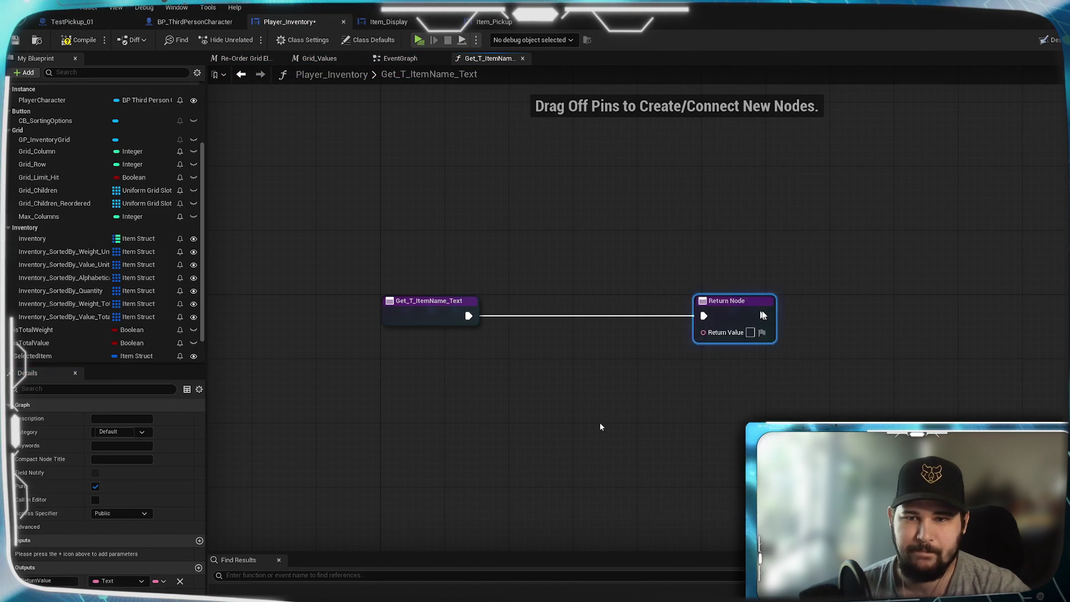
drag(764, 315, 838, 315)
click(362, 451)
Return SelectedItem's split Item Name through To Text (String), then compile and save
scroll(76, 277, down, 2)
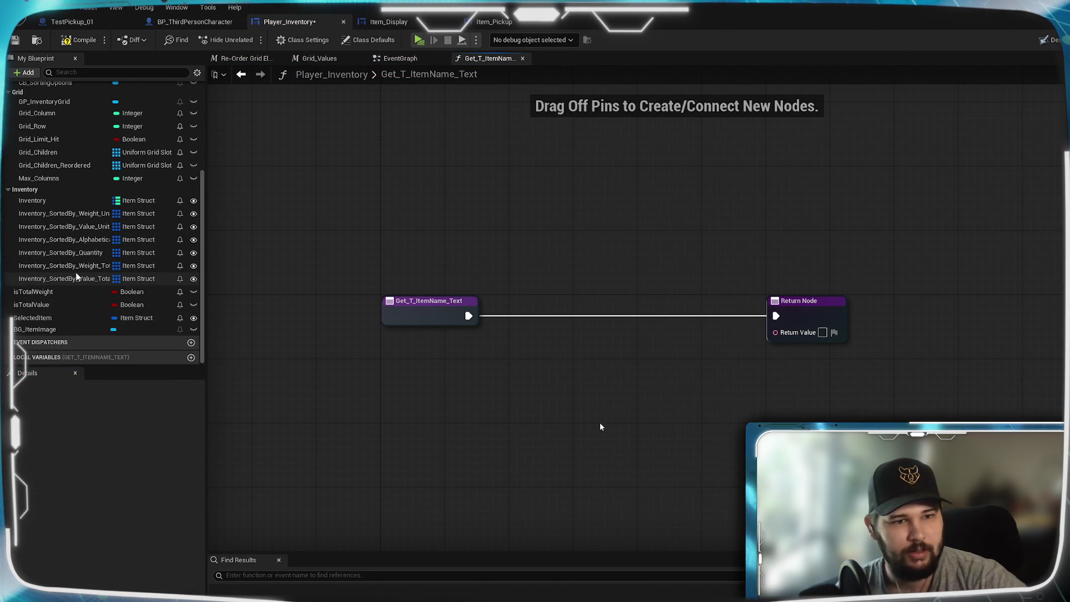
mouse_move(36, 319)
mouse_down()
mouse_move(447, 375)
mouse_move(398, 341)
mouse_up()
click(432, 360)
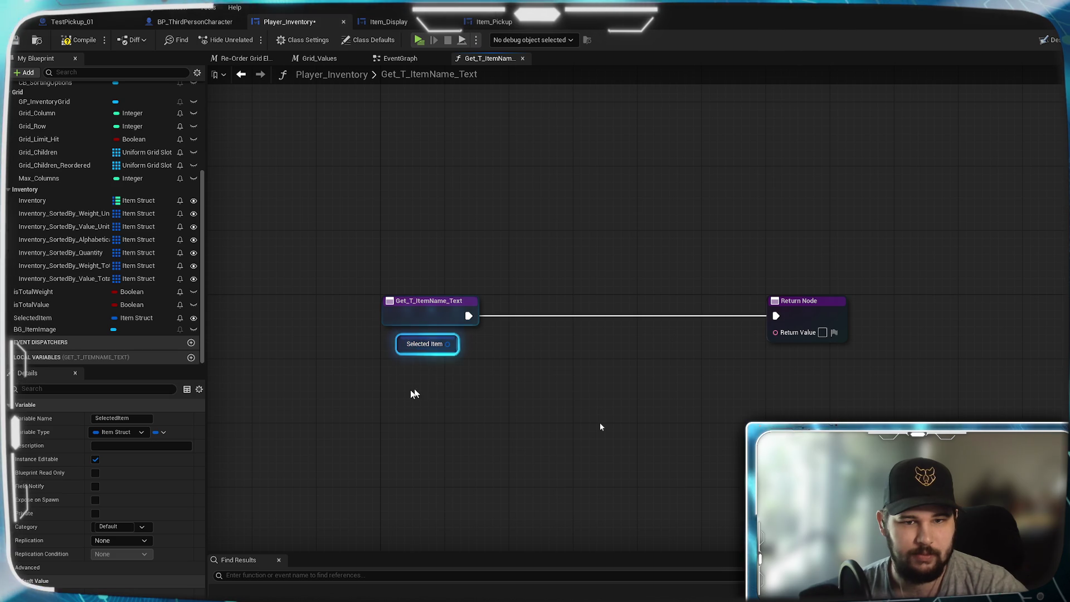
click(468, 351)
right_click(448, 345)
click(471, 398)
mouse_move(478, 340)
mouse_down()
mouse_move(461, 364)
mouse_move(795, 345)
mouse_move(776, 332)
mouse_up()
click(522, 375)
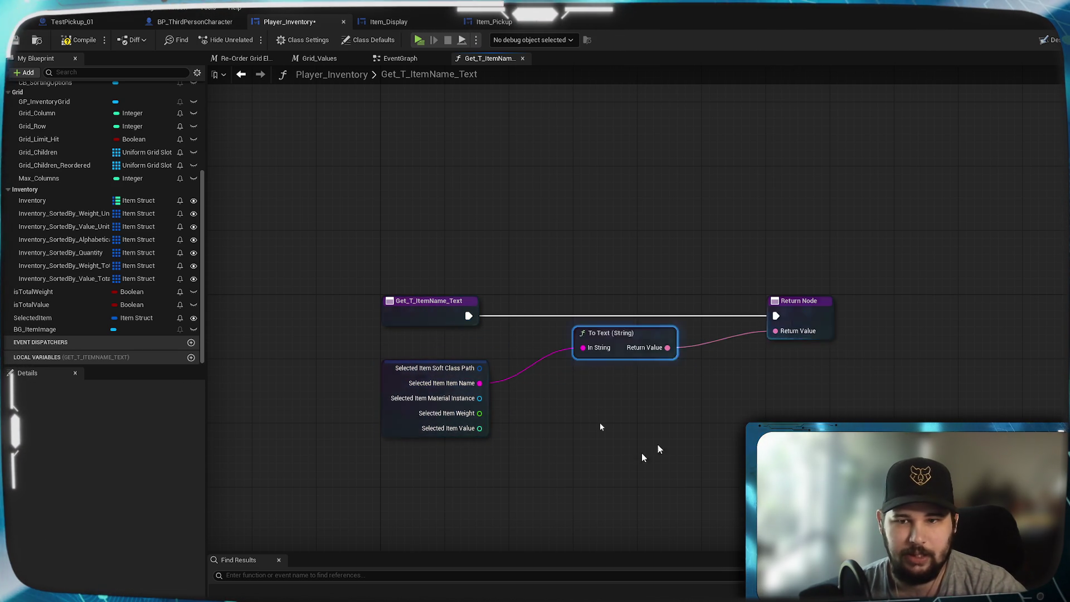
drag(612, 339, 611, 372)
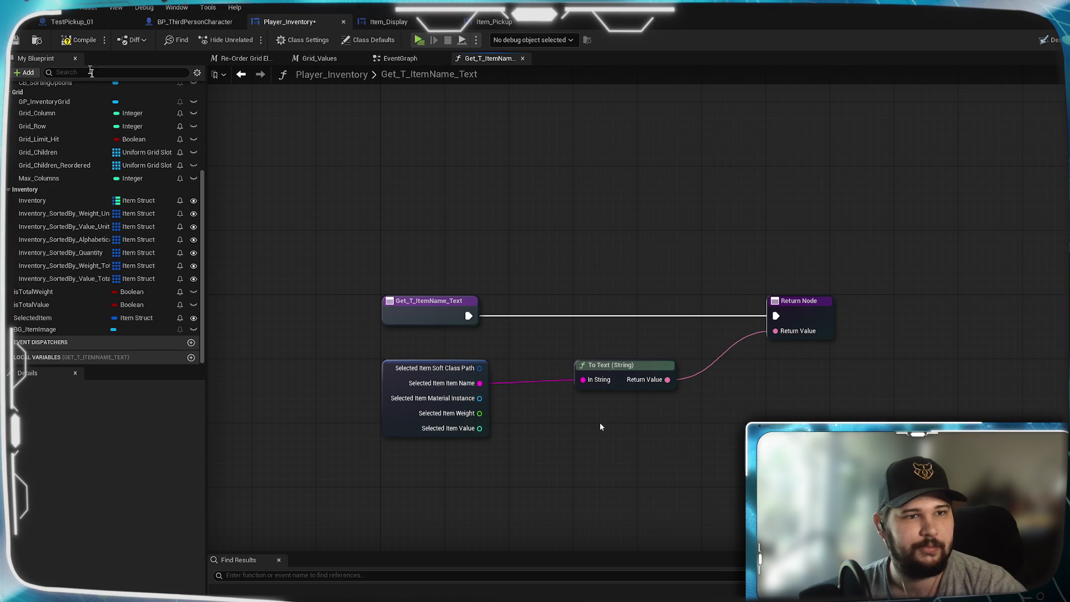
key(ctrl+s)
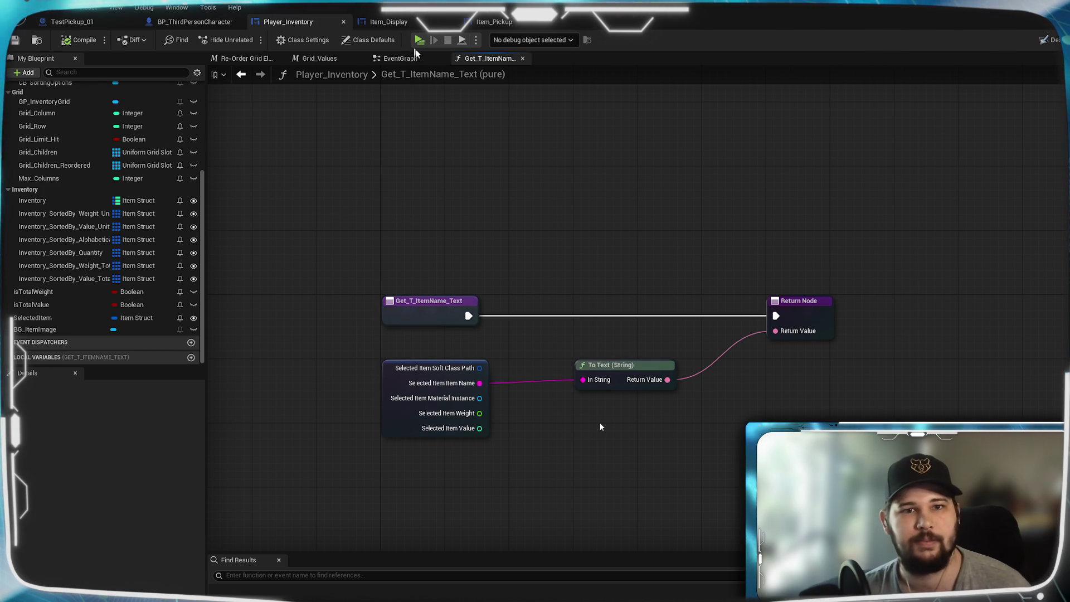
click(1048, 39)
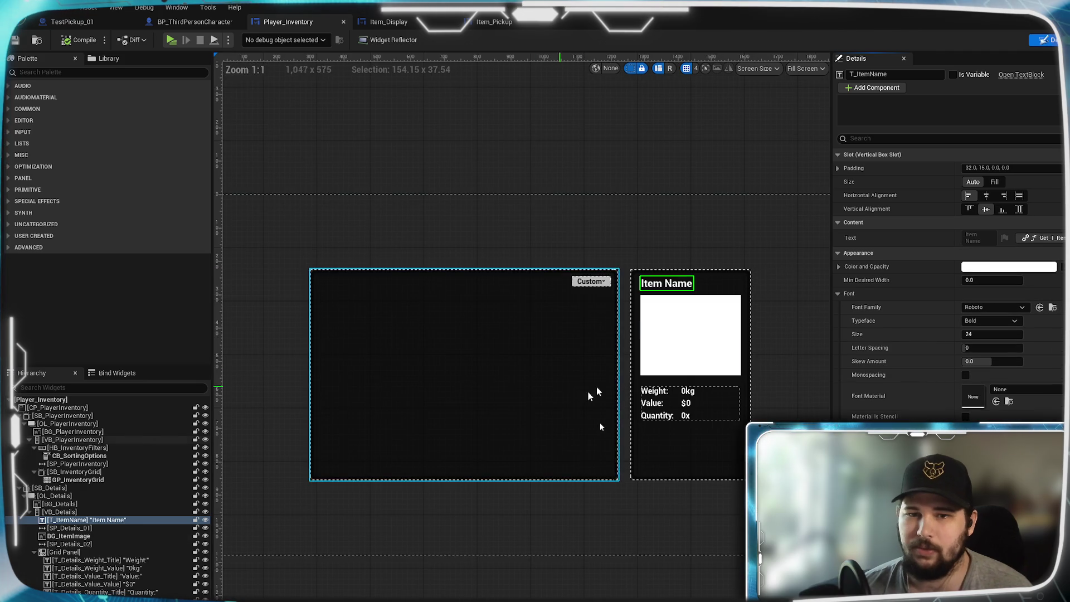
Create a Text binding for the 0kg weight text and add a split SelectedItem getter
scroll(568, 395, up, 6)
click(694, 384)
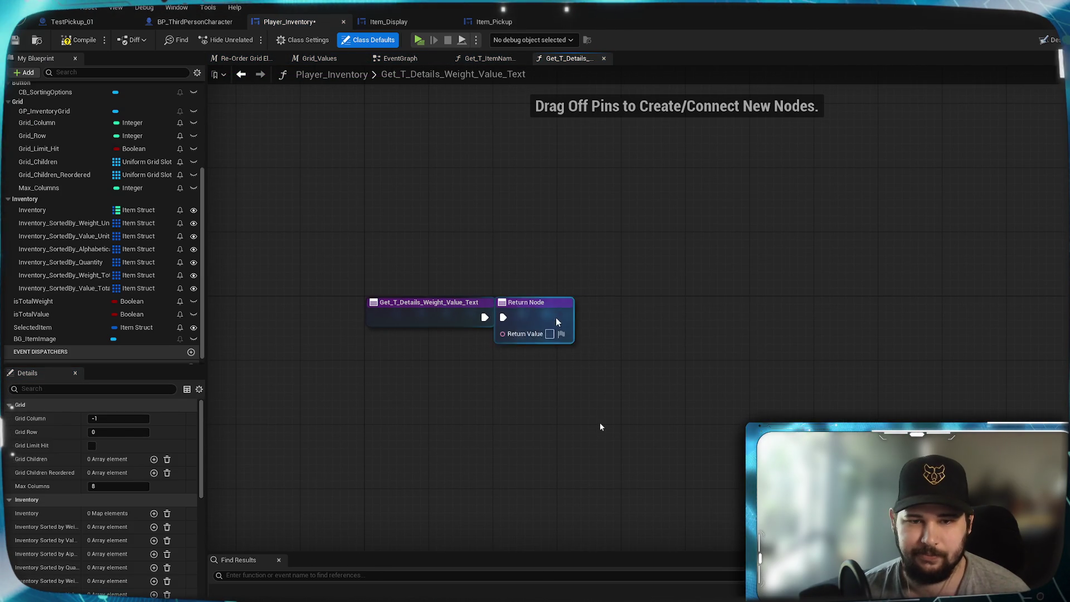
mouse_move(564, 303)
mouse_down()
mouse_move(883, 330)
mouse_move(907, 322)
mouse_up()
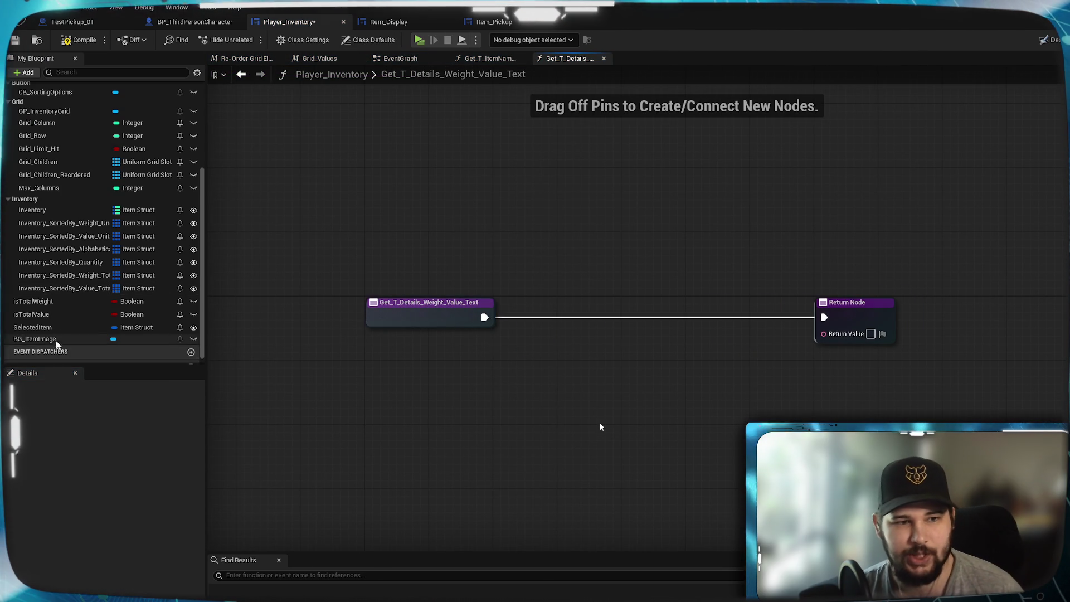
scroll(42, 315, down, 1)
mouse_move(41, 318)
mouse_down()
mouse_move(311, 353)
mouse_move(440, 427)
mouse_move(392, 383)
mouse_up()
click(428, 403)
right_click(433, 386)
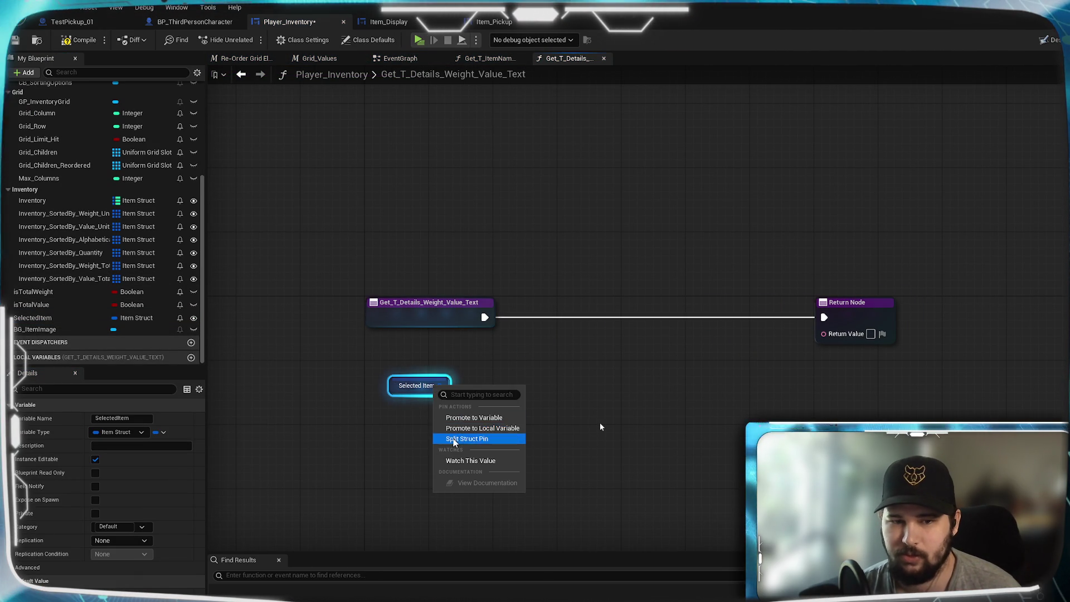
click(459, 437)
drag(427, 382, 403, 366)
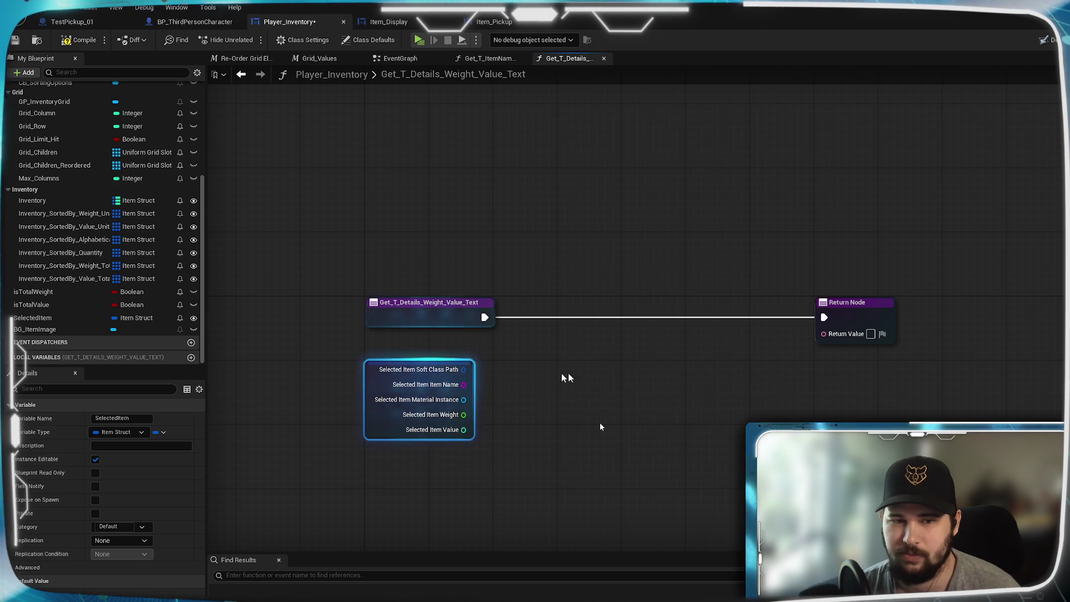
Feed the item's Weight through an Append node and To Text into the return value
mouse_move(823, 334)
mouse_down()
mouse_move(814, 358)
mouse_move(764, 385)
mouse_up()
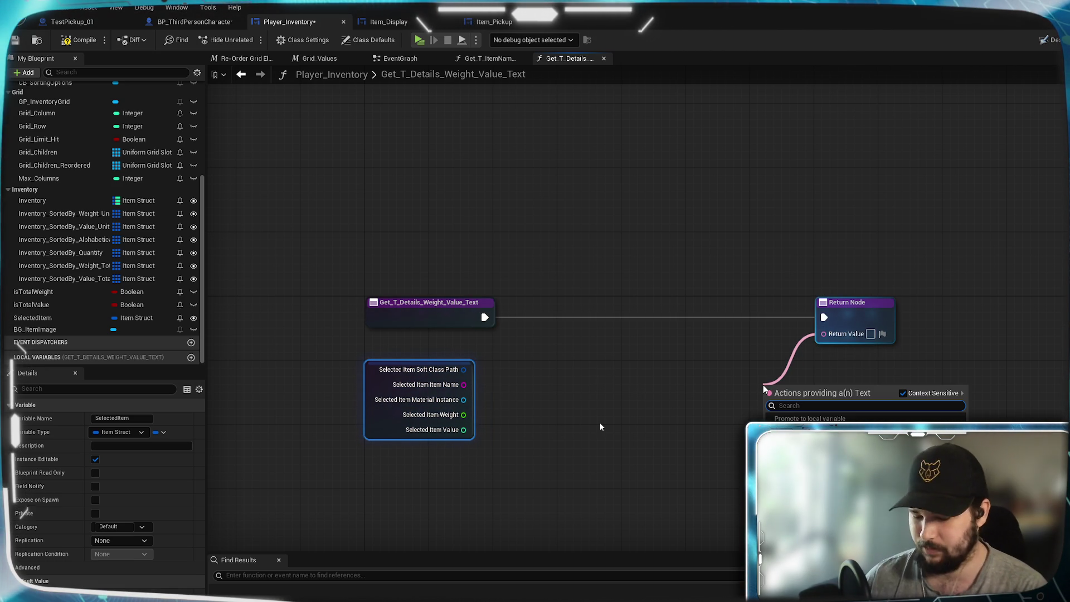
text(append)
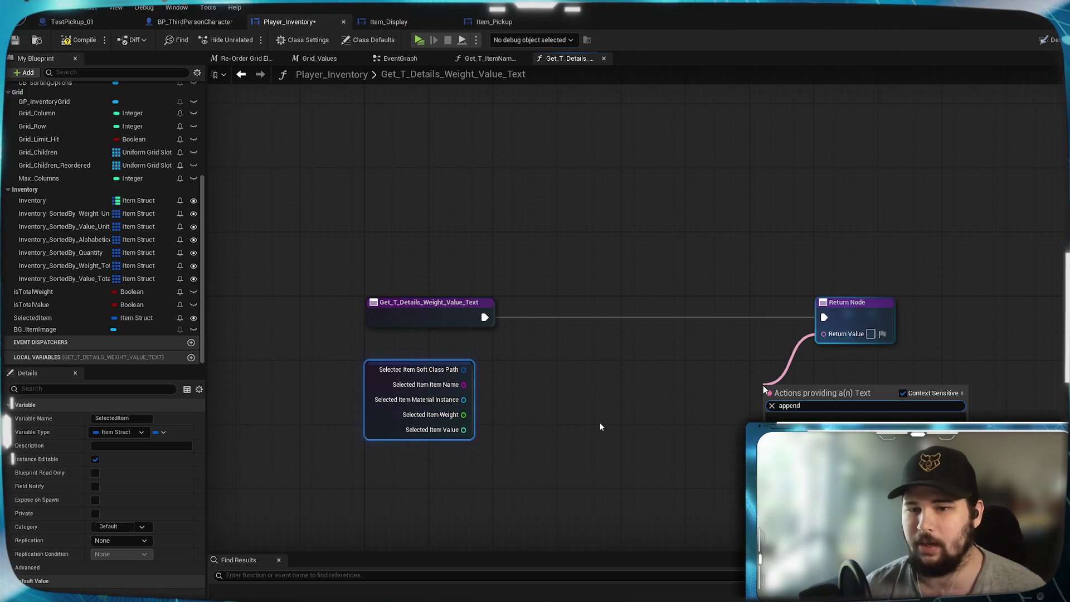
click(903, 393)
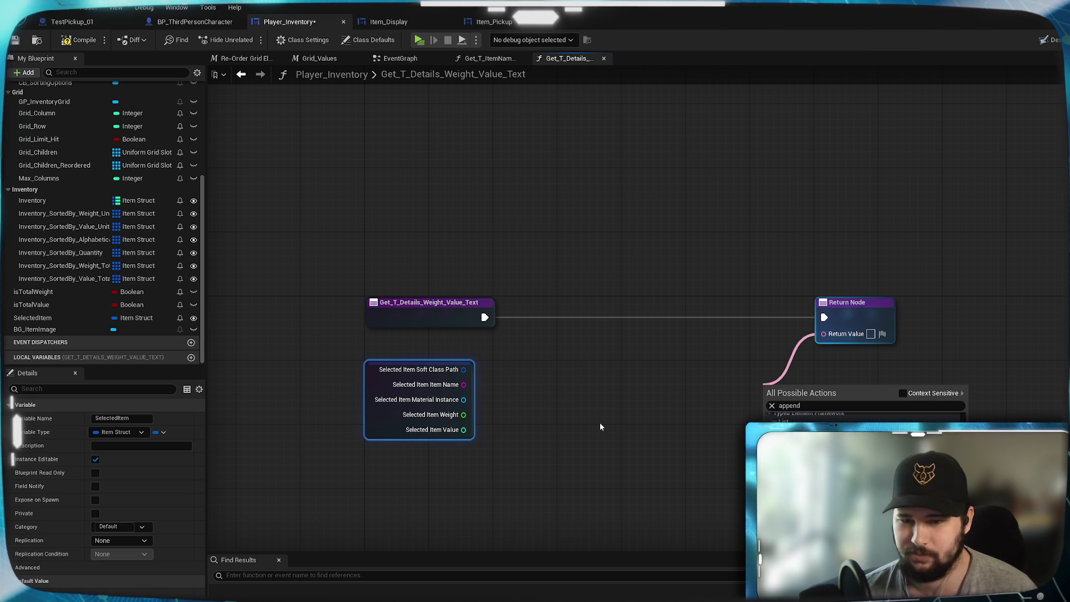
key(Return)
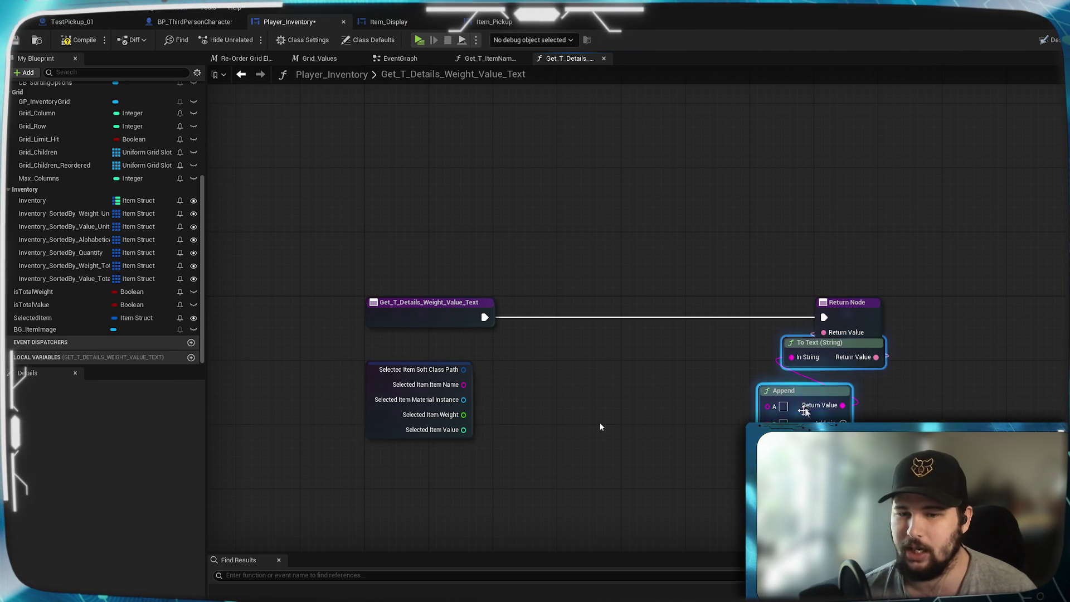
drag(809, 351, 712, 342)
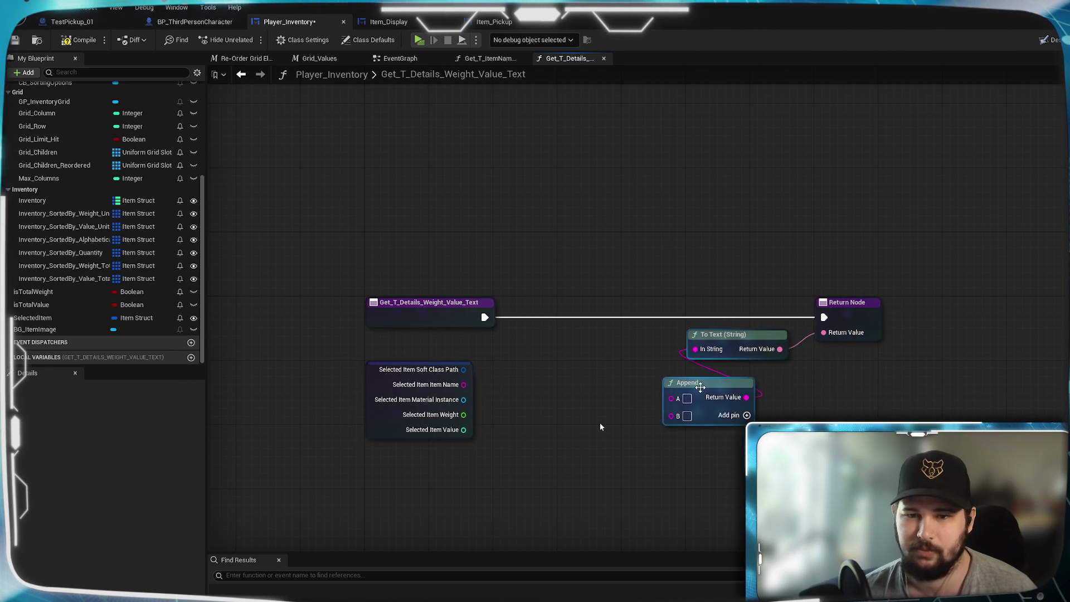
drag(697, 383, 602, 351)
click(523, 384)
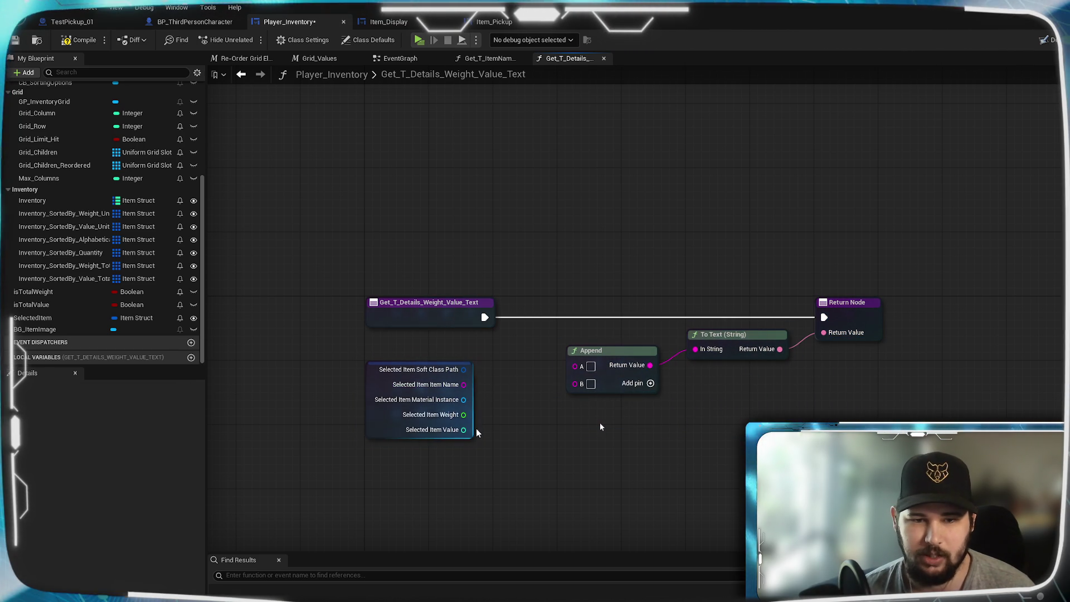
mouse_move(463, 414)
mouse_down()
mouse_move(575, 366)
mouse_move(536, 366)
mouse_move(608, 367)
mouse_move(536, 366)
mouse_up()
click(521, 367)
Set Append's second input to kg, then compile and save the blueprint
text(kk)
key(BackSpace)
text(g)
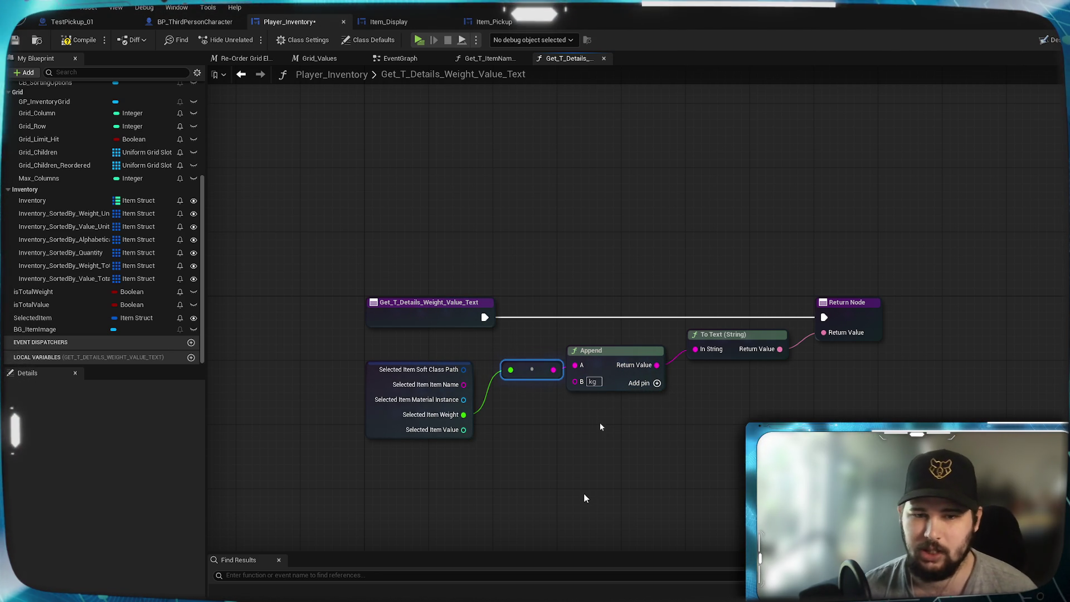
click(577, 488)
click(67, 41)
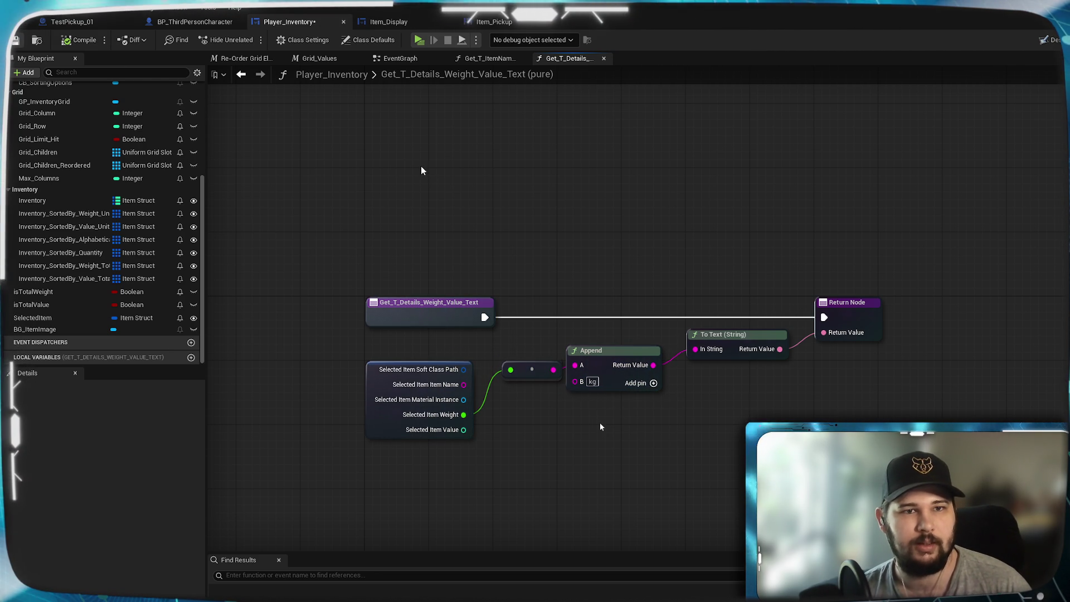
click(490, 59)
click(552, 58)
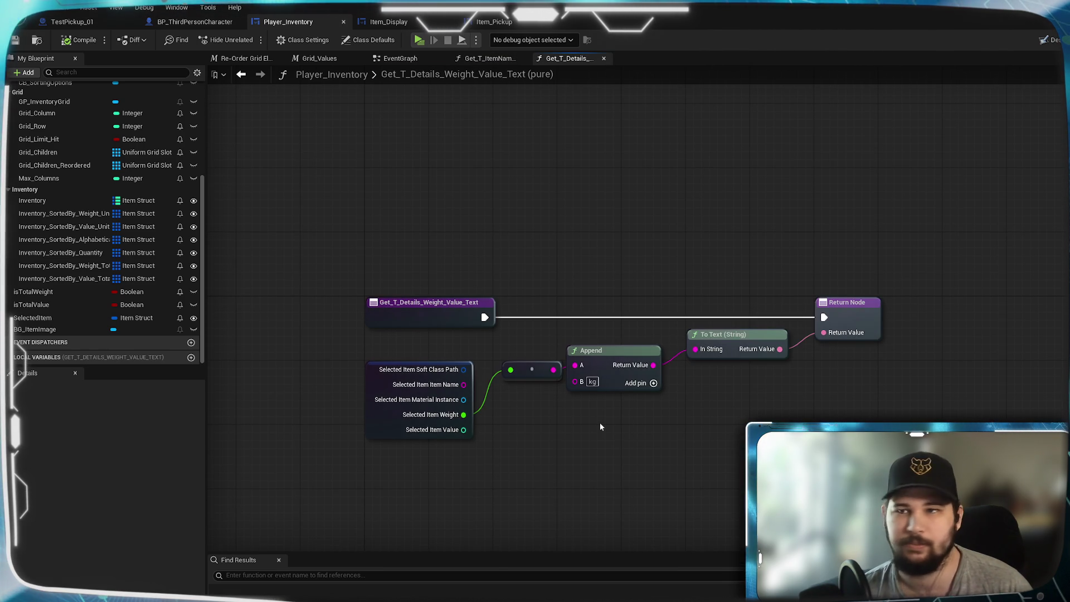
Select the $0 value text and arrange its new binding's return node
click(1049, 39)
click(685, 403)
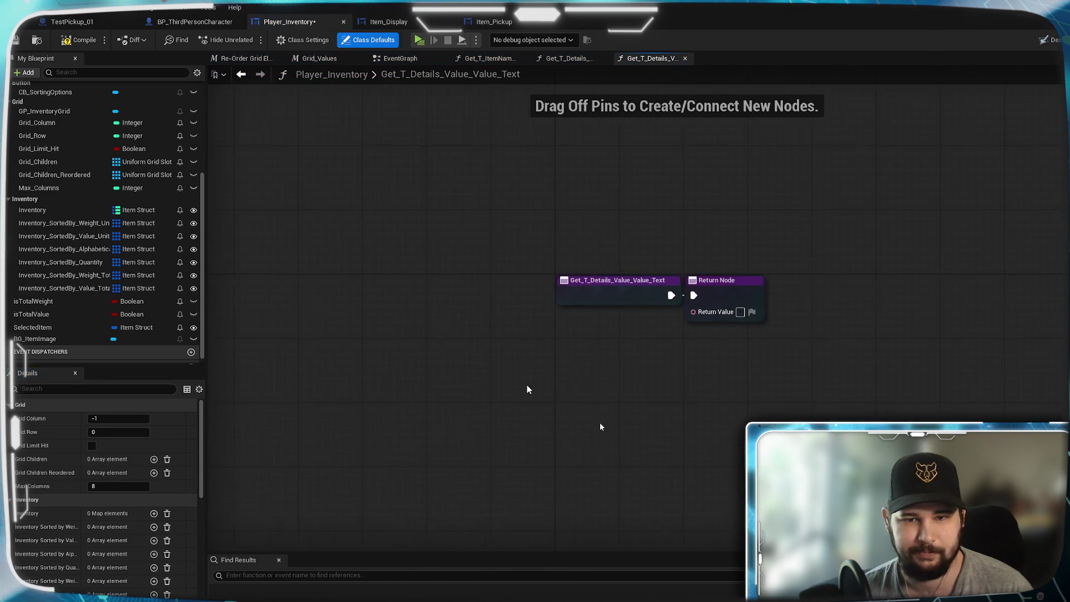
mouse_move(549, 290)
mouse_down()
mouse_move(773, 307)
mouse_move(809, 284)
mouse_move(787, 283)
mouse_move(853, 285)
mouse_up()
click(447, 88)
Copy the weight binding's text nodes into the value binding and wire To Text to the return
click(566, 58)
mouse_move(788, 456)
mouse_down()
mouse_move(409, 321)
mouse_move(403, 342)
mouse_up()
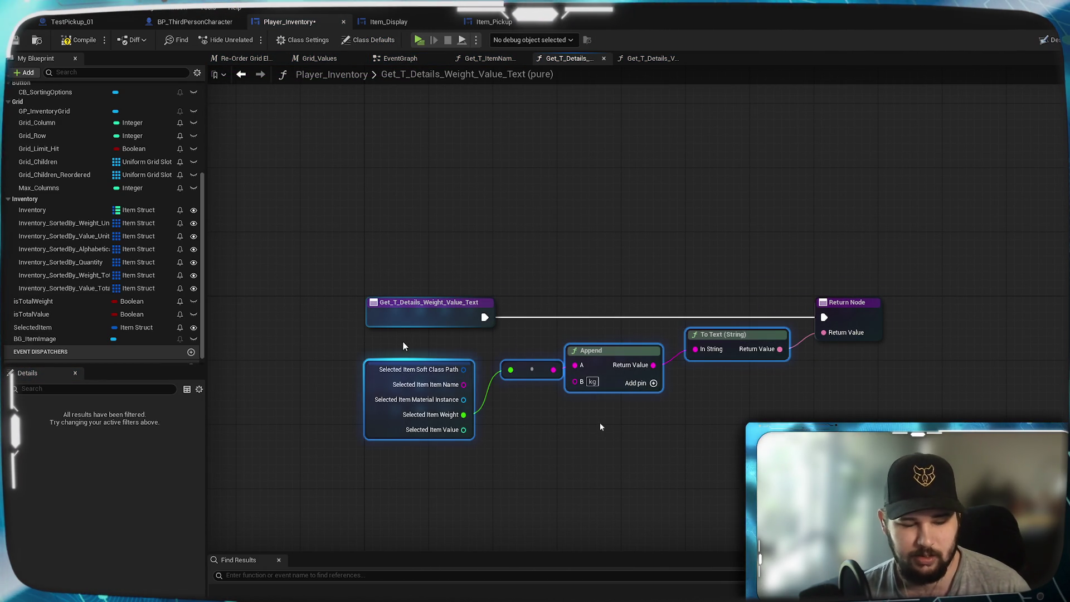
click(655, 58)
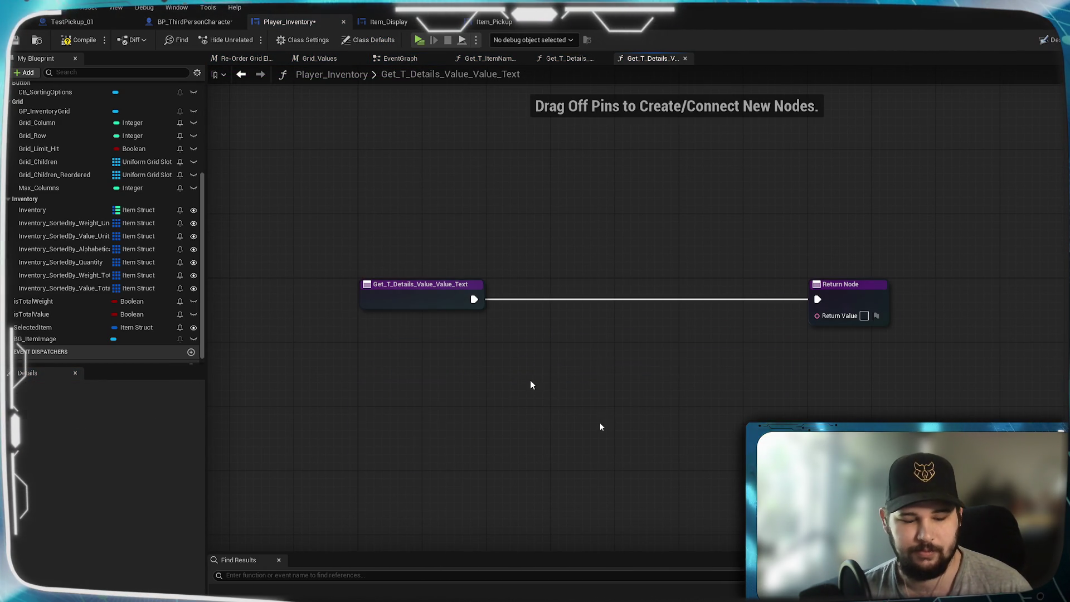
key(ctrl+v)
drag(722, 335, 816, 317)
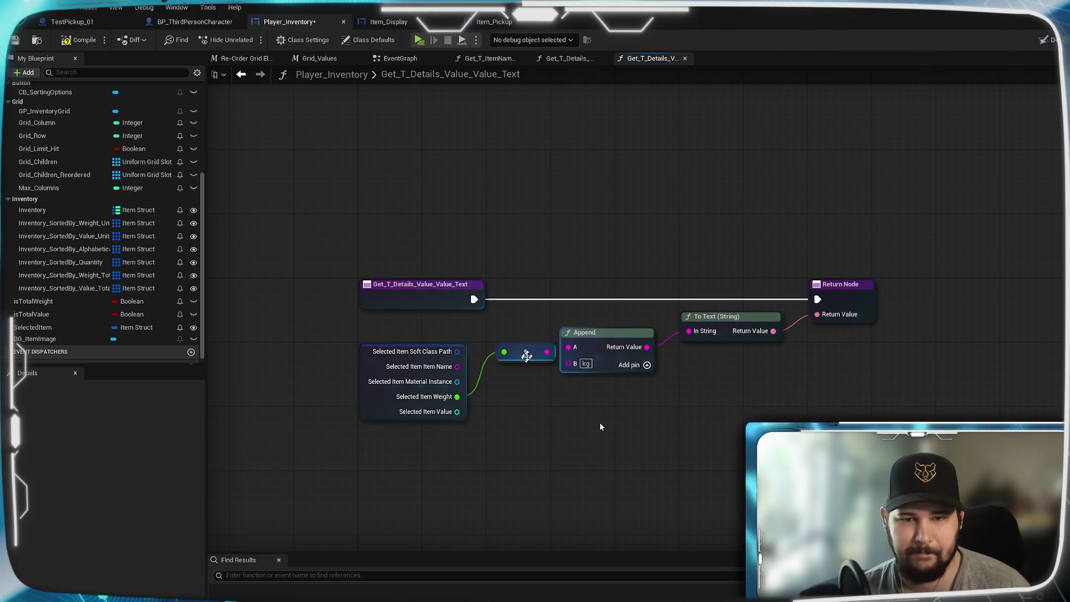
Replace the weight input with Selected Item Value in Append's B and save
drag(526, 360, 517, 390)
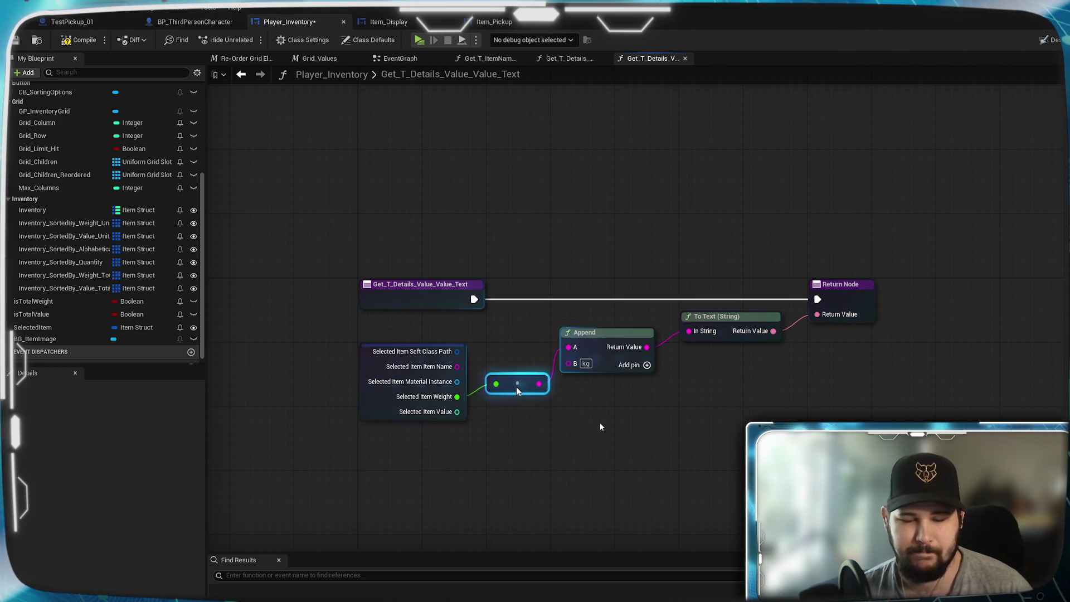
key(Delete)
mouse_move(457, 412)
mouse_down()
mouse_move(580, 366)
mouse_move(569, 365)
mouse_up()
click(504, 349)
drag(504, 348, 528, 365)
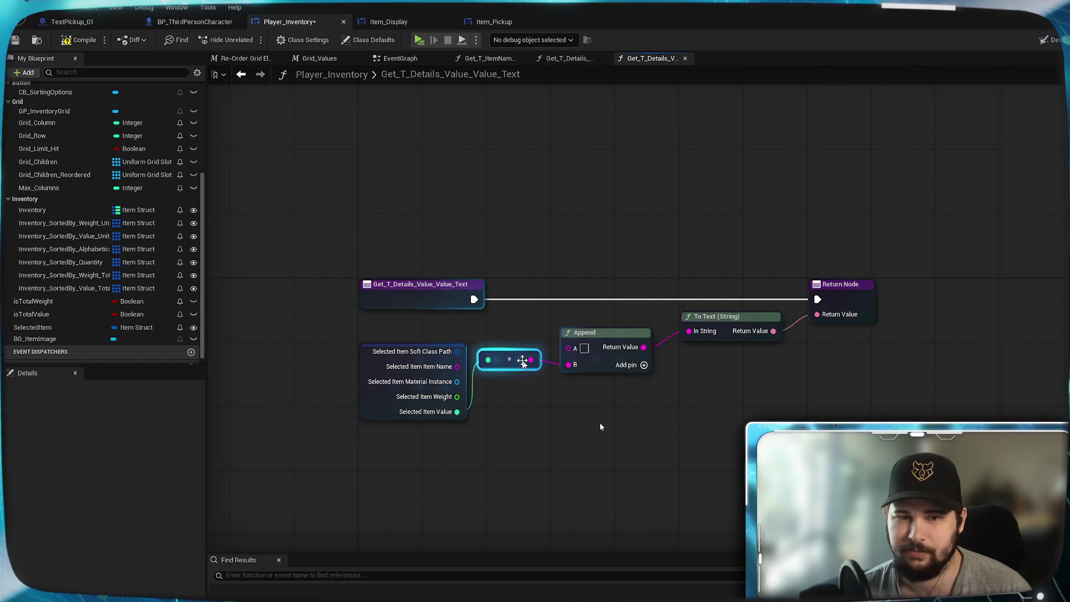
click(609, 459)
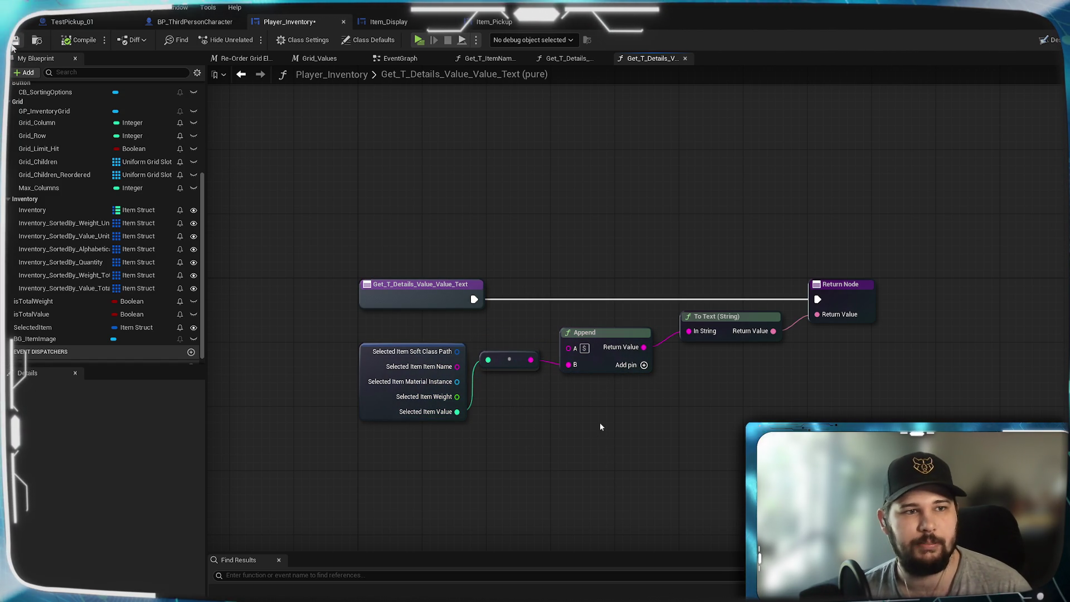
key(ctrl+s)
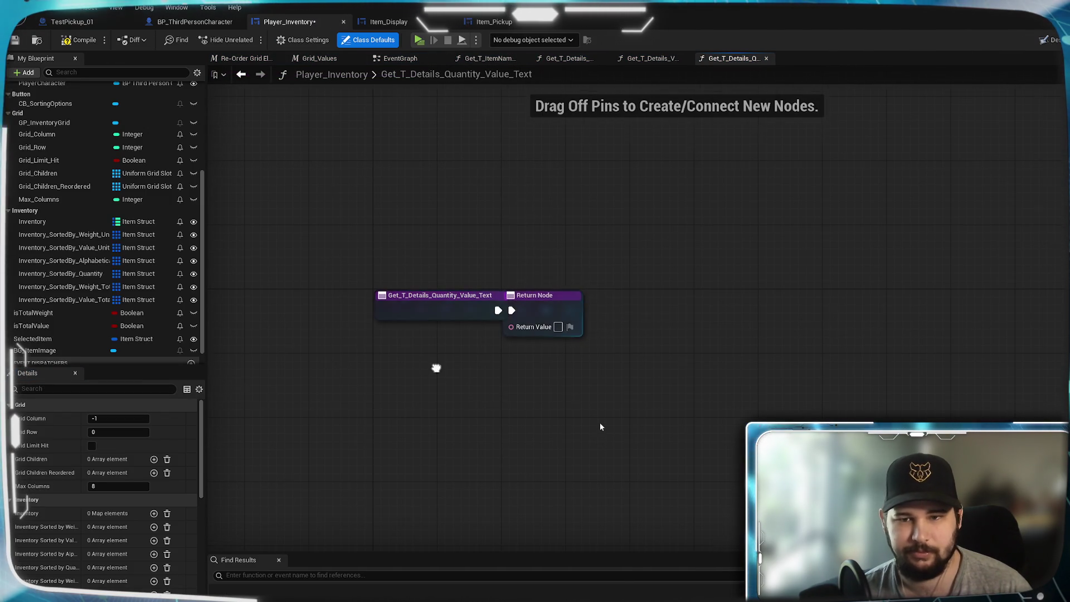
Paste the weight-plus-'kg' text chain into the quantity binding and wire To Text to its return
drag(521, 316, 861, 316)
key(ctrl+v)
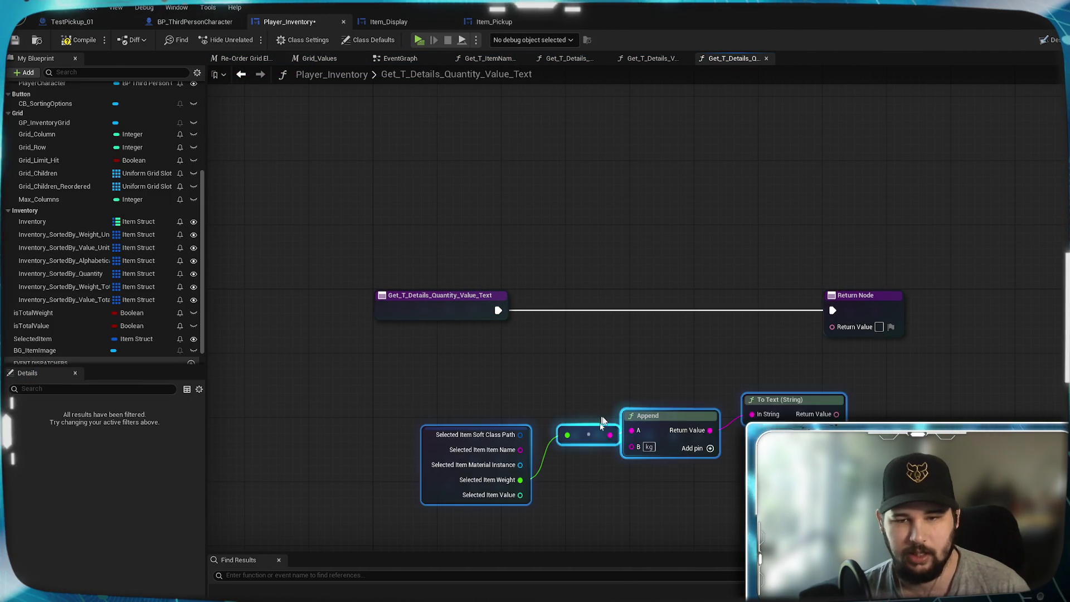
mouse_move(775, 409)
mouse_down()
mouse_move(718, 353)
mouse_move(729, 338)
mouse_up()
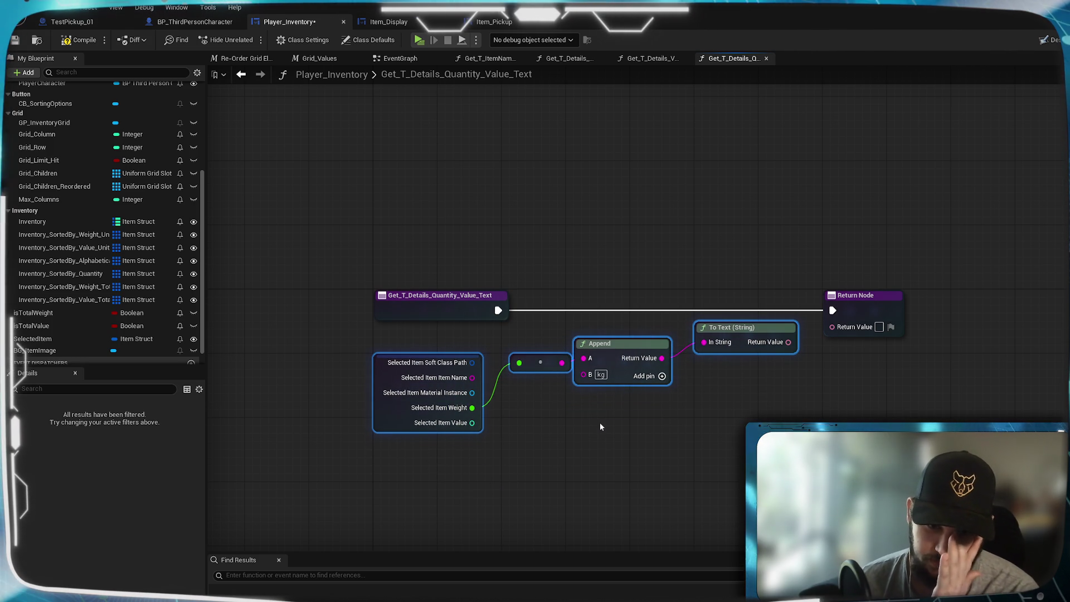
click(601, 426)
drag(788, 342, 832, 327)
click(488, 21)
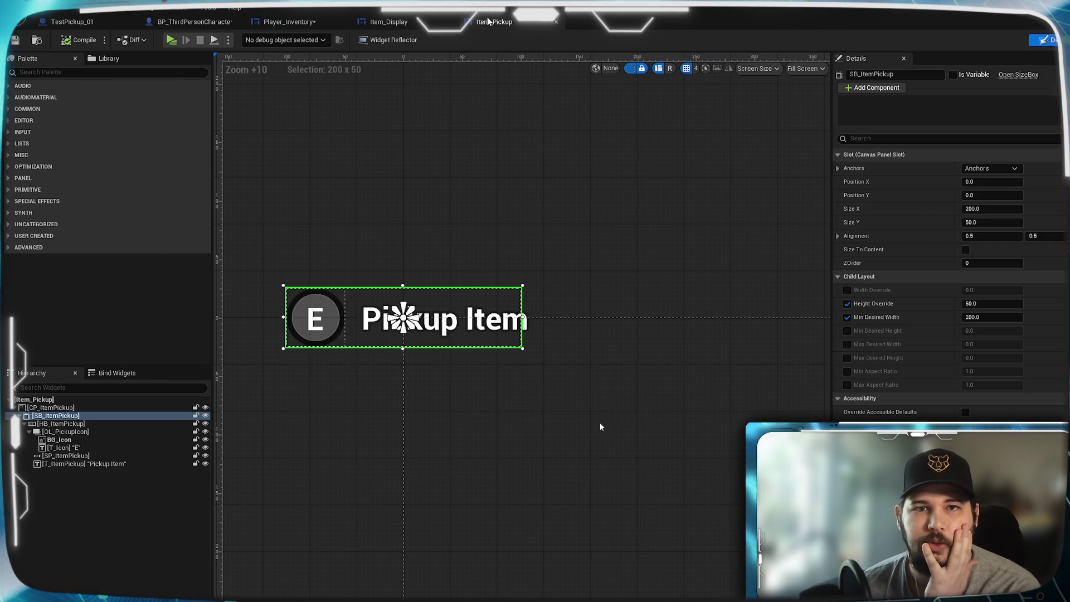
click(388, 21)
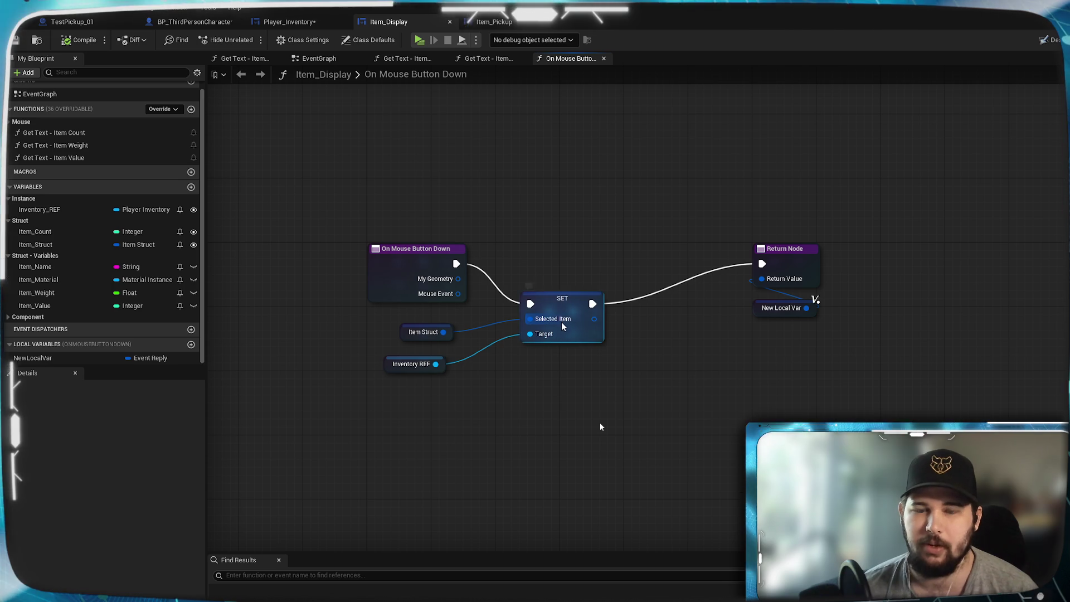
click(289, 22)
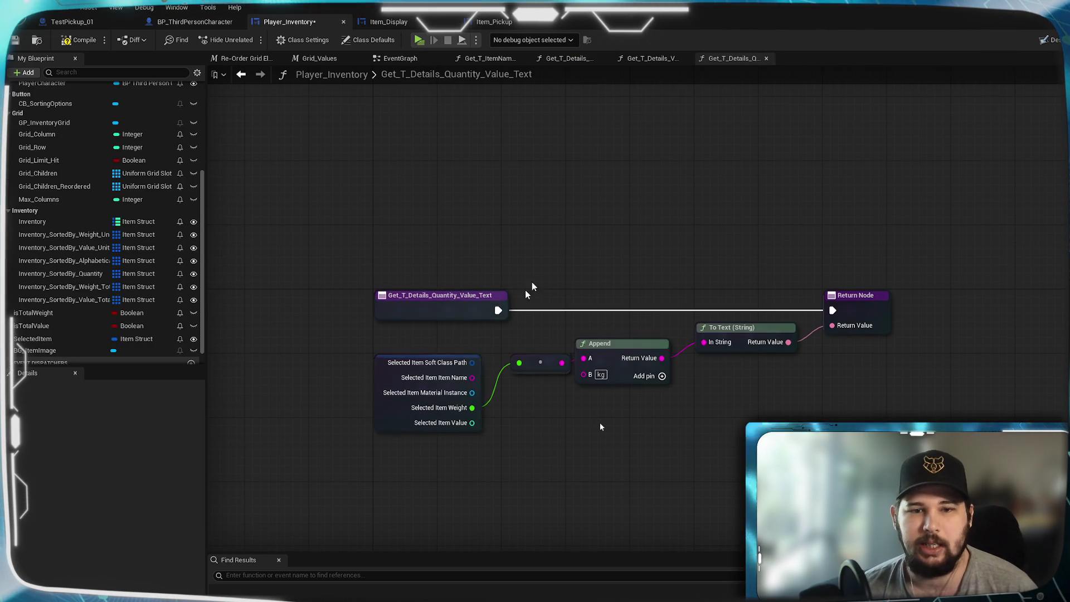
scroll(42, 321, down, 2)
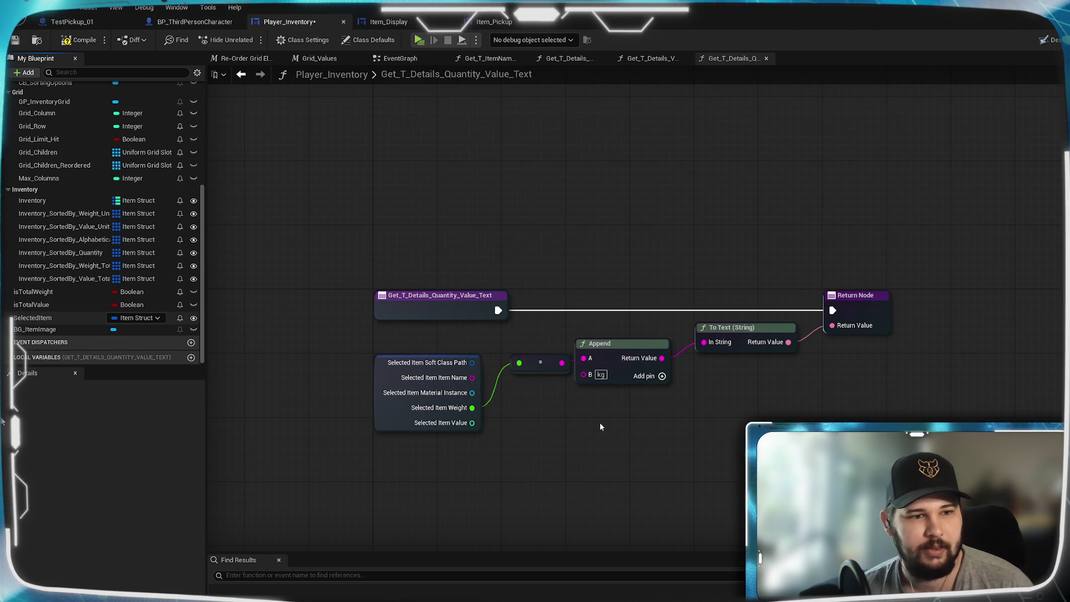
Duplicate SelectedItem as Integer variable SelectedItem_Quantity and compile Player_Inventory
right_click(40, 318)
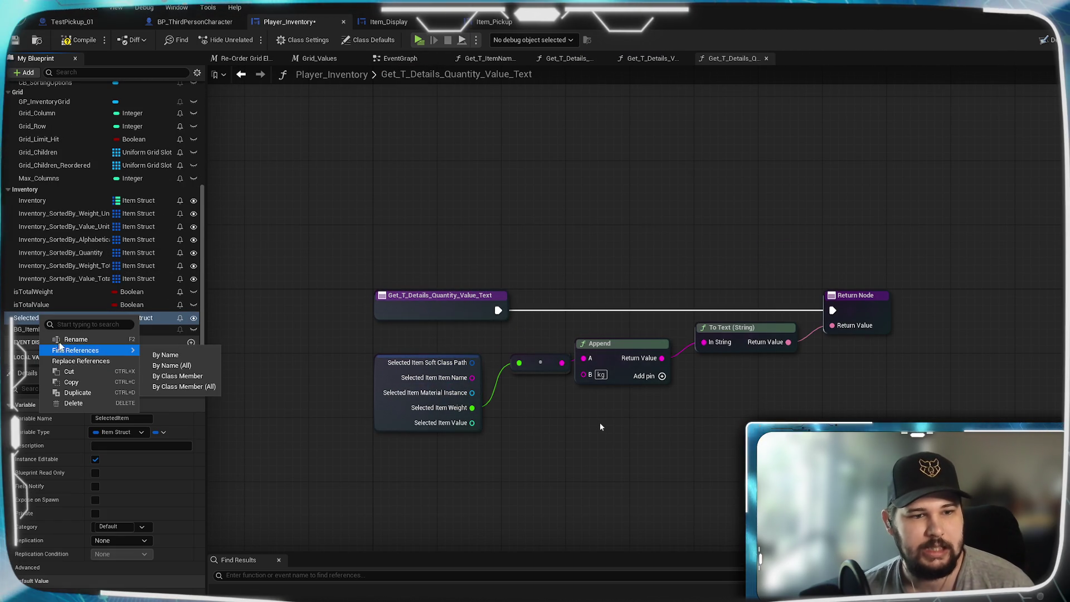
click(78, 393)
key(Right)
key(BackSpace)
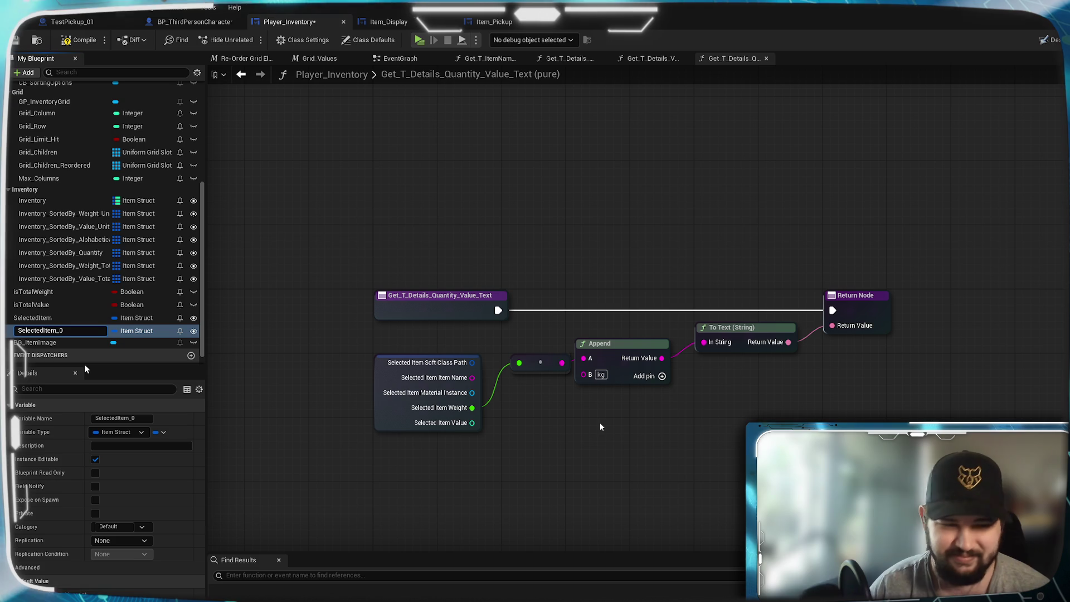
text(Quantity)
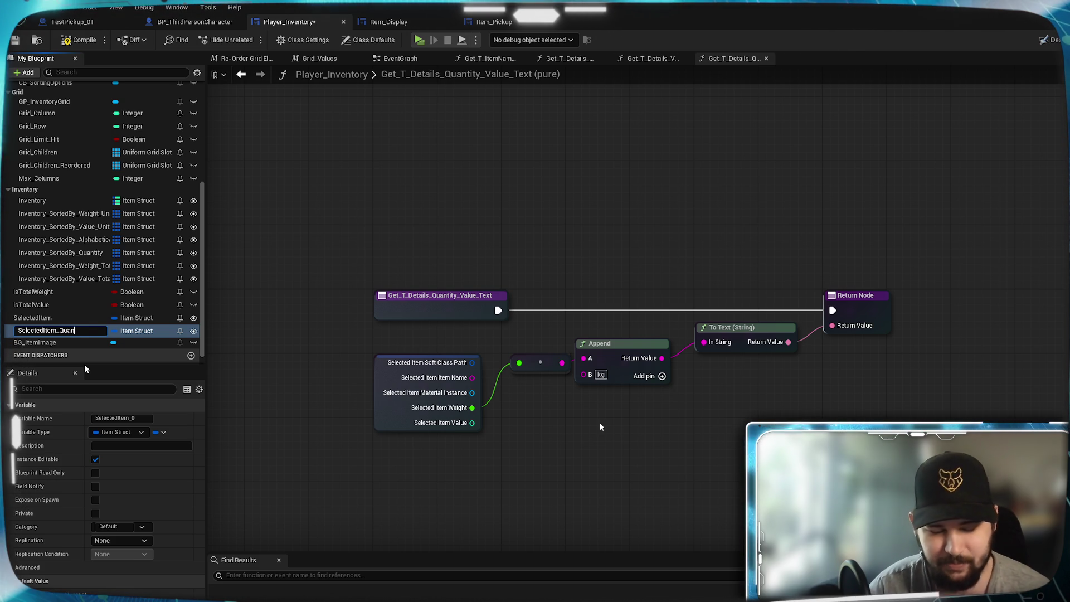
key(Return)
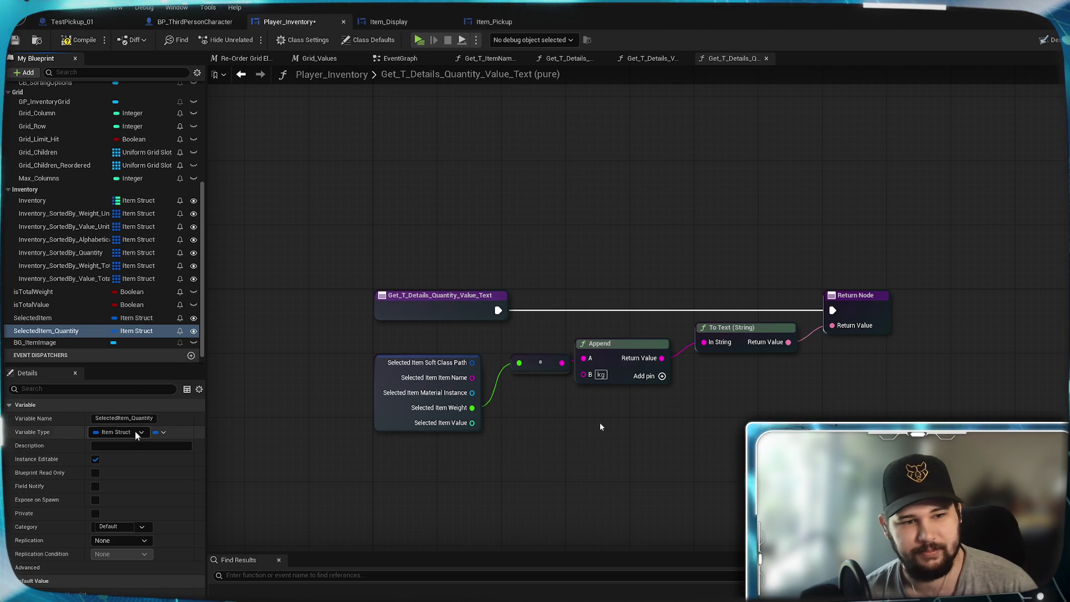
click(118, 432)
click(120, 481)
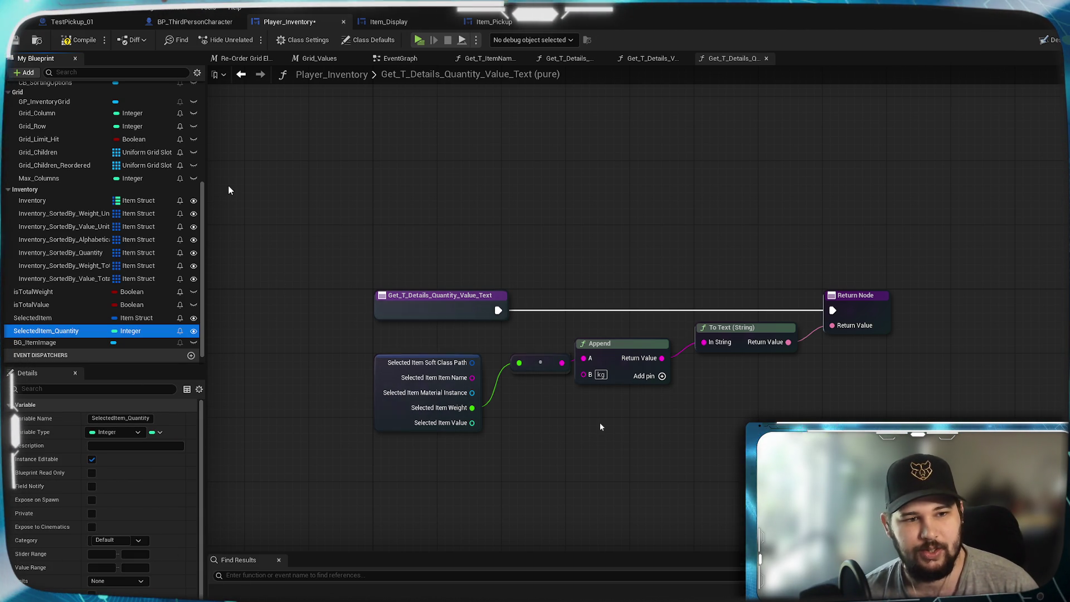
click(17, 43)
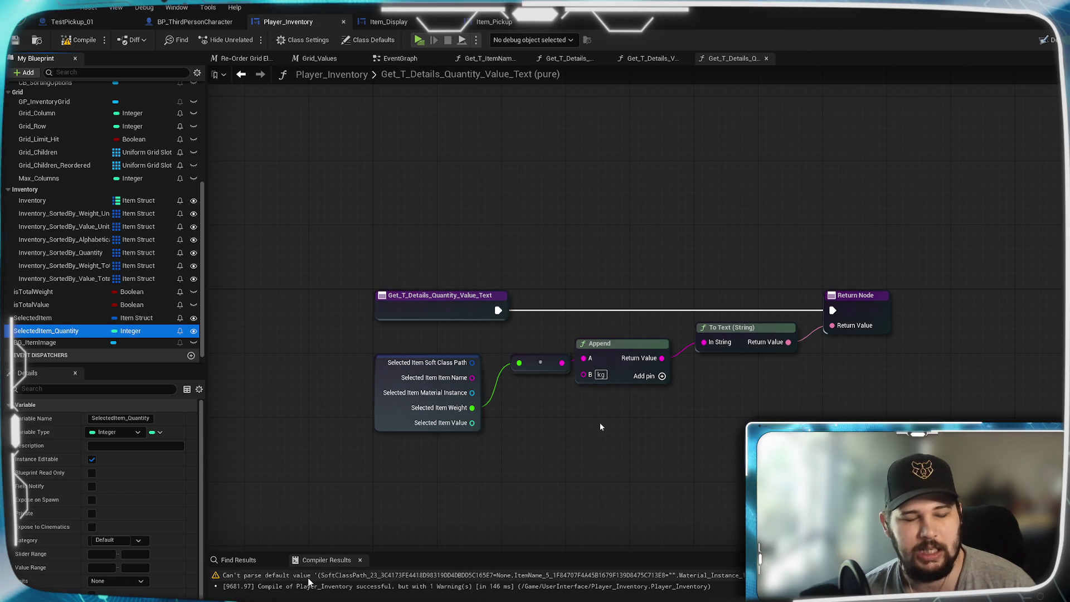
click(308, 577)
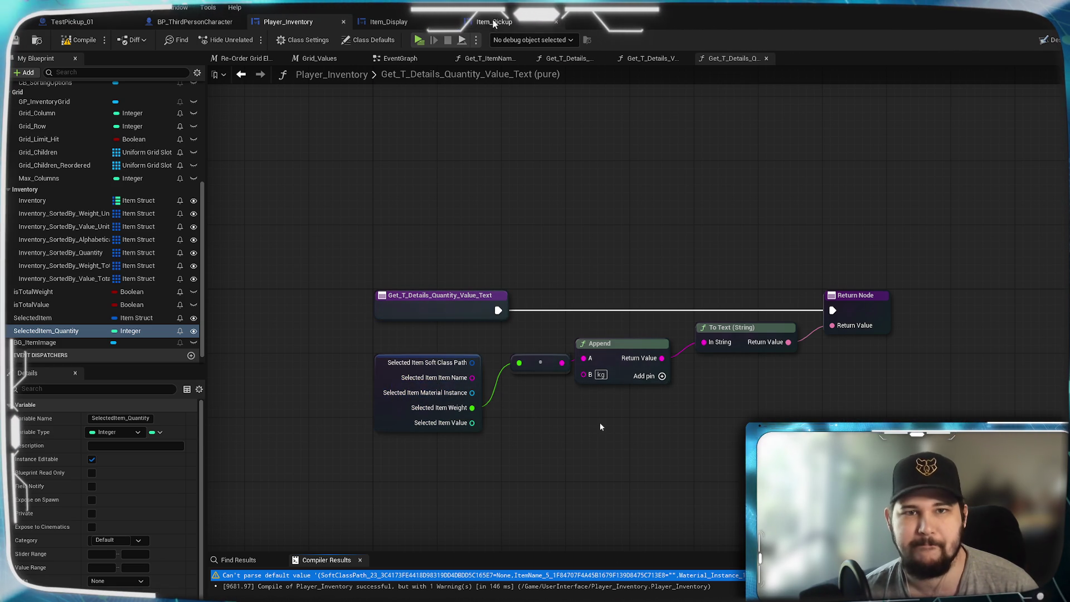
In Item_Display's mouse-down, add a Set Selected Item Quantity node chained after the first SET
click(389, 22)
mouse_move(598, 397)
mouse_down()
mouse_move(489, 377)
mouse_move(557, 326)
mouse_up()
drag(403, 337, 640, 342)
text(set)
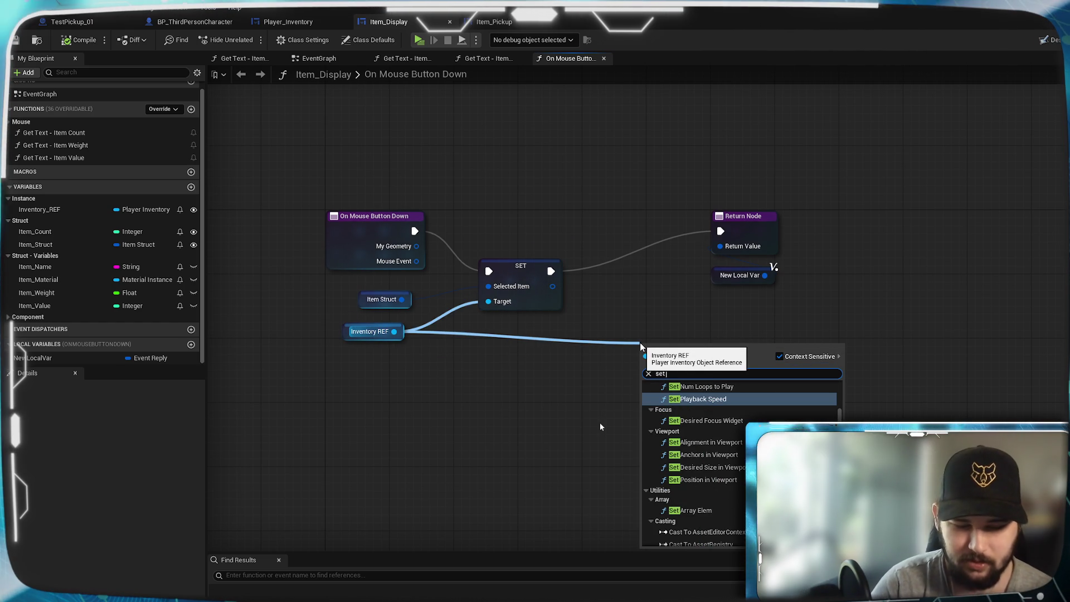
text( selected)
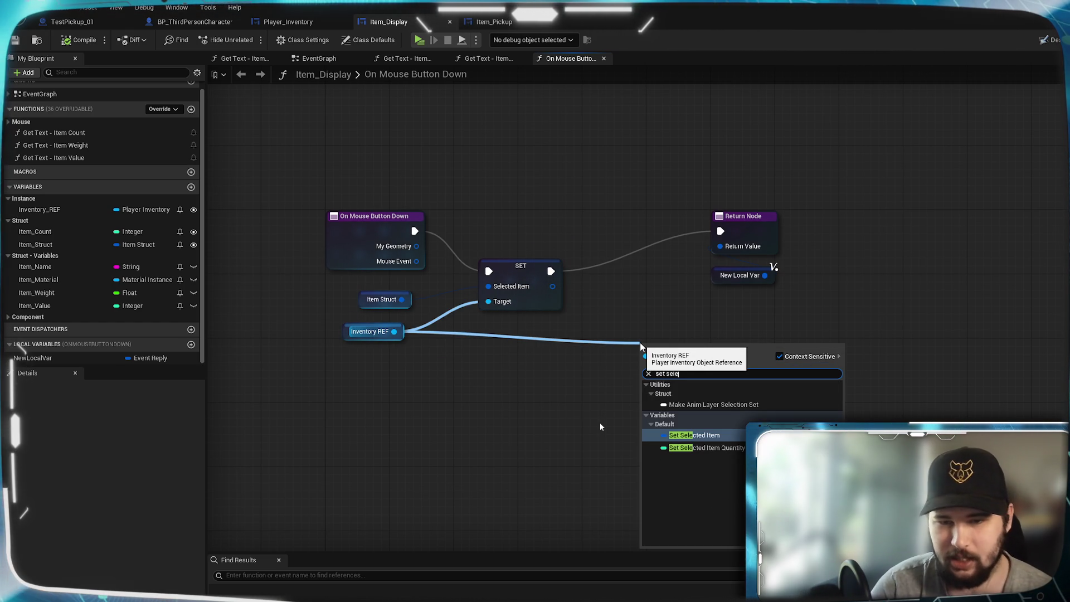
click(708, 436)
mouse_move(665, 353)
mouse_down()
mouse_move(612, 258)
mouse_move(505, 266)
mouse_up()
click(520, 266)
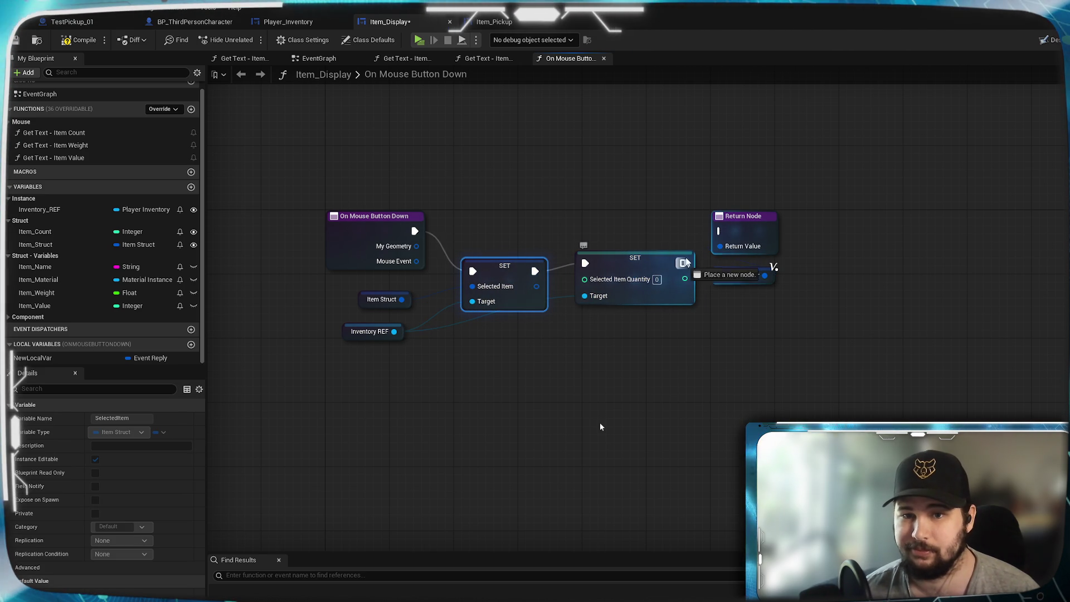
drag(681, 262, 720, 231)
click(456, 313)
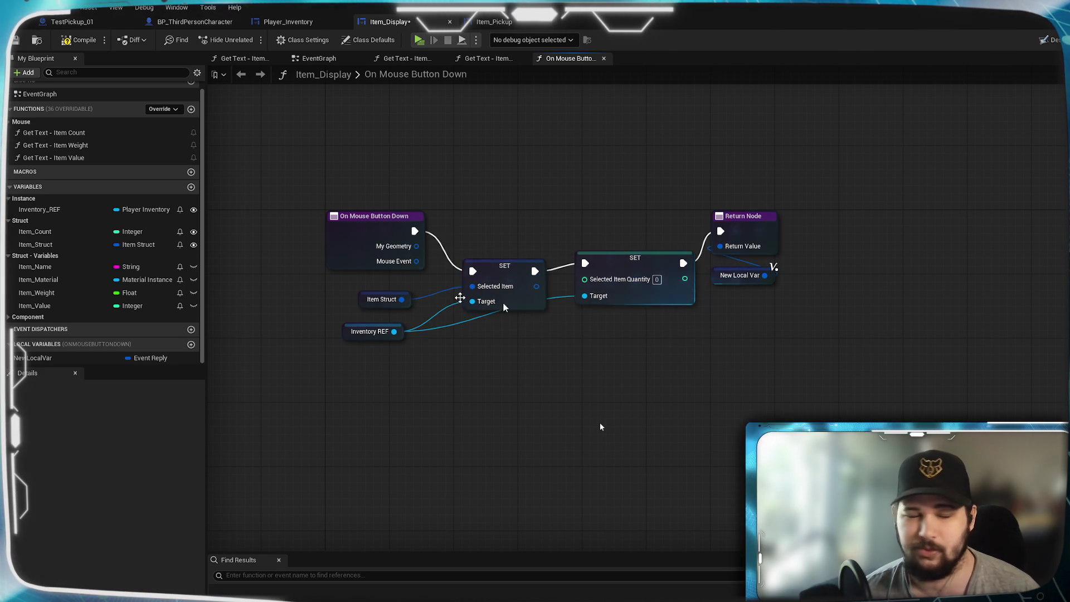
Plug an Item_Count getter into the new setter and save Item_Display
click(56, 231)
mouse_move(591, 370)
mouse_down()
mouse_move(599, 336)
mouse_move(585, 278)
mouse_up()
click(619, 346)
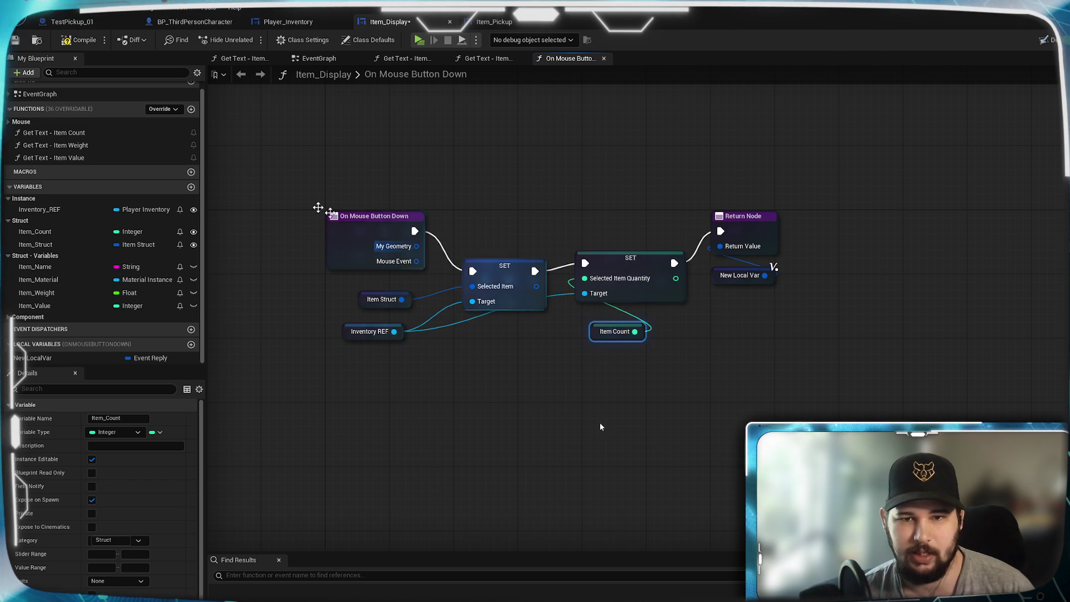
click(16, 39)
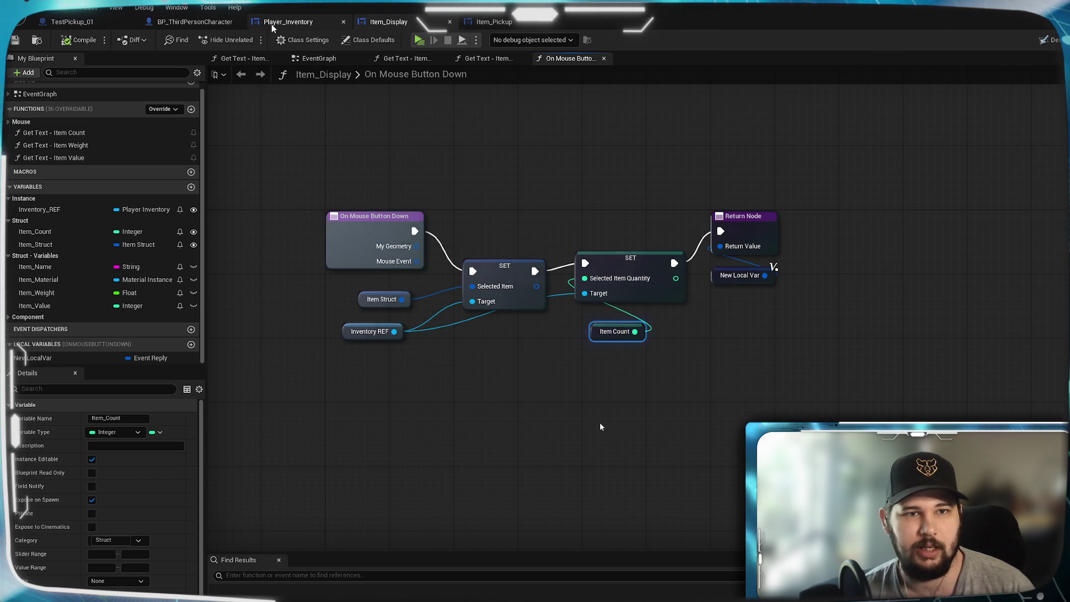
click(288, 22)
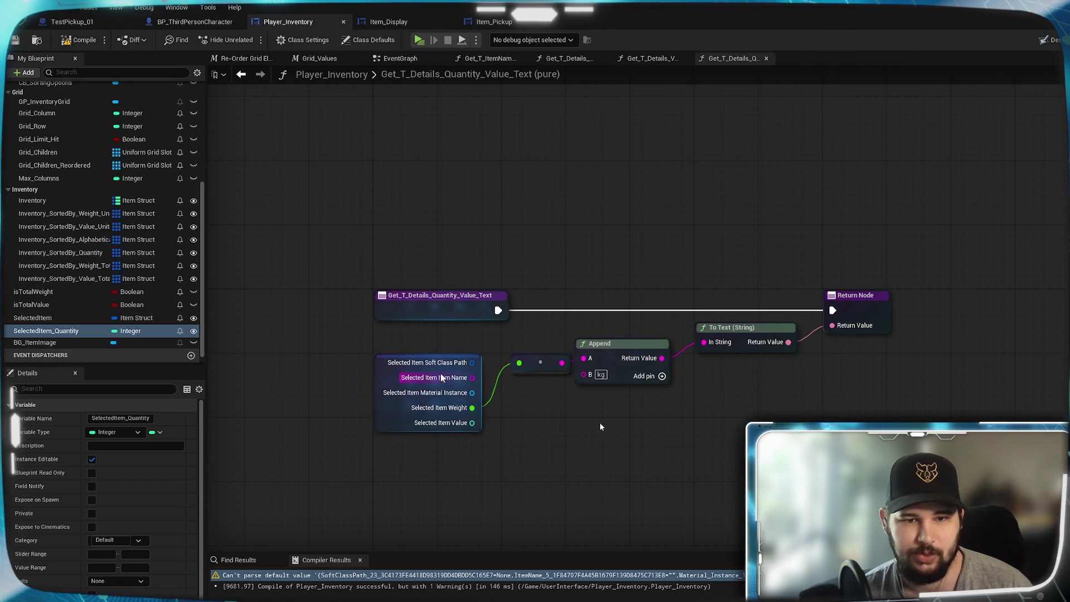
Make the quantity binding append 'x' to a SelectedItem_Quantity getter instead of weight and 'kg'
drag(386, 374, 330, 398)
key(Delete)
click(541, 363)
key(Delete)
mouse_move(40, 331)
mouse_down()
mouse_move(421, 402)
mouse_move(391, 364)
mouse_up()
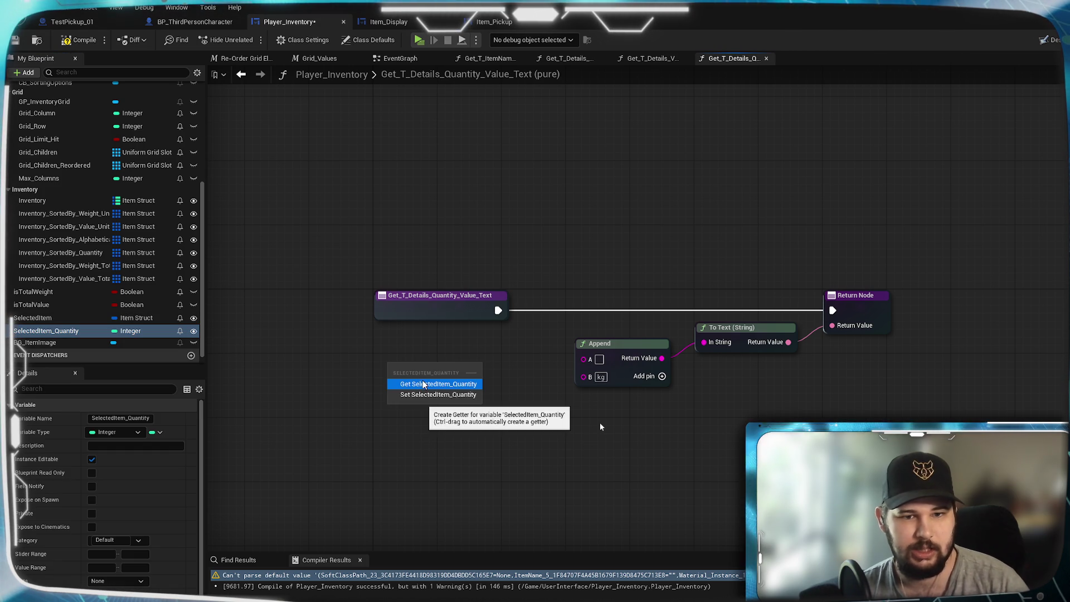
click(423, 380)
drag(460, 374, 583, 359)
text(x)
click(609, 391)
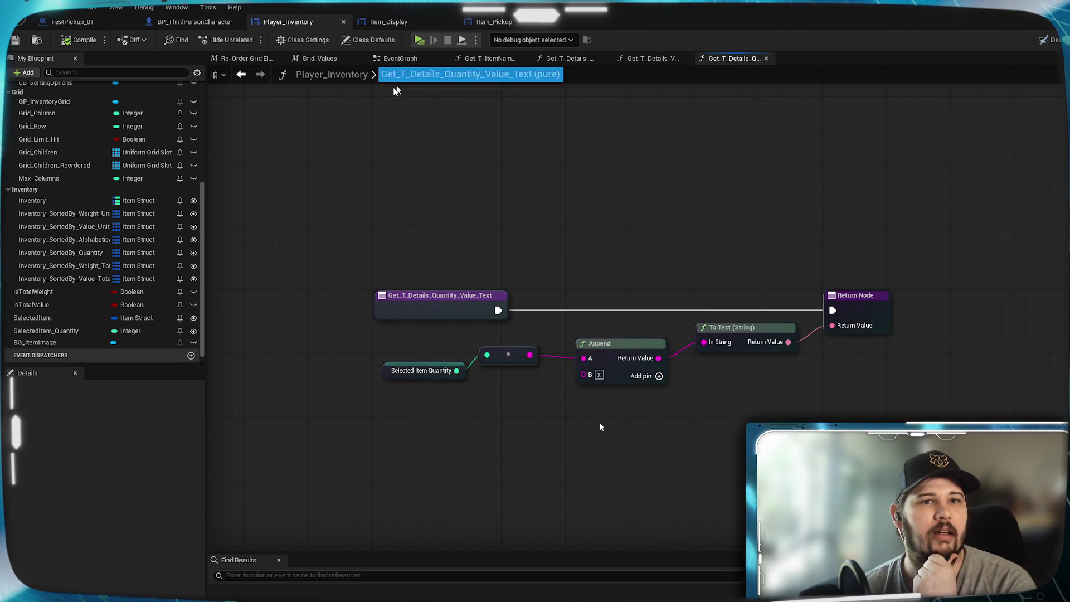
mouse_move(291, 151)
mouse_down()
mouse_move(375, 212)
mouse_move(258, 132)
mouse_up()
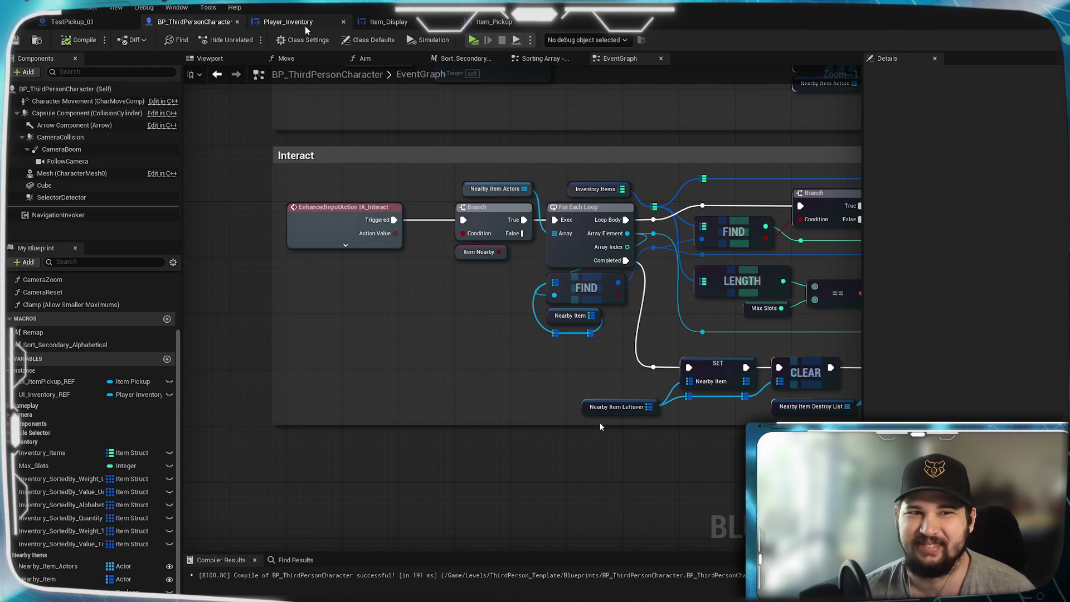
Show Player_Inventory's EventGraph with Event Construct and the sort-selection nodes in view
click(331, 26)
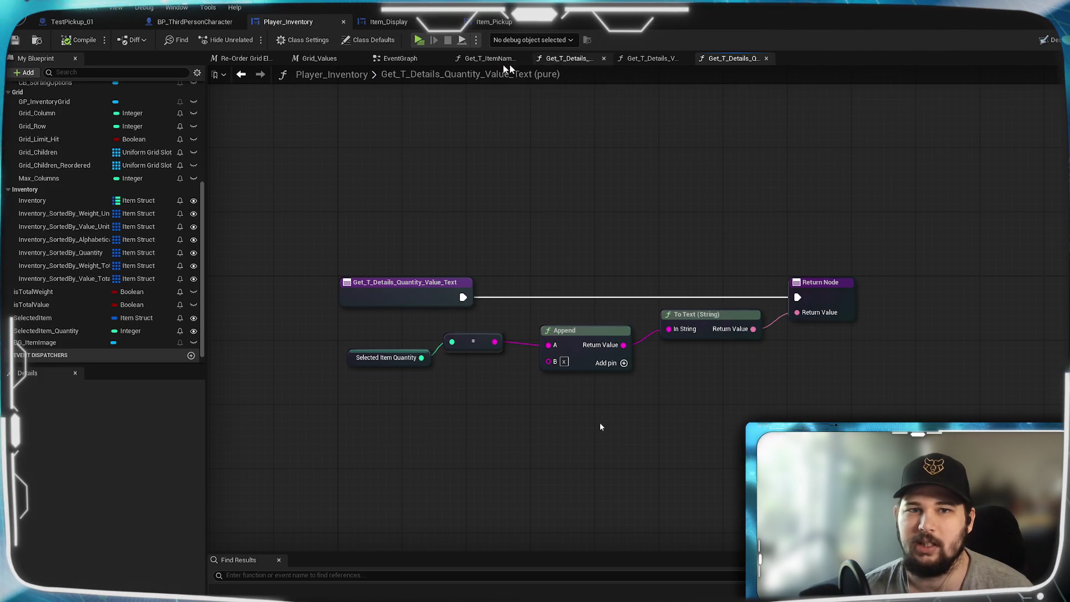
click(401, 59)
mouse_move(504, 549)
mouse_down()
mouse_move(491, 245)
mouse_move(515, 332)
mouse_up()
scroll(503, 373, down, 2)
scroll(515, 333, up, 2)
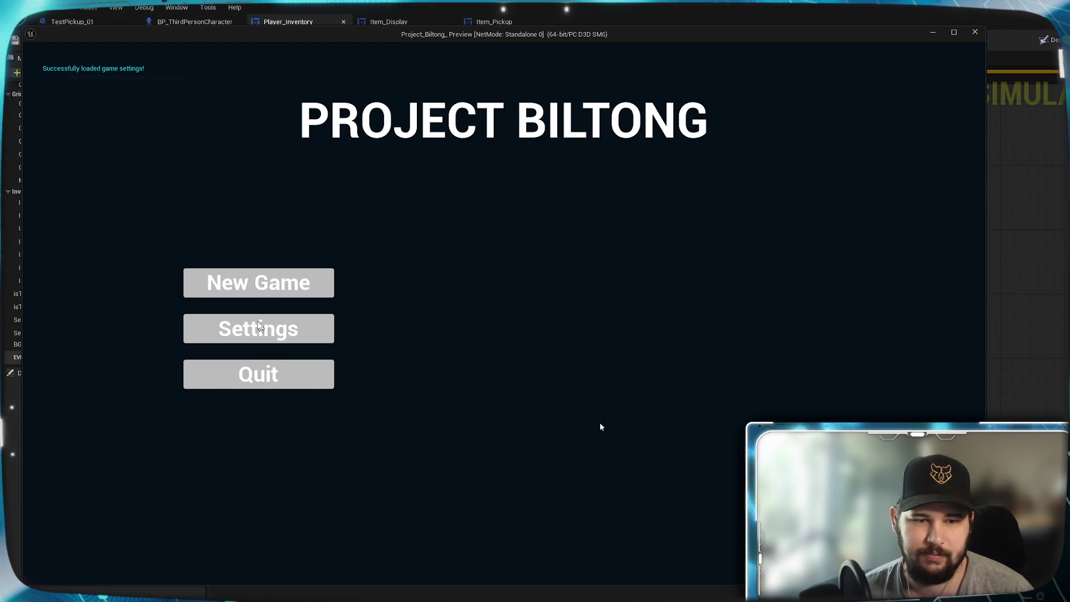
click(254, 288)
key(w)
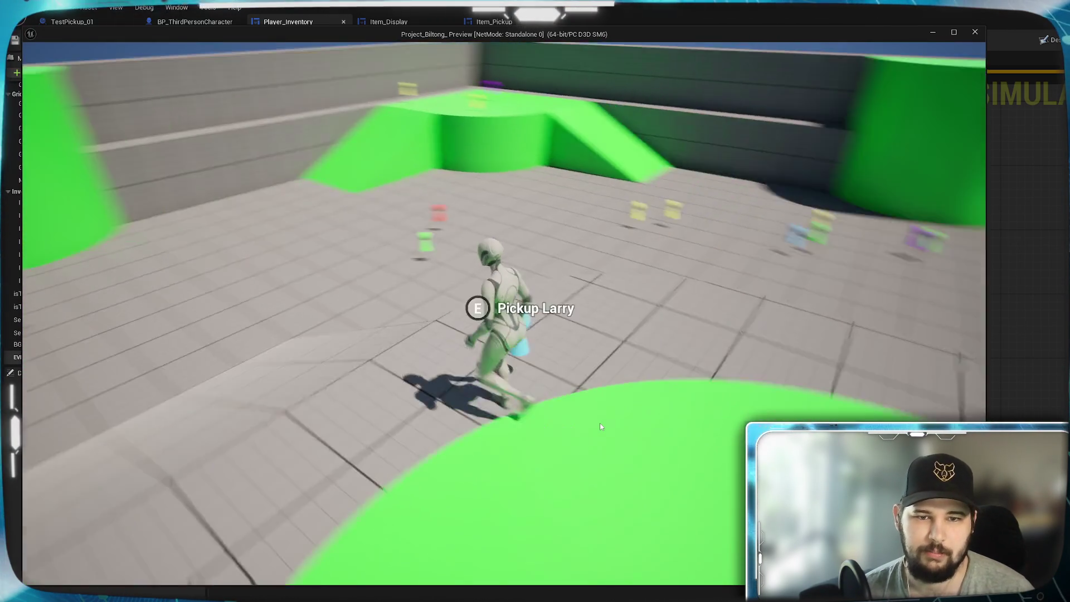
key(e)
key(Tab)
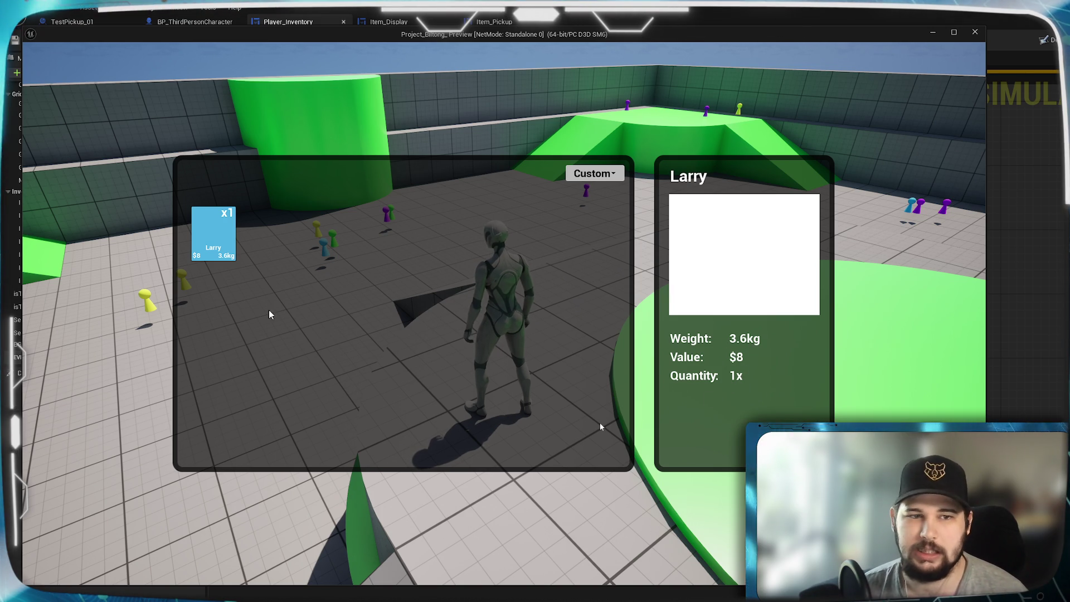
key(Escape)
scroll(520, 121, up, 1)
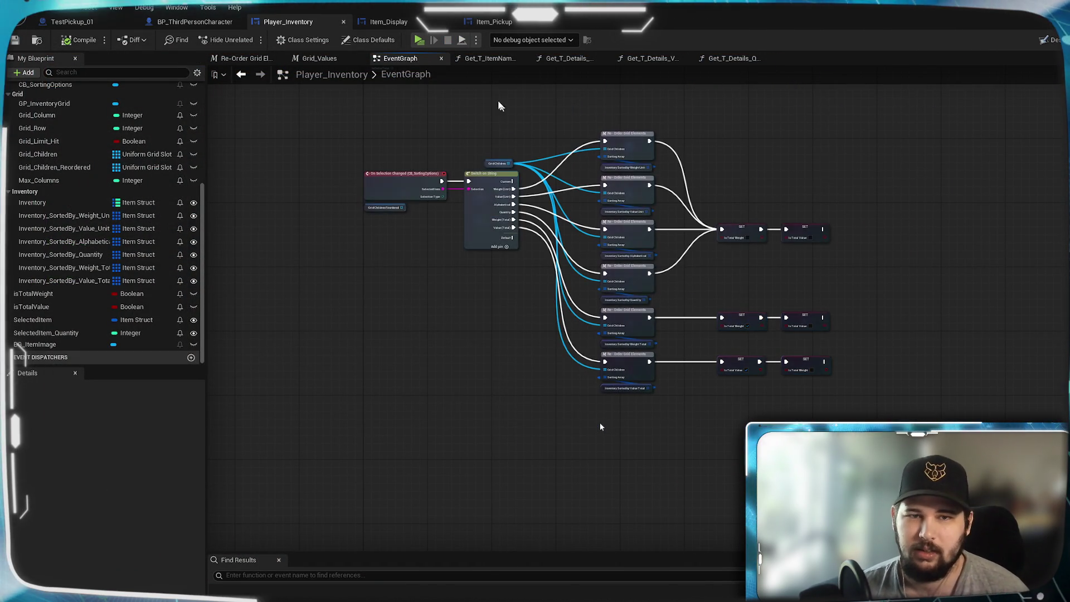
Check the inventory Designer layout and the T_ItemName text block's settings
click(430, 21)
click(334, 25)
click(1049, 39)
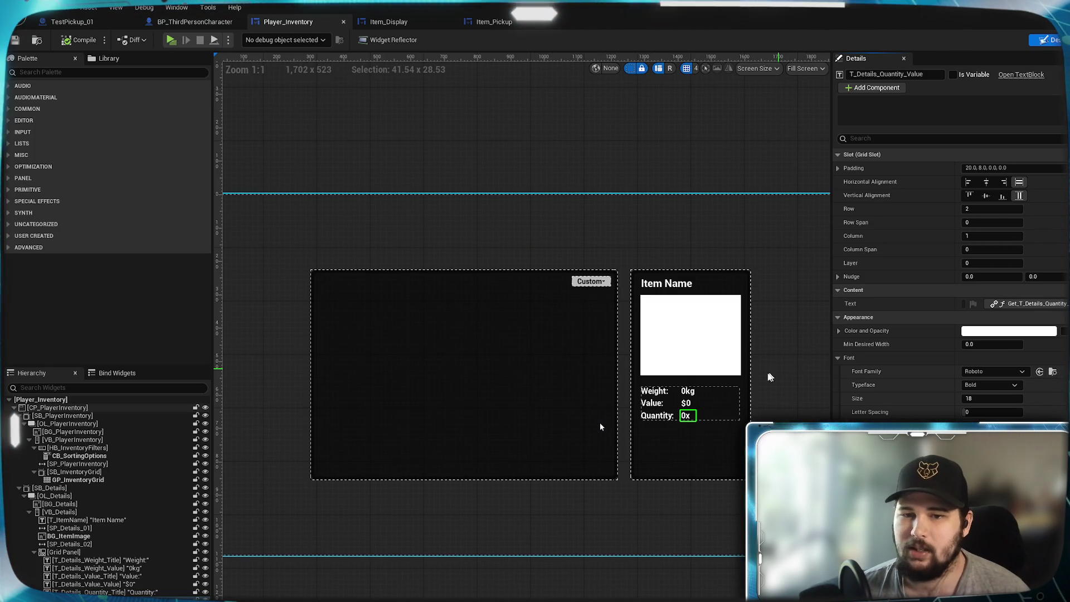
scroll(653, 373, up, 3)
click(676, 218)
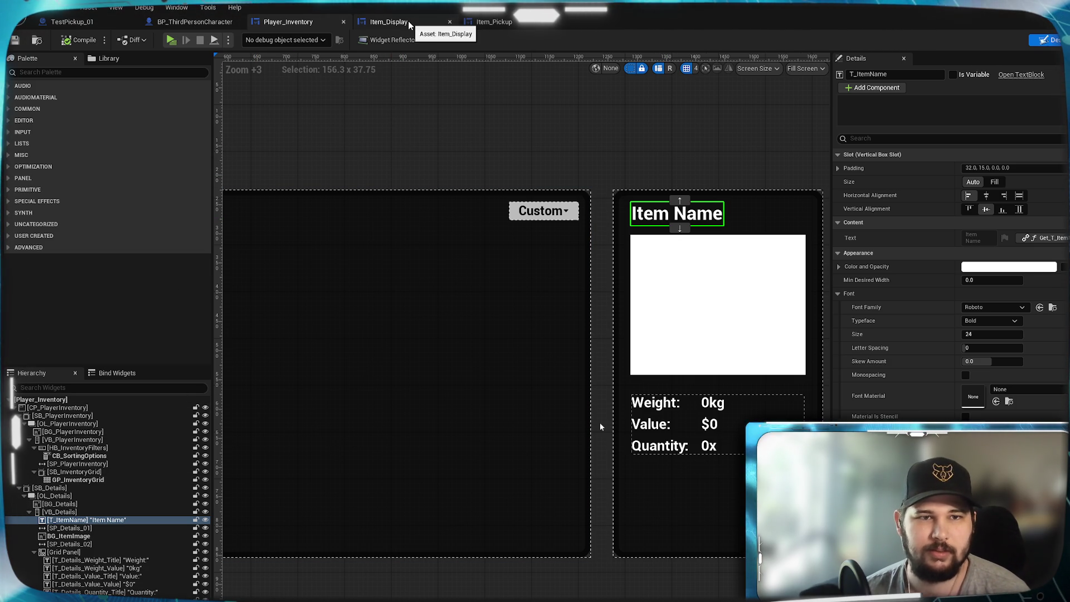
drag(601, 427, 547, 387)
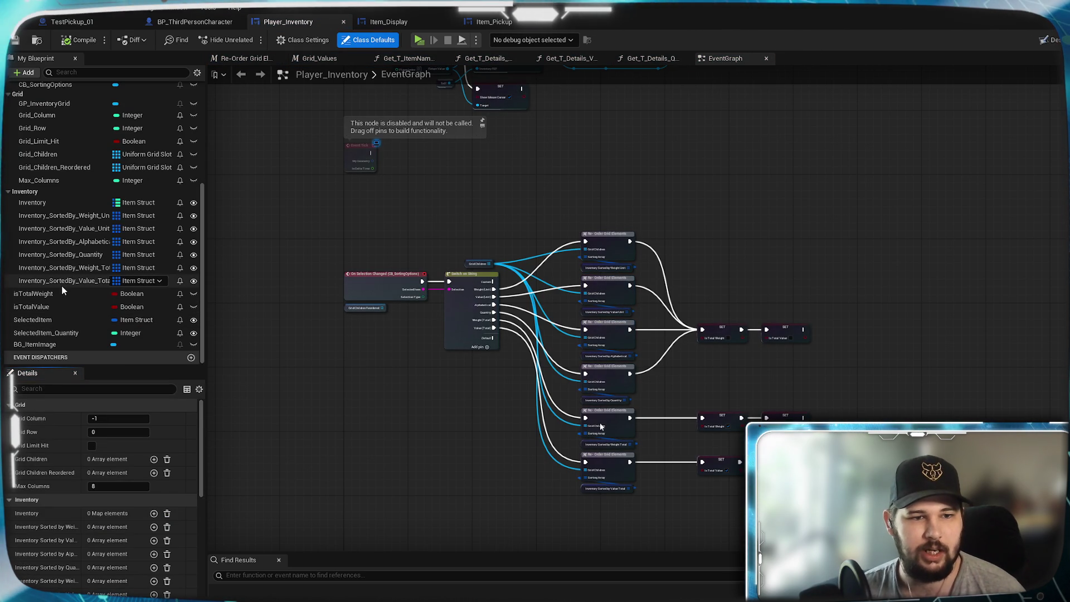
Select SelectedItem and bring up the asset choices for its Default Value
click(45, 320)
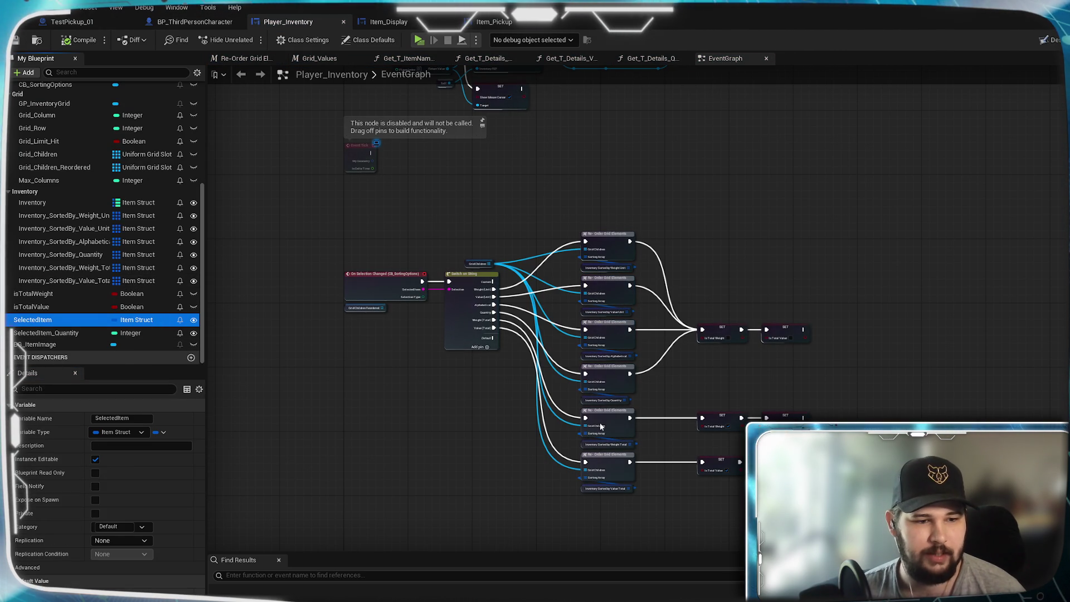
scroll(55, 568, down, 1)
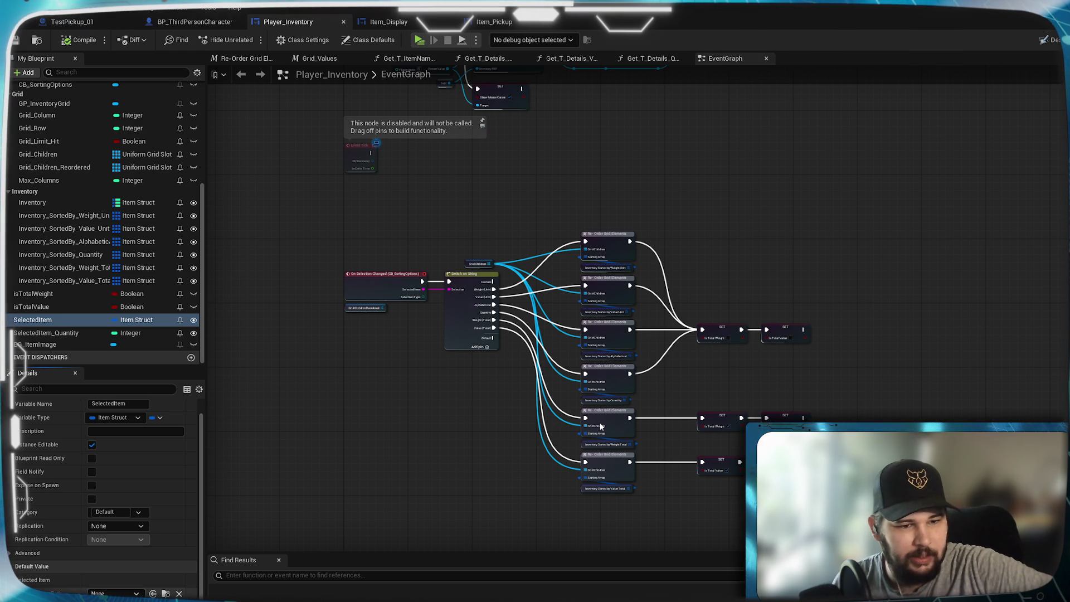
click(115, 594)
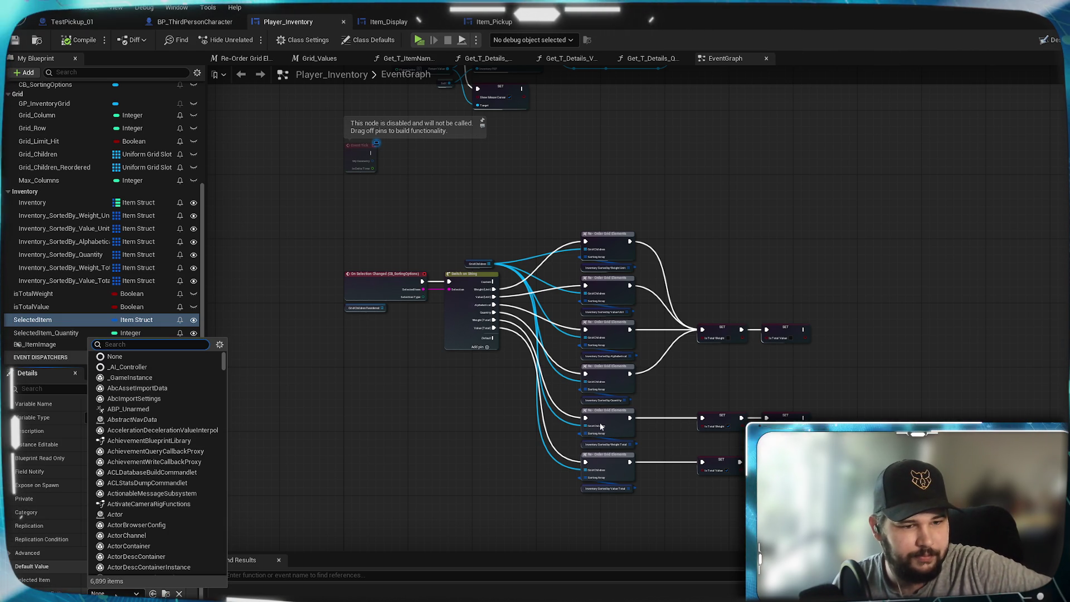
key(Escape)
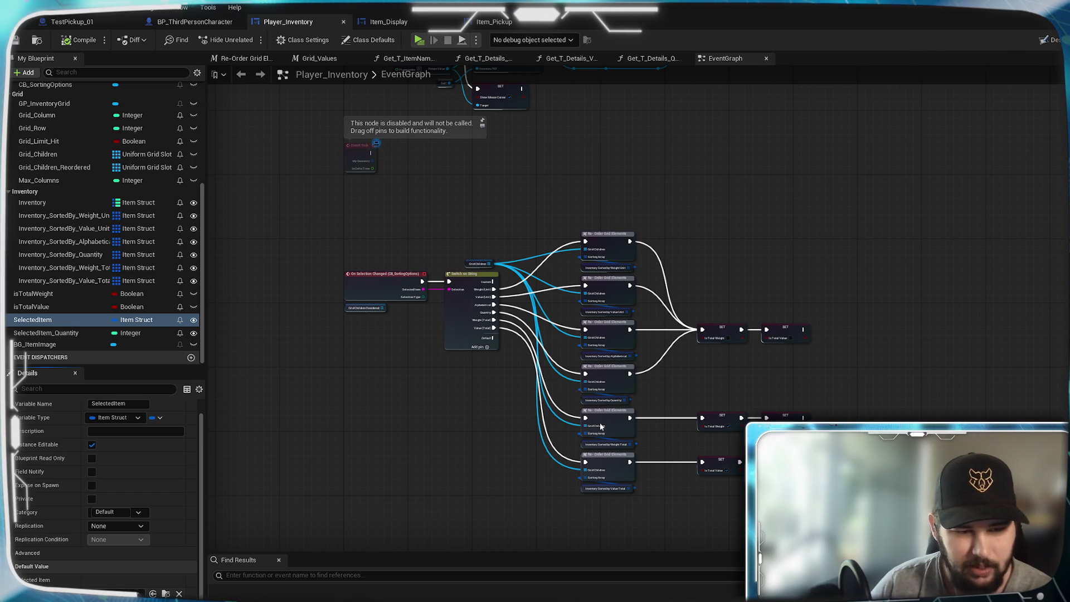
click(115, 594)
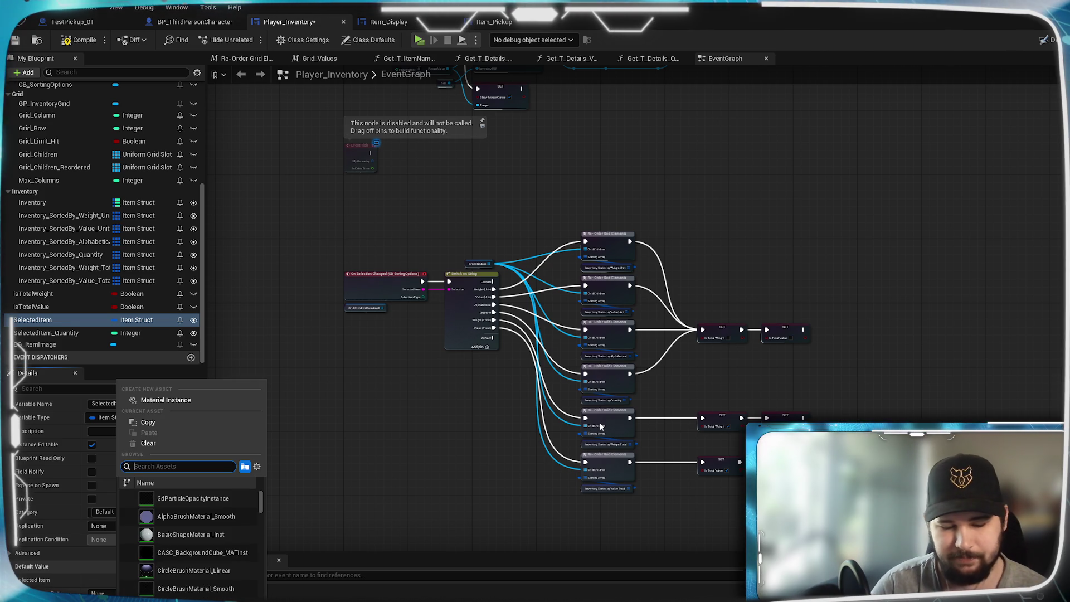
Search the asset list for 'kim', close it, then compile, save and launch a test play
text(Pick)
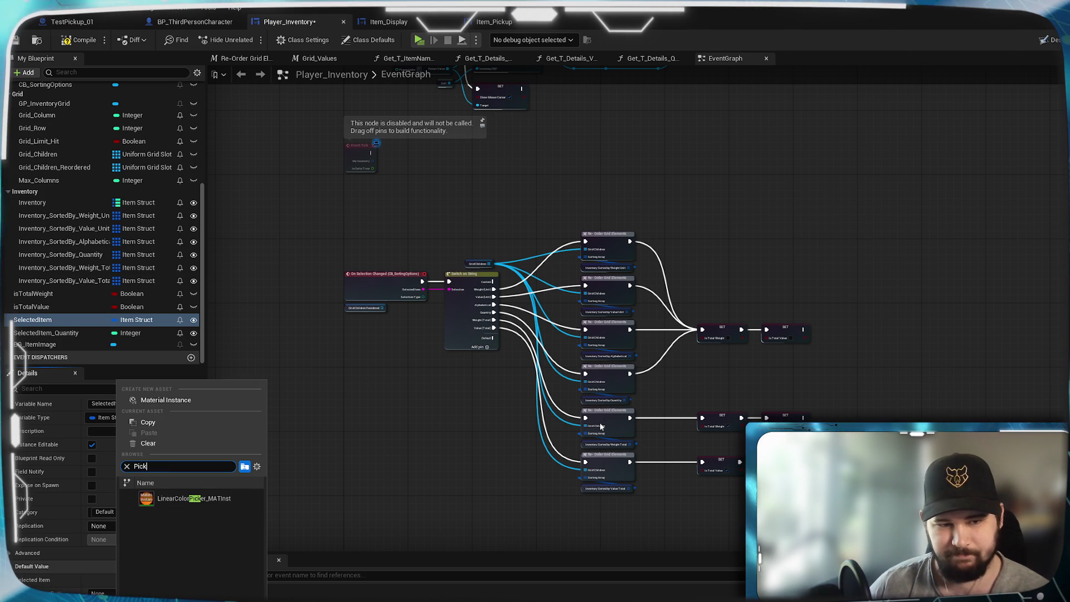
text(i)
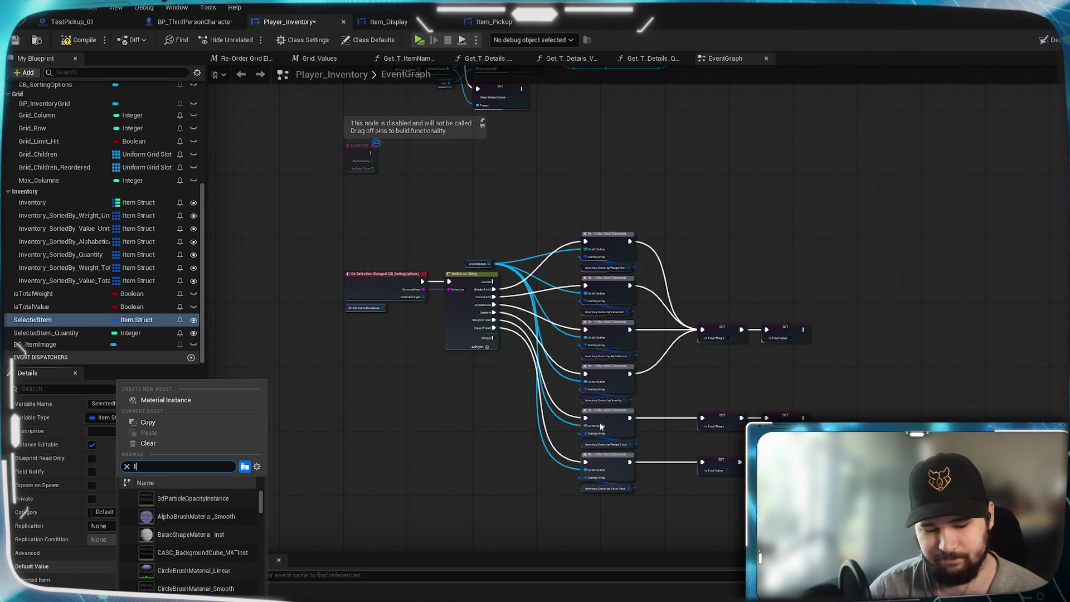
text(m)
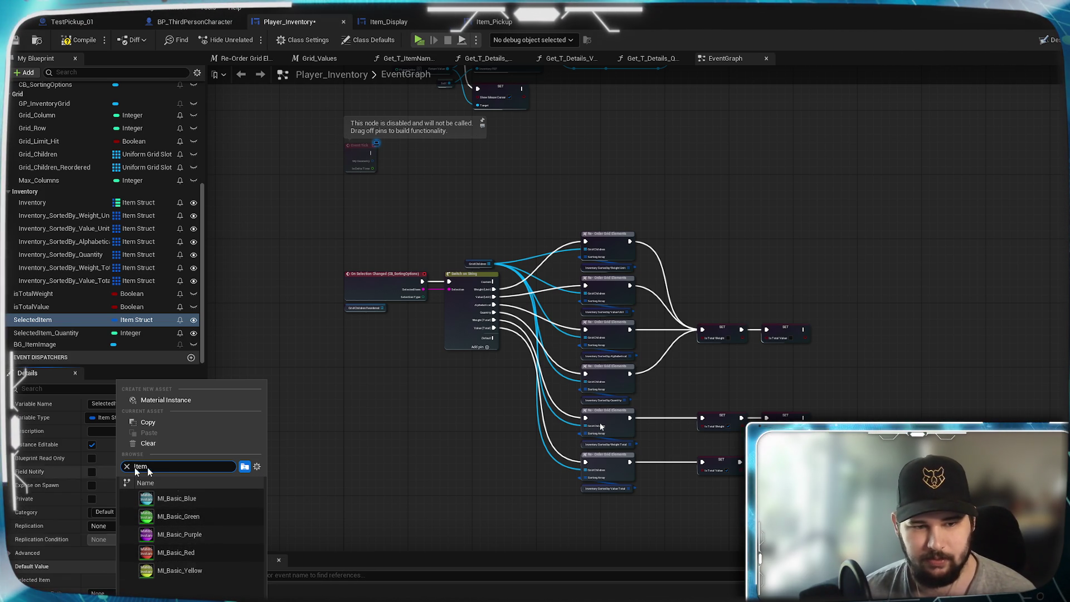
click(210, 498)
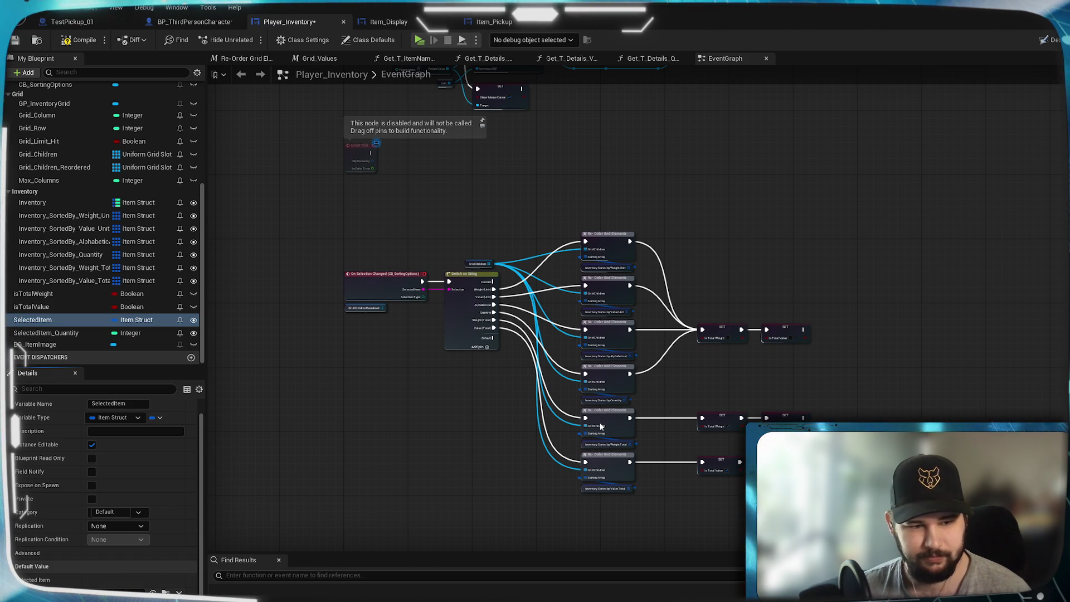
click(15, 41)
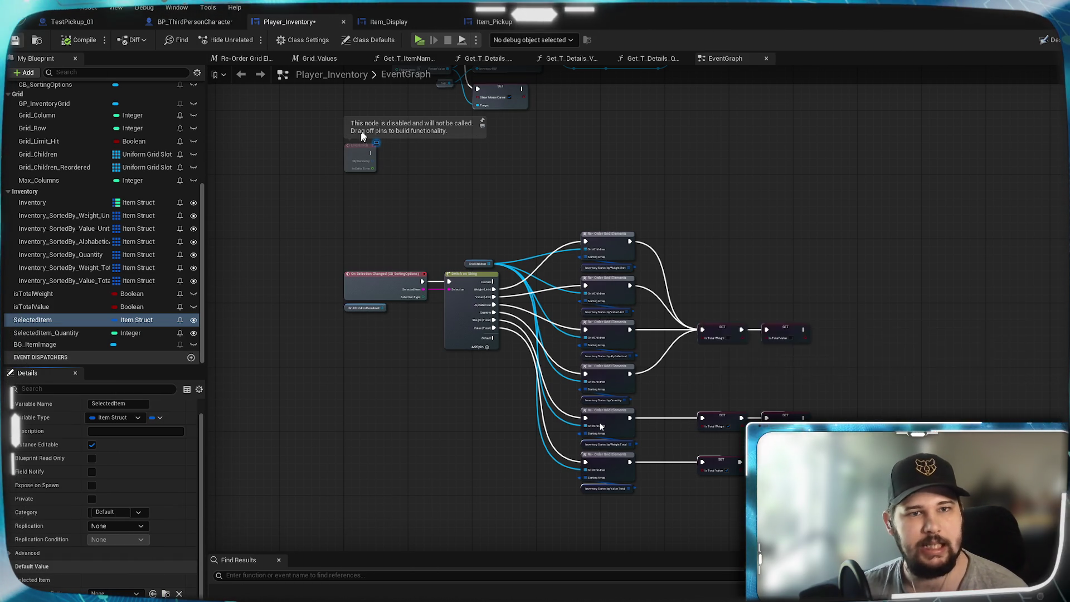
click(418, 40)
Start a new game, check the inventory sort, and run around collecting item pickups
click(279, 283)
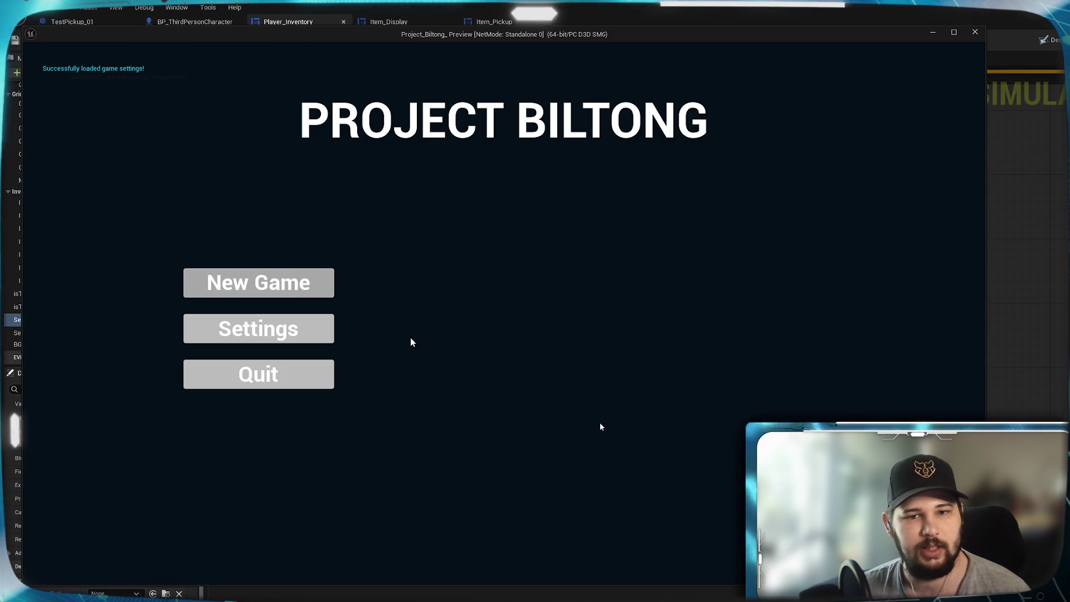
key(i)
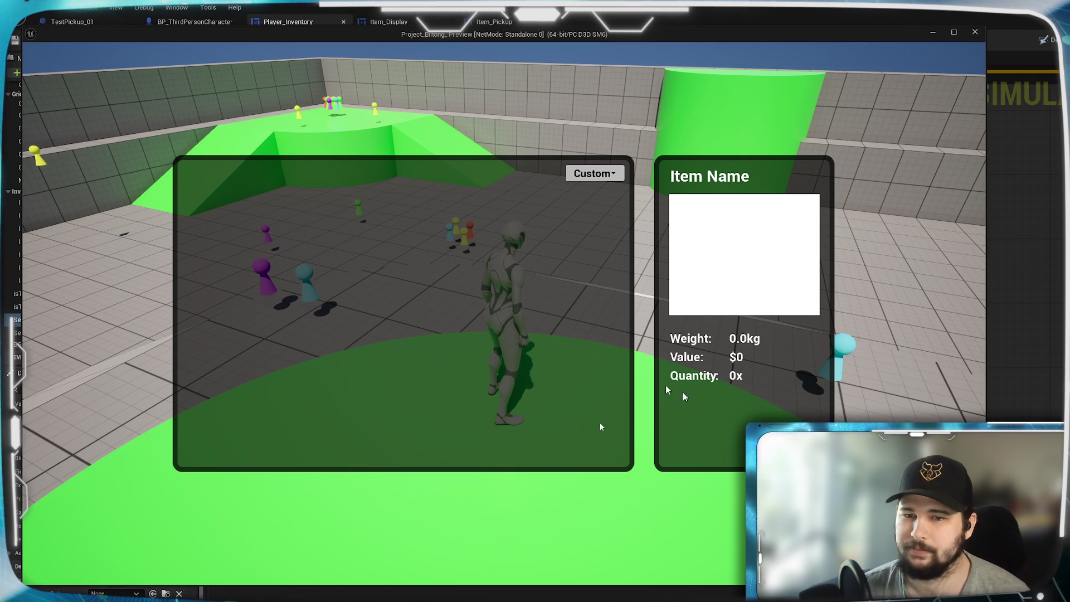
key(Tab)
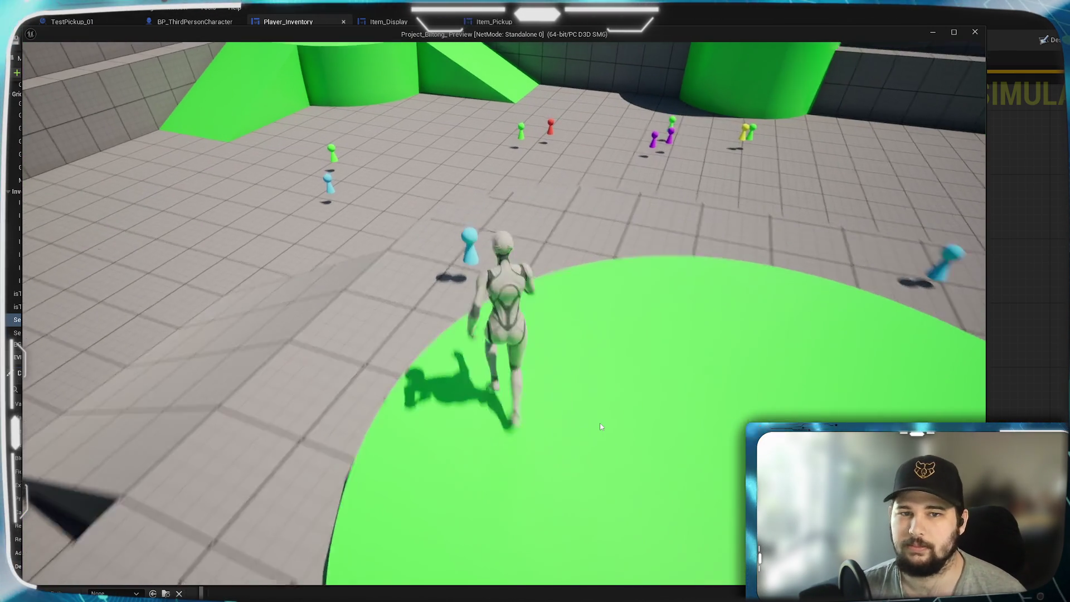
key(w)
key(s)
key(w)
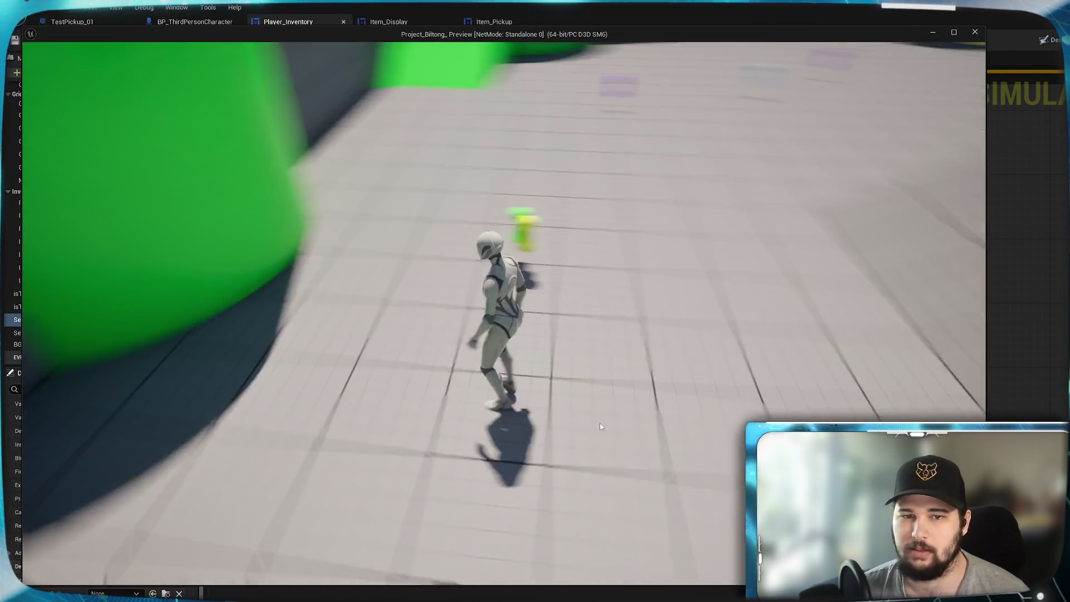
key(Tab)
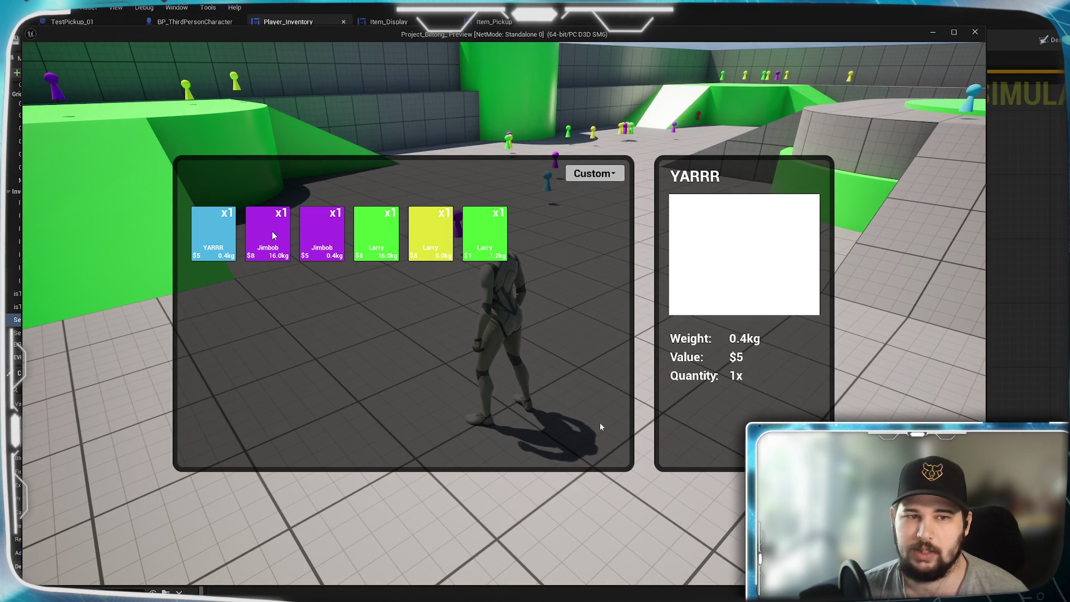
mouse_move(285, 239)
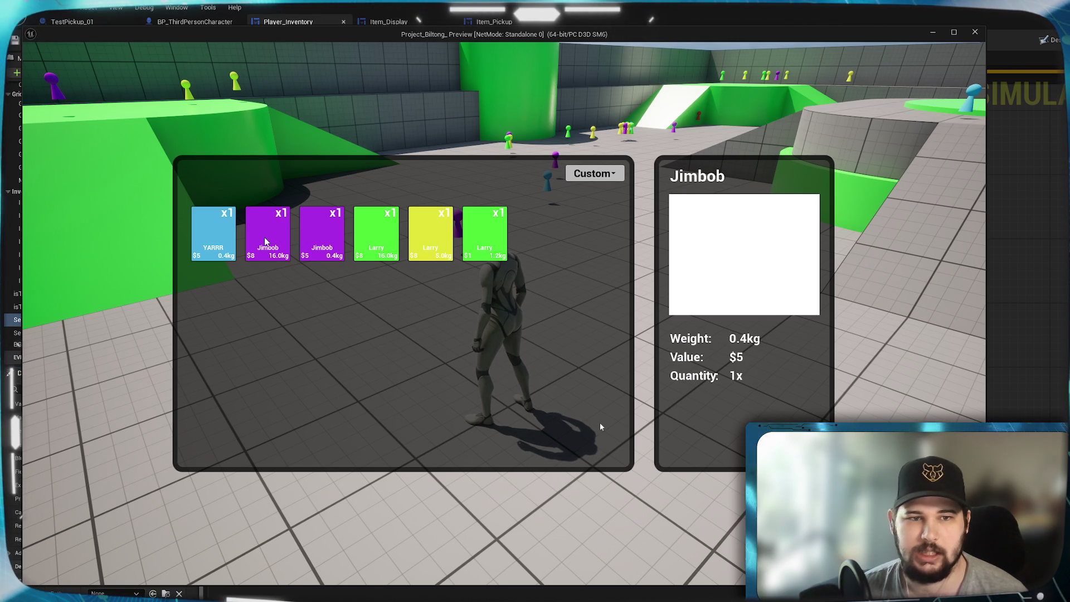
key(i)
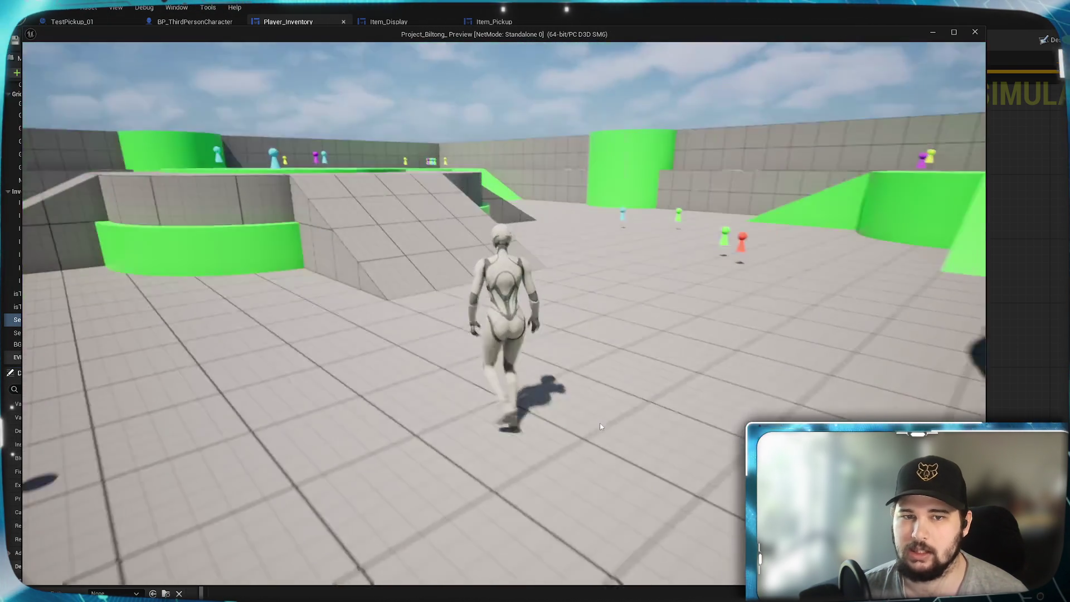
key(w)
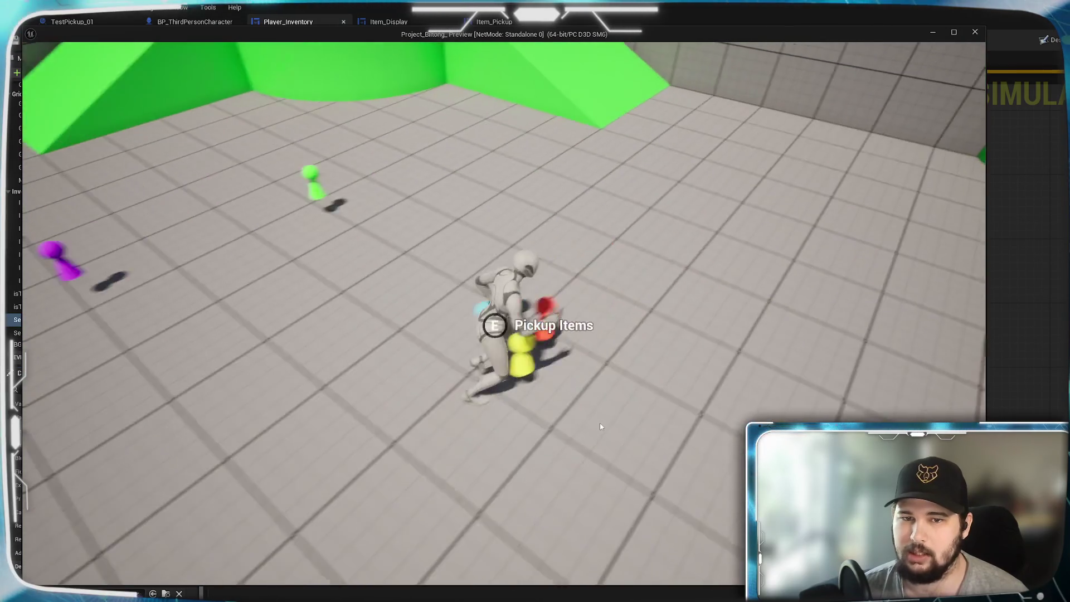
key(i)
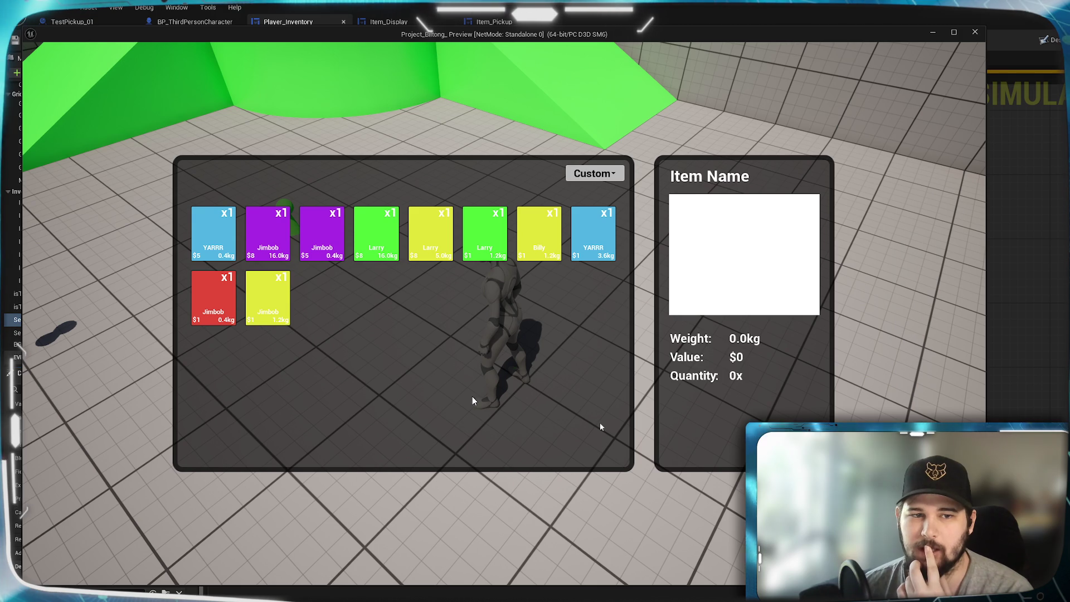
Sort by Weight (Total), reopen the inventory to check persistence, leave Custom, and stop play
click(612, 177)
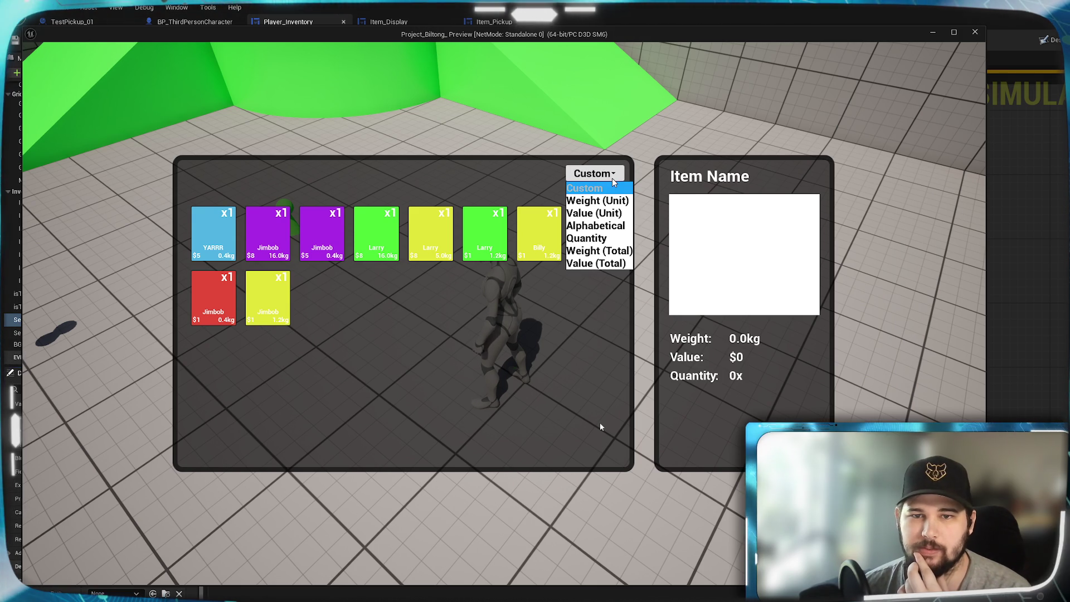
click(602, 251)
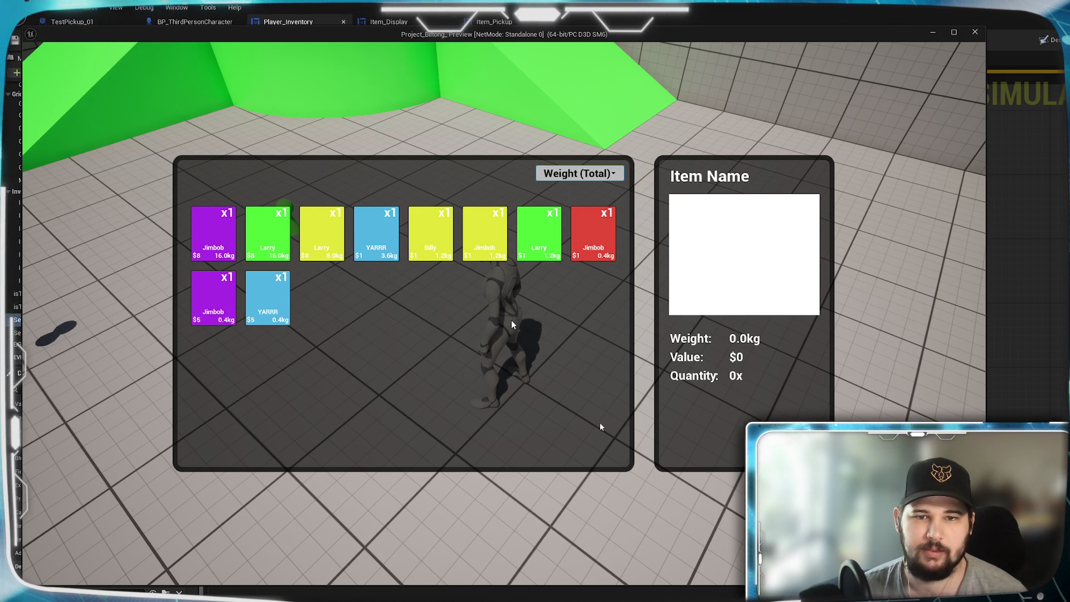
key(i)
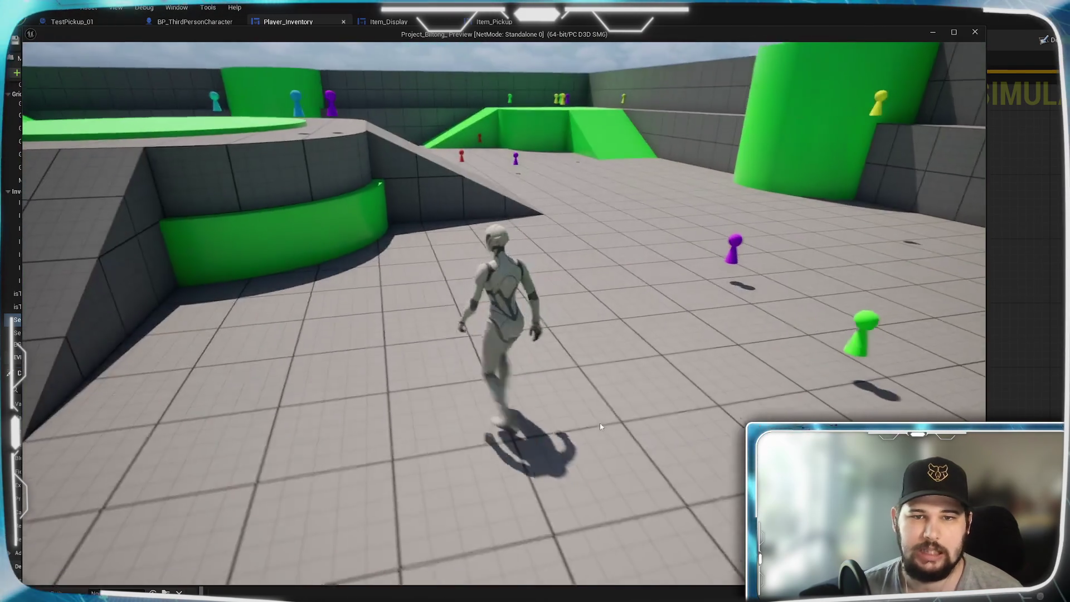
key(i)
click(595, 176)
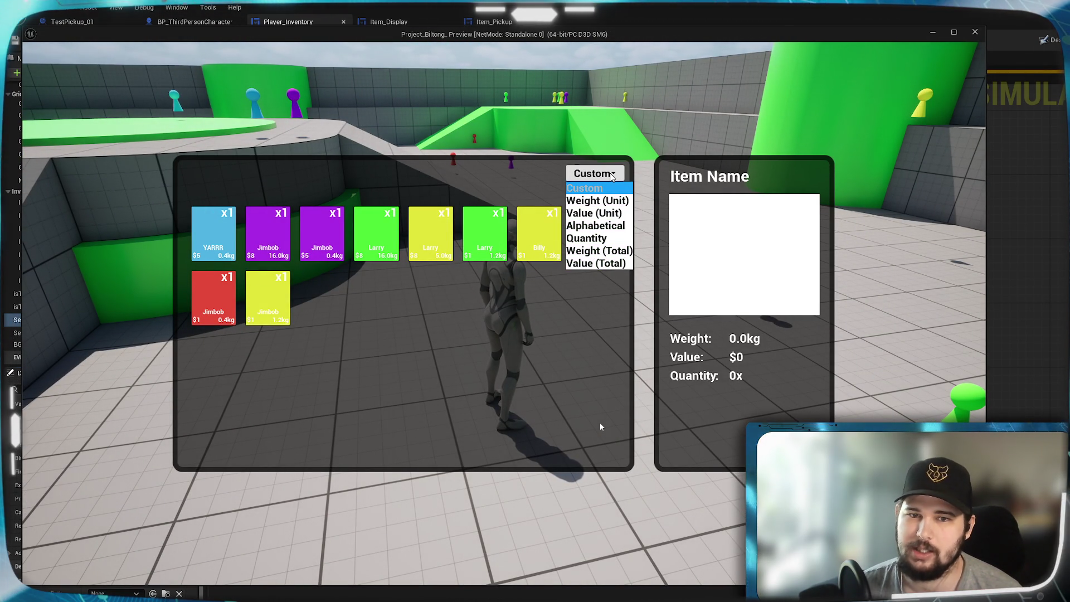
click(580, 178)
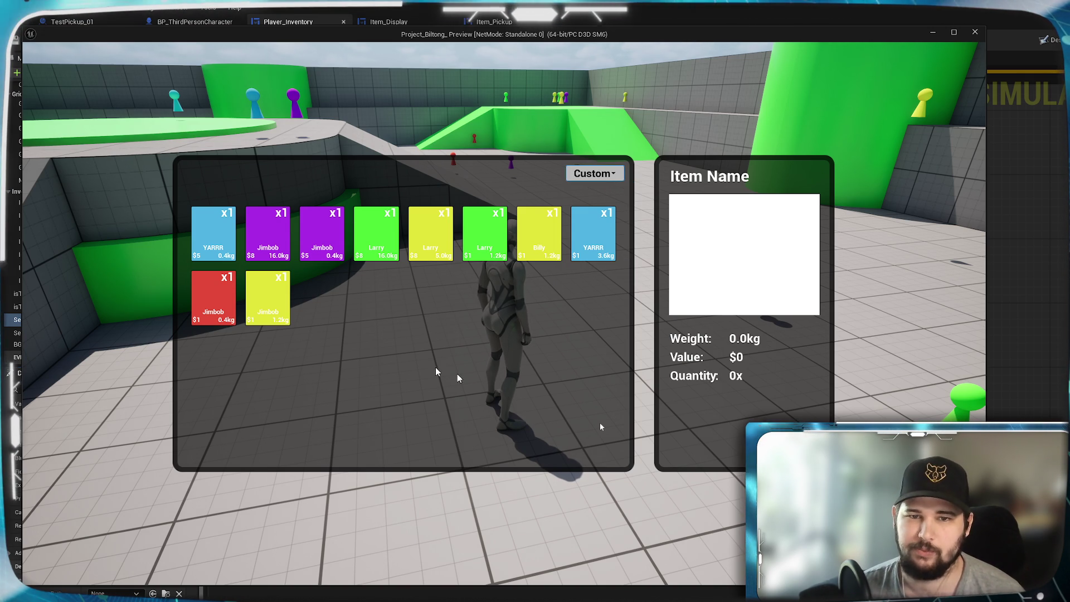
key(Escape)
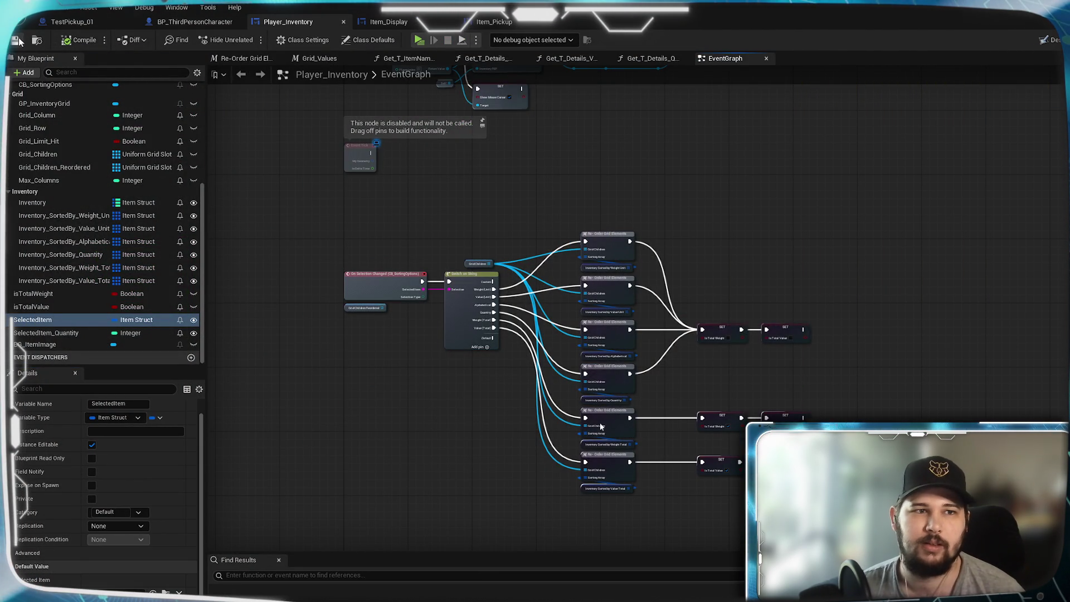
drag(389, 257, 401, 226)
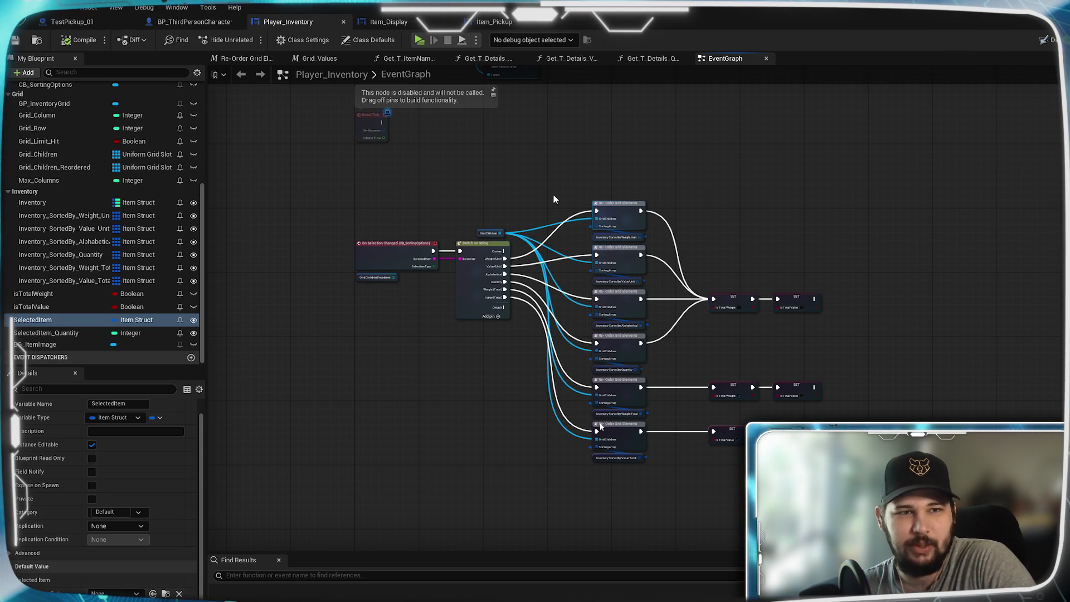
click(194, 21)
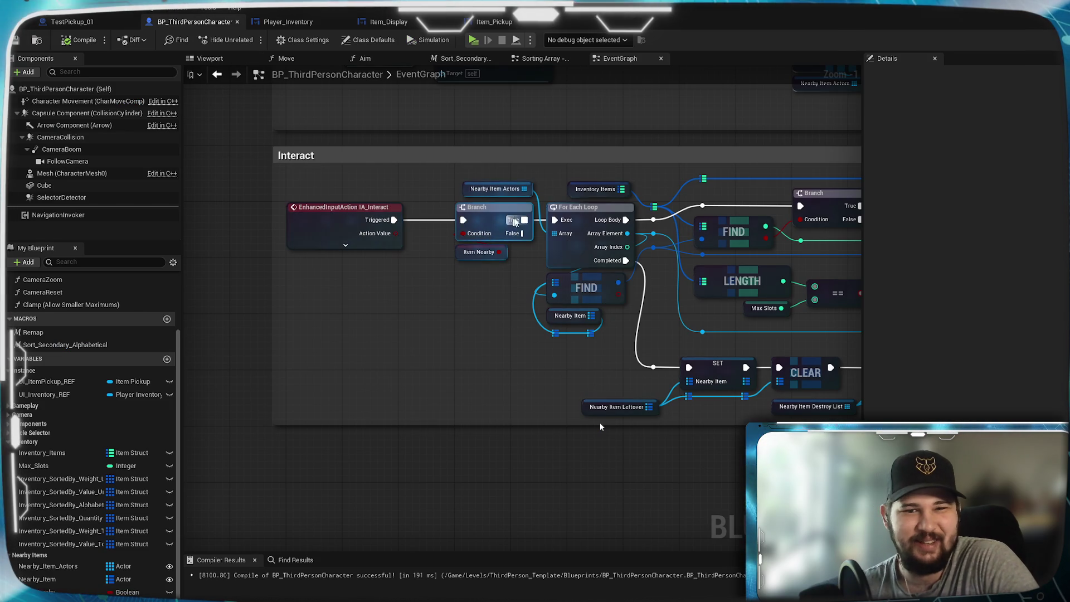
scroll(511, 224, down, 2)
mouse_move(510, 224)
mouse_down()
mouse_move(553, 362)
mouse_move(656, 353)
mouse_move(608, 265)
mouse_move(670, 388)
mouse_move(597, 282)
mouse_up()
click(288, 21)
scroll(635, 296, down, 1)
scroll(518, 281, up, 3)
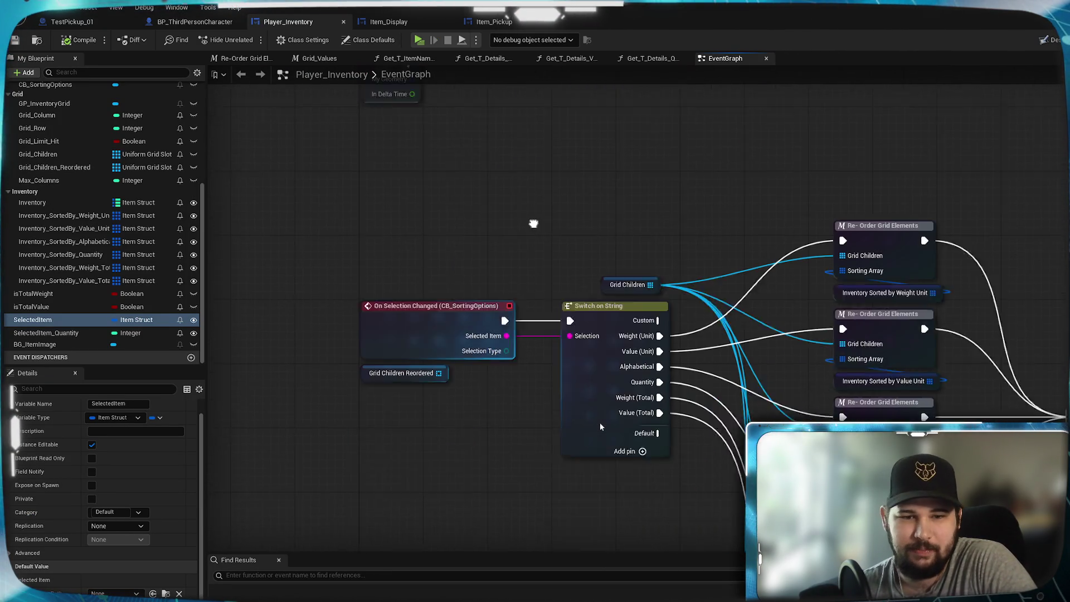
drag(518, 281, 537, 185)
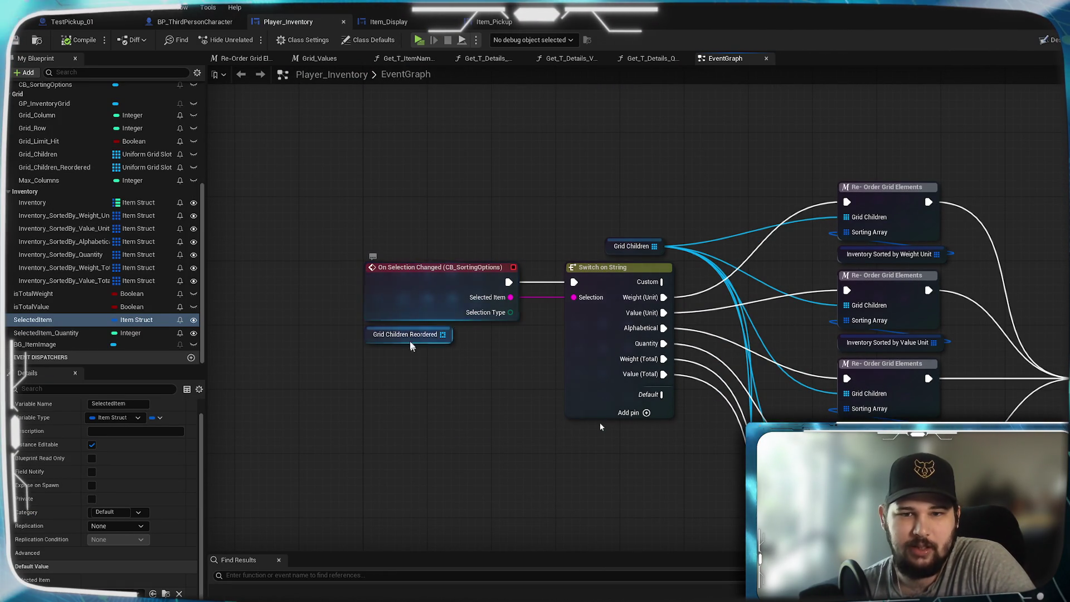
mouse_move(555, 175)
mouse_down()
mouse_move(556, 550)
mouse_move(537, 446)
mouse_move(544, 153)
mouse_up()
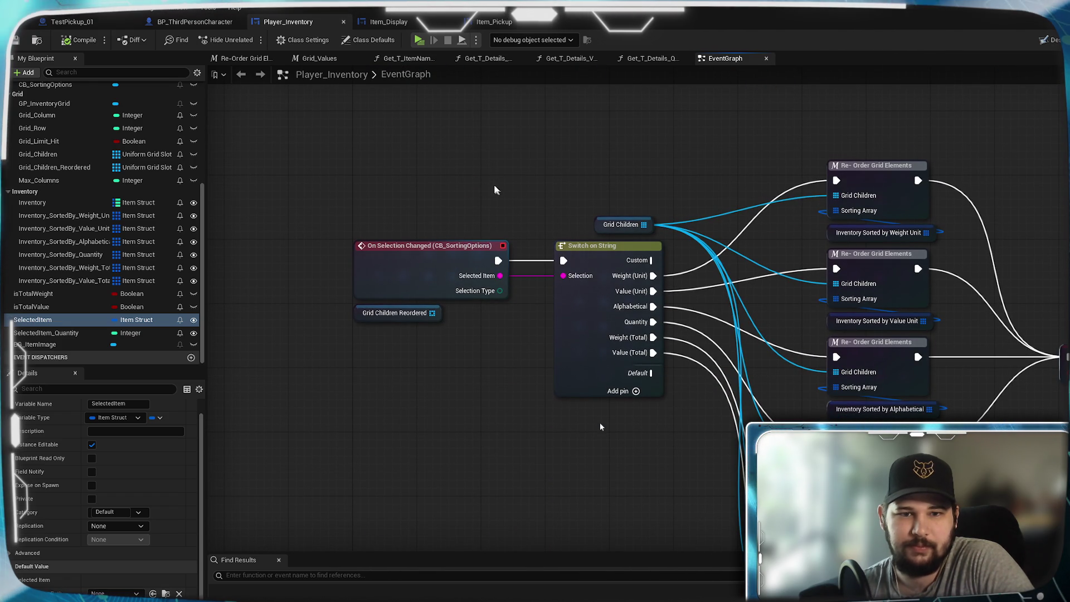
mouse_move(488, 165)
mouse_down()
mouse_move(495, 536)
mouse_move(450, 296)
mouse_move(466, 188)
mouse_move(492, 196)
mouse_move(476, 96)
mouse_up()
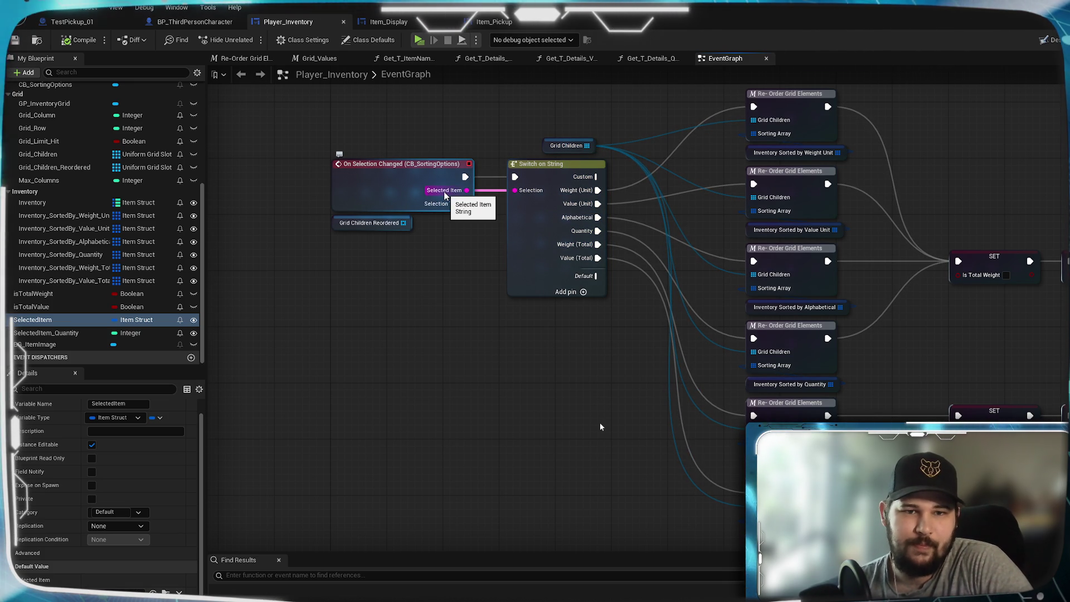
scroll(446, 195, up, 1)
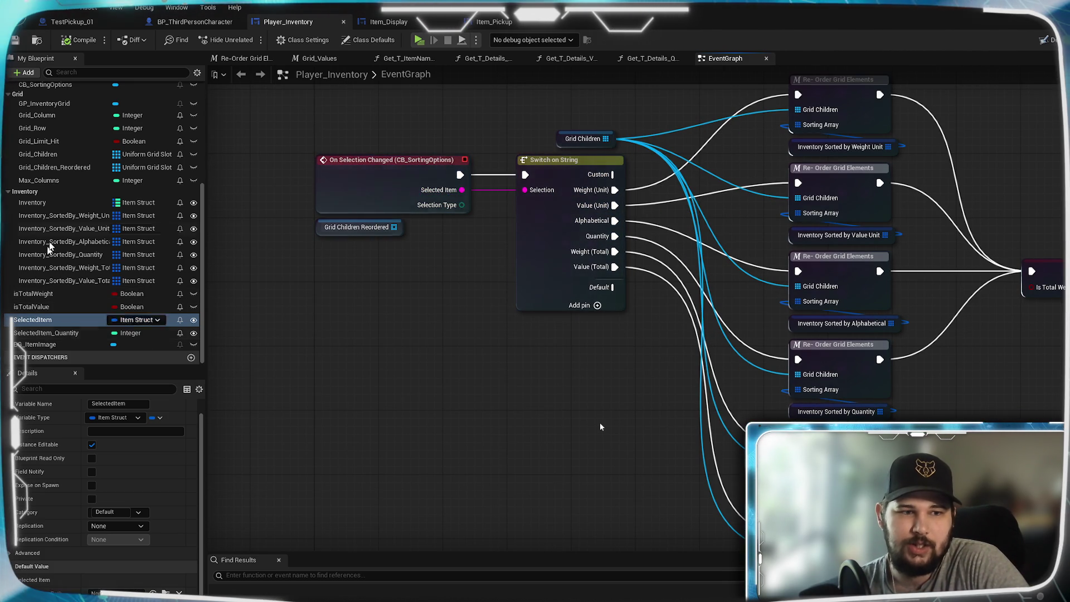
scroll(66, 267, up, 4)
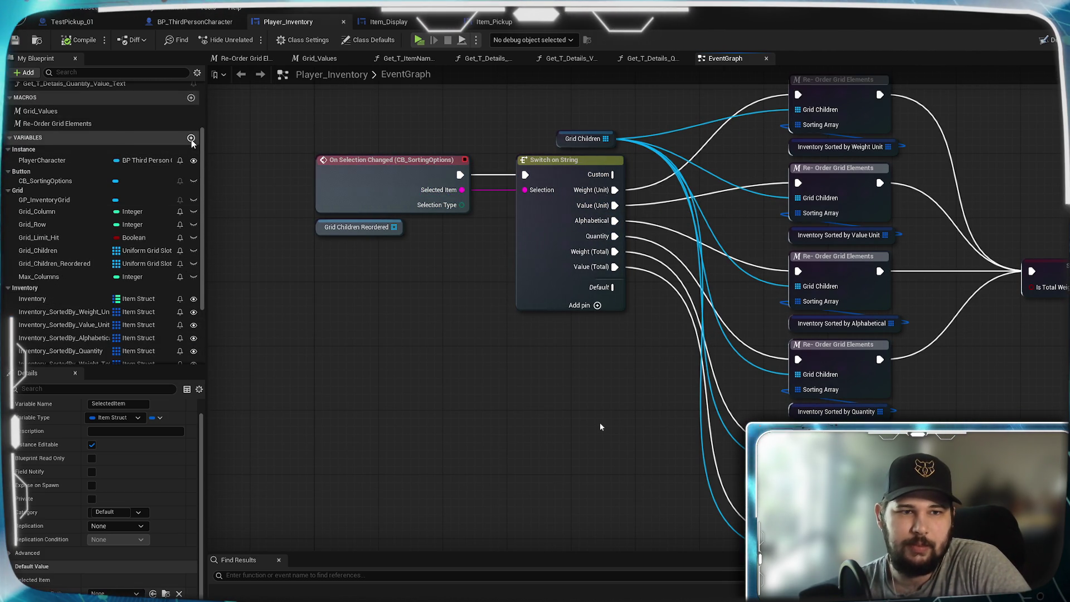
Create a String variable named SelectedSortingType in Player_Inventory
click(191, 138)
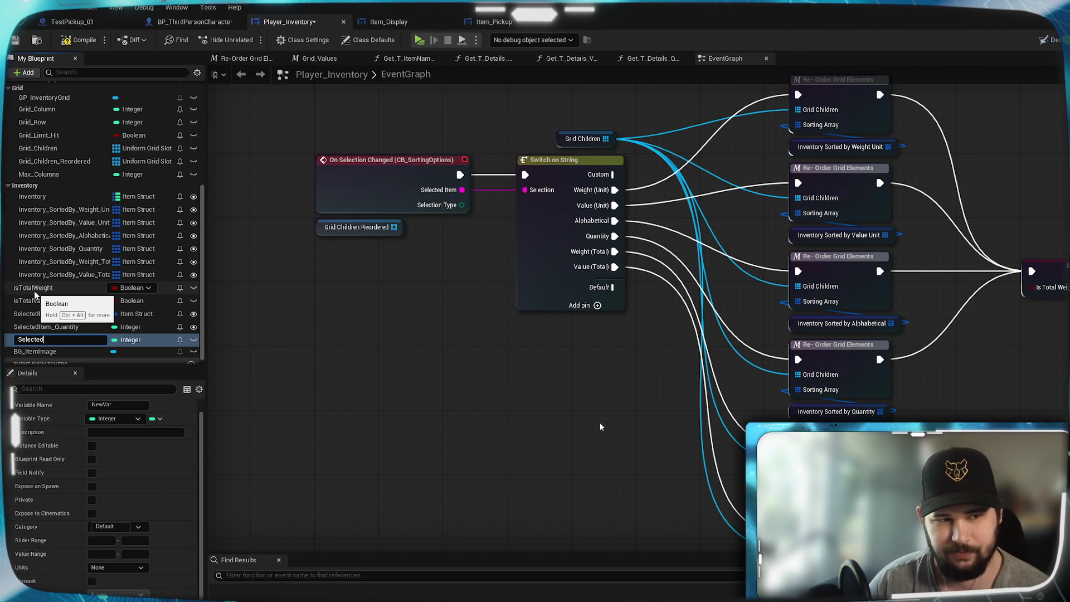
text(SelectedSortingType)
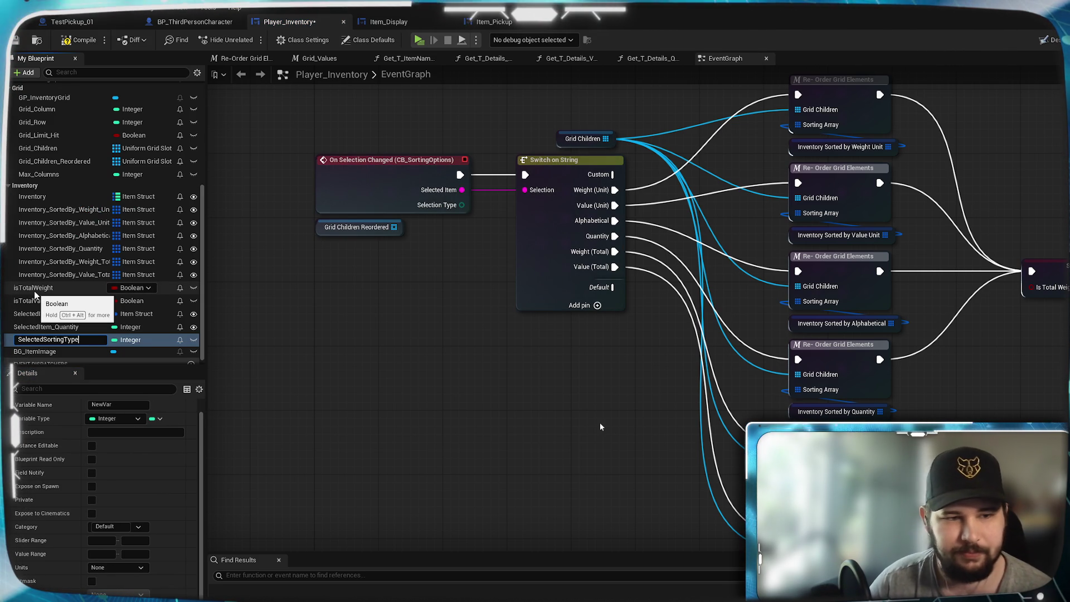
key(Return)
click(130, 340)
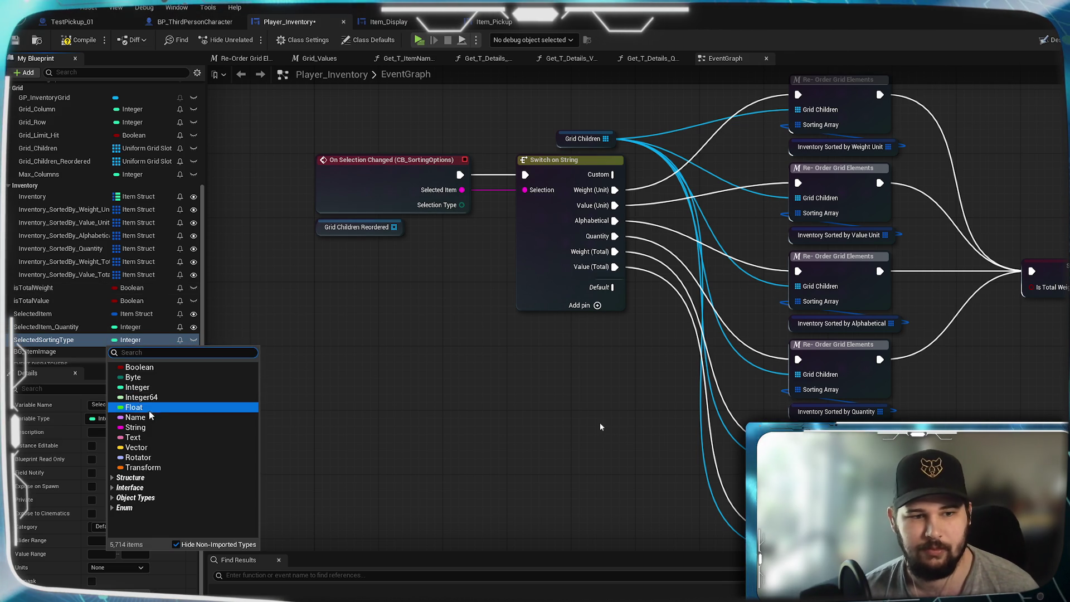
click(135, 427)
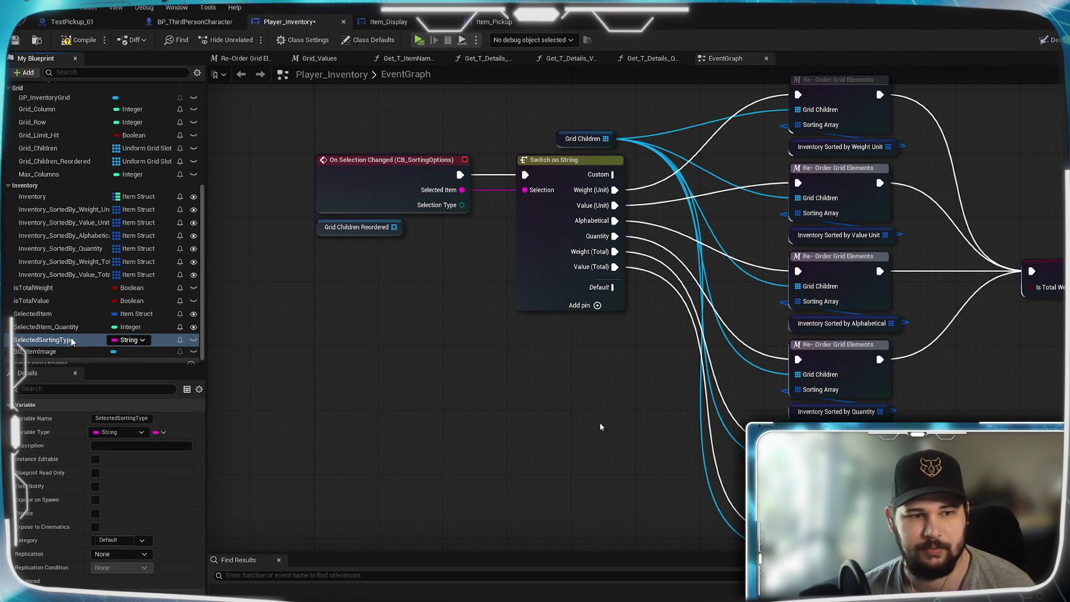
Insert a SET SelectedSortingType node between On Selection Changed and Switch on String
drag(72, 342, 413, 305)
click(446, 332)
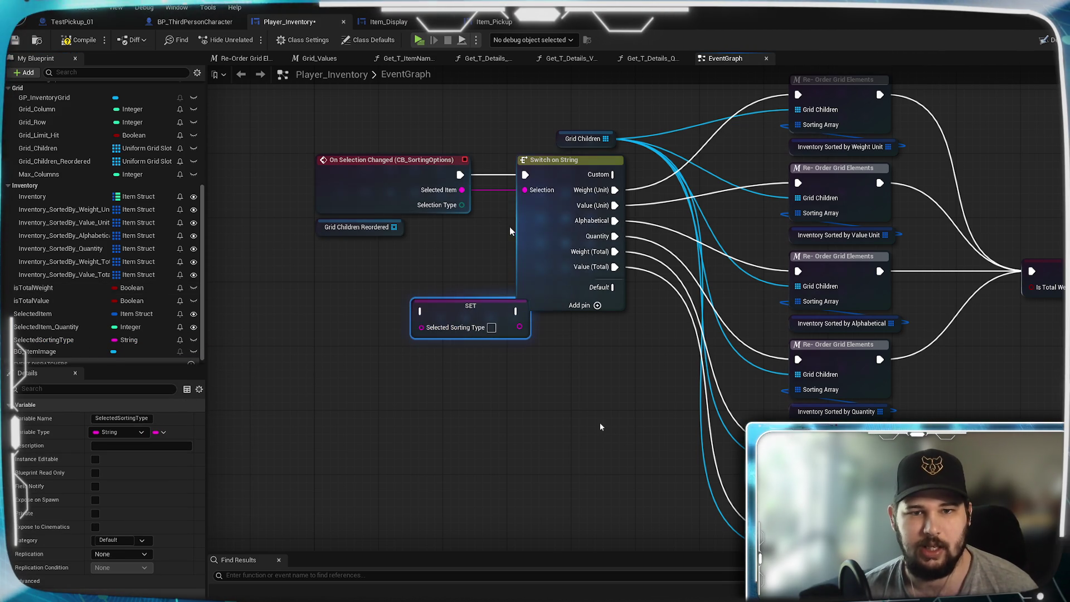
drag(460, 175, 422, 311)
mouse_move(516, 311)
mouse_down()
mouse_move(513, 173)
mouse_move(522, 174)
mouse_up()
key(Escape)
mouse_move(462, 190)
mouse_down()
mouse_move(405, 349)
mouse_move(422, 314)
mouse_move(382, 283)
mouse_move(394, 275)
mouse_up()
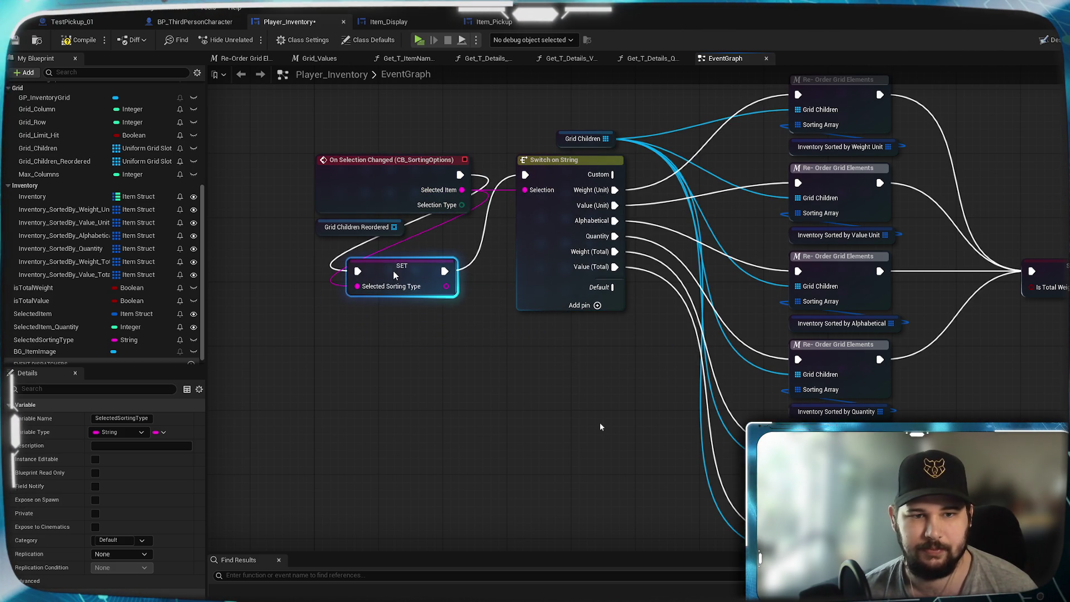
Compile and save the Player_Inventory widget blueprint
click(81, 41)
click(16, 41)
mouse_move(282, 190)
mouse_down()
mouse_move(279, 231)
mouse_move(679, 270)
mouse_move(678, 318)
mouse_move(641, 435)
mouse_move(413, 450)
mouse_move(689, 432)
mouse_up()
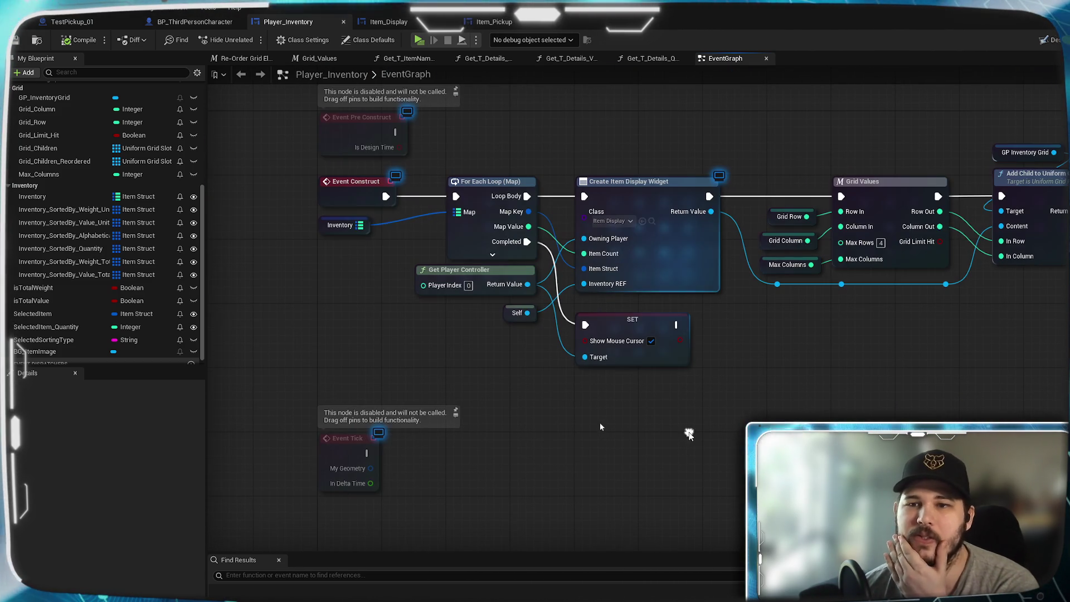
click(69, 340)
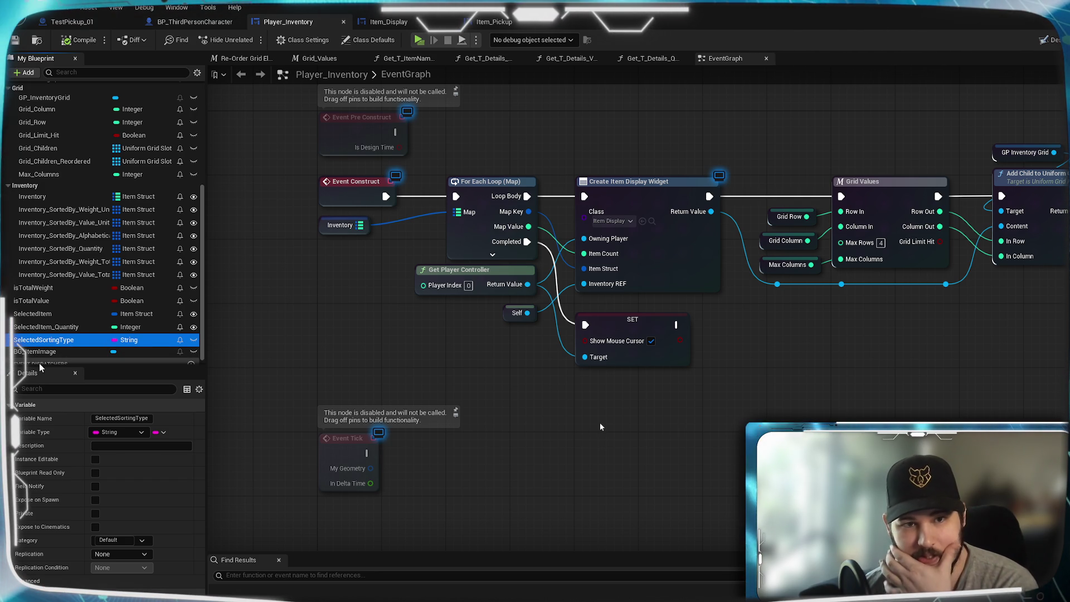
scroll(594, 446, down, 2)
scroll(594, 446, down, 2)
scroll(624, 463, up, 4)
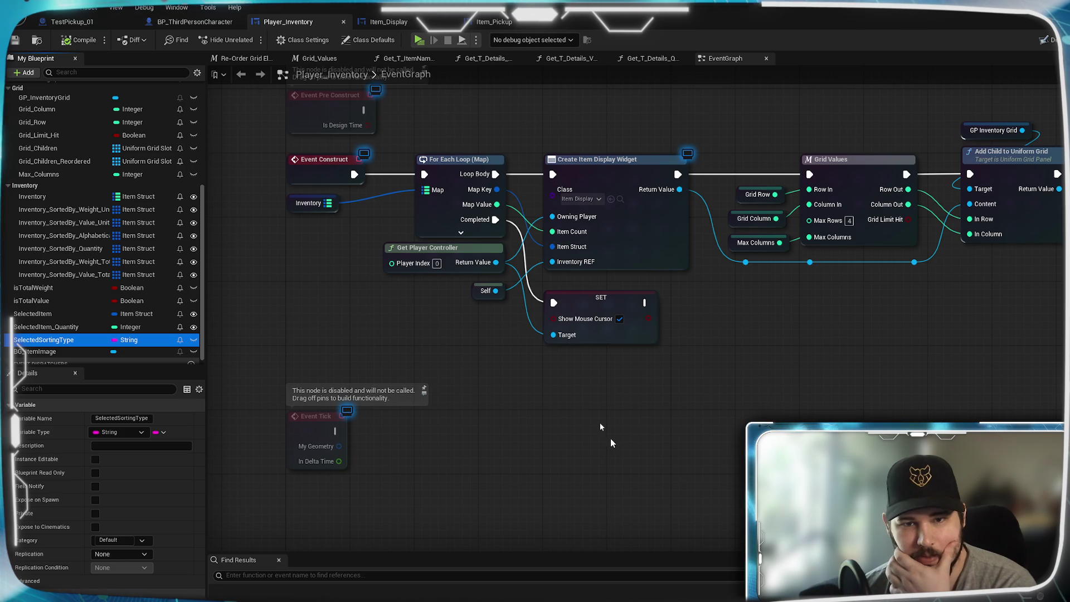
drag(590, 220, 659, 41)
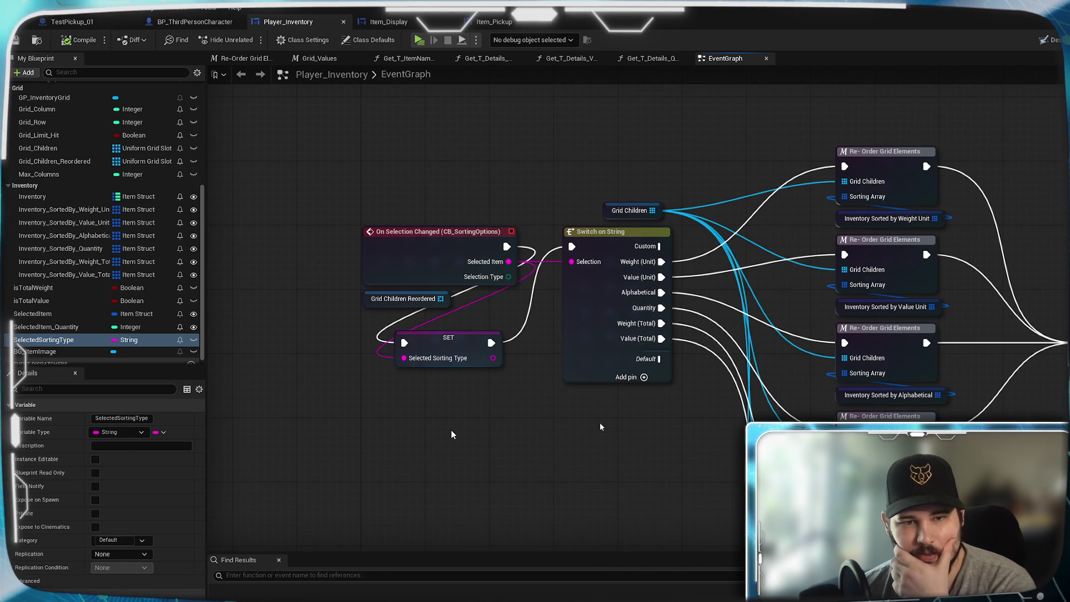
scroll(96, 257, up, 4)
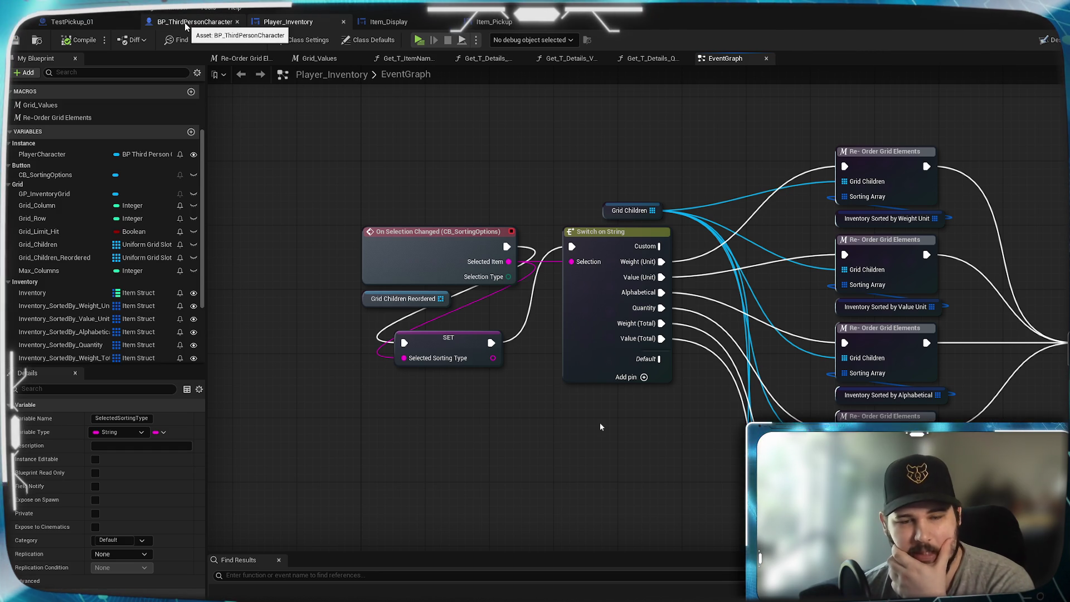
Add a variable named SelectedSortingType to BP_ThirdPersonCharacter
click(186, 22)
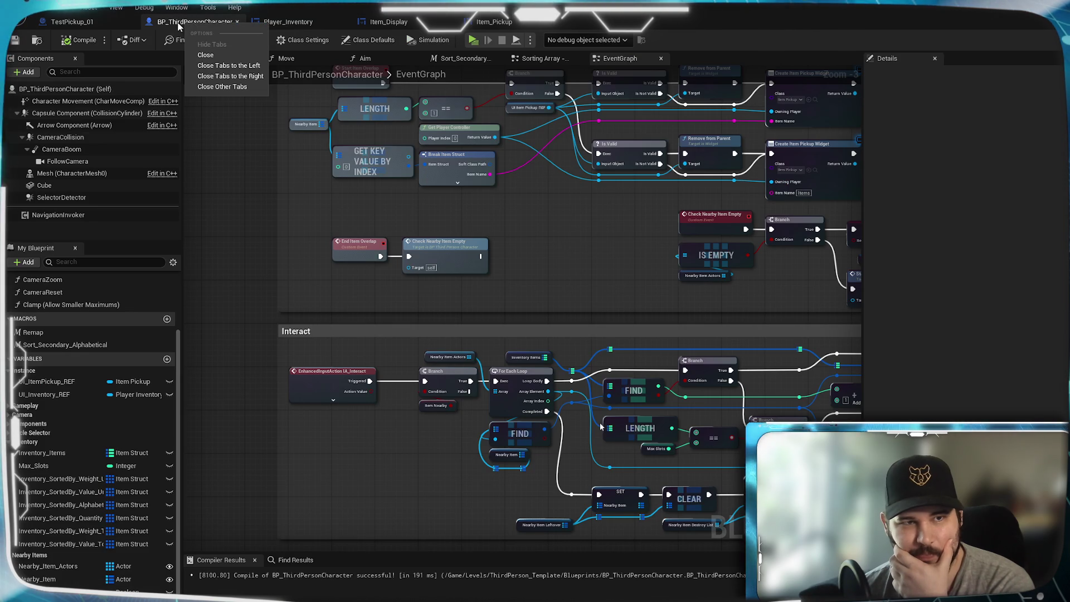
scroll(552, 303, down, 4)
scroll(552, 304, up, 5)
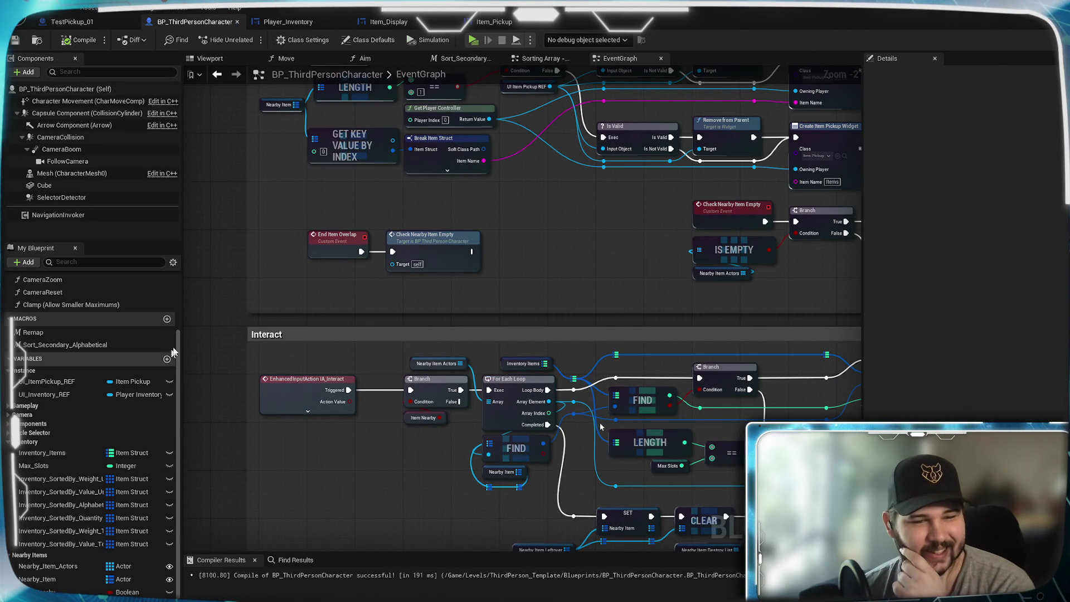
click(166, 359)
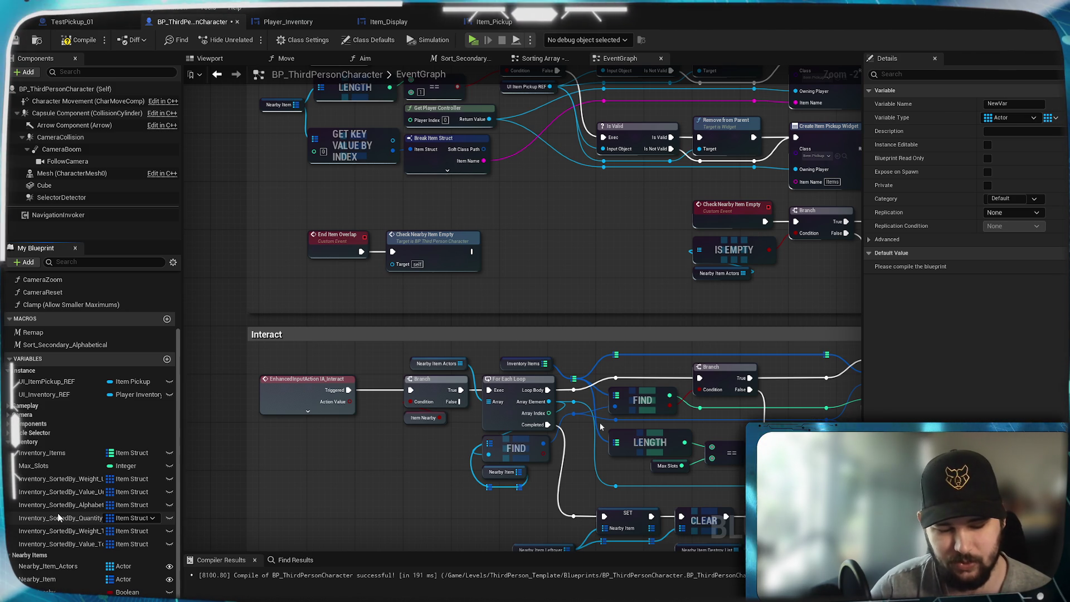
key(Return)
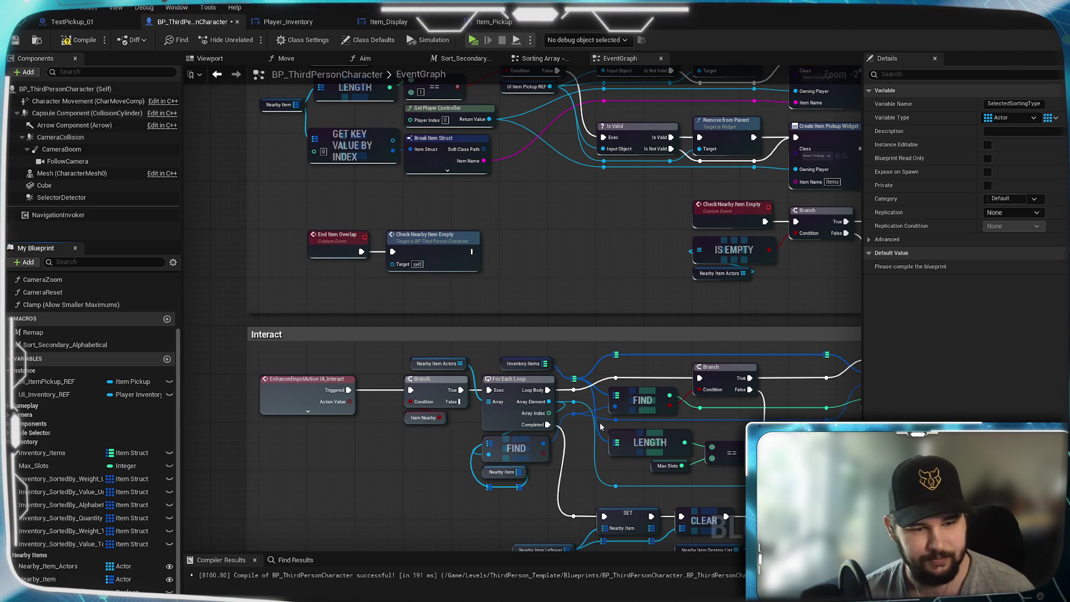
Make SelectedSortingType a single String value and save the character blueprint
click(129, 592)
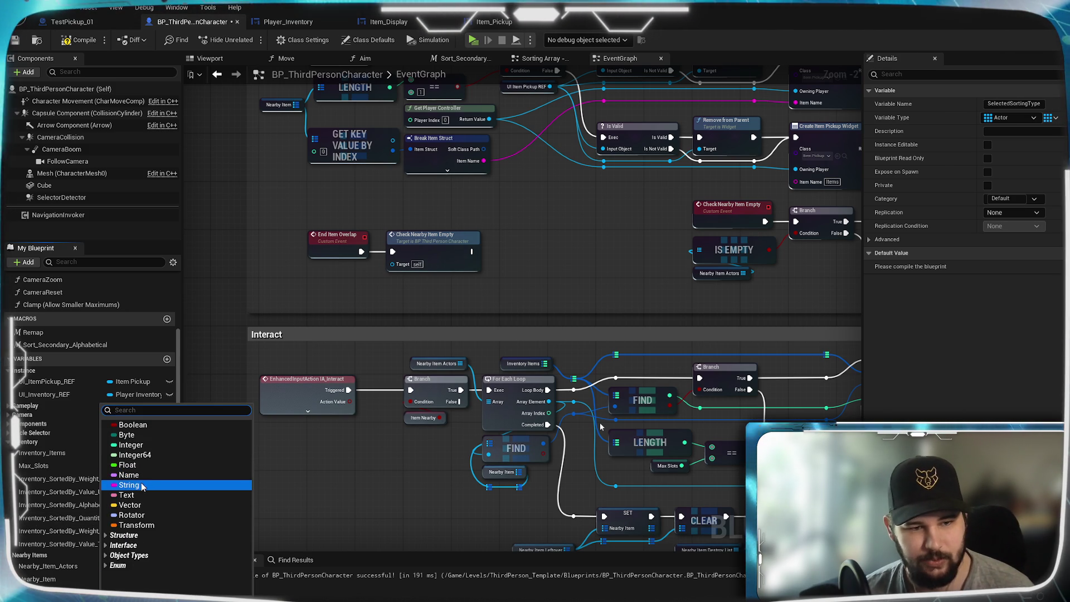
click(129, 489)
click(128, 592)
click(218, 562)
click(1053, 119)
click(1038, 141)
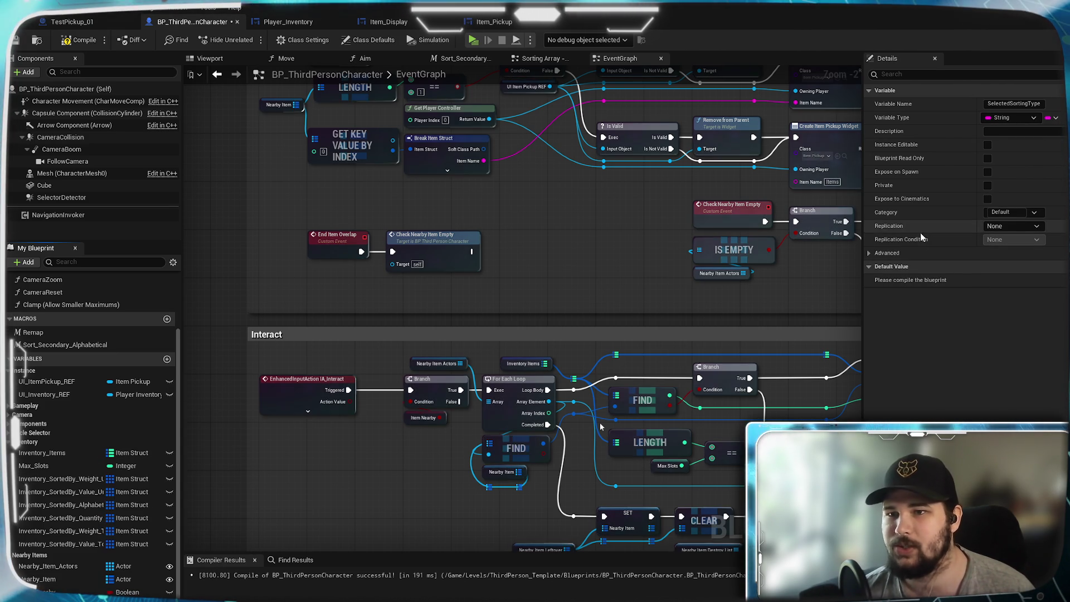
click(16, 41)
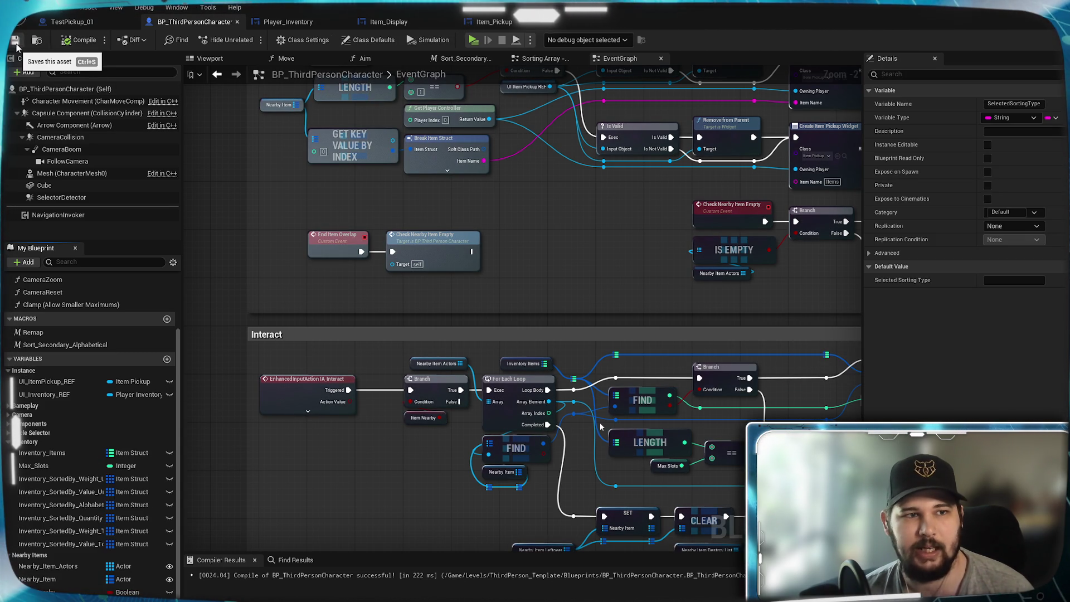
click(297, 23)
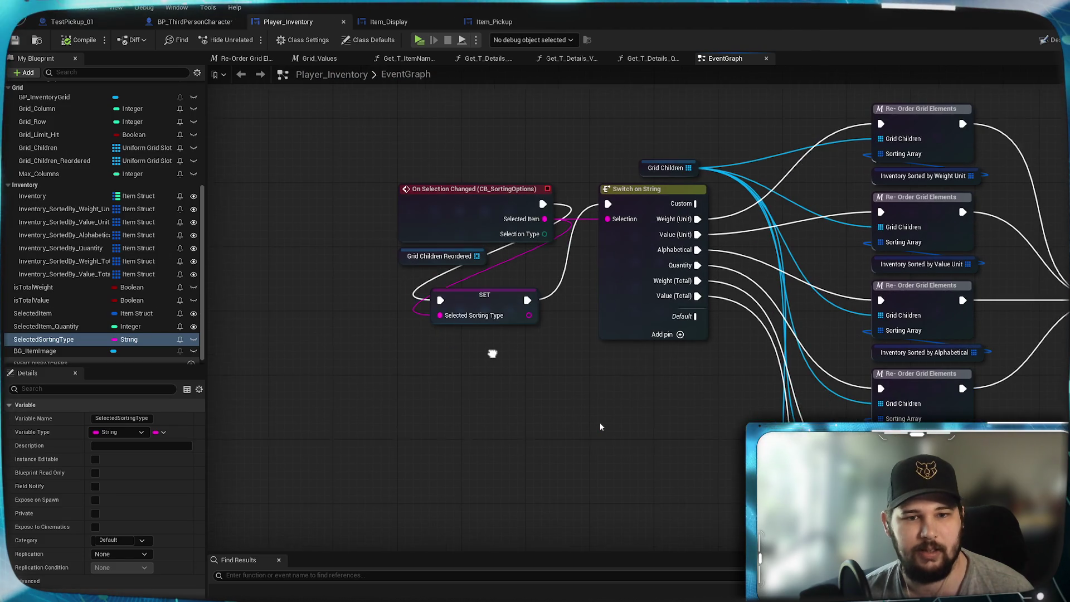
Delete the widget's own SelectedSortingType variable after moving the SET node aside
mouse_move(513, 317)
mouse_down()
mouse_move(410, 390)
mouse_move(289, 241)
mouse_move(289, 277)
mouse_up()
click(51, 339)
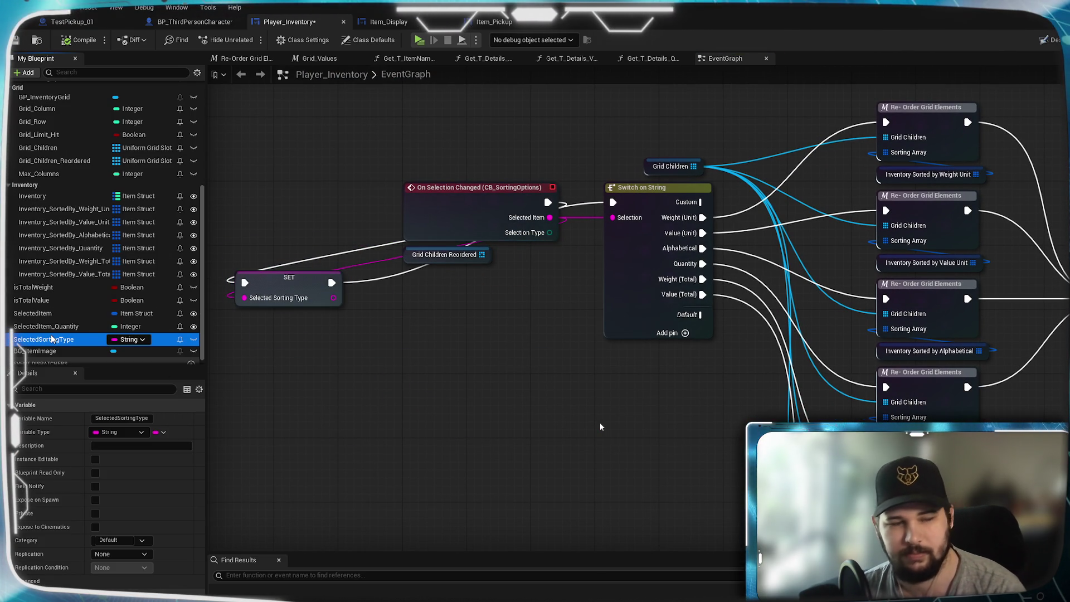
key(Delete)
click(930, 376)
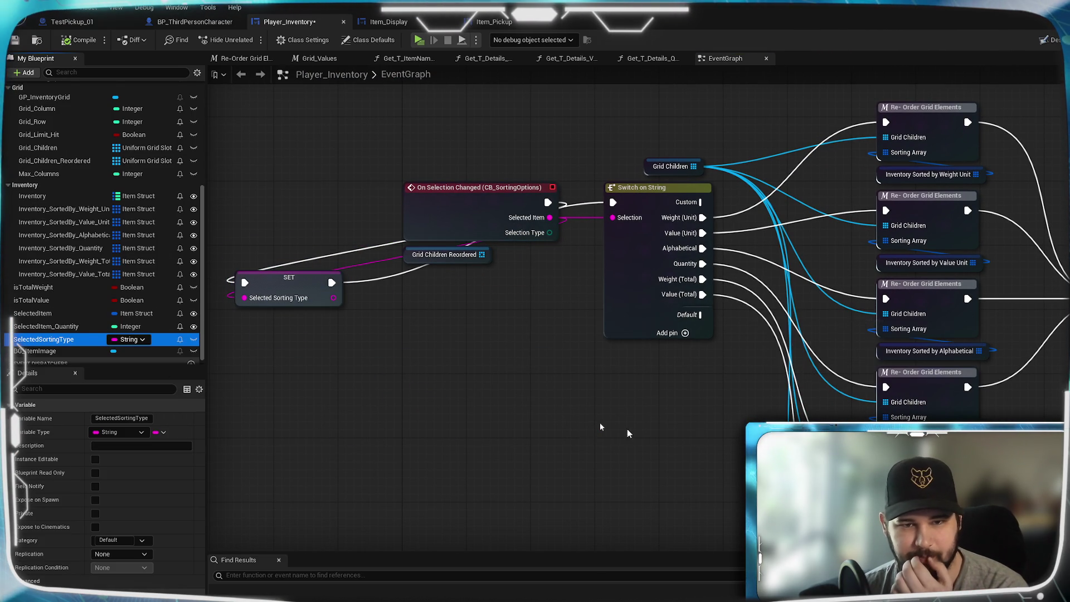
Set the Player Character's Selected Sorting Type from Selected Item before Switch on String, then save
scroll(59, 161, up, 3)
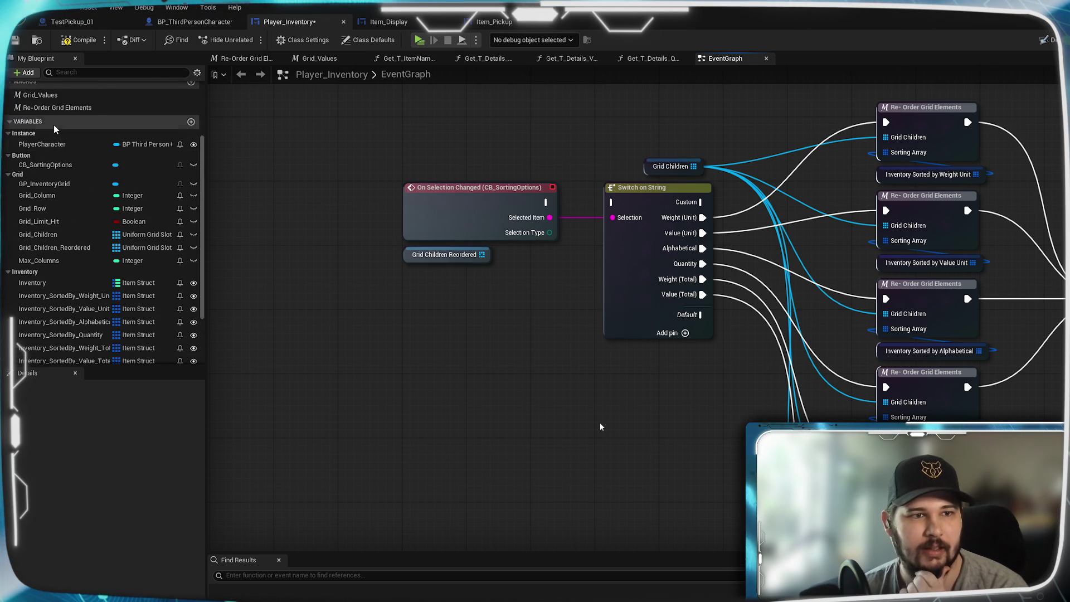
mouse_move(41, 144)
mouse_down()
mouse_move(330, 321)
mouse_move(442, 355)
mouse_move(451, 377)
mouse_up()
click(363, 342)
text(set)
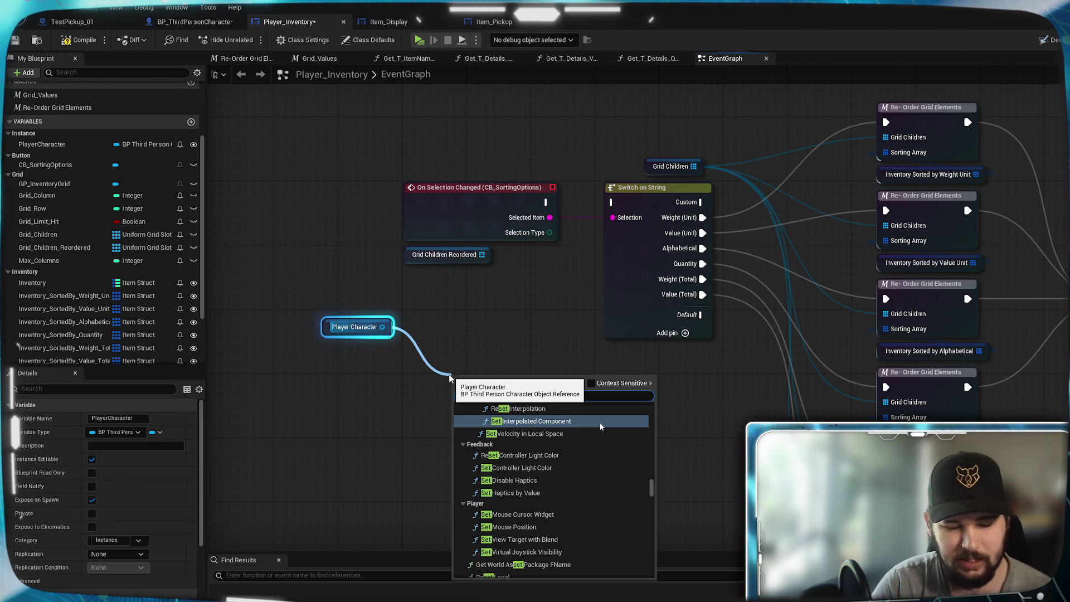
text( sele)
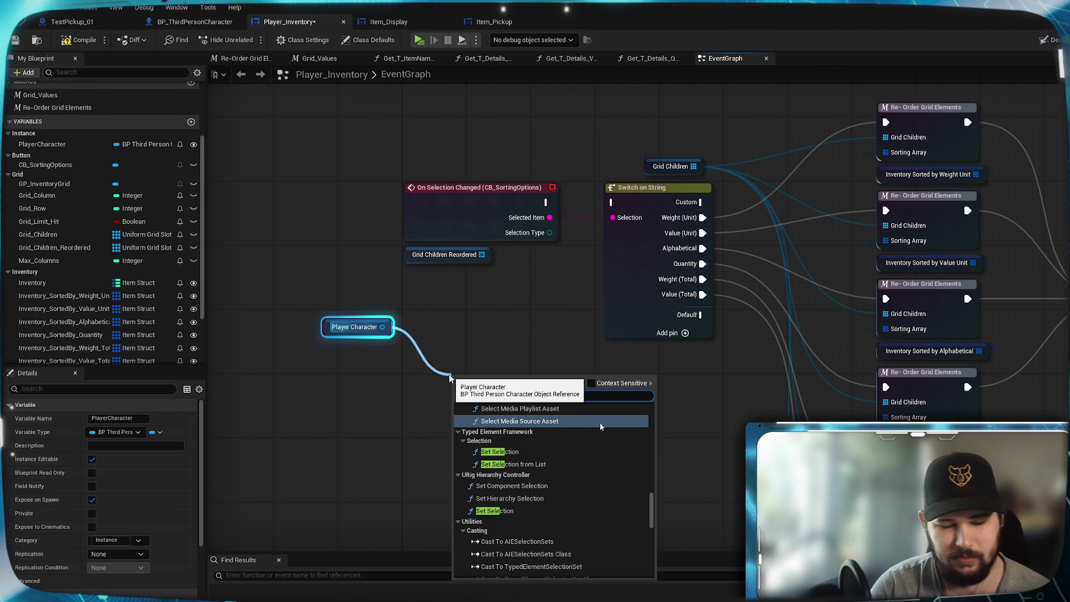
text(cted so)
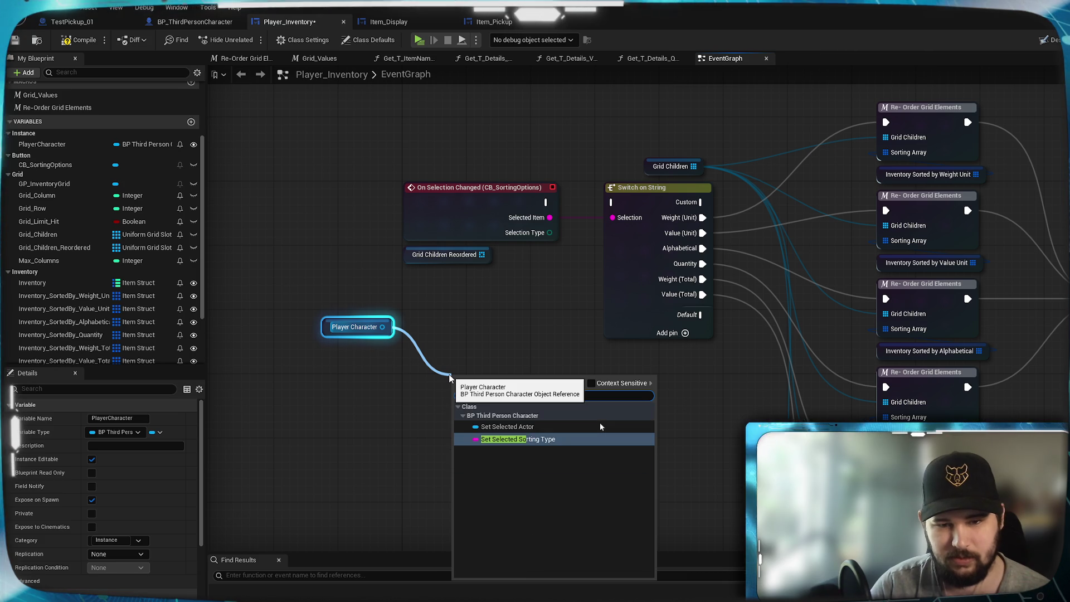
click(519, 439)
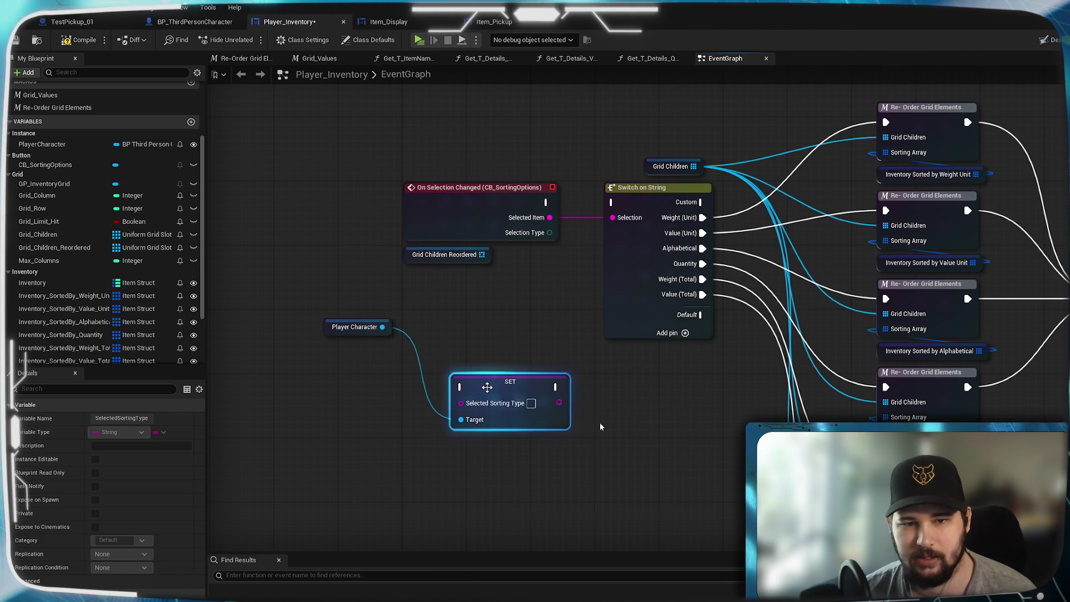
drag(550, 217, 478, 331)
mouse_move(550, 217)
mouse_down()
mouse_move(466, 337)
mouse_move(477, 346)
mouse_up()
drag(562, 330, 614, 203)
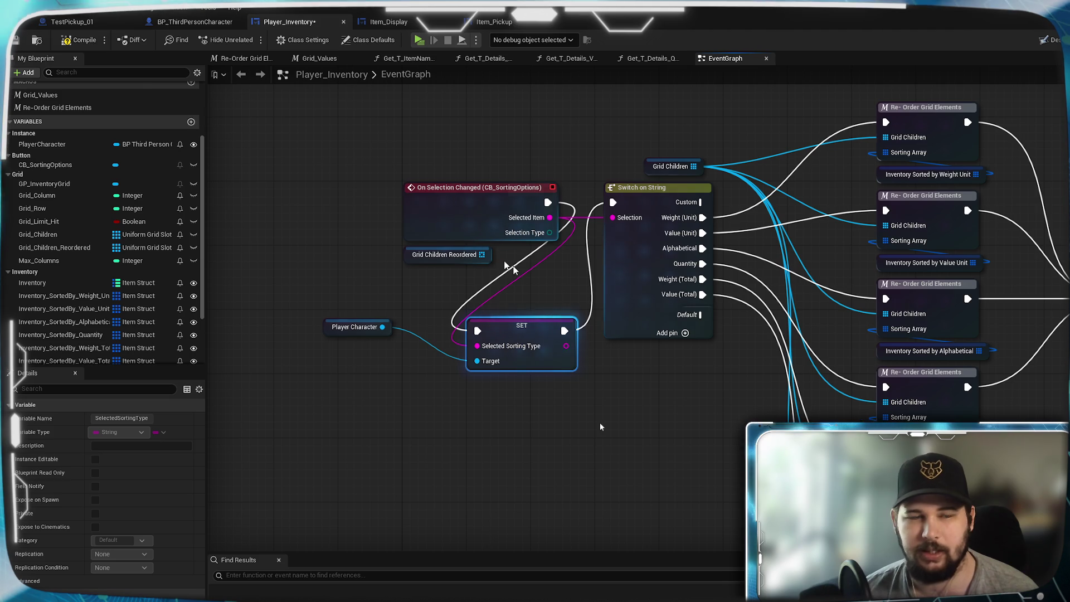
click(15, 40)
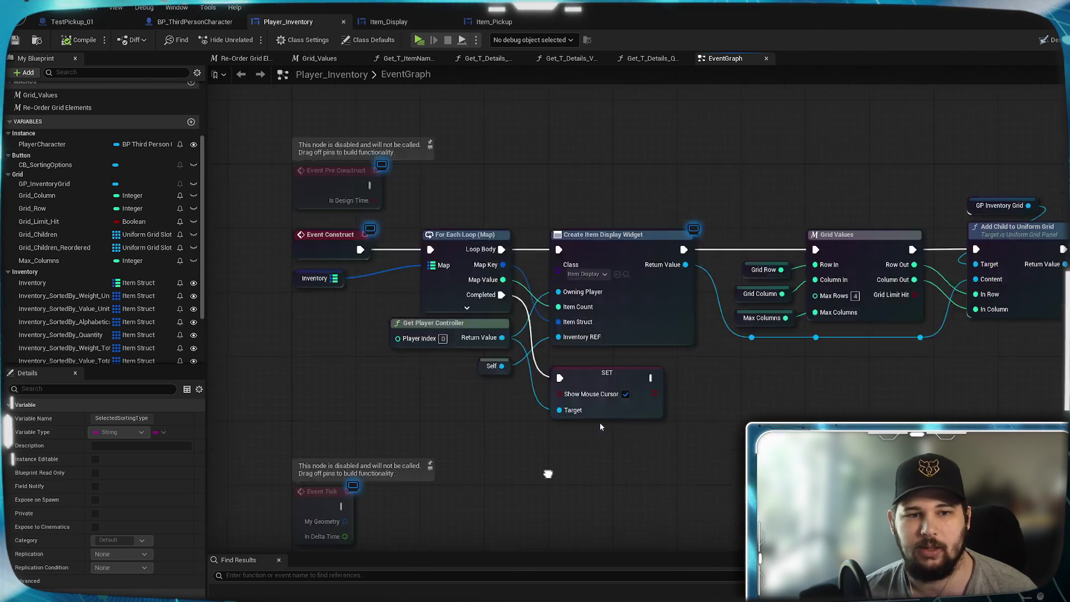
Paste a Player Character getter and add a Get Selected Sorting Type node from it
click(470, 410)
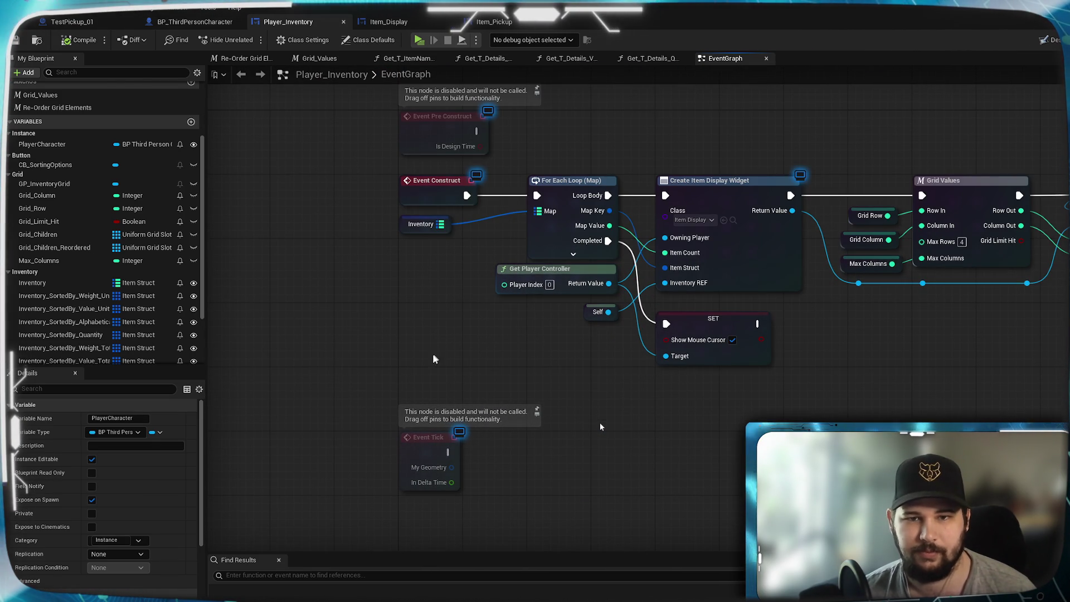
key(ctrl+v)
mouse_move(460, 377)
mouse_down()
mouse_move(428, 370)
mouse_move(529, 338)
mouse_move(502, 339)
mouse_up()
click(368, 350)
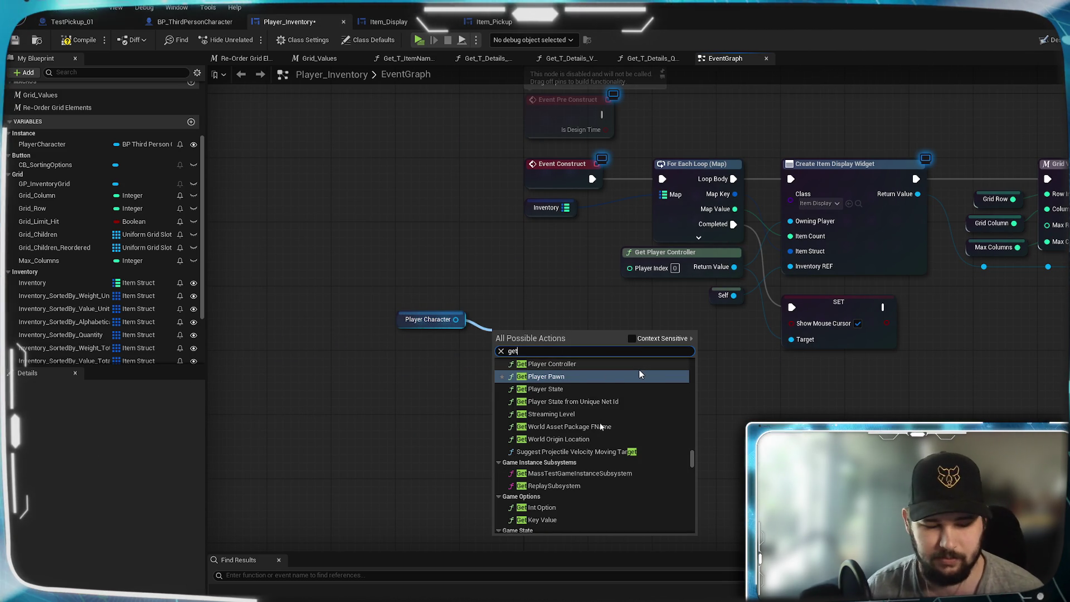
text( sele)
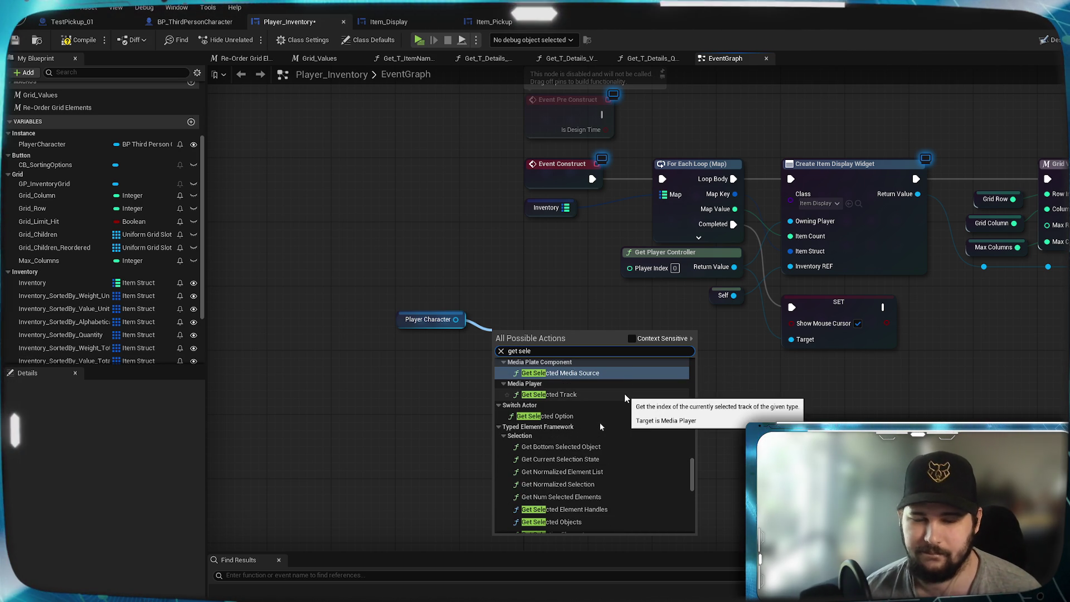
text(cted sort)
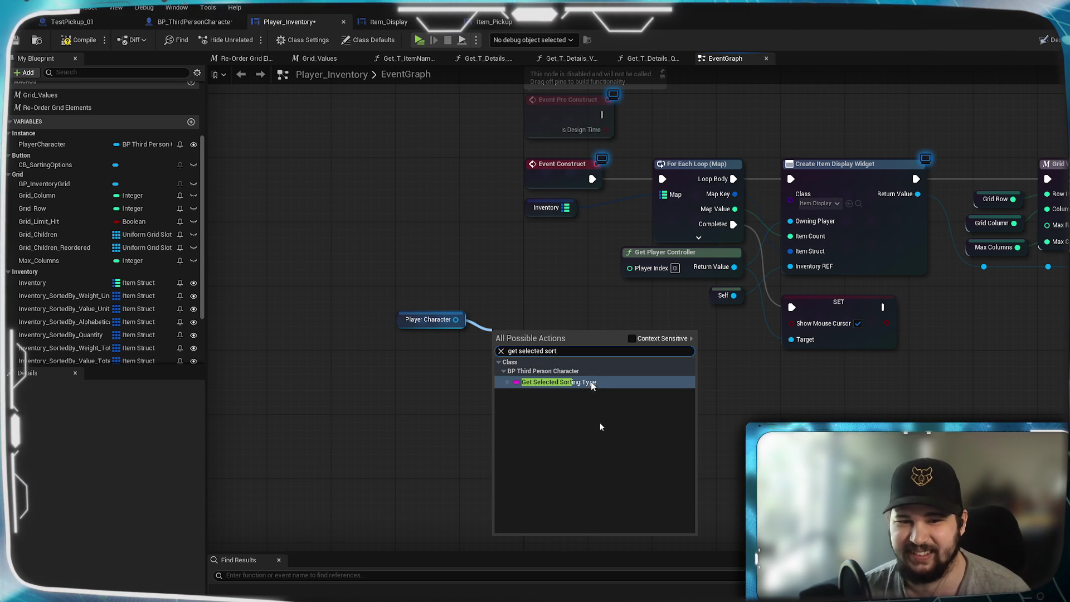
click(593, 385)
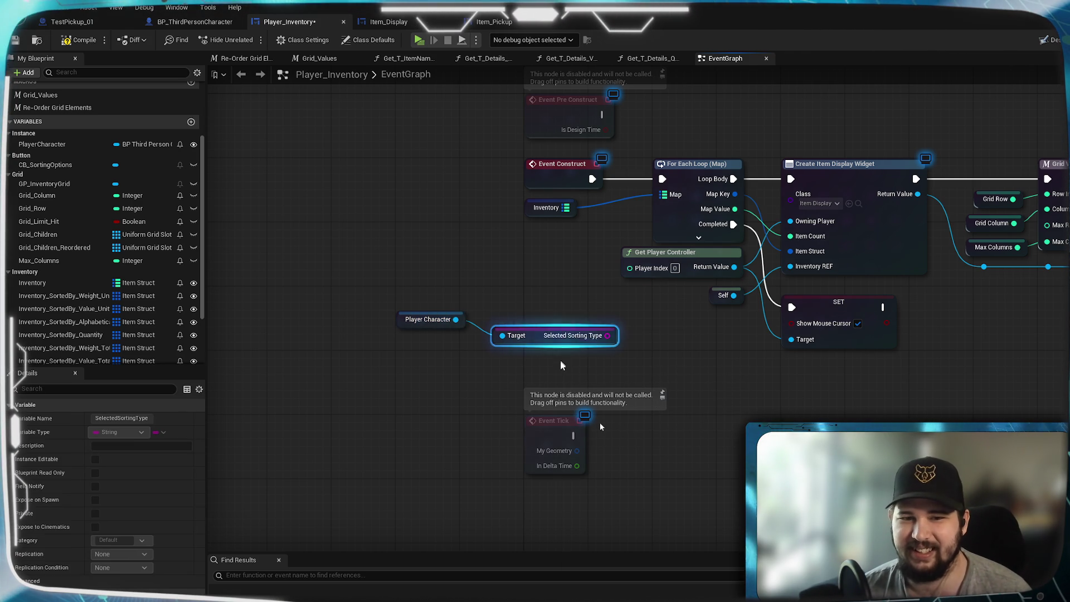
Move the character and sorting-type nodes beside the inventory grid construct logic
scroll(693, 364, down, 3)
scroll(293, 261, up, 2)
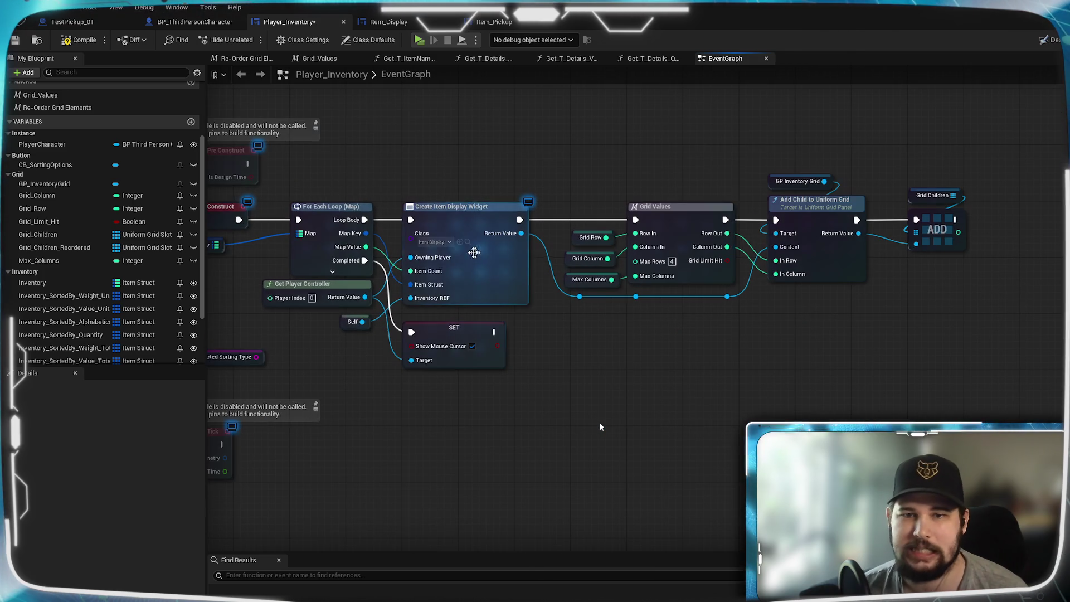
click(501, 318)
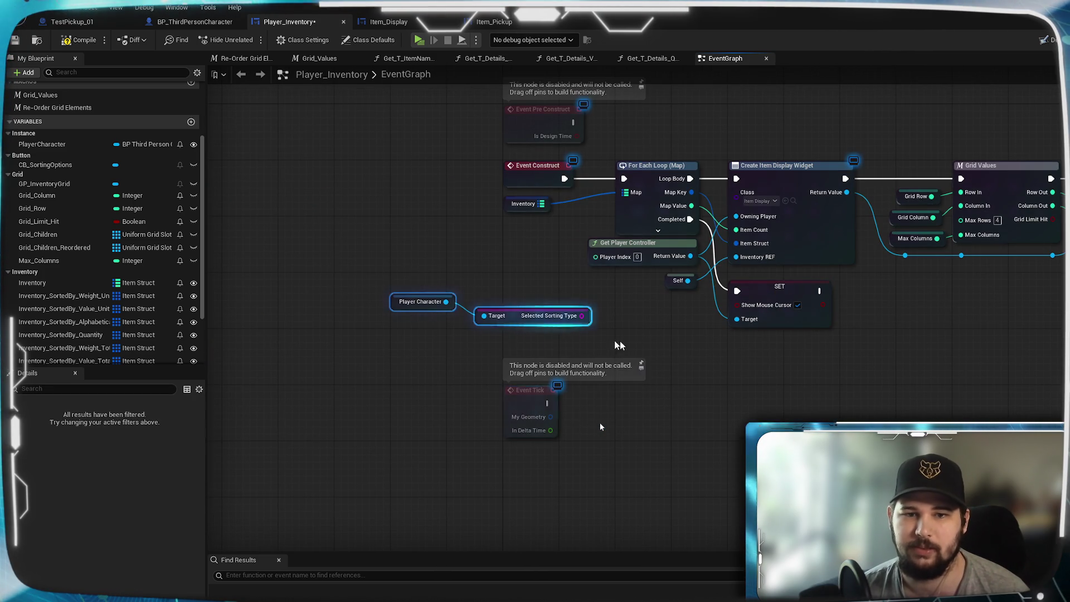
mouse_move(307, 325)
mouse_down()
mouse_move(981, 332)
mouse_move(946, 148)
mouse_up()
drag(735, 299, 870, 186)
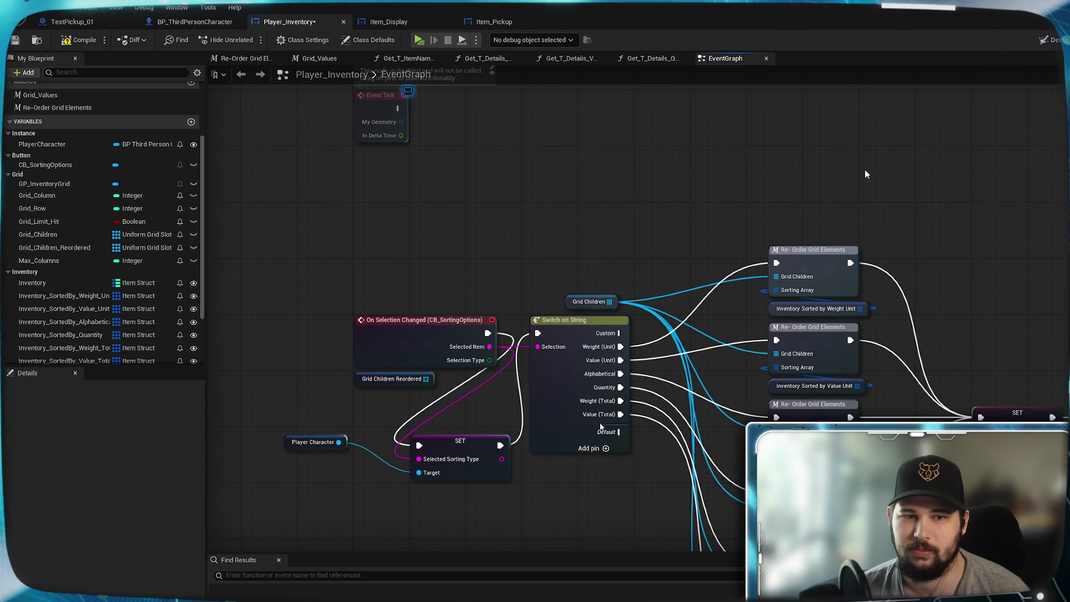
mouse_move(661, 183)
mouse_down()
mouse_move(561, 337)
mouse_move(409, 485)
mouse_up()
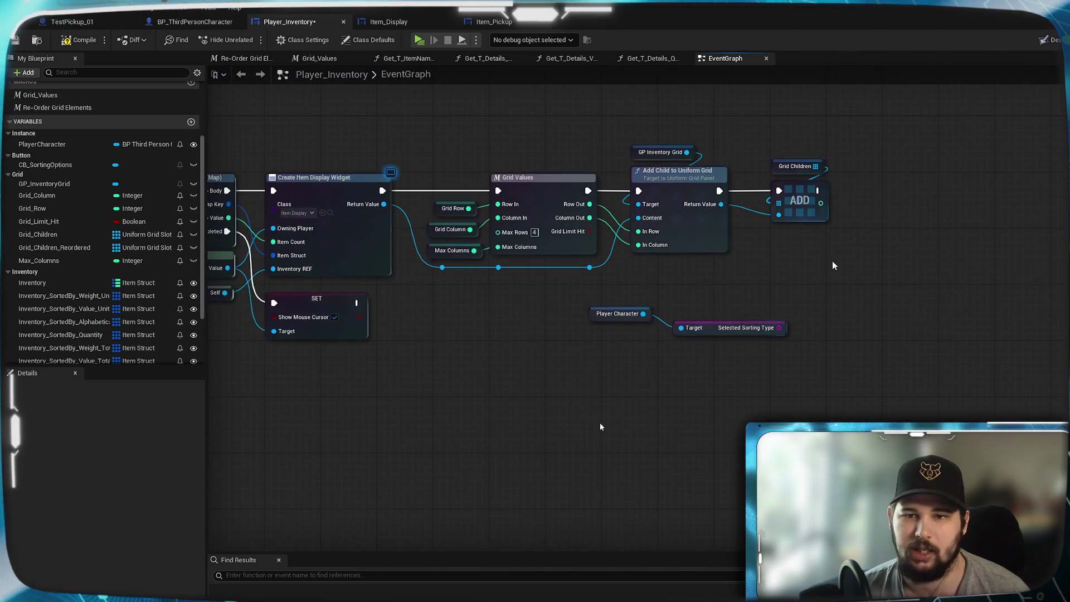
Search 'on selection changed' from the ADD node's exec output, then close without adding anything
drag(817, 190, 870, 249)
text(on sel)
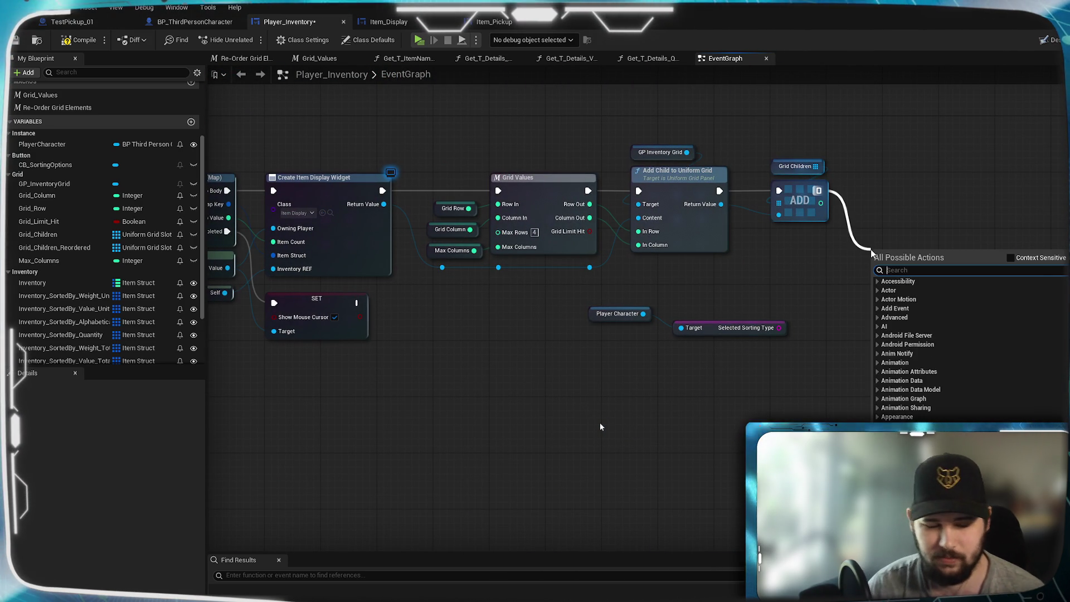
text(ect)
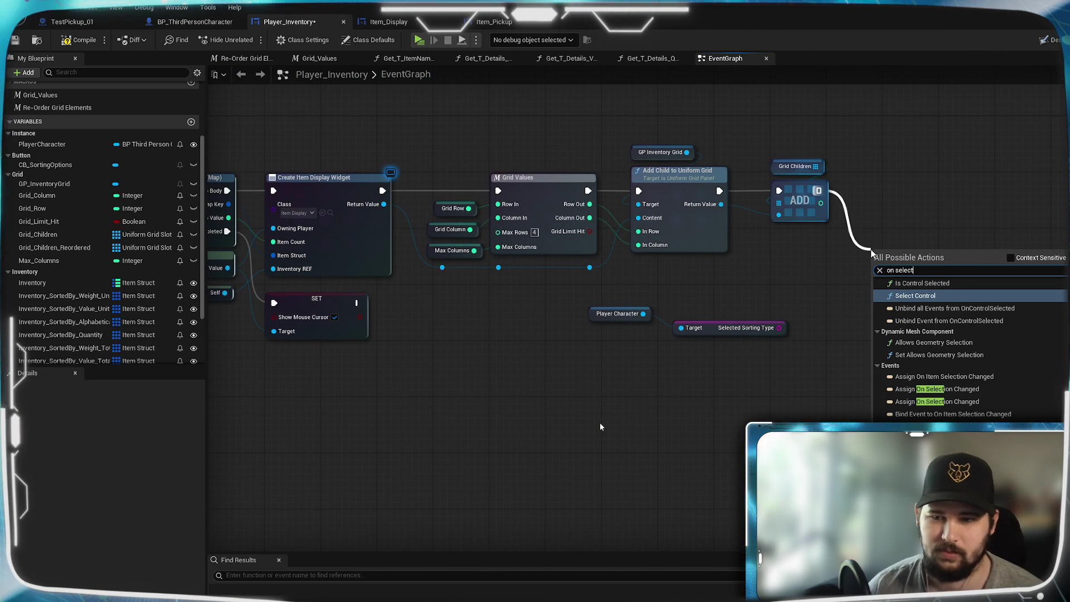
scroll(1047, 363, down, 4)
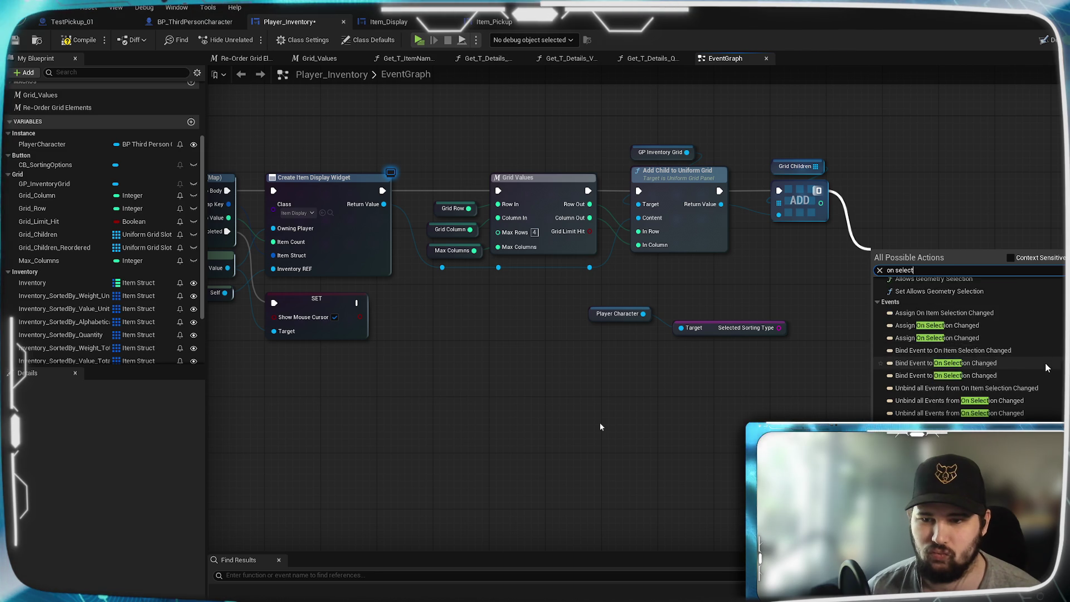
scroll(1045, 368, down, 2)
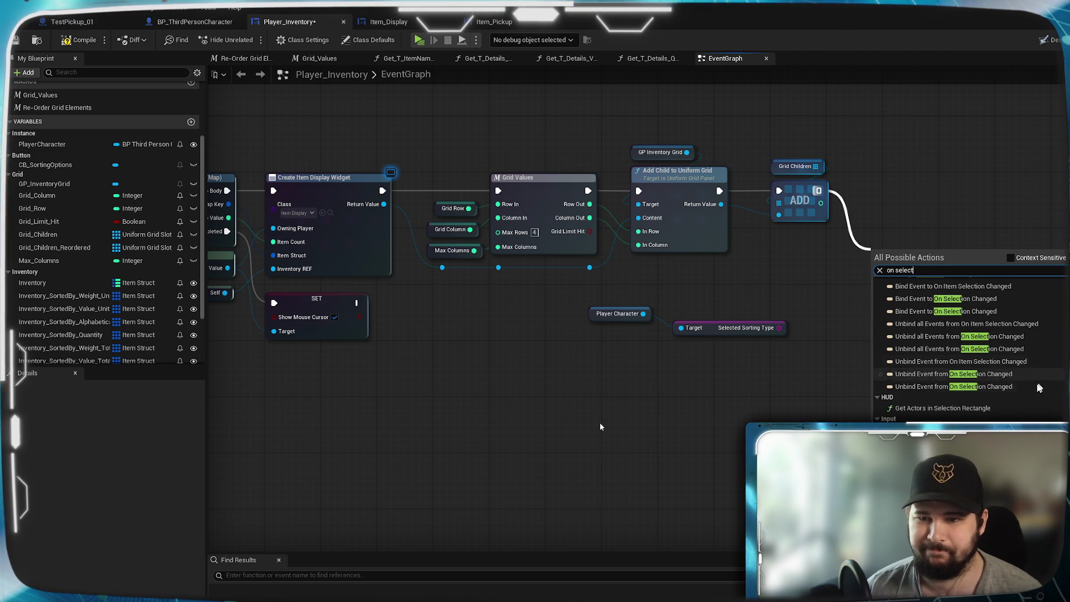
scroll(1014, 415, down, 5)
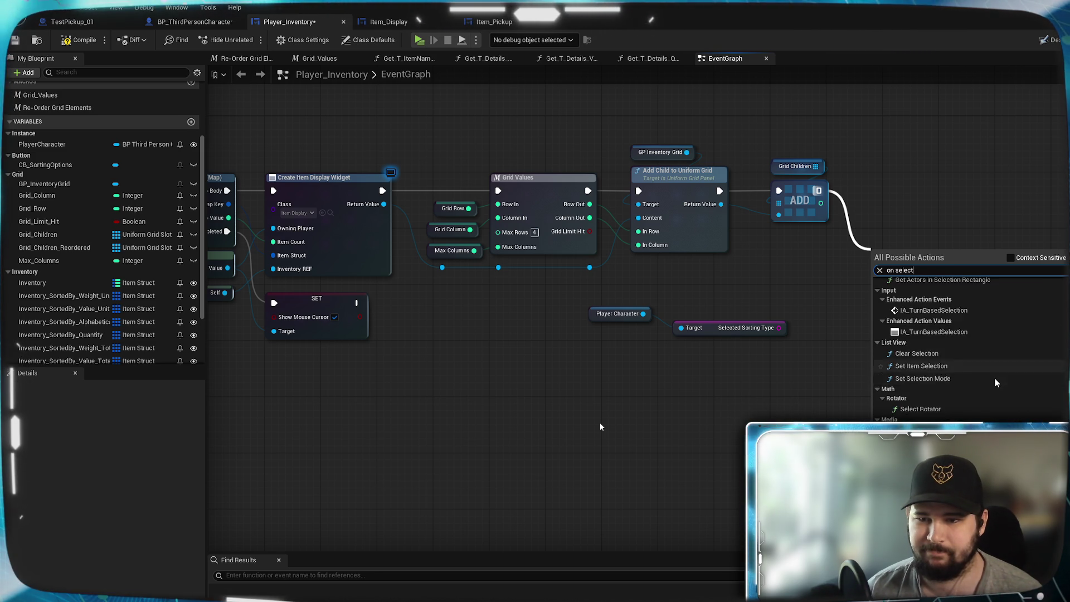
scroll(995, 377, up, 4)
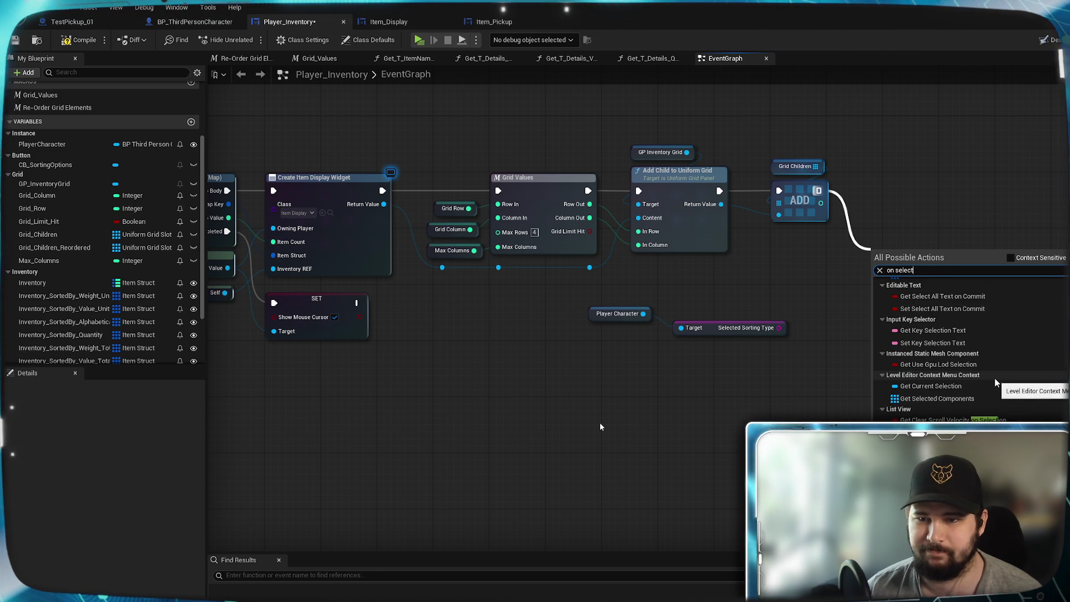
text(ion changed)
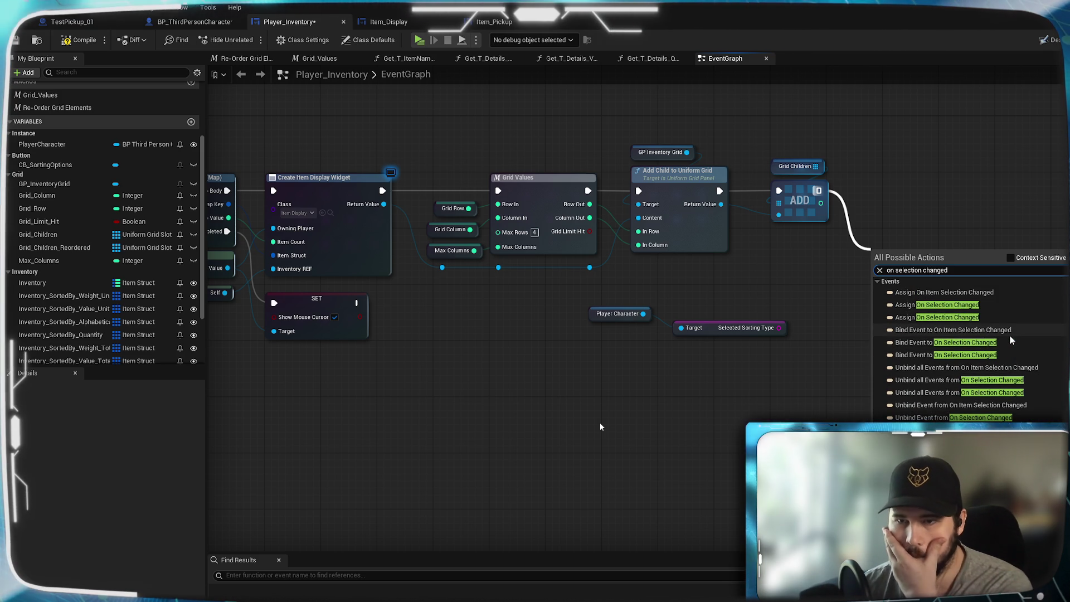
click(727, 433)
Create a custom event 'Initialize Sorting' and position it above On Selection Changed
mouse_move(714, 435)
mouse_down()
mouse_move(1013, 266)
mouse_move(736, 227)
mouse_move(757, 219)
mouse_move(674, 280)
mouse_move(603, 270)
mouse_up()
right_click(603, 270)
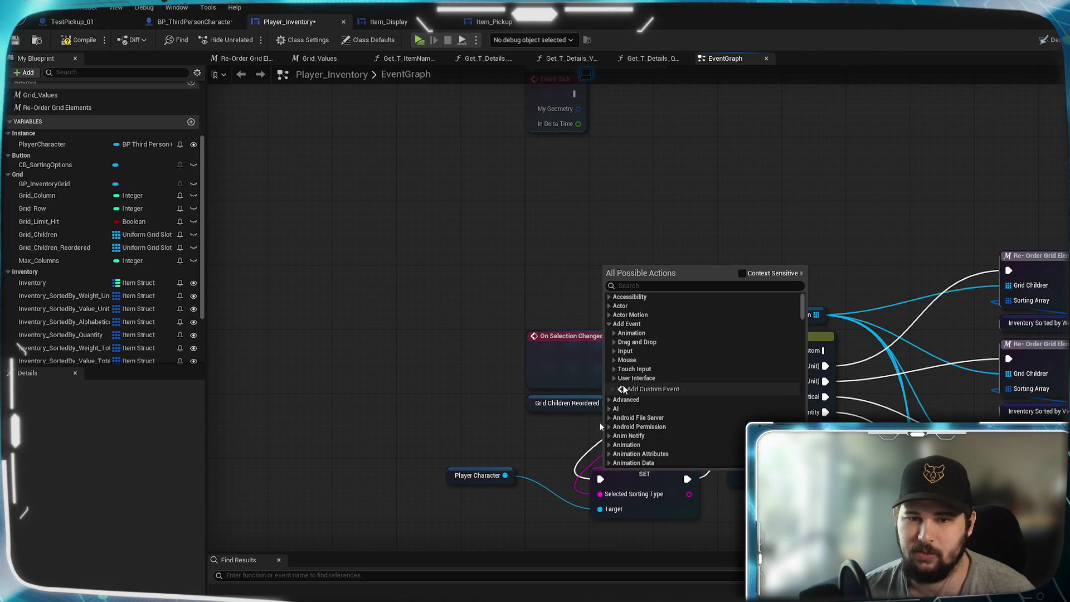
click(652, 389)
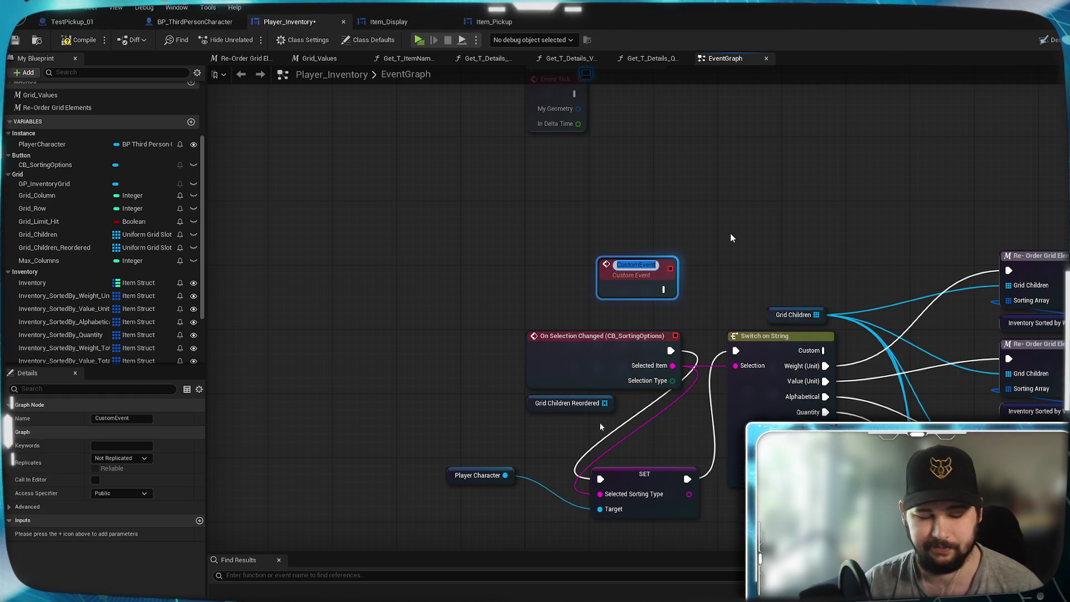
text(Initiali)
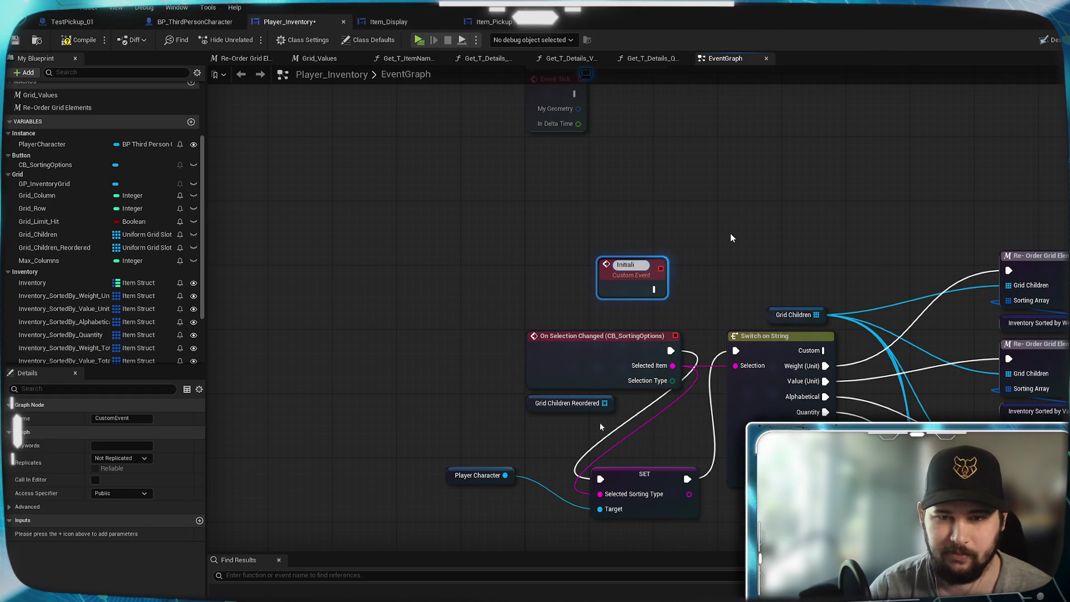
text(ze)
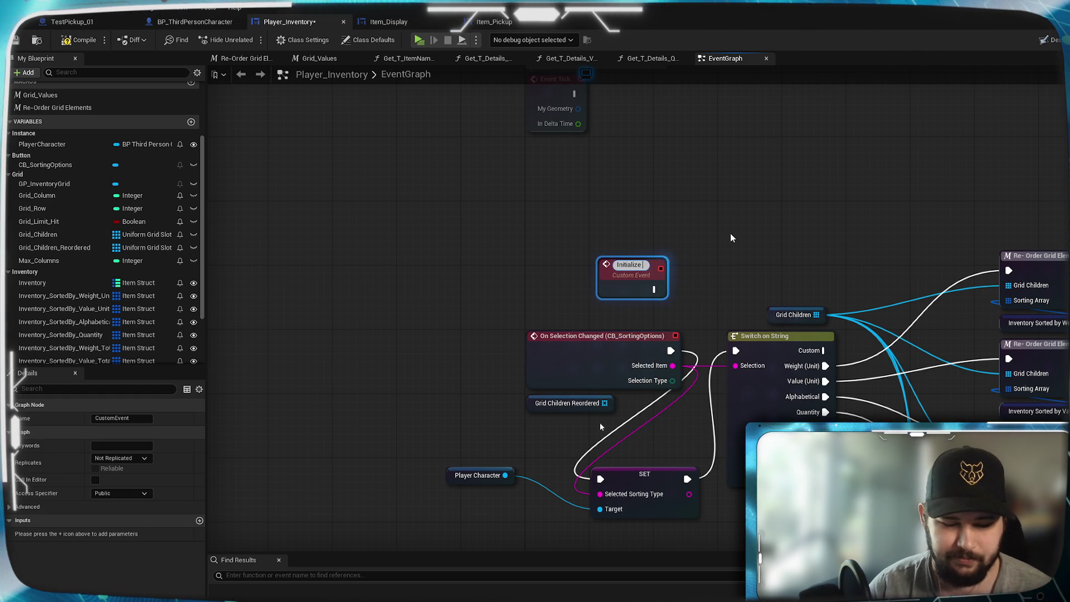
text( Sorting)
key(Return)
drag(624, 291, 559, 299)
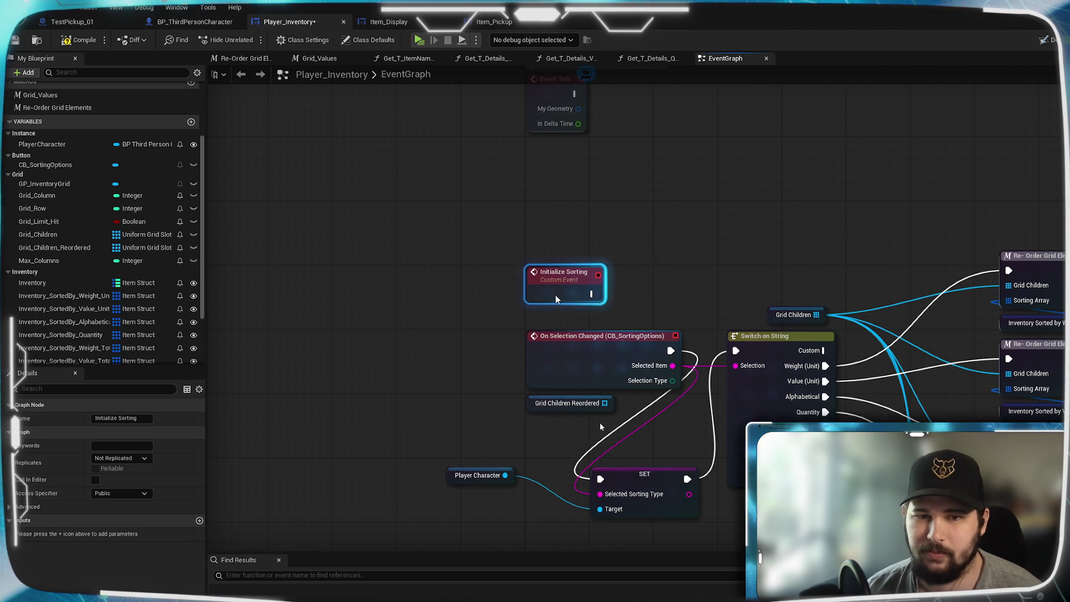
click(631, 260)
mouse_move(631, 260)
mouse_down()
mouse_move(660, 176)
mouse_move(677, 220)
mouse_move(636, 236)
mouse_up()
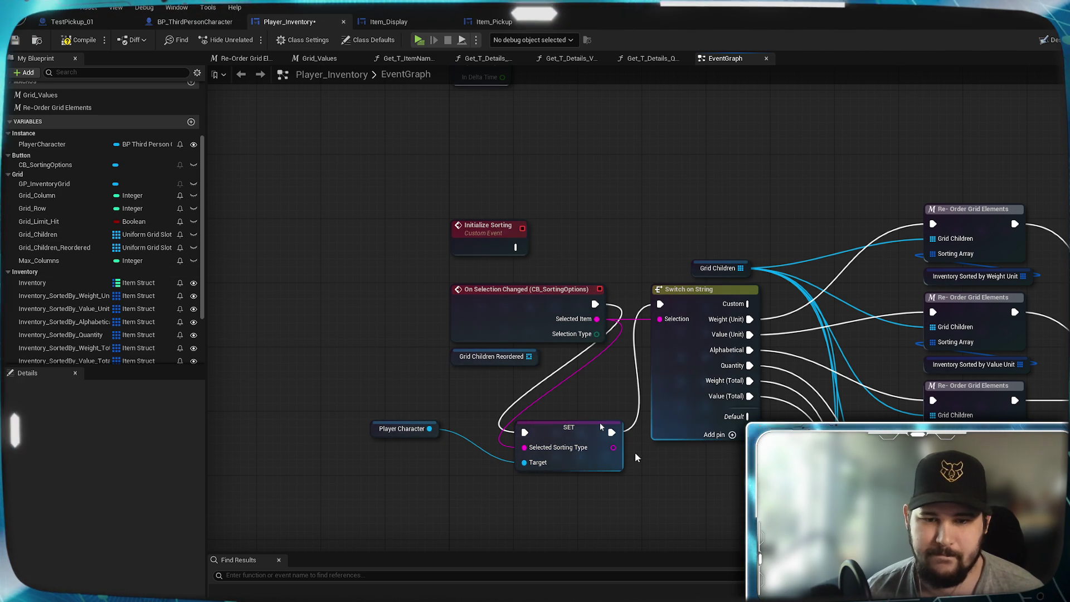
Wire the stored sorting type into the switch's Selection input
drag(615, 448, 662, 320)
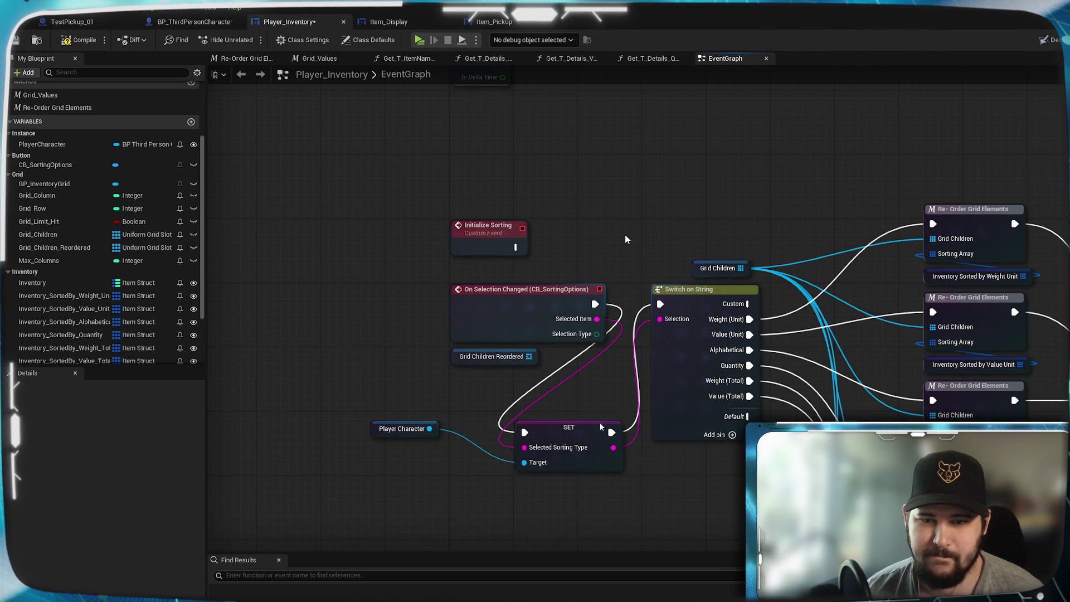
drag(629, 241, 566, 329)
mouse_move(651, 243)
mouse_down()
mouse_move(497, 402)
mouse_move(600, 427)
mouse_up()
Add an Initialize Sorting call after the ADD node in the construct chain
drag(737, 230, 777, 244)
text(initi)
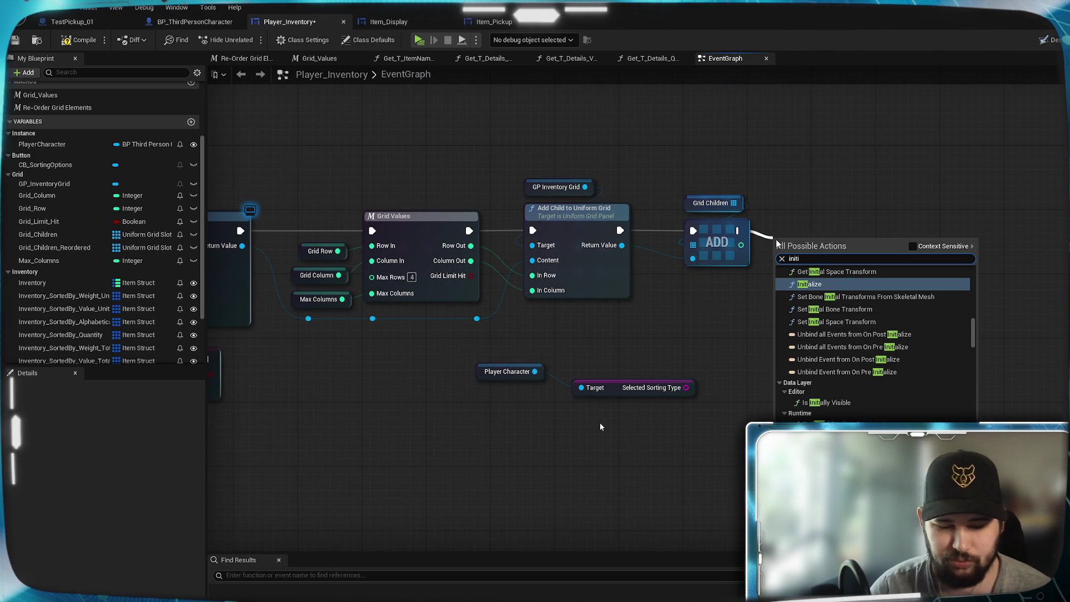
text(alize sorting)
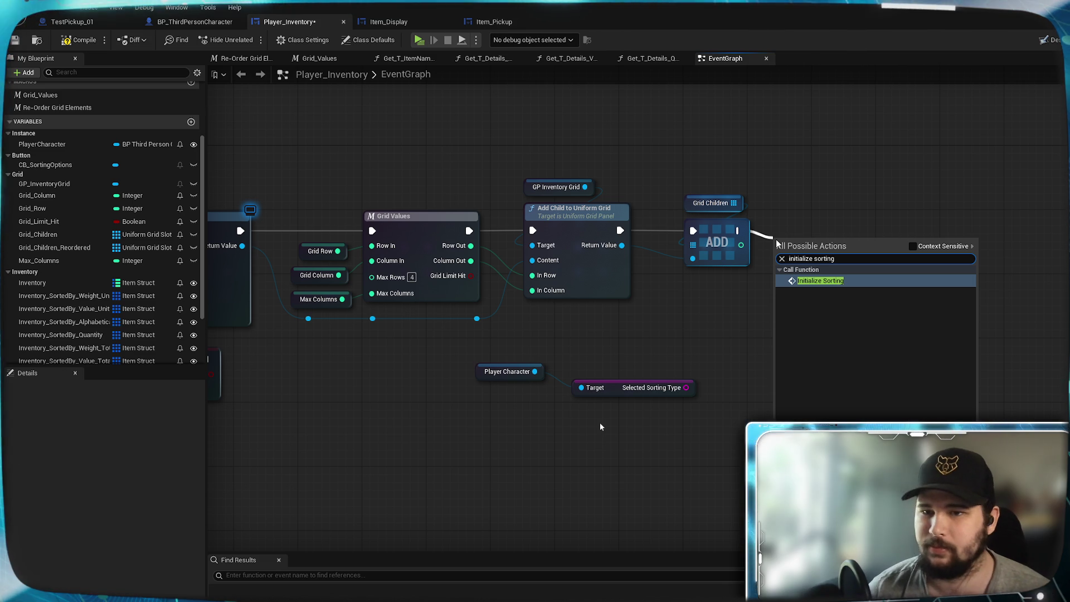
click(848, 280)
drag(820, 258, 862, 226)
click(830, 319)
Delete the leftover Player Character and Target nodes, then compile and save
drag(697, 456, 475, 346)
mouse_move(600, 378)
mouse_down()
mouse_move(830, 306)
mouse_move(865, 352)
mouse_up()
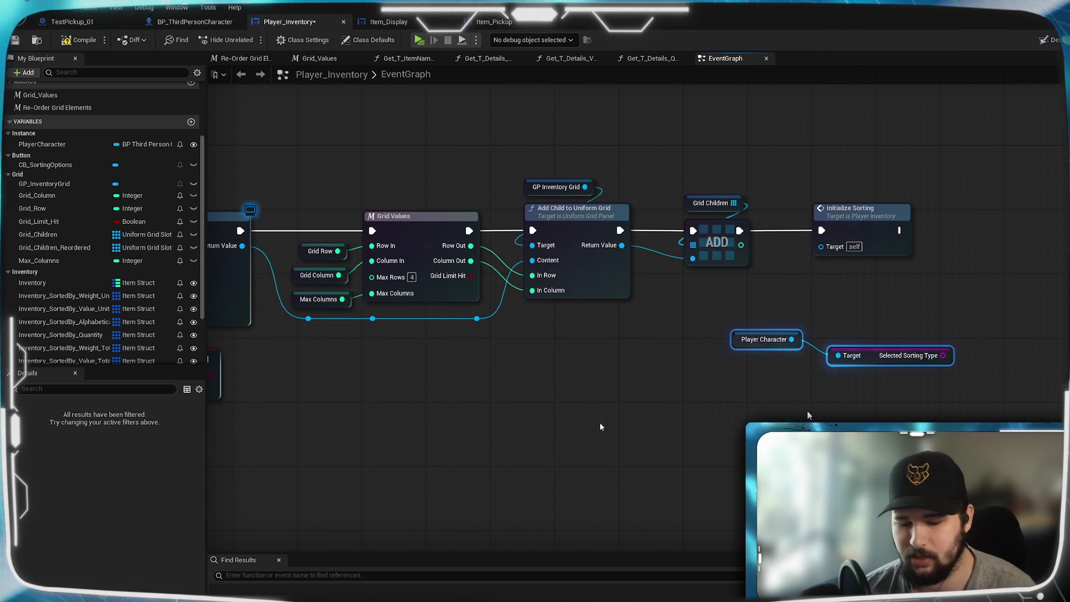
key(Delete)
click(84, 40)
click(15, 40)
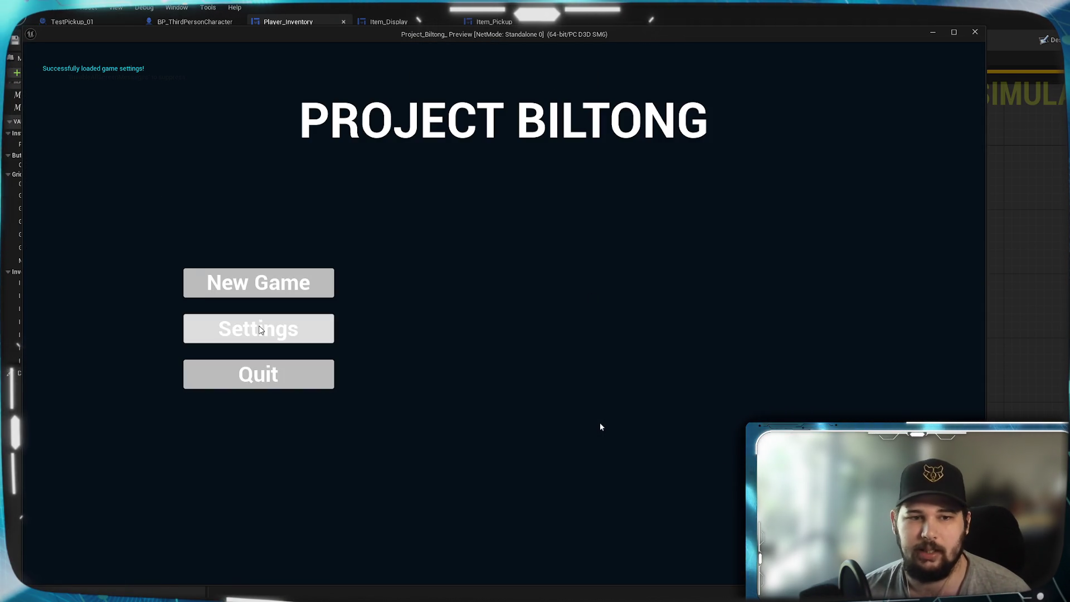
Play a new game, collect a pickup, and open the inventory's sort options
click(258, 328)
key(Escape)
click(312, 282)
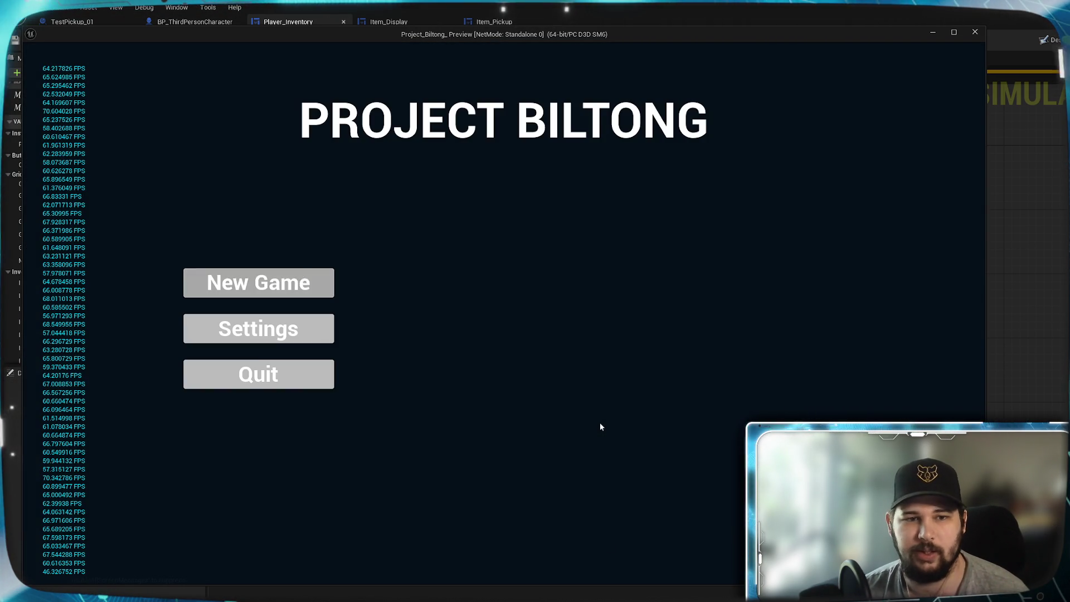
key(w)
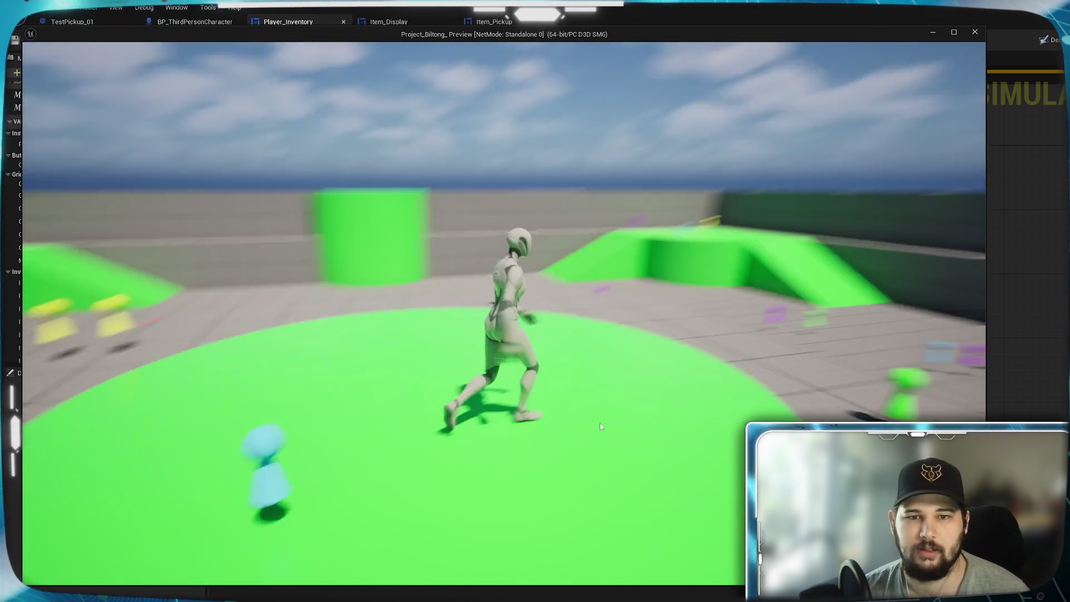
key(w)
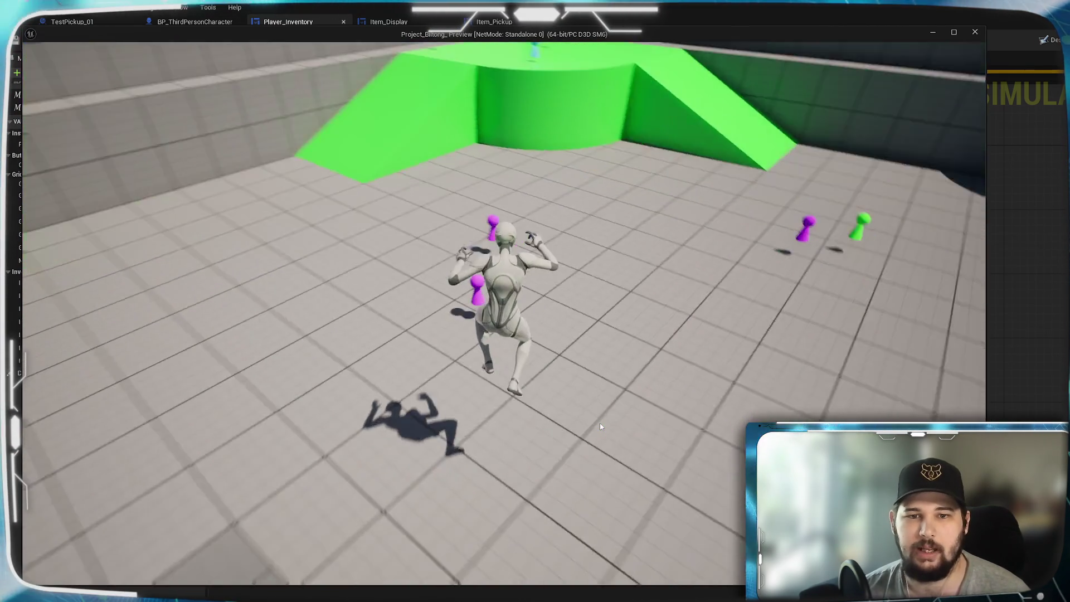
key(e)
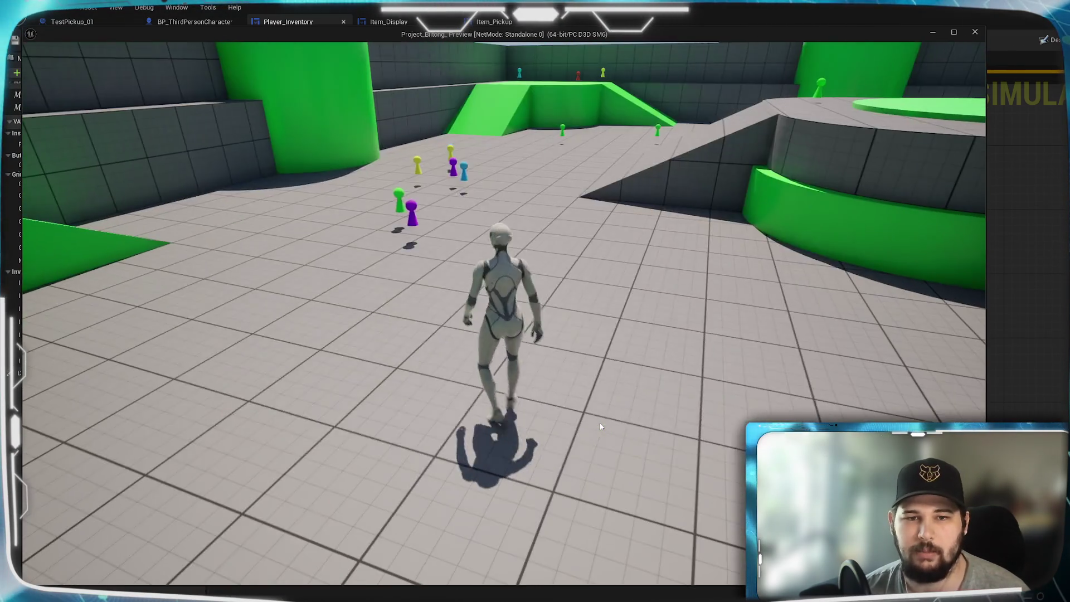
key(i)
click(608, 174)
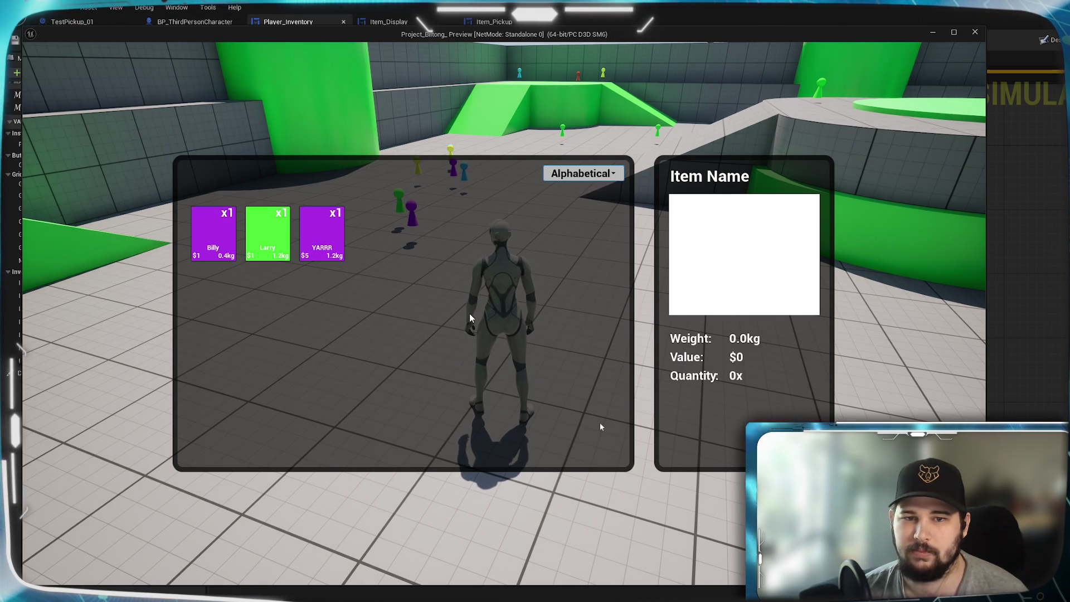
Walk around the level, reopen the inventory to check its sort, then stop the preview
key(i)
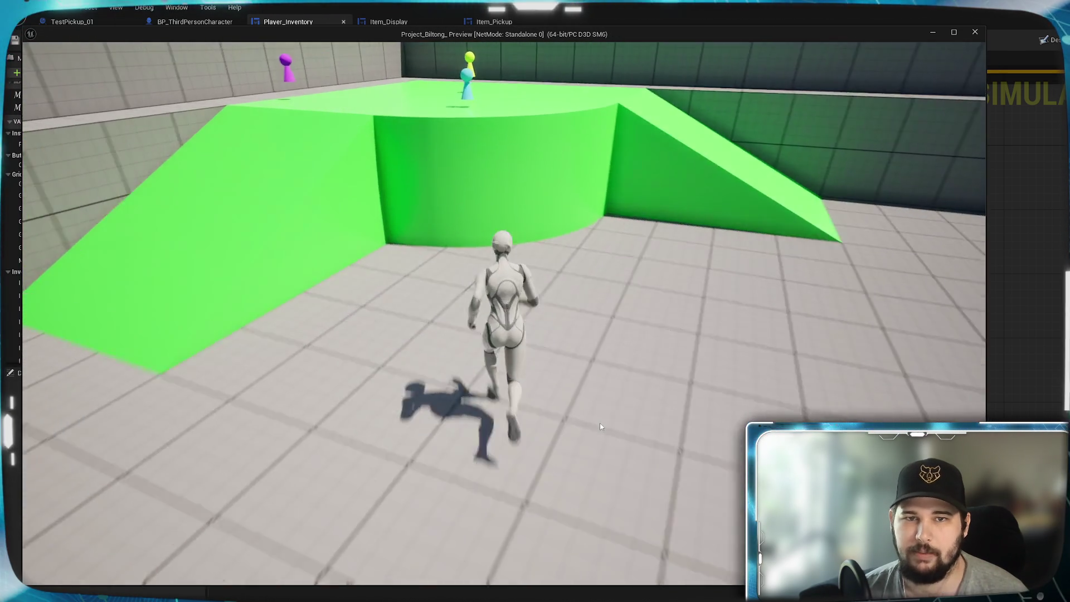
key(space)
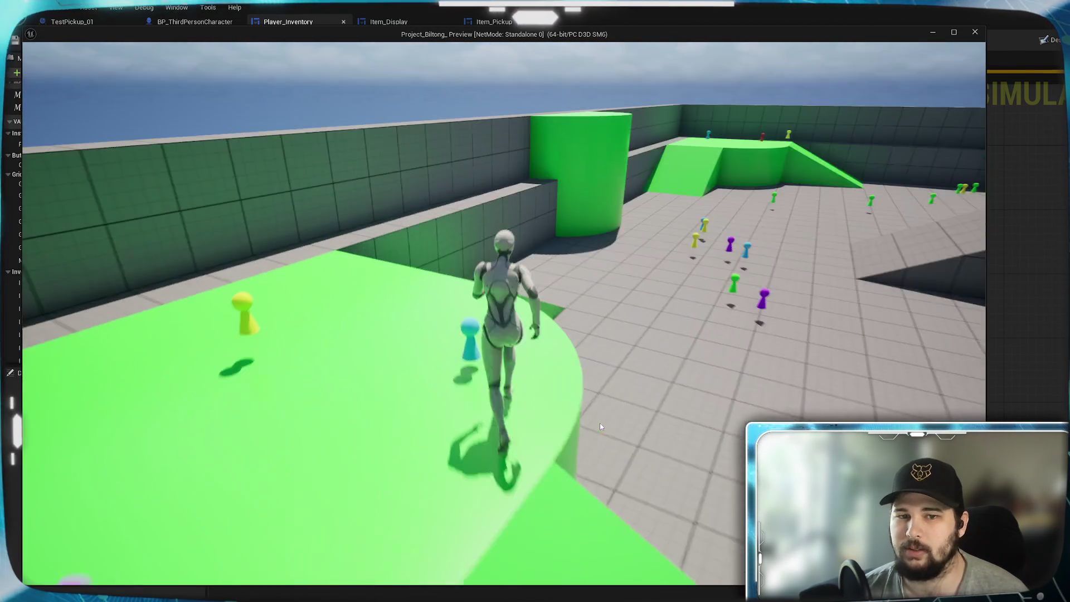
key(w)
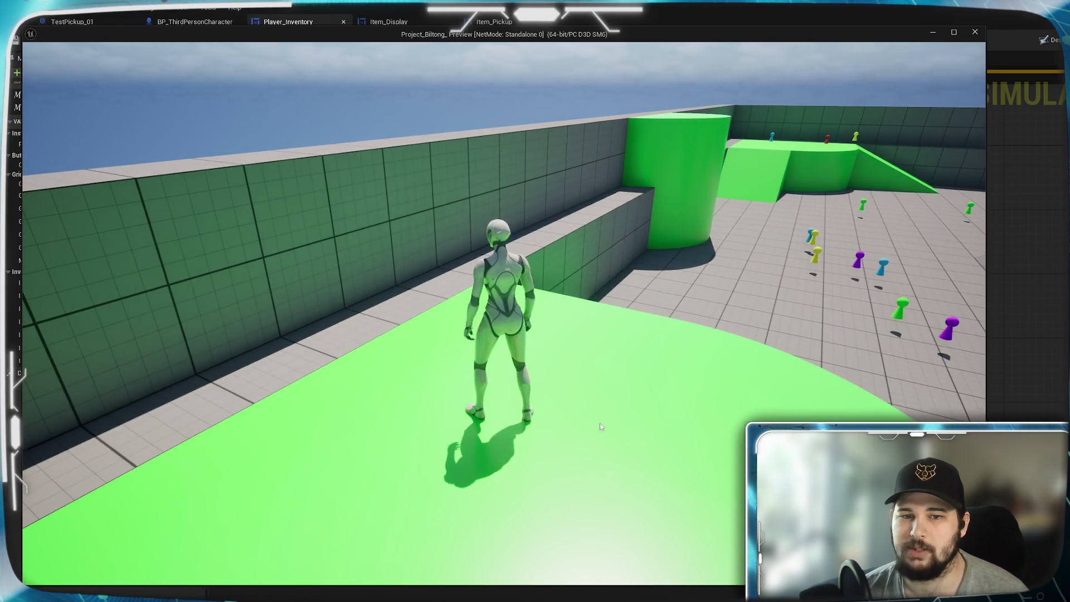
key(w)
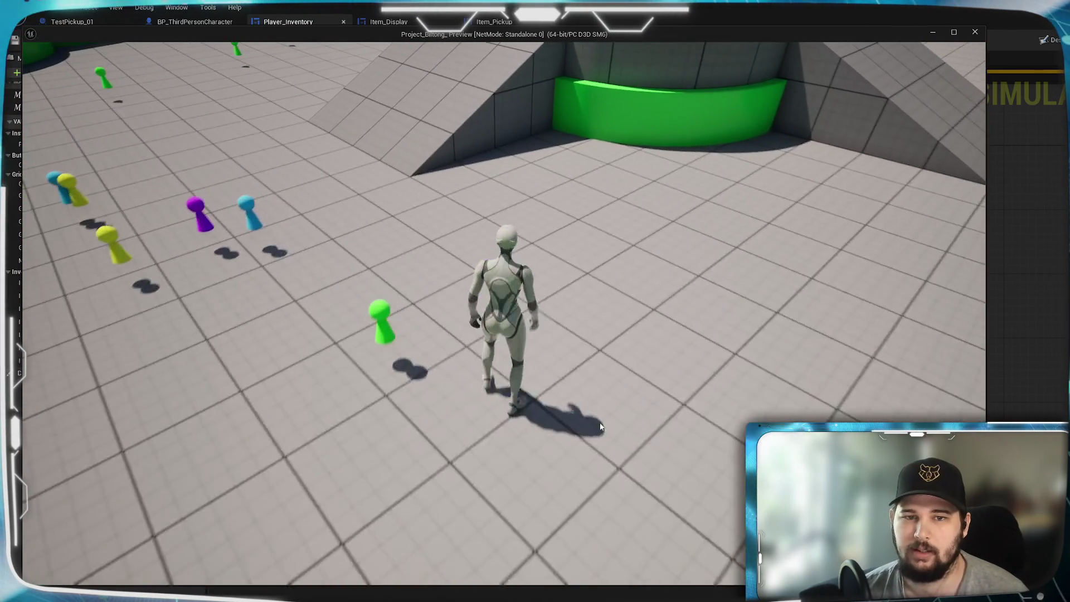
key(w)
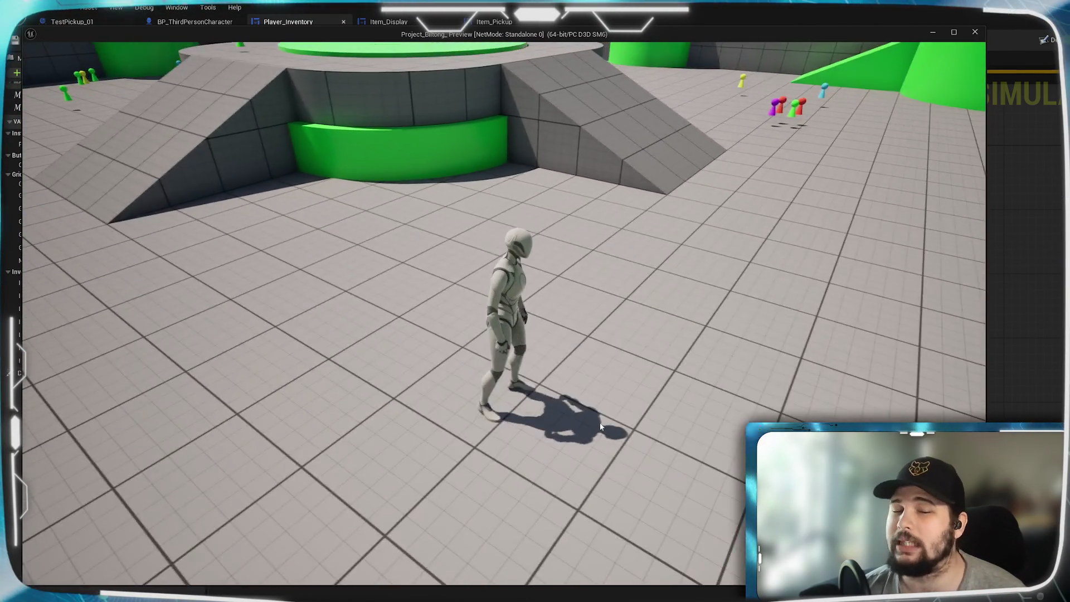
key(i)
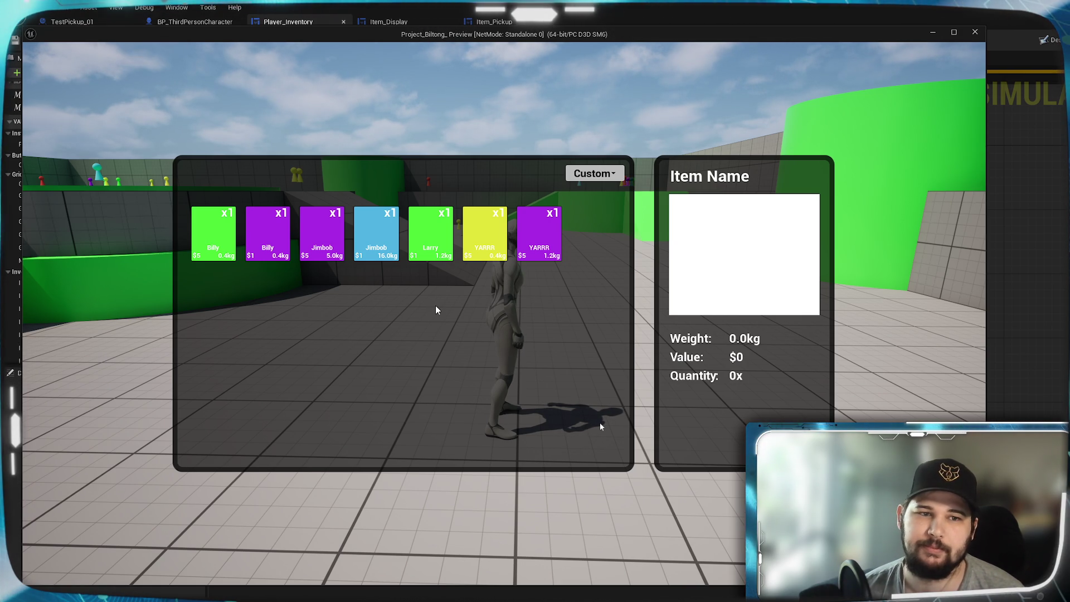
key(Escape)
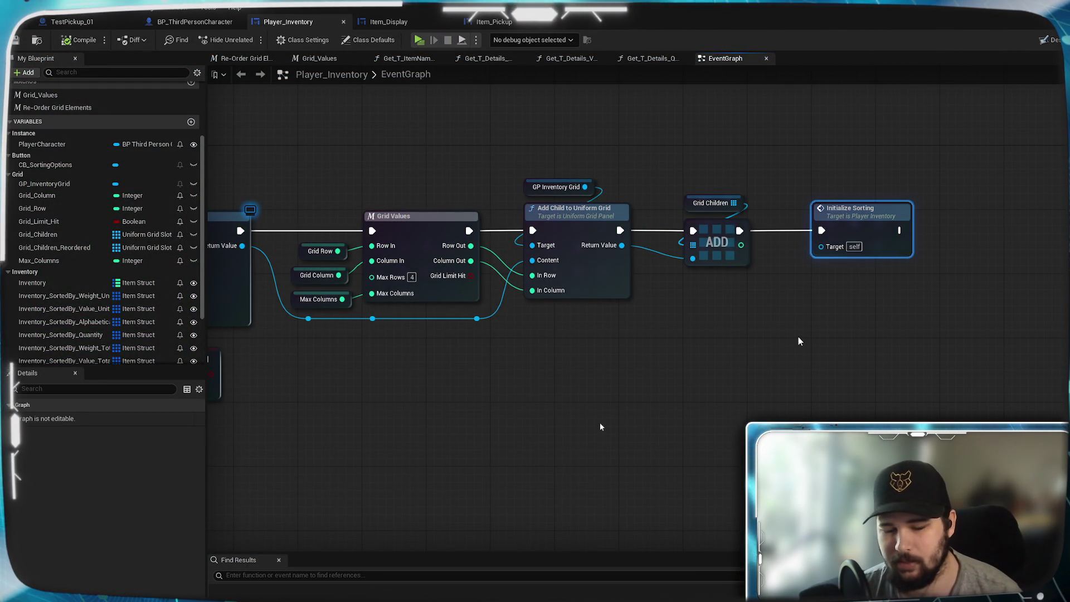
Delete the Initialize Sorting event, wire Selected Item straight into the string switch, compile and save
scroll(798, 337, down, 5)
scroll(665, 240, up, 3)
click(440, 346)
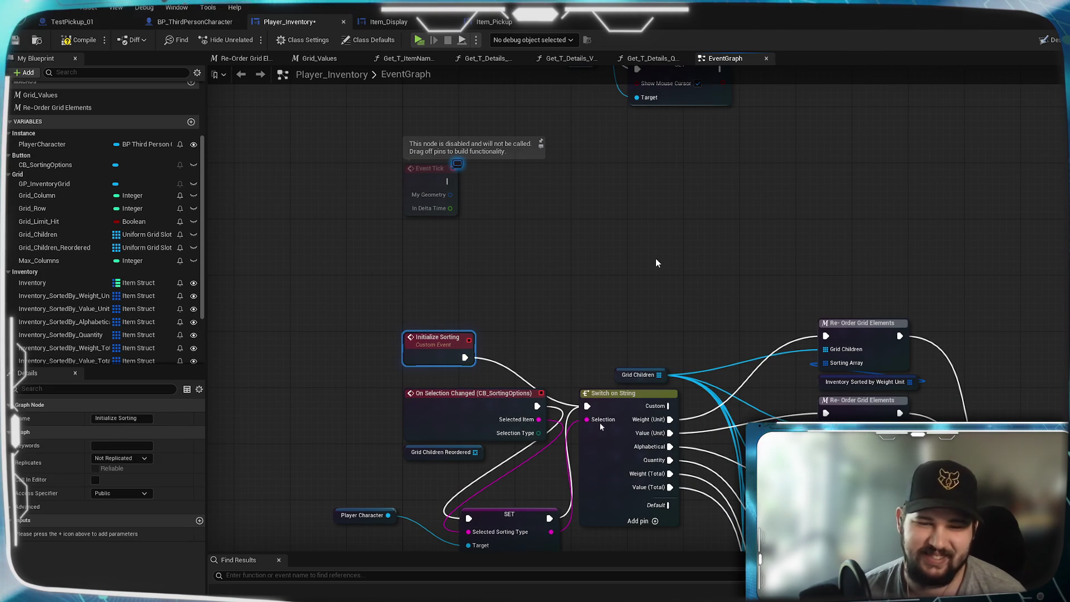
key(Delete)
drag(539, 419, 587, 419)
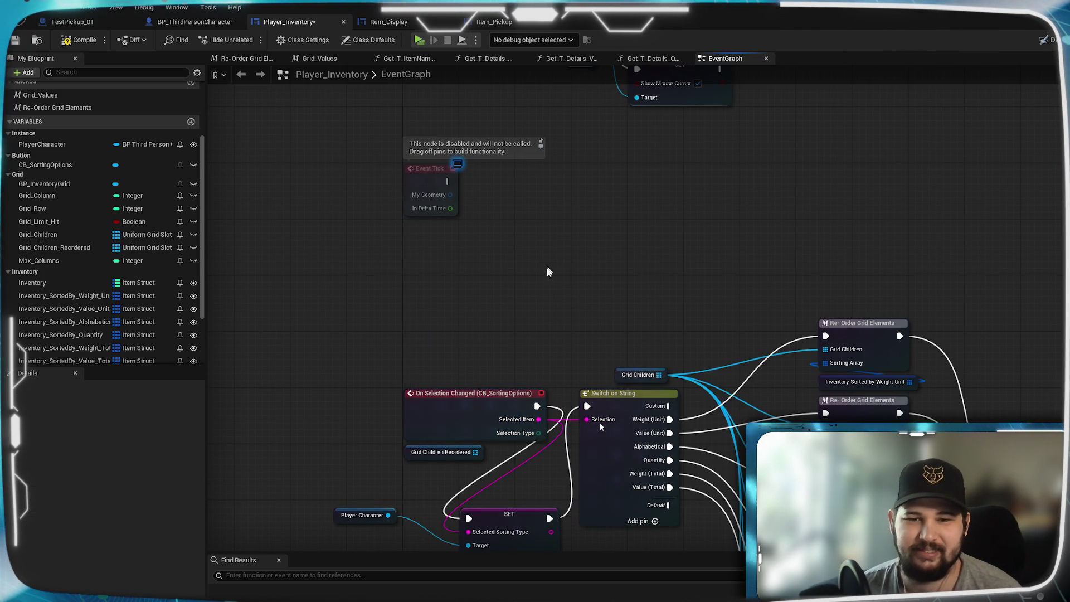
click(78, 40)
click(15, 40)
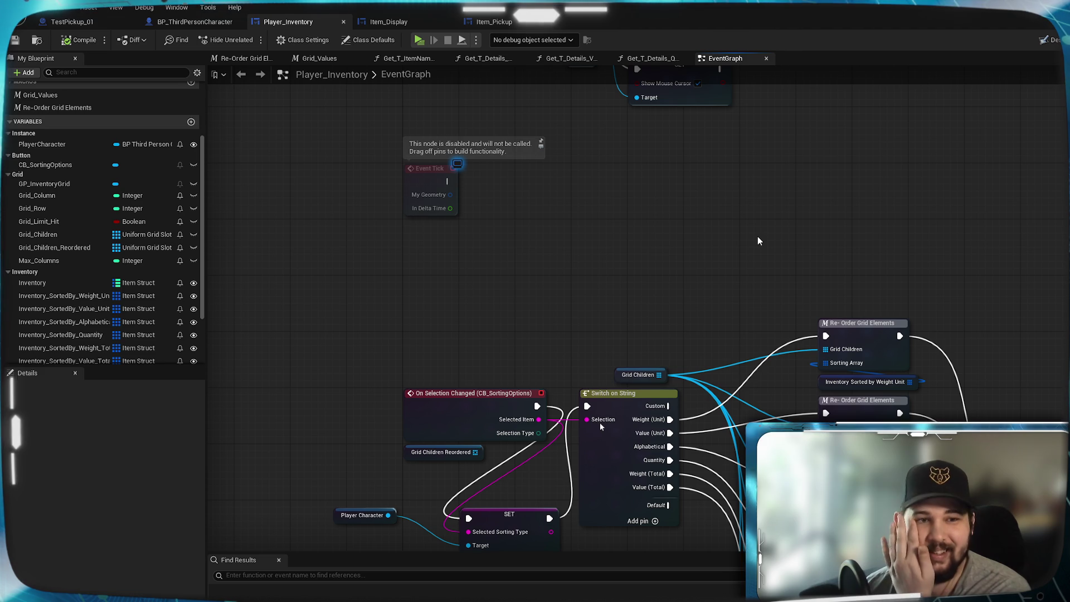
Place a CB_SortingOptions getter next to the grid-building nodes
mouse_move(759, 242)
mouse_down()
mouse_move(405, 442)
mouse_move(200, 478)
mouse_up()
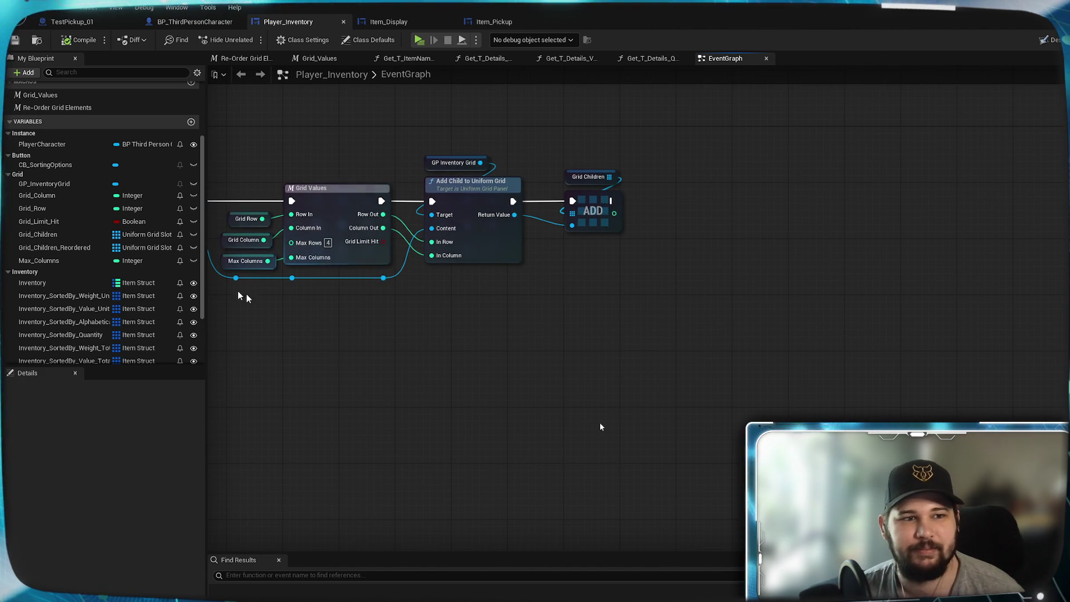
scroll(48, 207, down, 1)
mouse_move(45, 149)
mouse_down()
mouse_move(672, 246)
mouse_move(732, 278)
mouse_up()
click(713, 250)
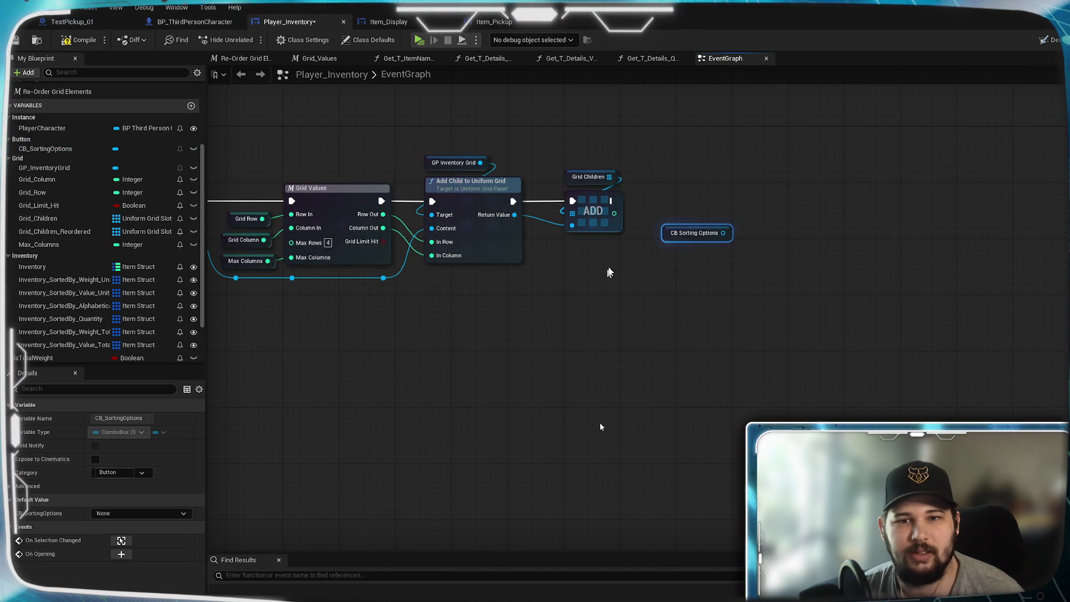
scroll(734, 233, up, 1)
Add the string Set Selected Option node on CB_SortingOptions, replacing a wrong one
drag(734, 231, 728, 282)
text(set select)
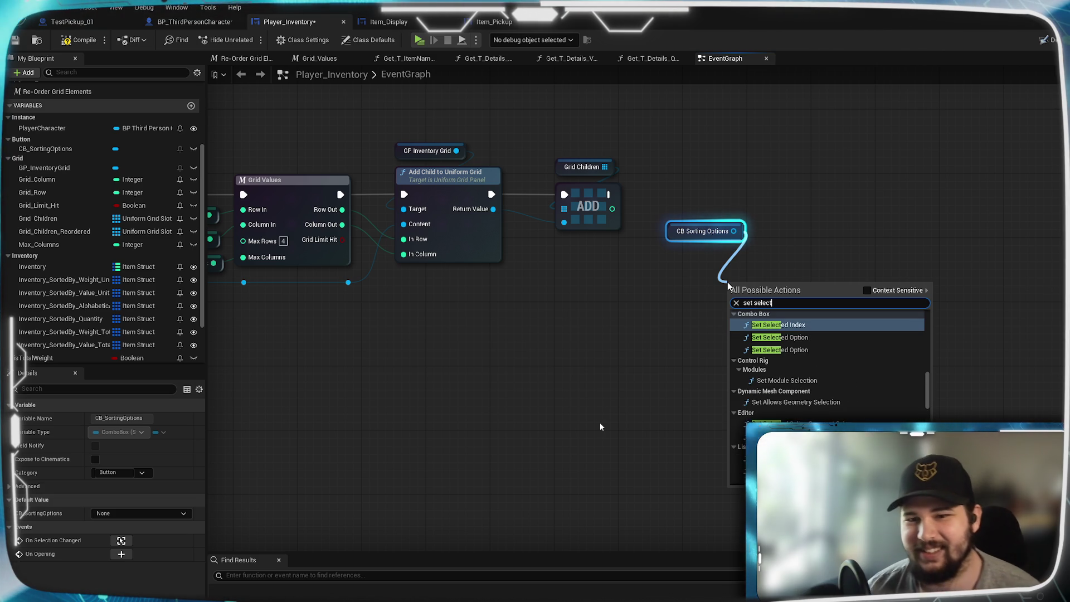
click(815, 336)
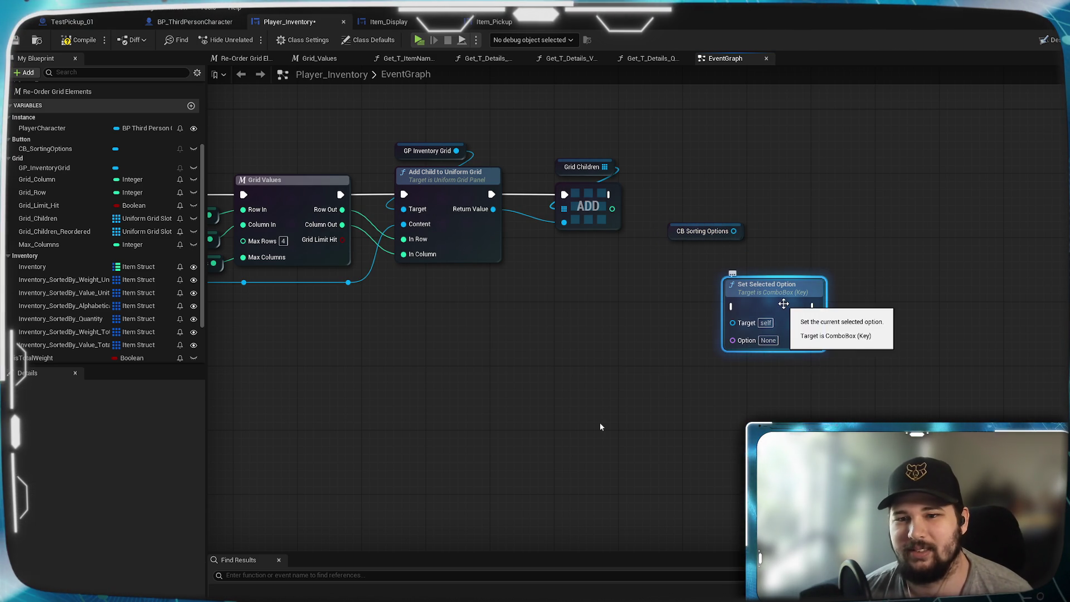
drag(786, 305, 733, 305)
key(Delete)
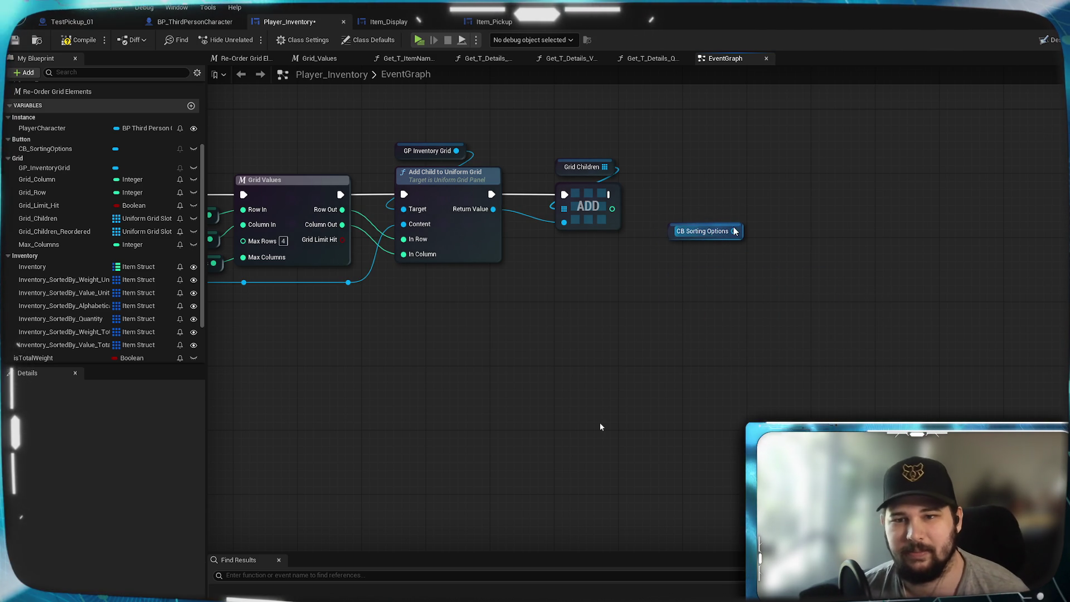
drag(735, 231, 766, 279)
text(set selected)
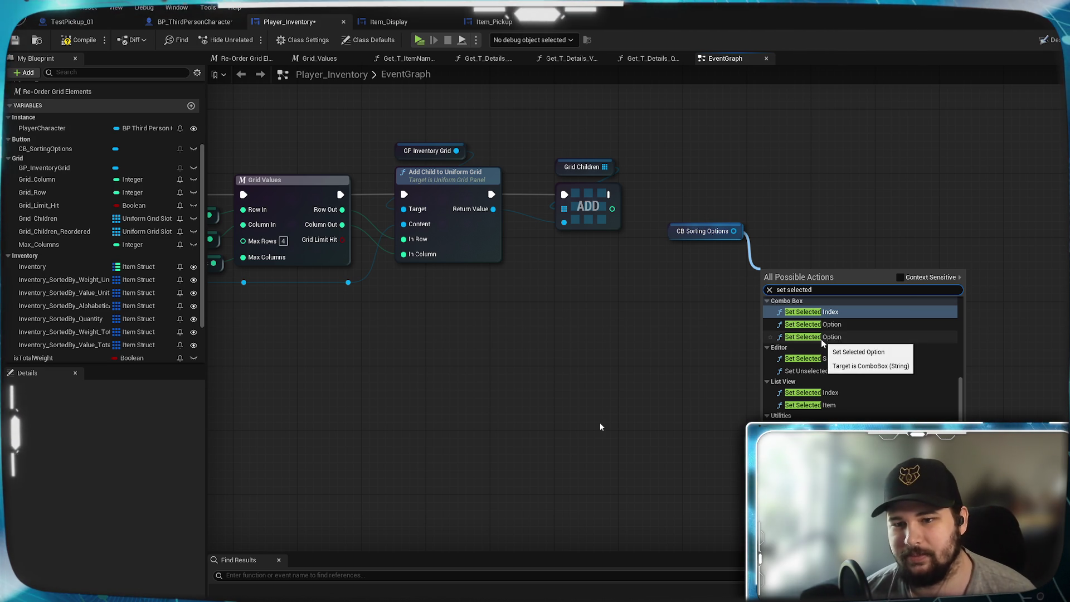
click(821, 338)
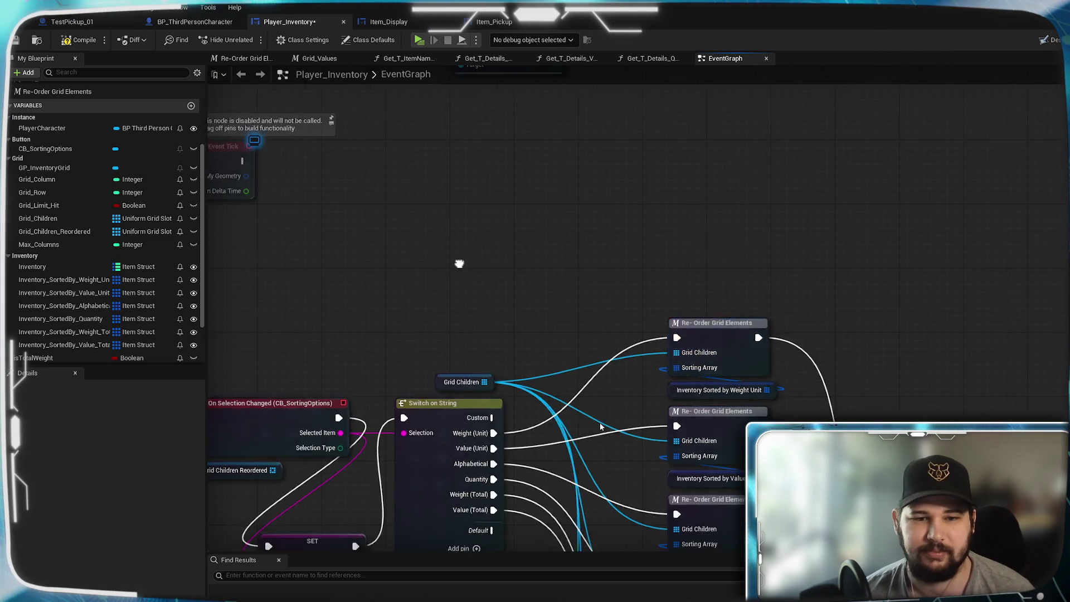
Feed the Player Character's Selected Sorting Type into Set Selected Option's Option input
click(449, 428)
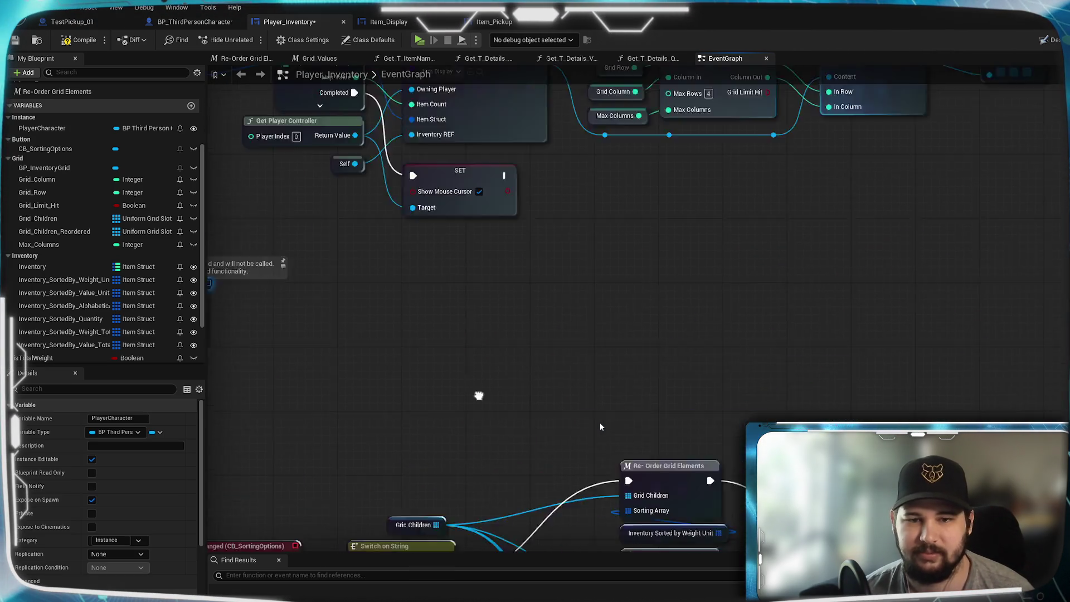
drag(677, 397, 723, 398)
text(inventory)
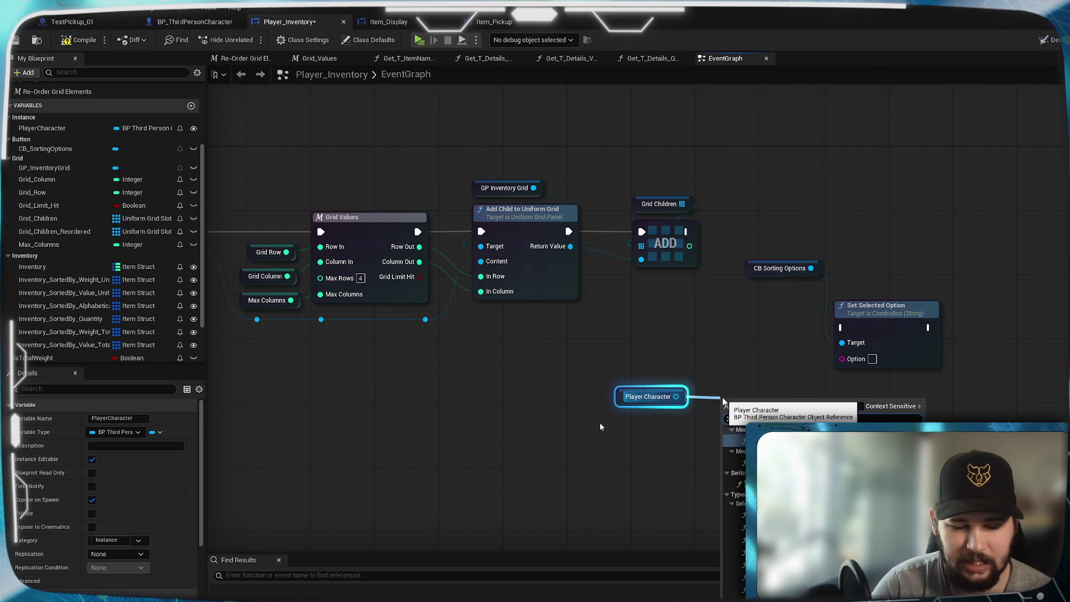
key(BackSpace)
key(BackSpace)
key(BackSpace)
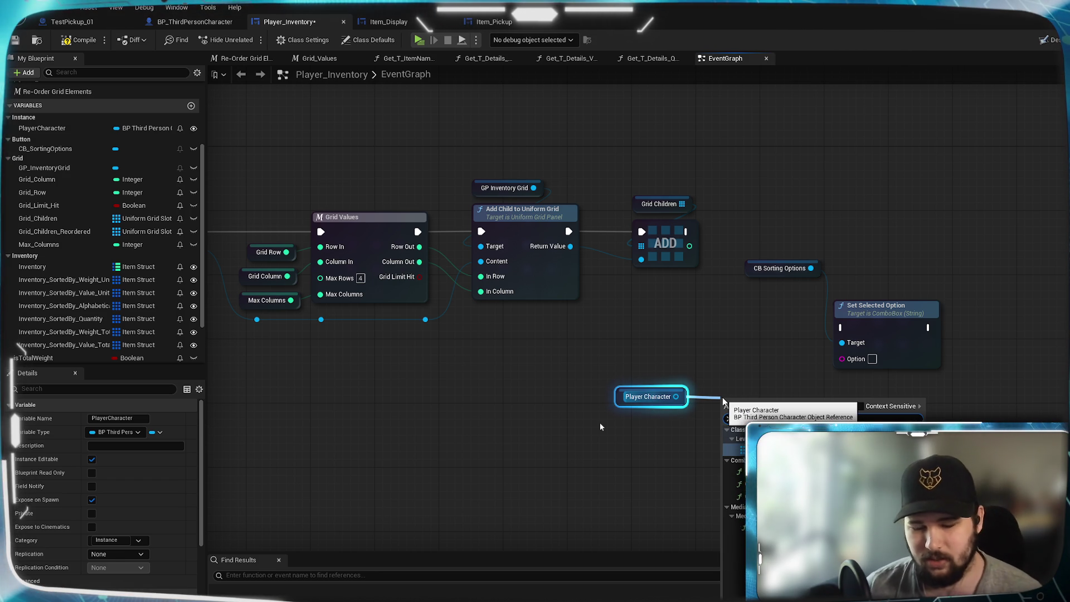
text(get selected sort)
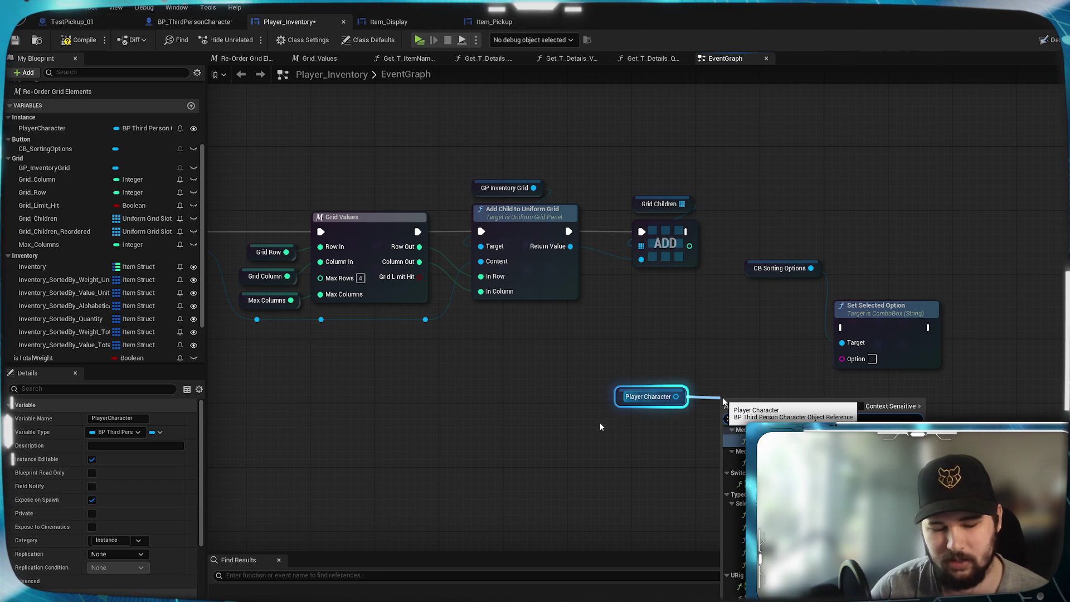
key(Return)
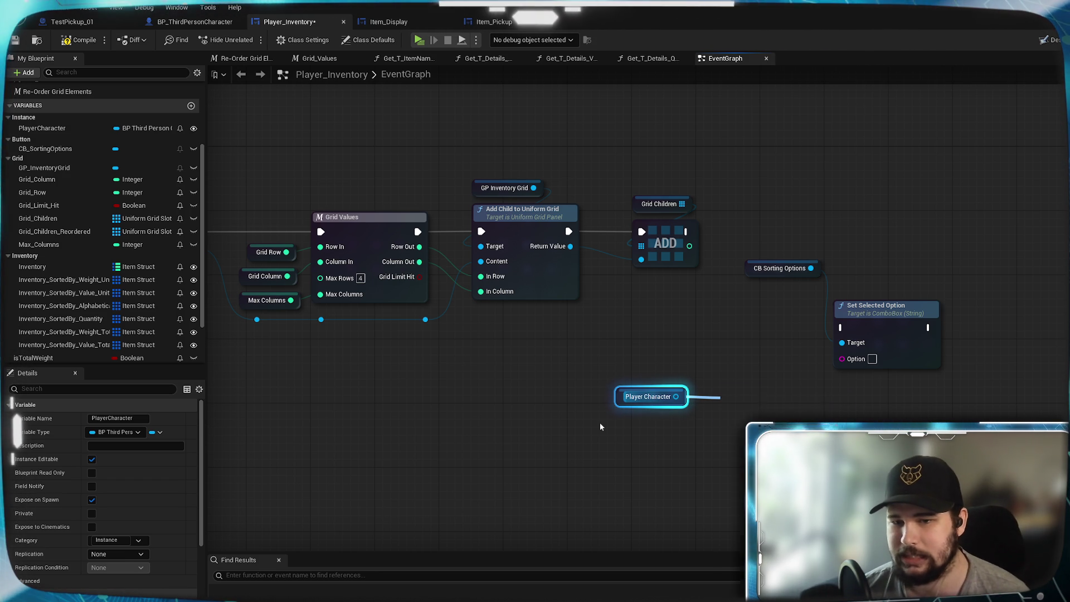
drag(835, 405, 842, 359)
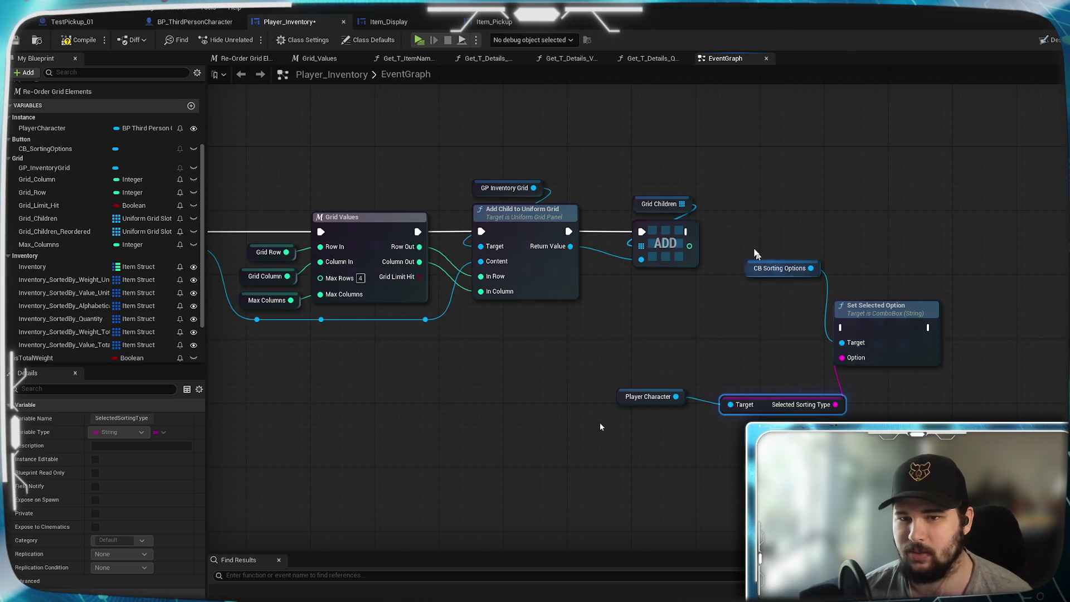
Run Set Selected Option after ADD's exec, save, and start a play session
drag(685, 231, 837, 321)
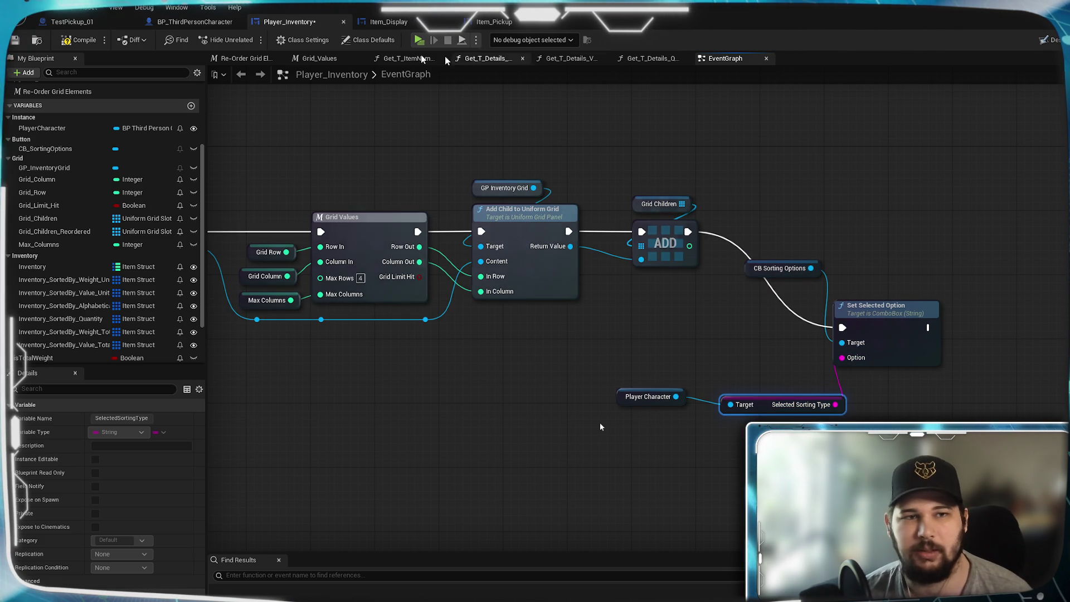
click(15, 40)
click(419, 40)
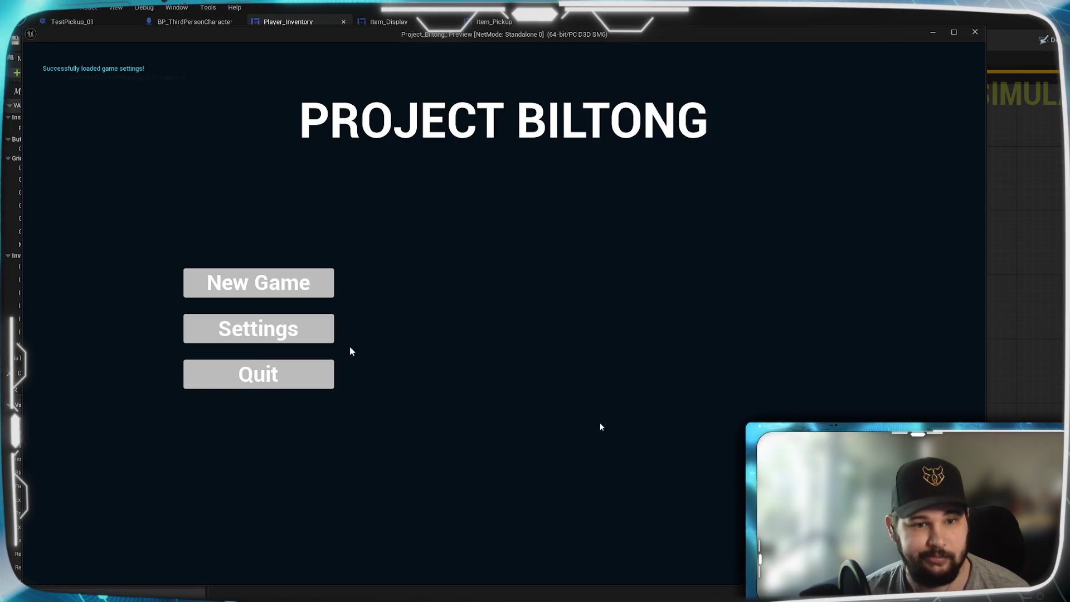
click(292, 283)
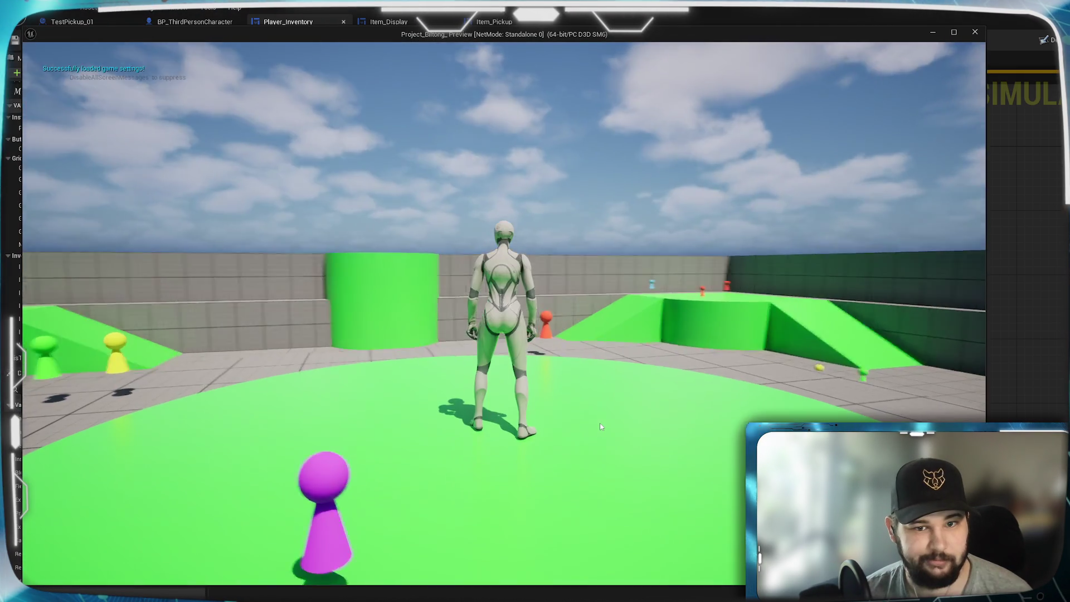
key(w)
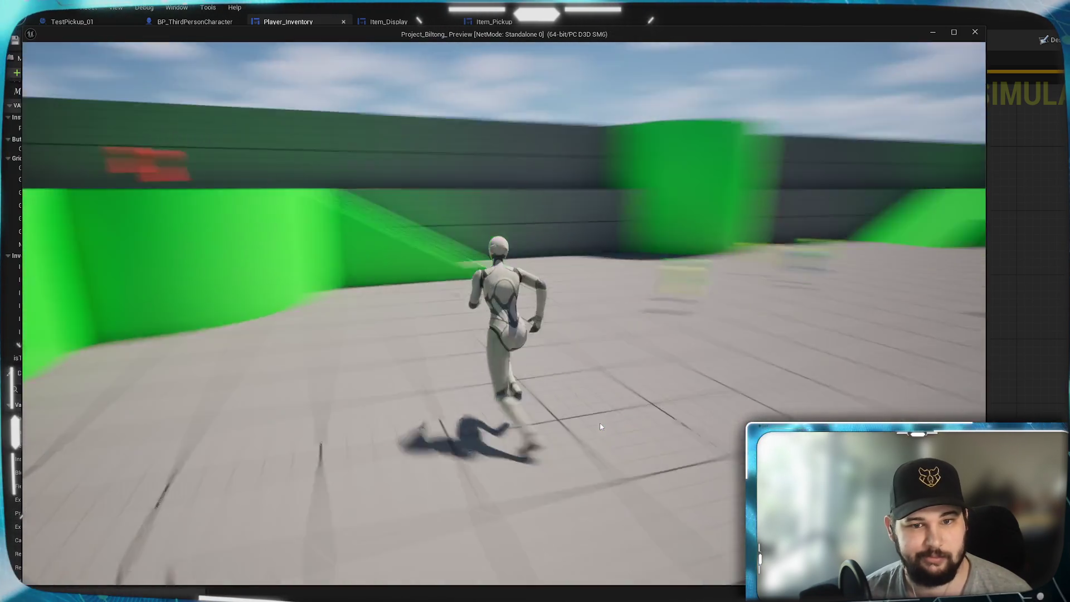
key(i)
click(595, 173)
click(596, 225)
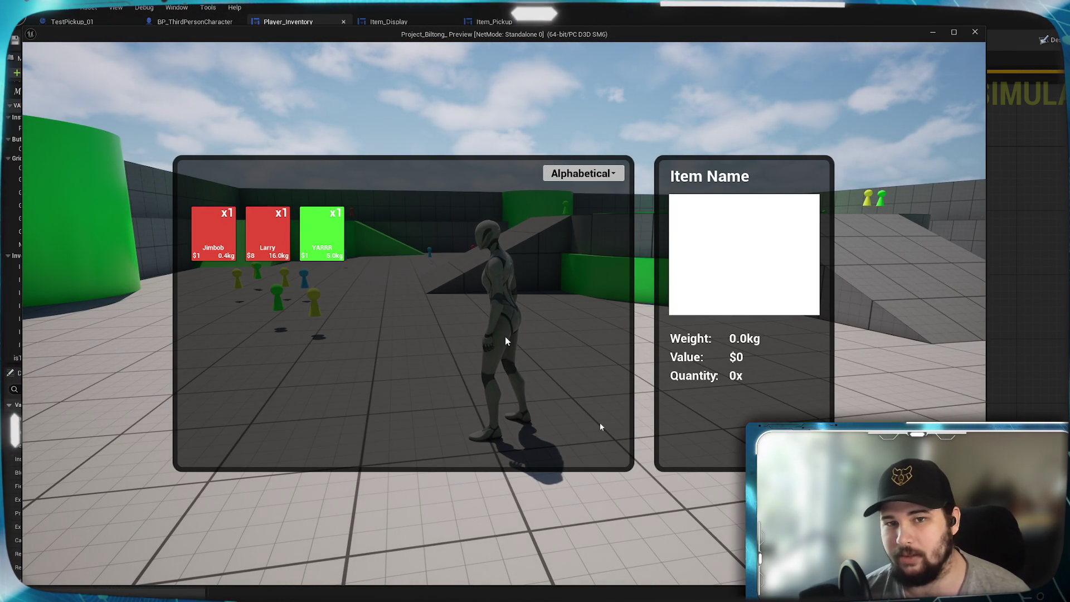
key(i)
key(w)
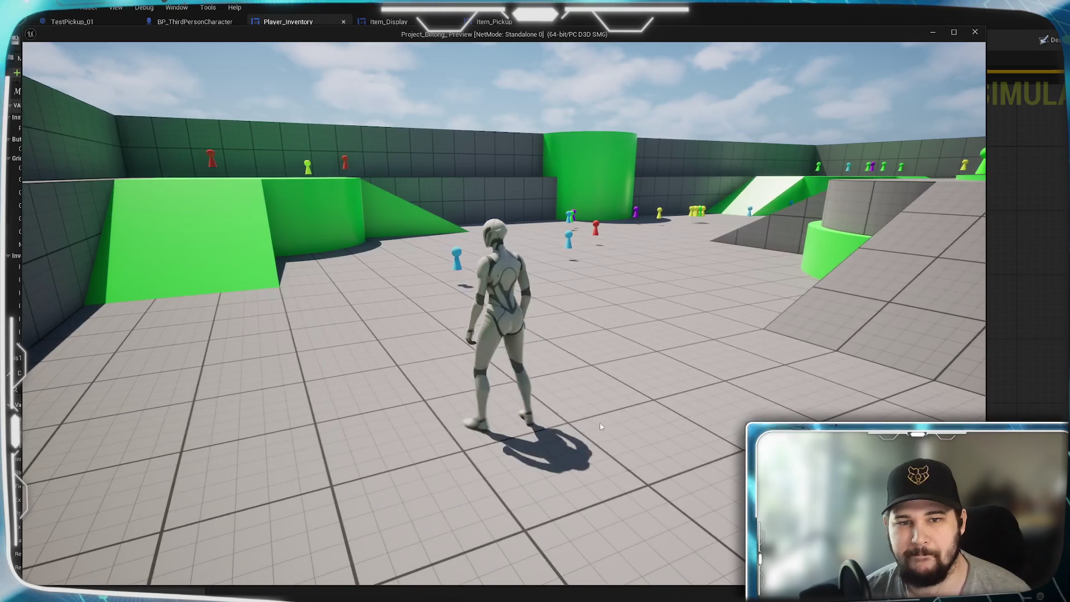
key(i)
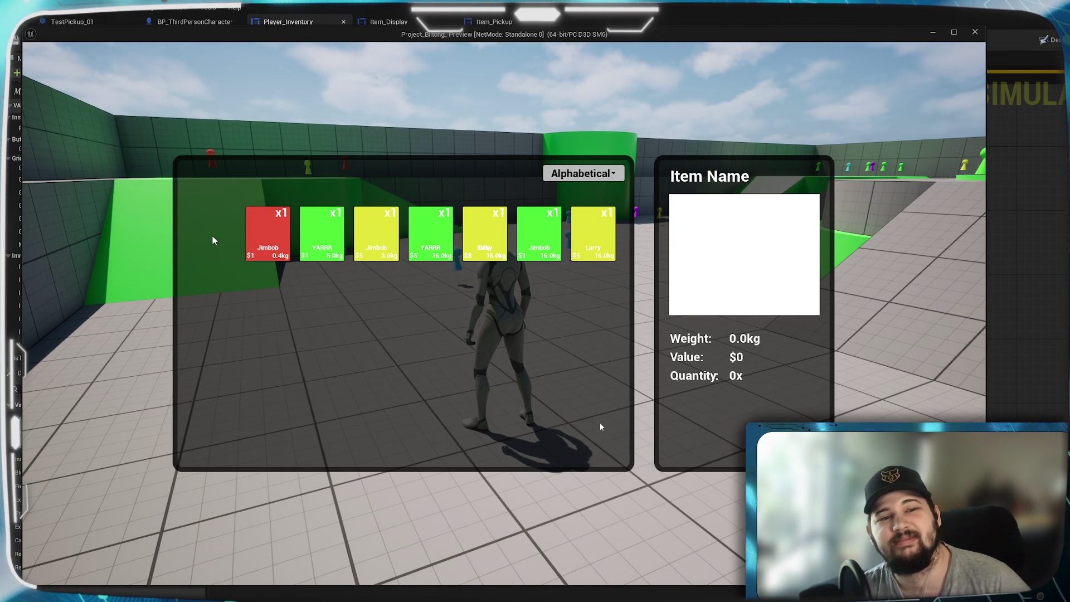
click(565, 175)
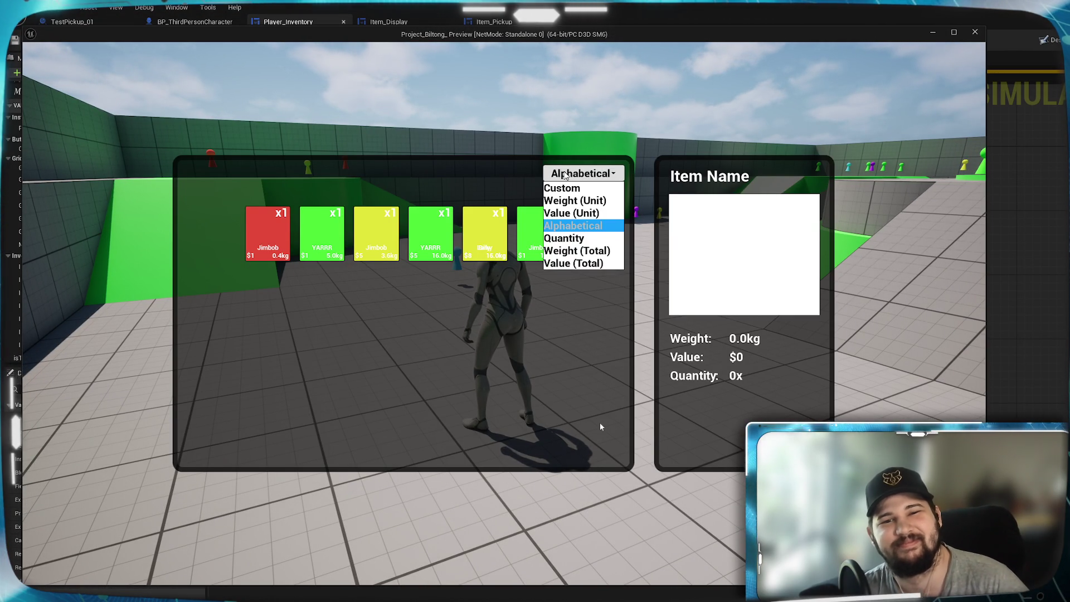
click(571, 226)
click(580, 173)
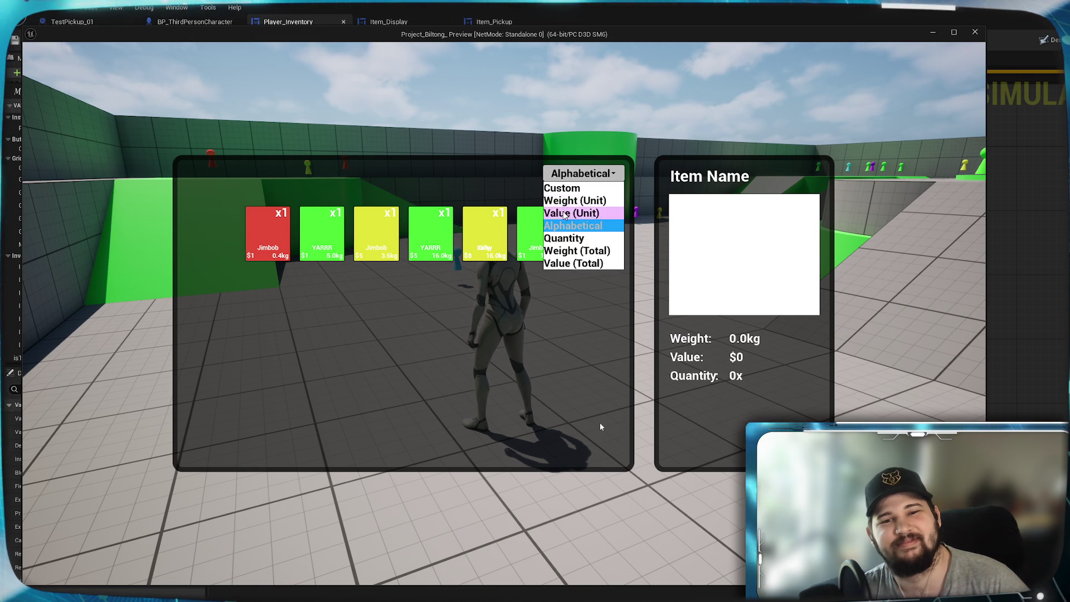
click(565, 216)
click(564, 177)
click(568, 226)
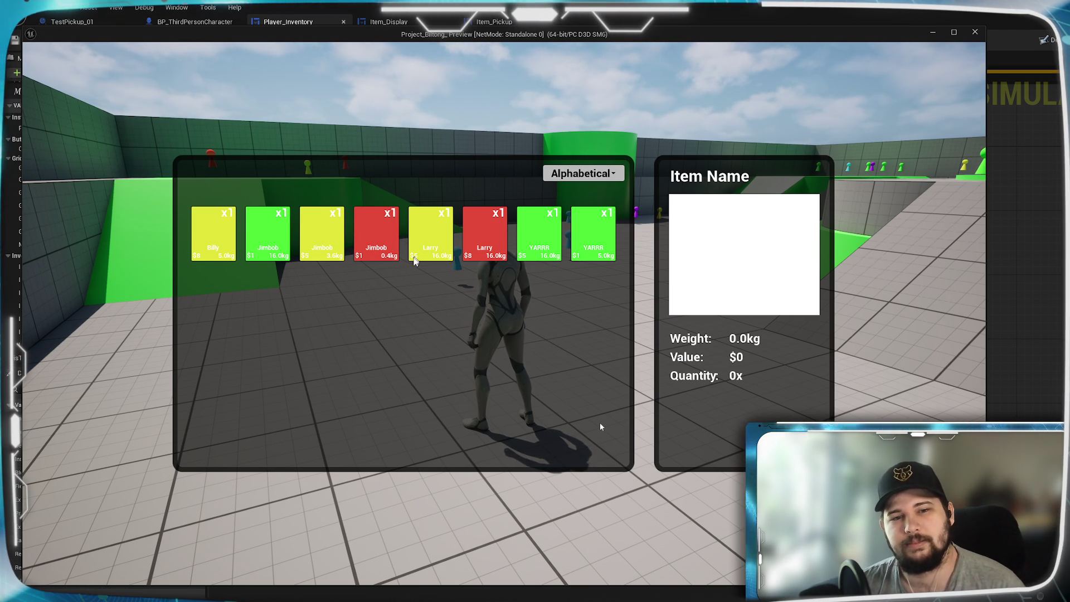
key(Escape)
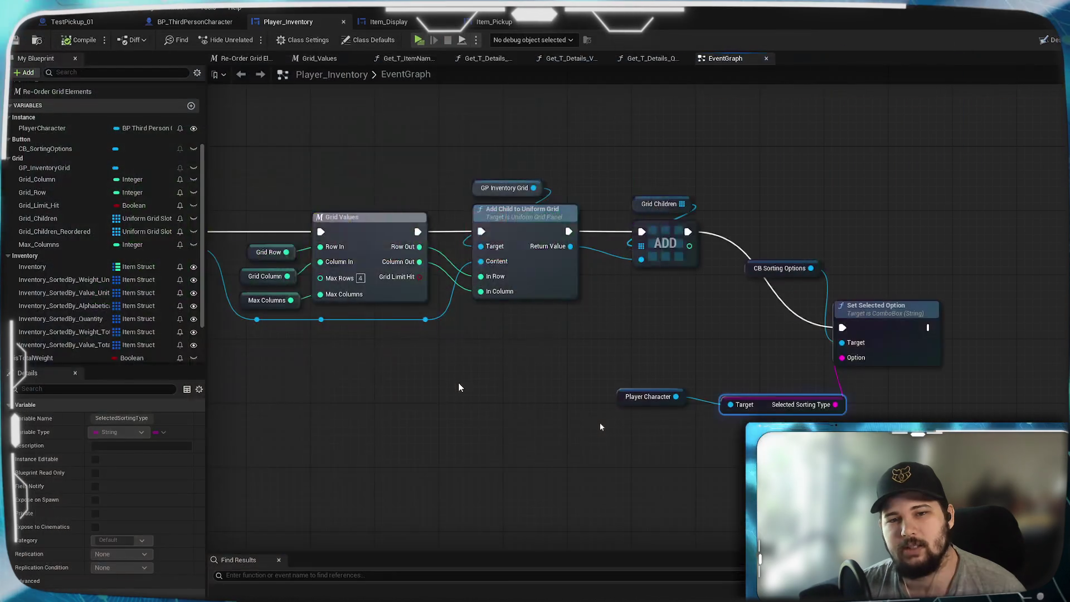
Start a new game, open the inventory, and sort it Alphabetical
click(417, 40)
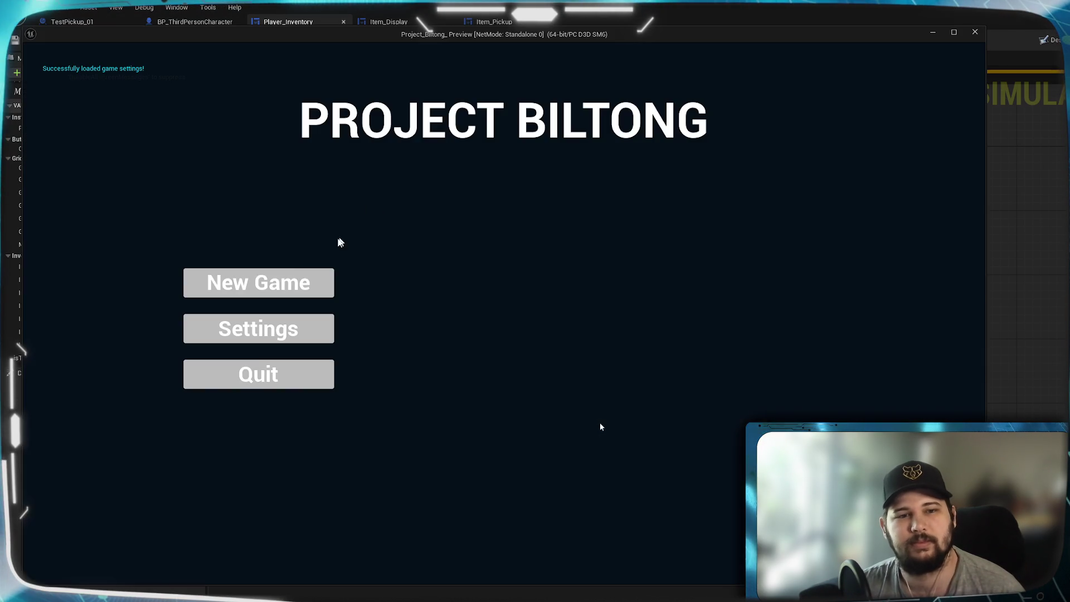
click(281, 284)
key(w)
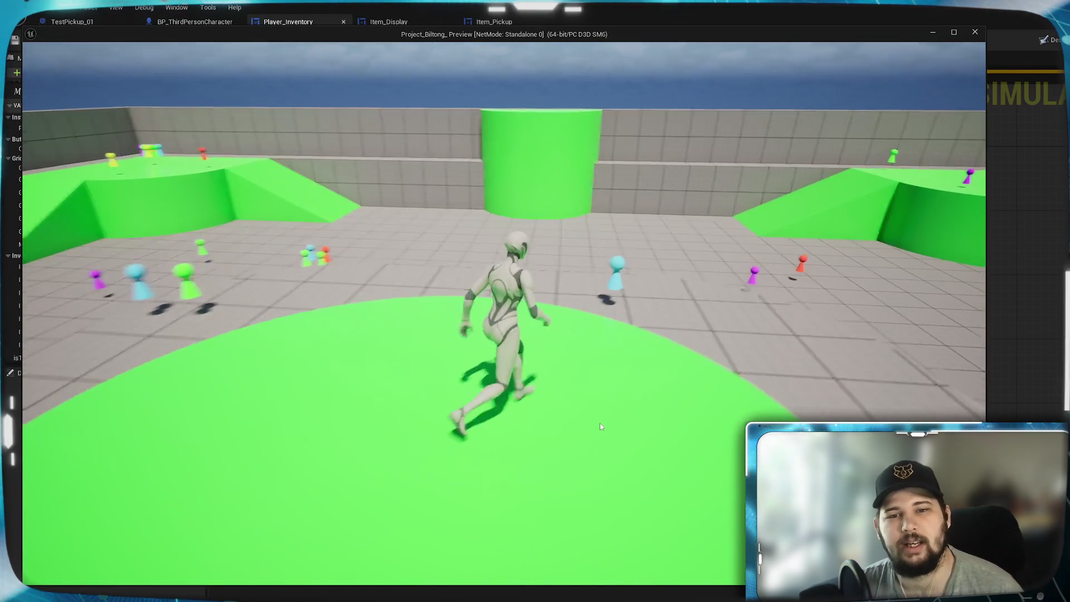
key(w)
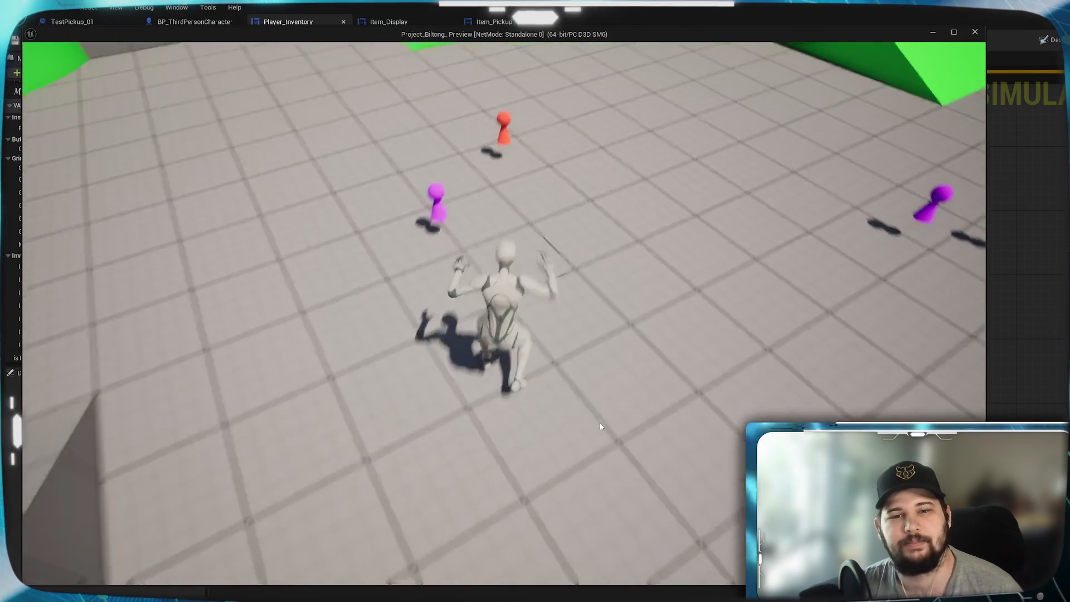
key(i)
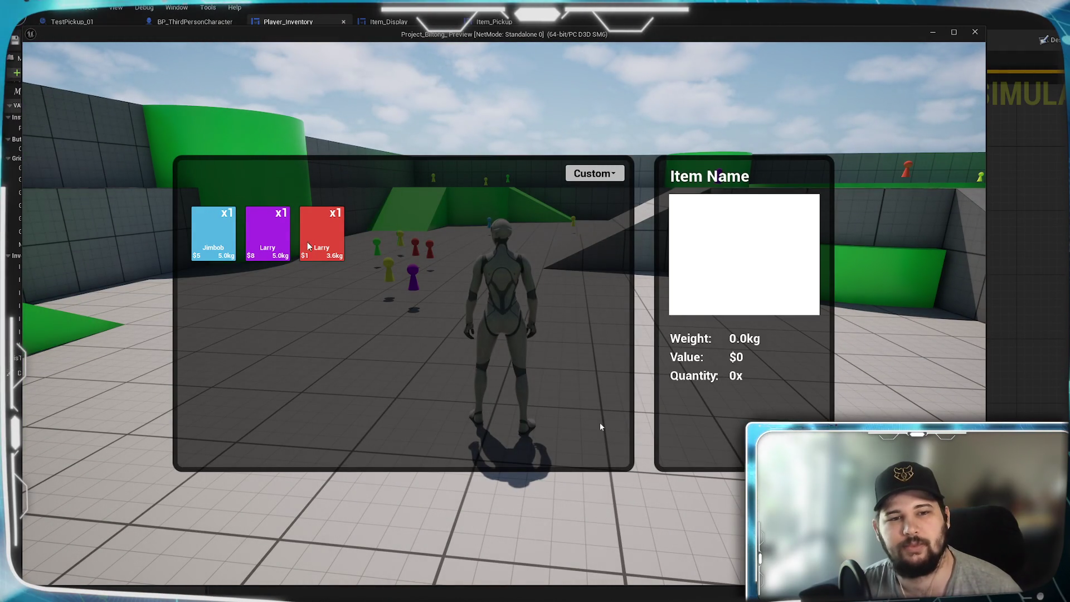
click(603, 177)
click(592, 223)
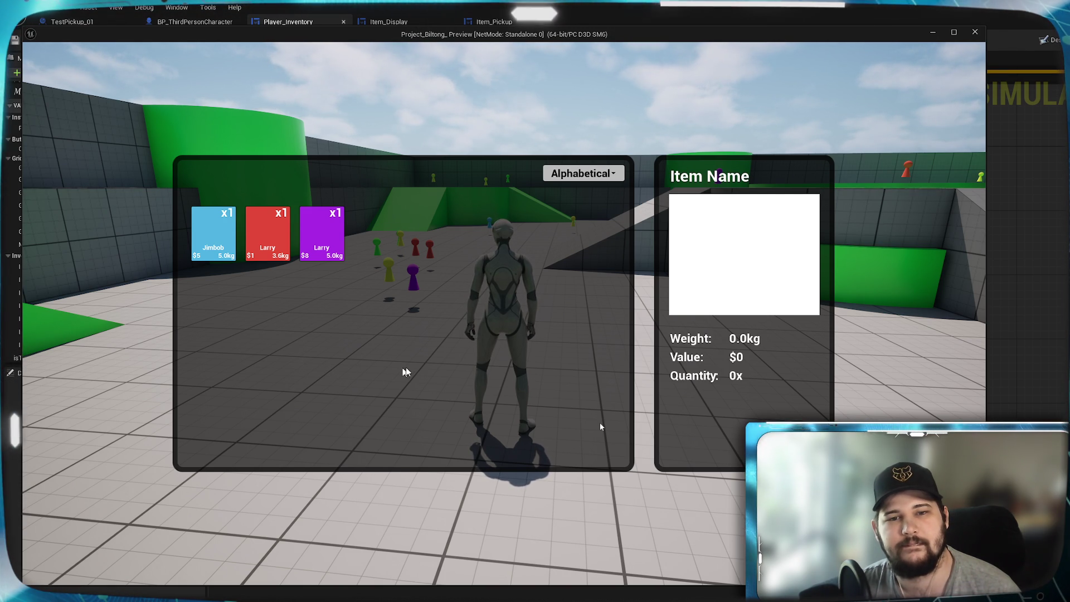
Close the inventory, pick up the red Larry pawn, and reopen it to confirm Alphabetical
key(i)
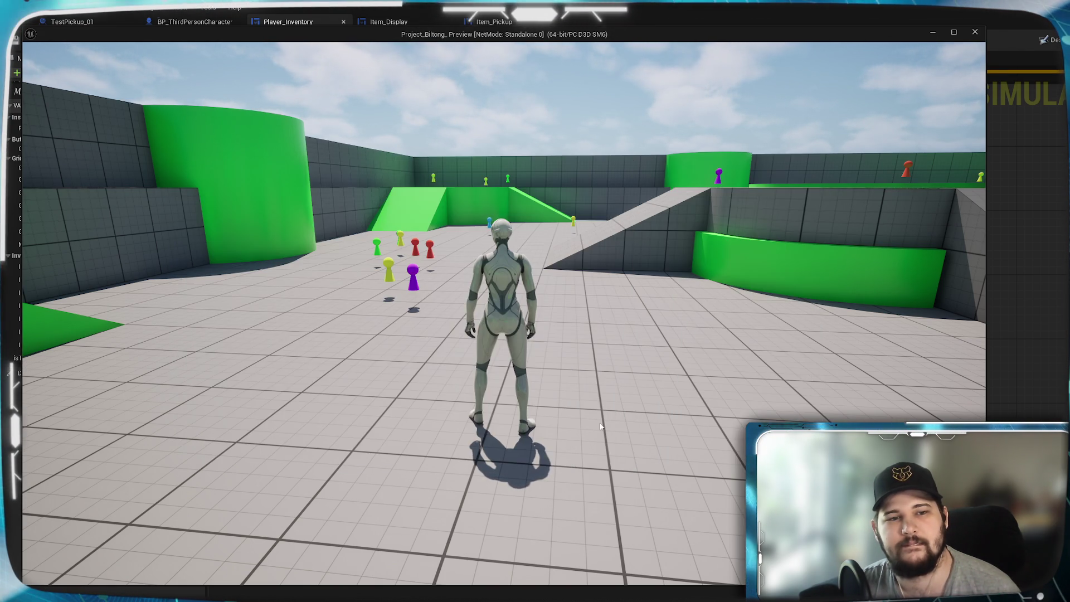
key(w)
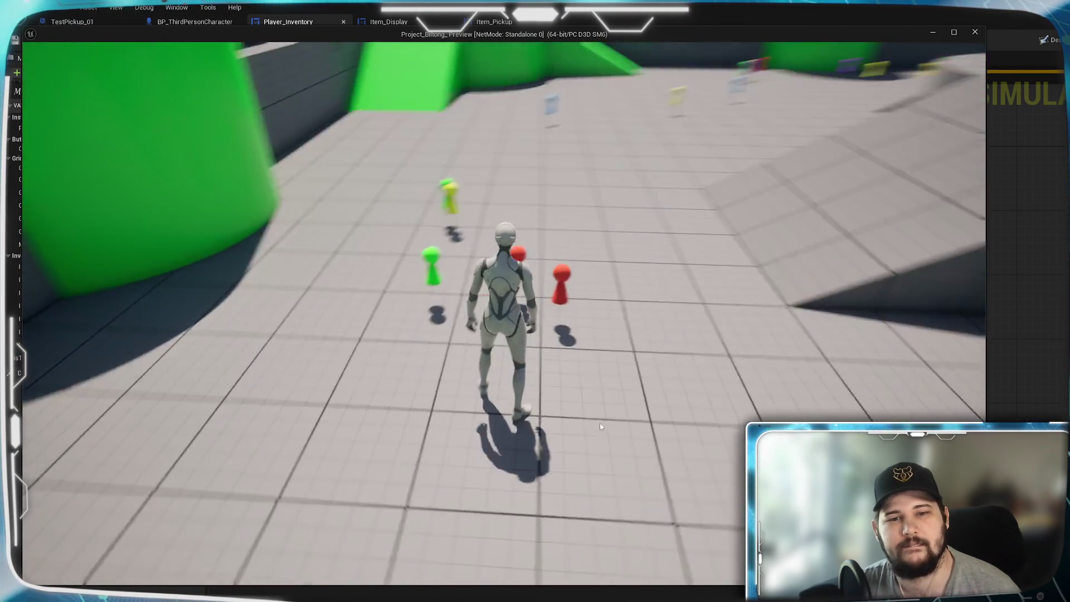
key(e)
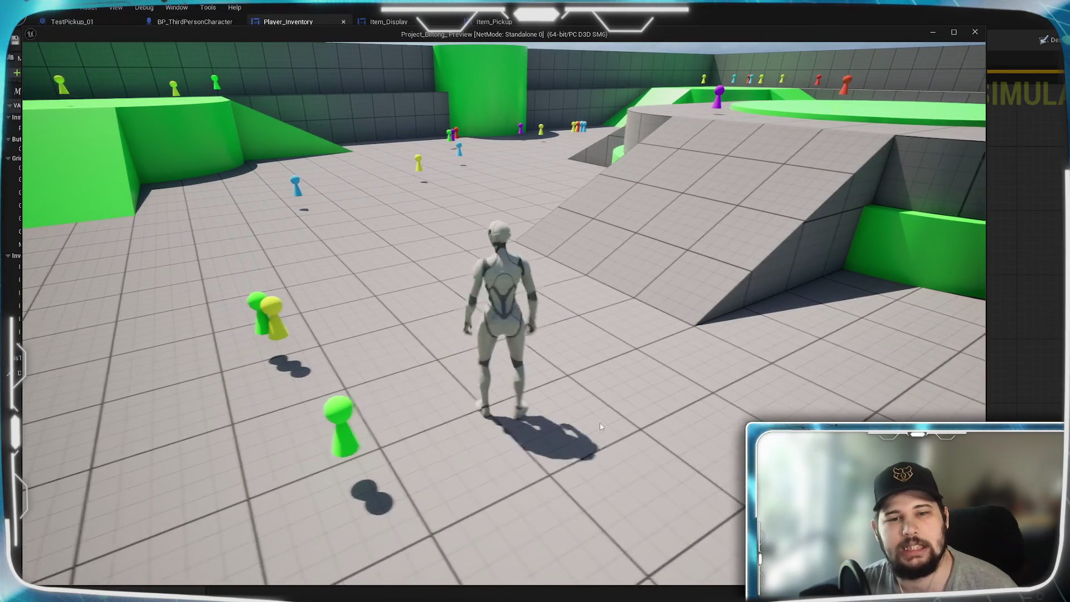
key(i)
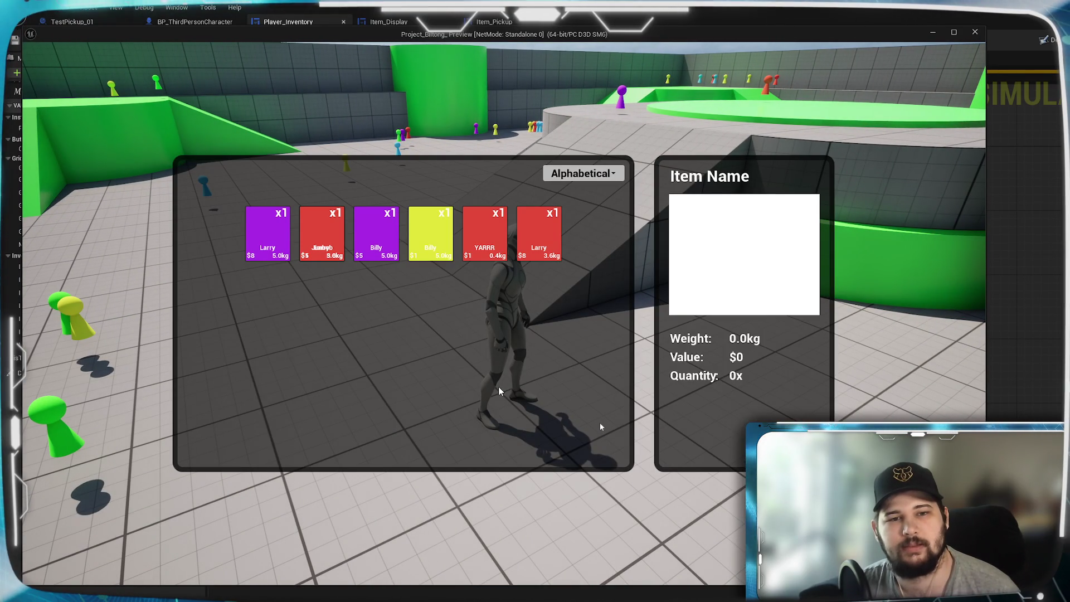
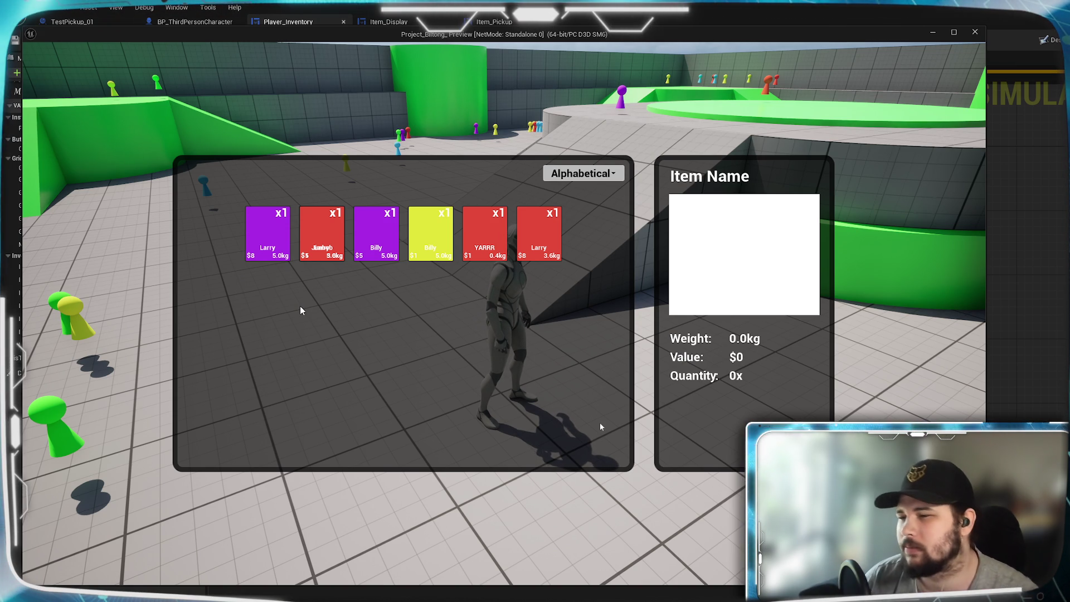
Switch inventory sorting to Custom, then Alphabetical, and close the inventory with Tab
click(611, 174)
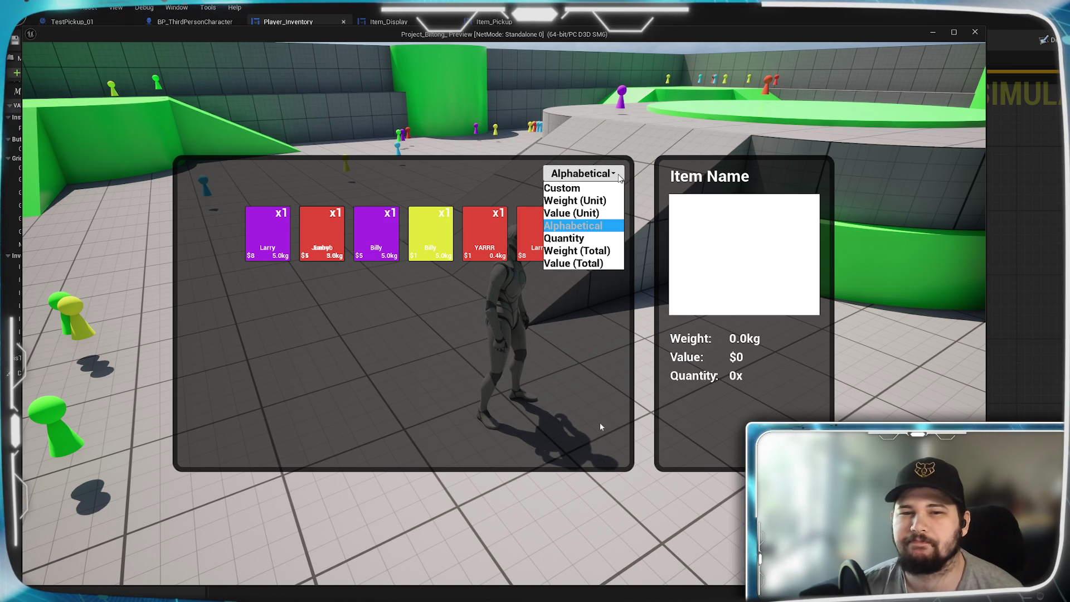
click(583, 188)
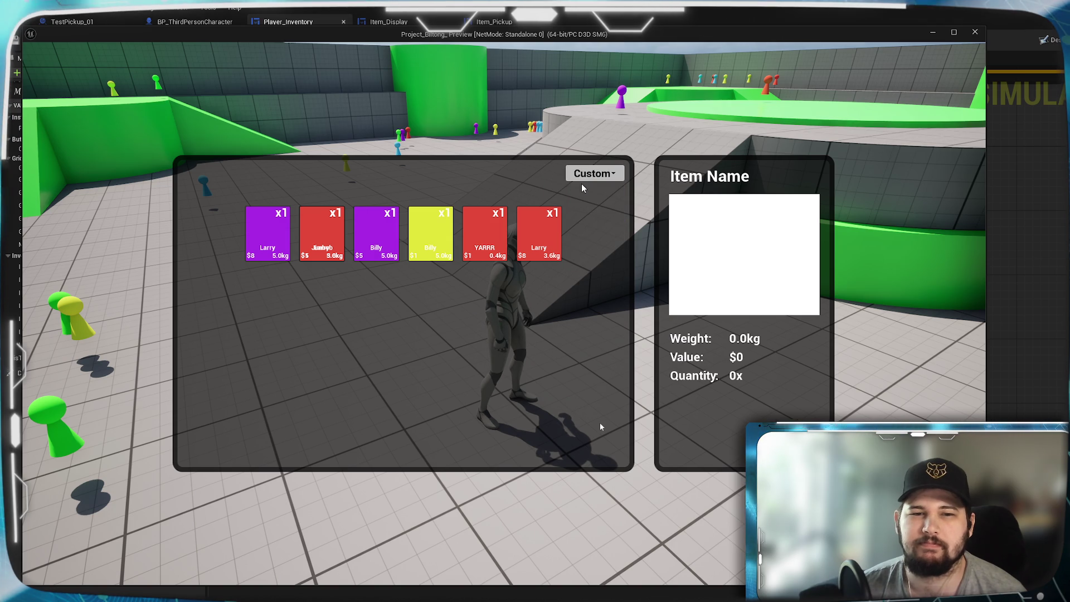
click(580, 177)
click(586, 223)
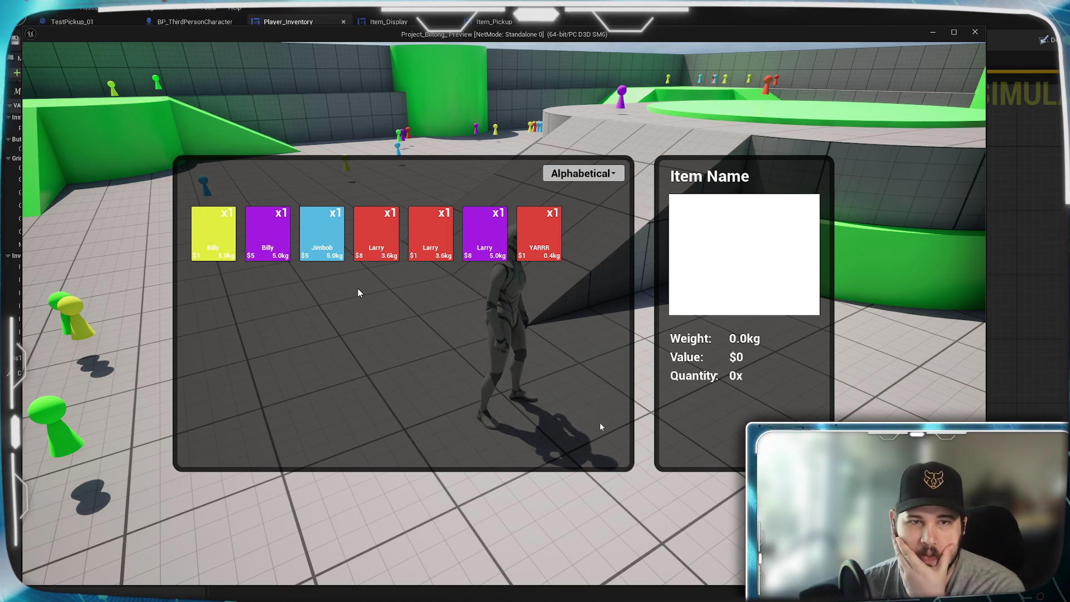
key(Tab)
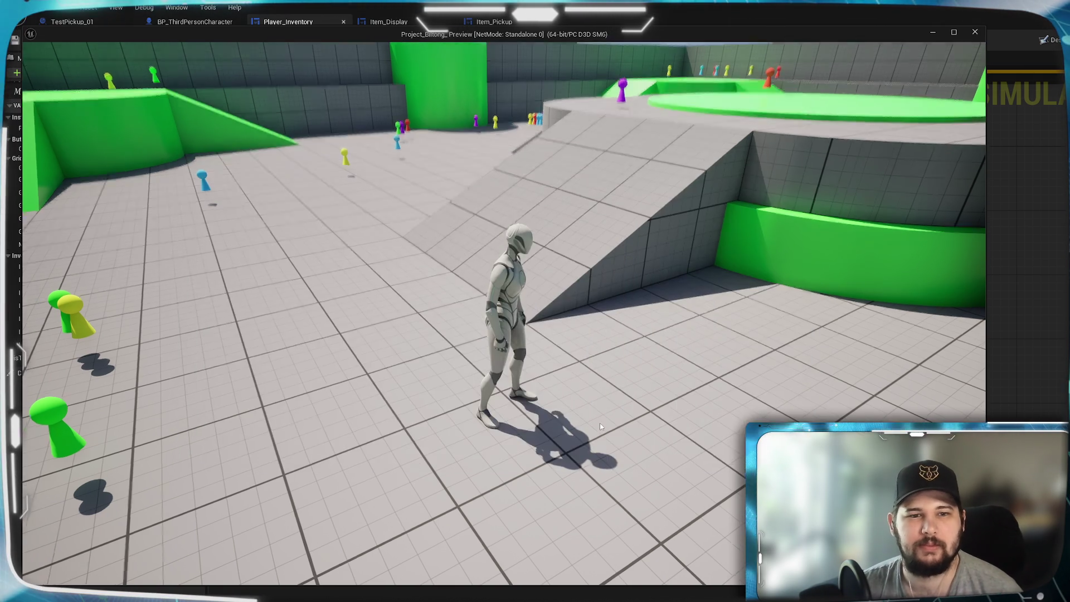
Run through the level collecting items, reopen the inventory and sort it alphabetically
key(w)
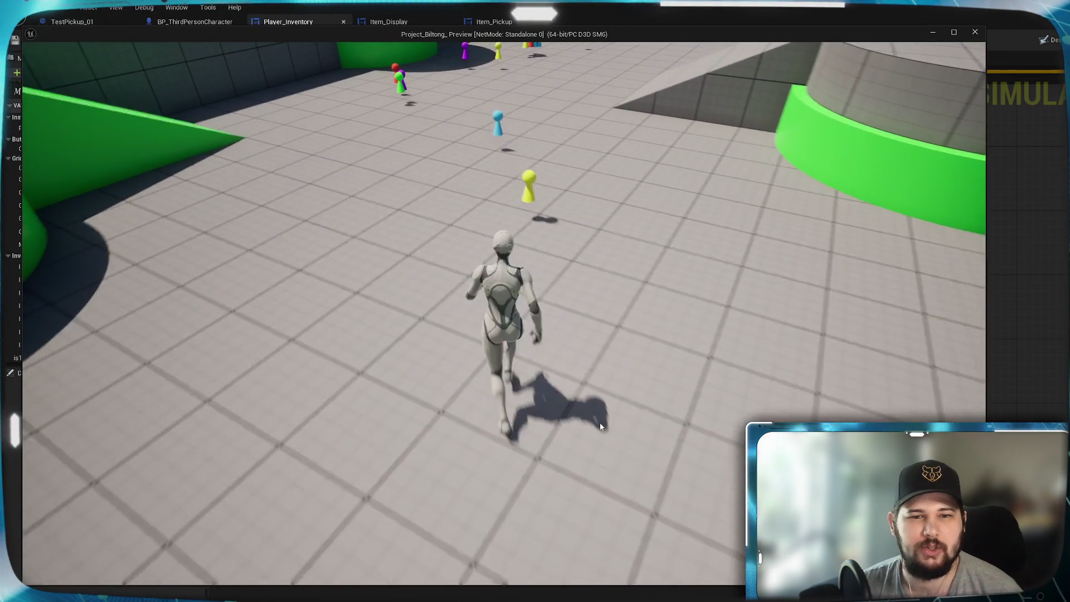
key(Tab)
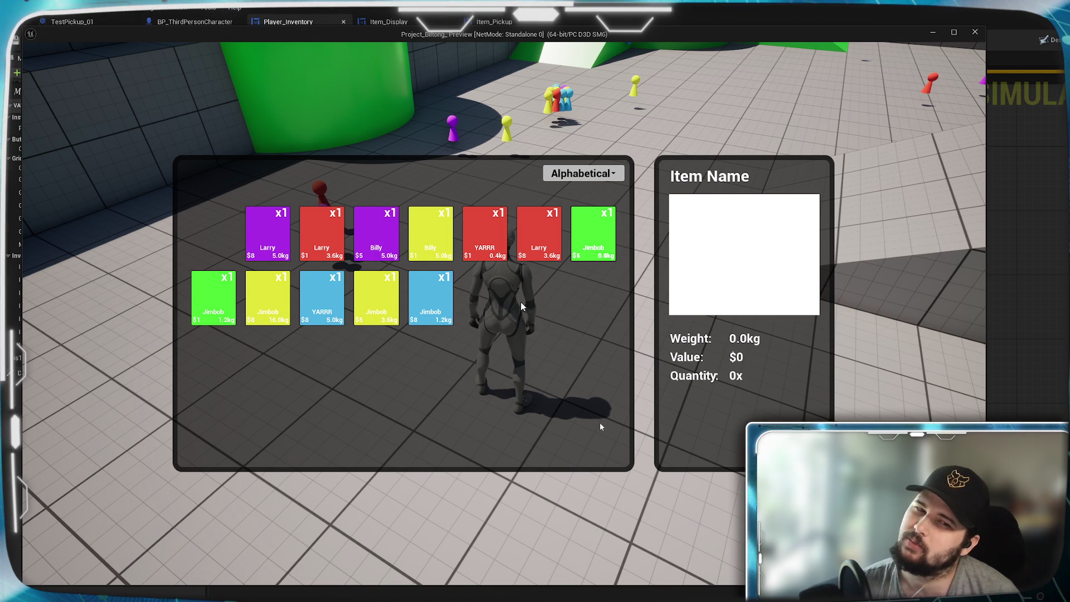
click(586, 174)
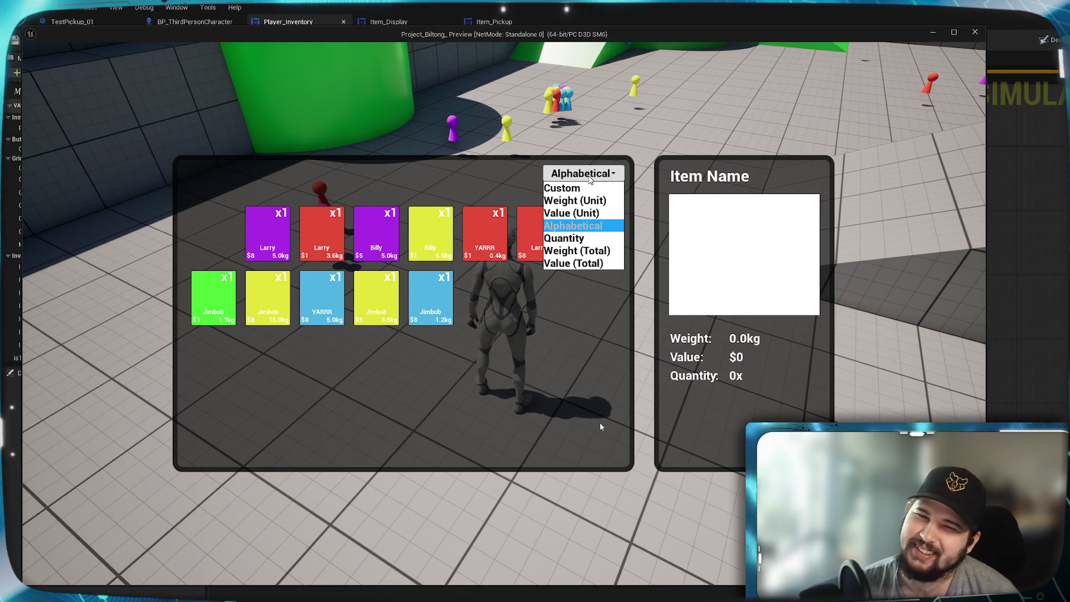
click(575, 227)
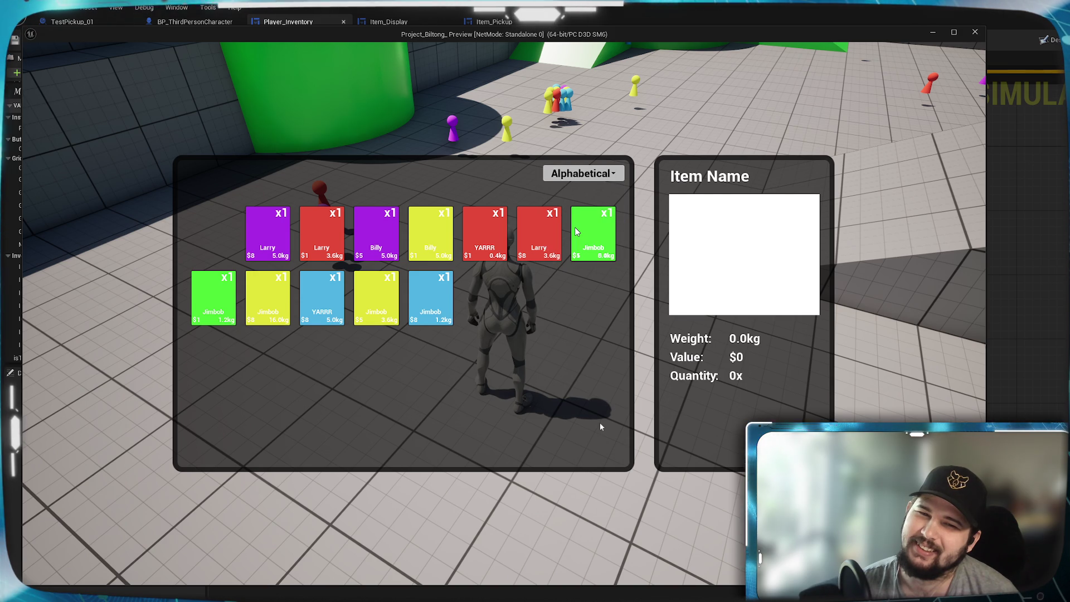
Toggle the sort combo box to Custom and back to Alphabetical
click(577, 176)
click(577, 188)
click(593, 174)
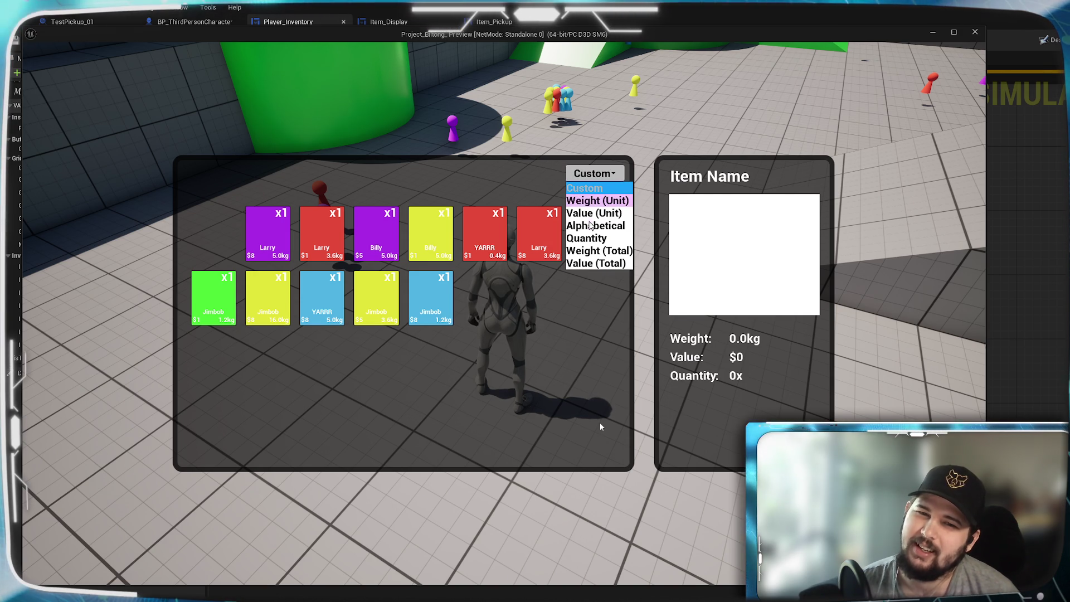
click(588, 228)
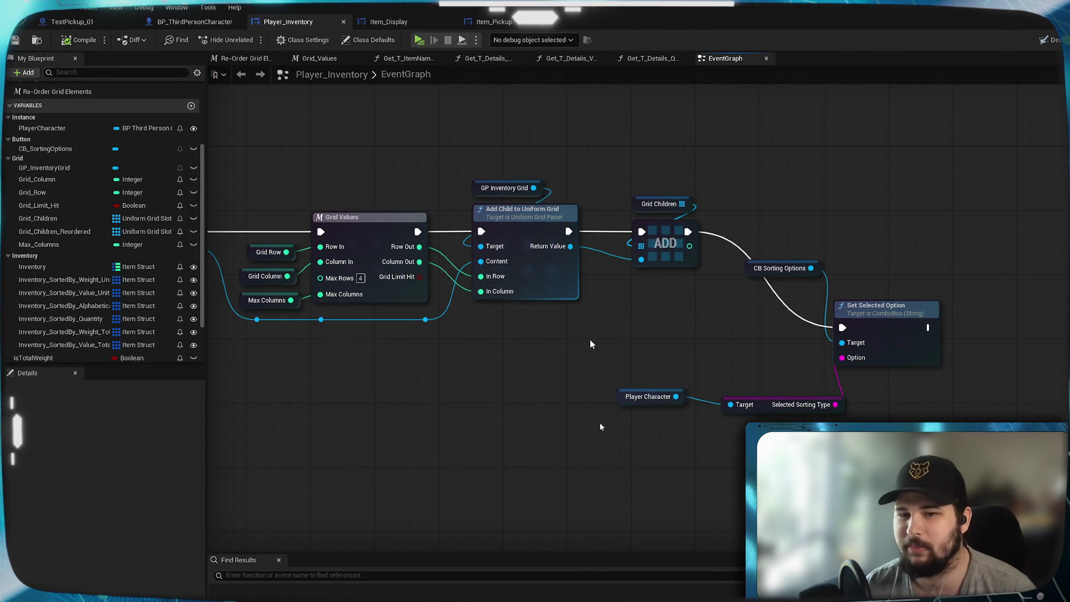
Move the CB Sorting Options getter beside Set Selected Option's Target input
scroll(546, 379, down, 3)
scroll(547, 379, down, 3)
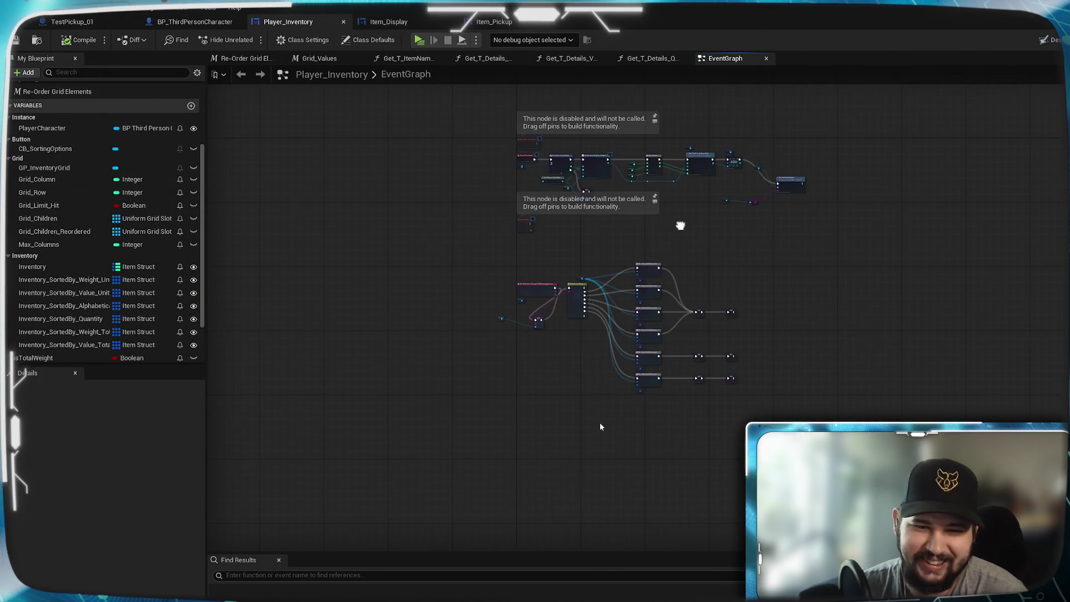
scroll(678, 227, up, 6)
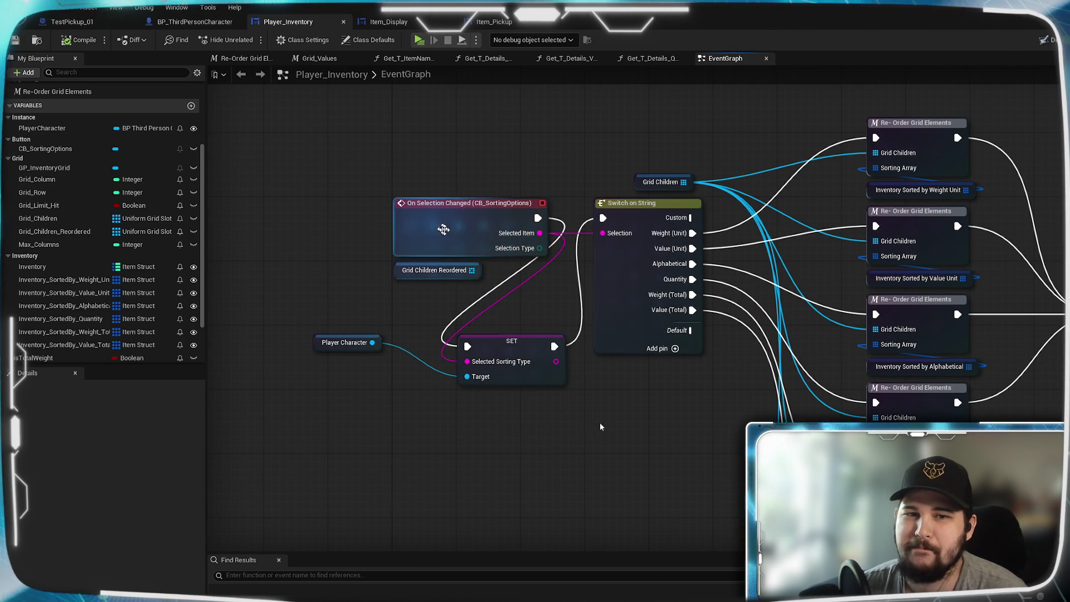
drag(601, 427, 795, 322)
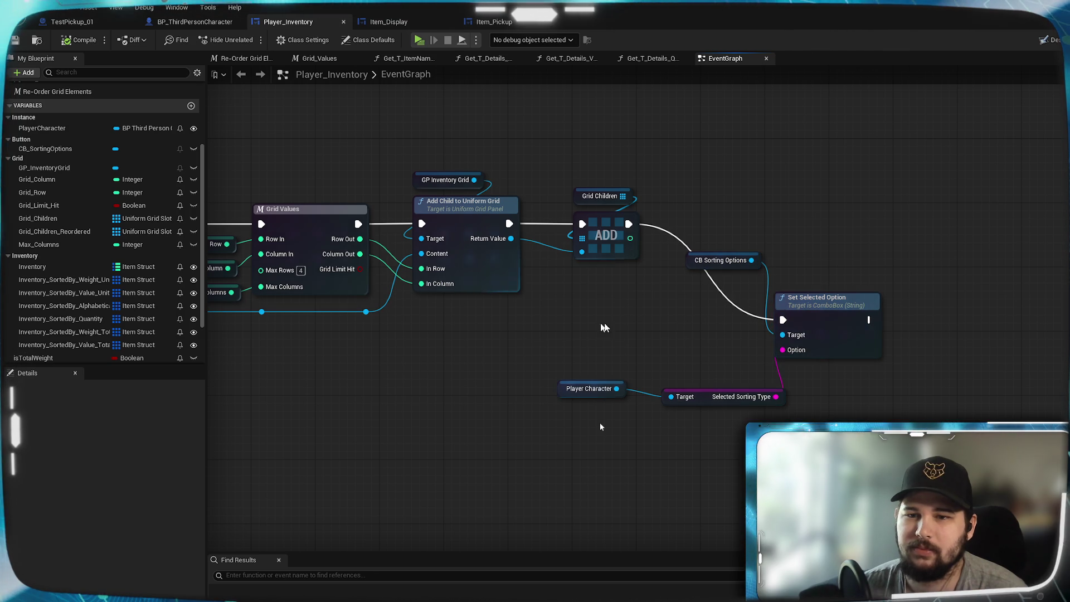
drag(721, 268, 696, 349)
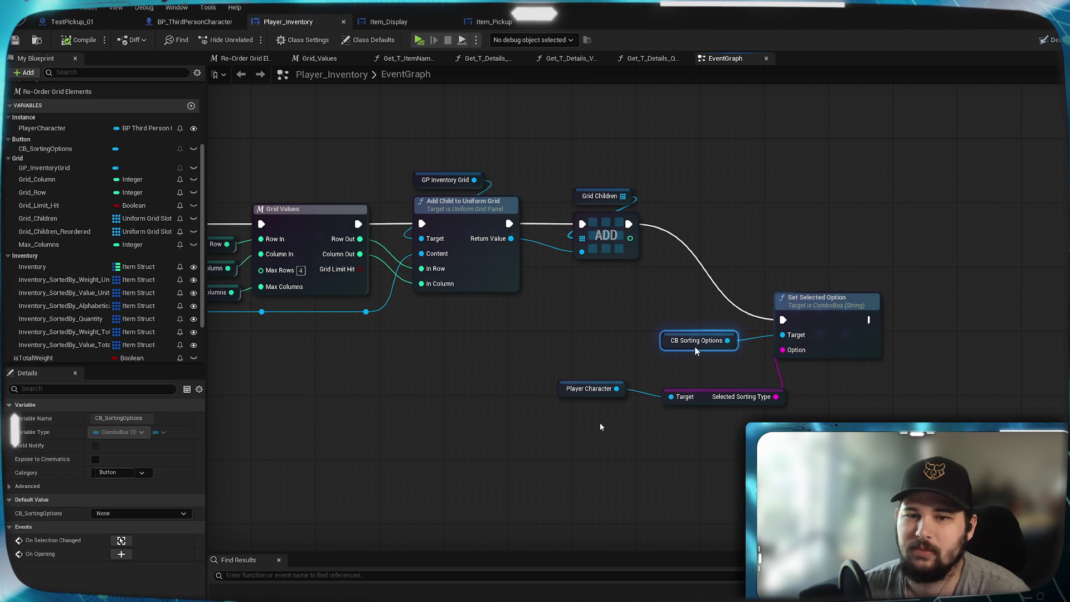
click(641, 368)
Line up CB Sorting Options with Selected Sorting Type, then bring up the add-node list near On Selection Changed
mouse_move(715, 396)
mouse_down()
mouse_move(796, 344)
mouse_move(758, 338)
mouse_up()
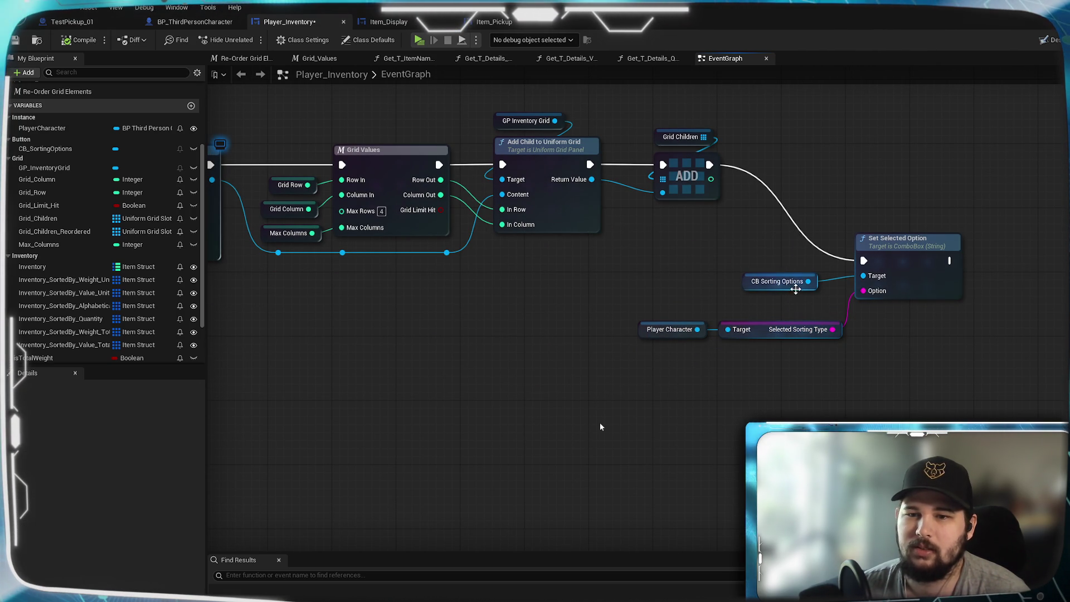
drag(795, 289, 781, 313)
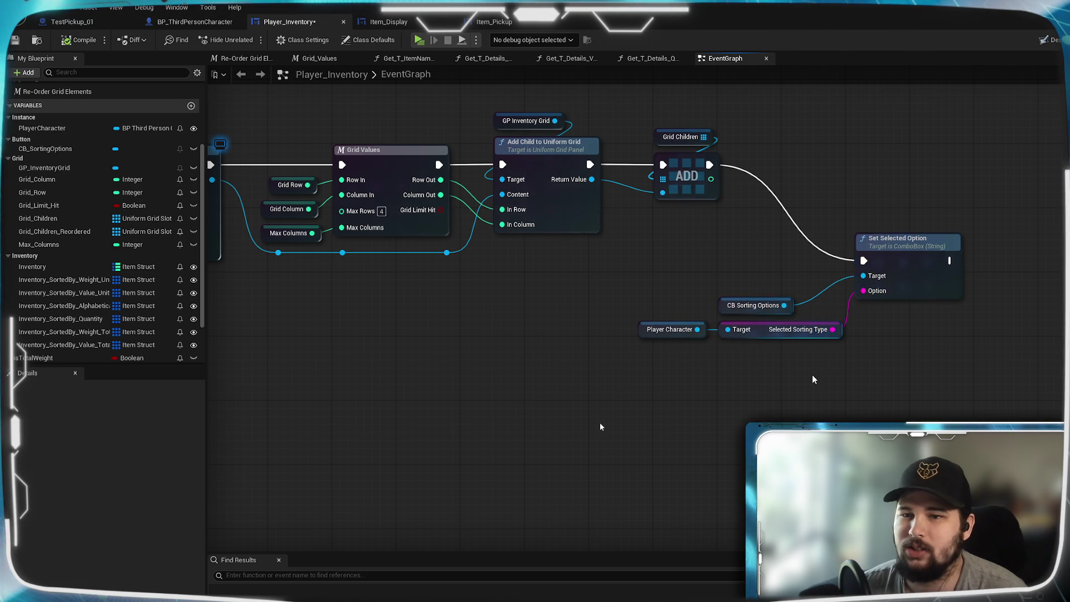
drag(520, 399, 898, 217)
drag(601, 427, 571, 354)
right_click(597, 317)
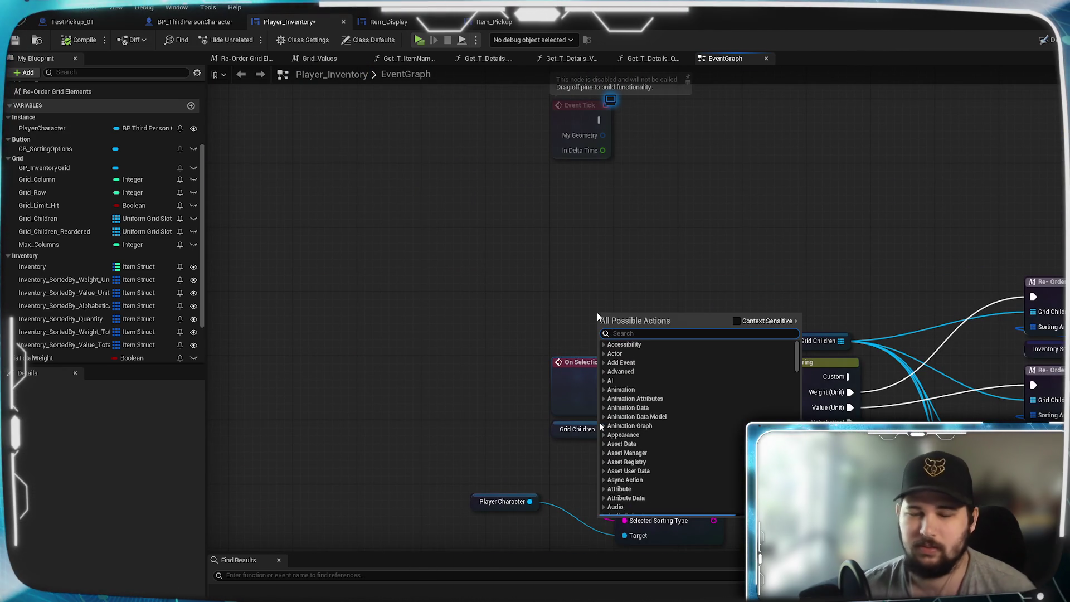
Add a Custom Event node from Add Event with Context Sensitive enabled
text(combo)
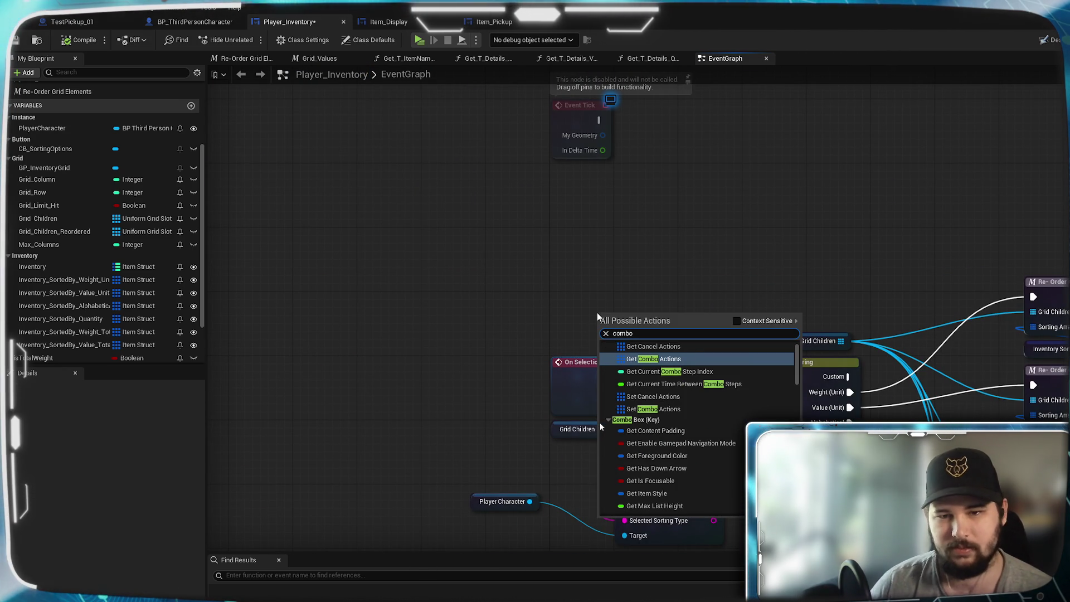
key(BackSpace)
key(BackSpace)
key(BackSpace)
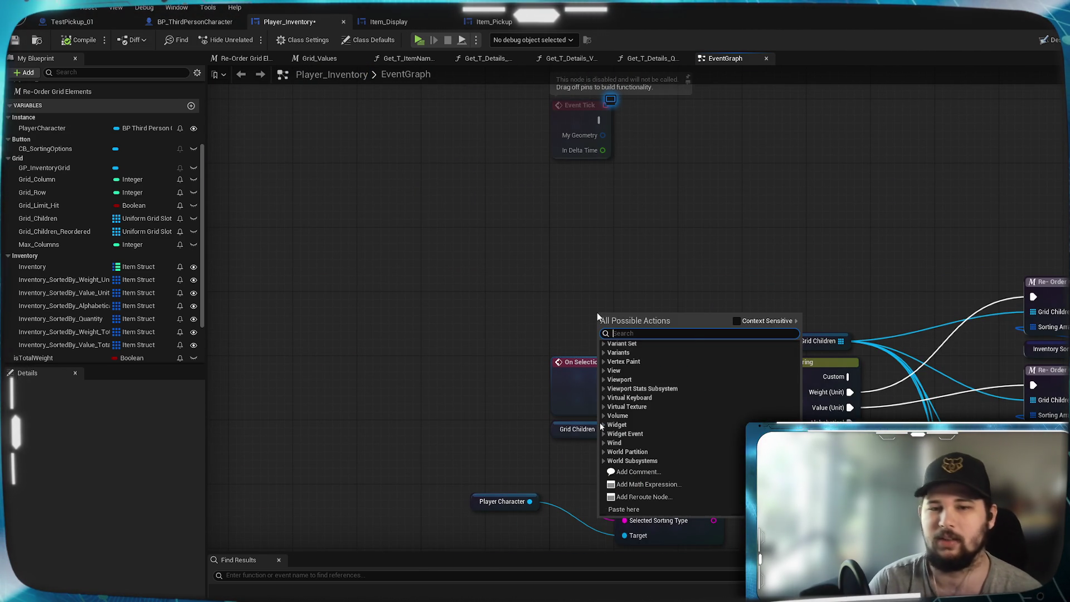
scroll(601, 427, up, 10)
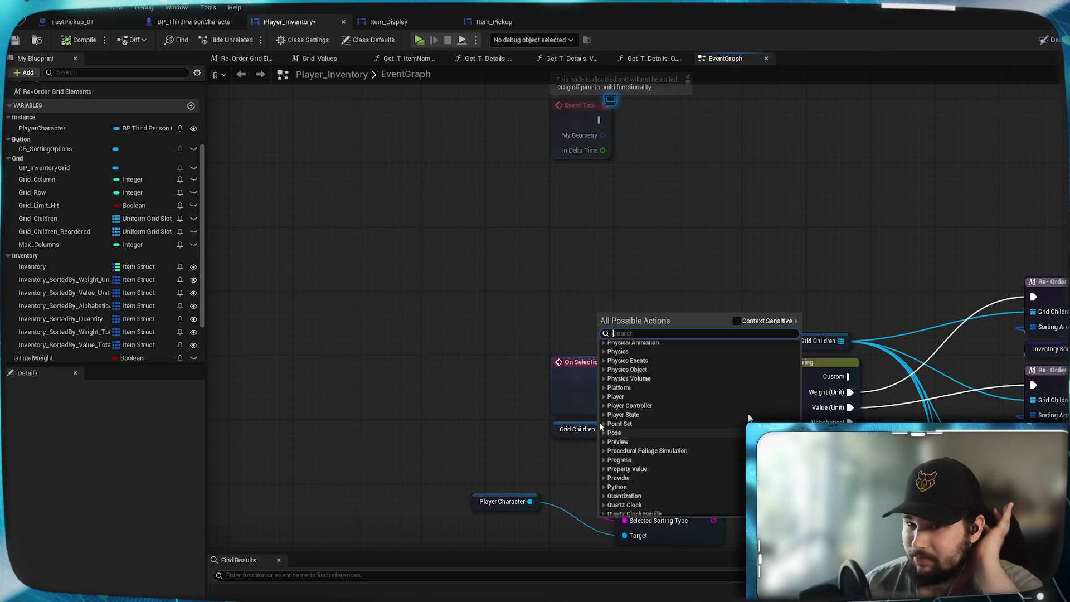
click(737, 321)
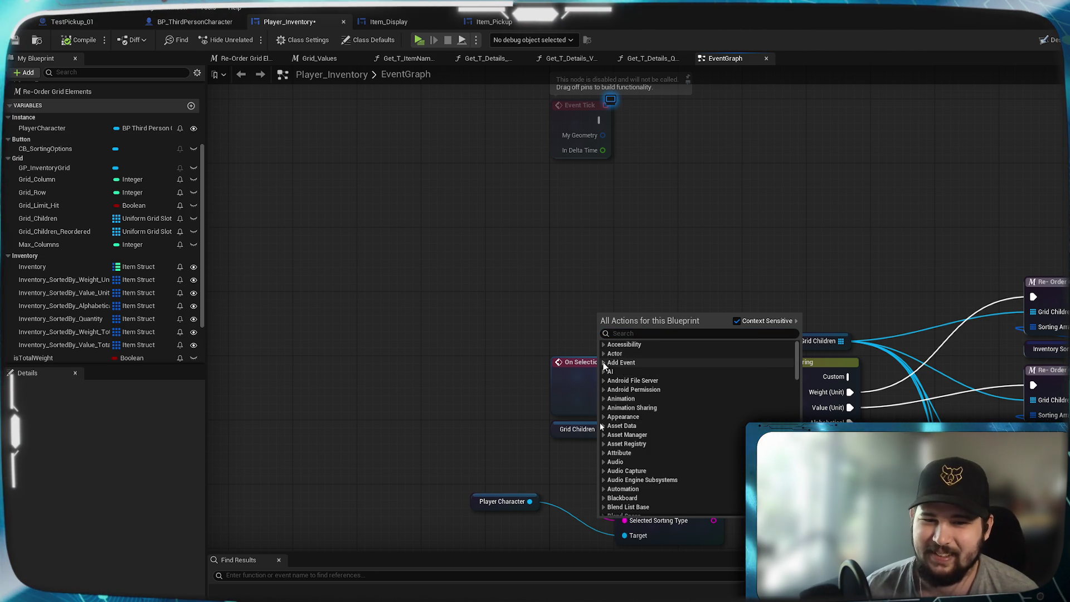
click(605, 367)
click(600, 423)
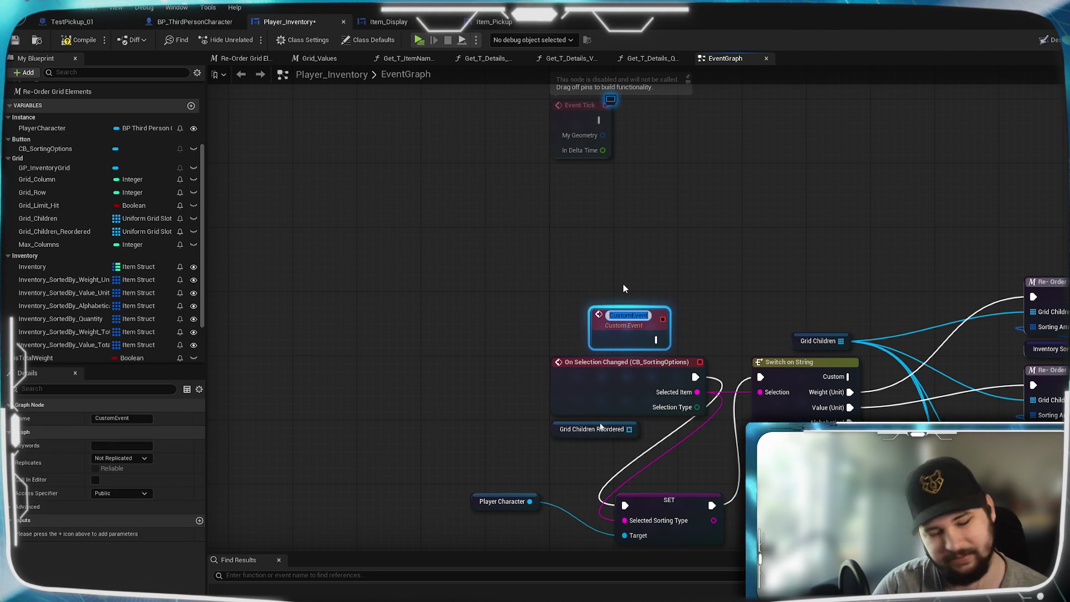
Name the event Initialize Sorting and wire it into Switch on String's execution input
text(Initialize)
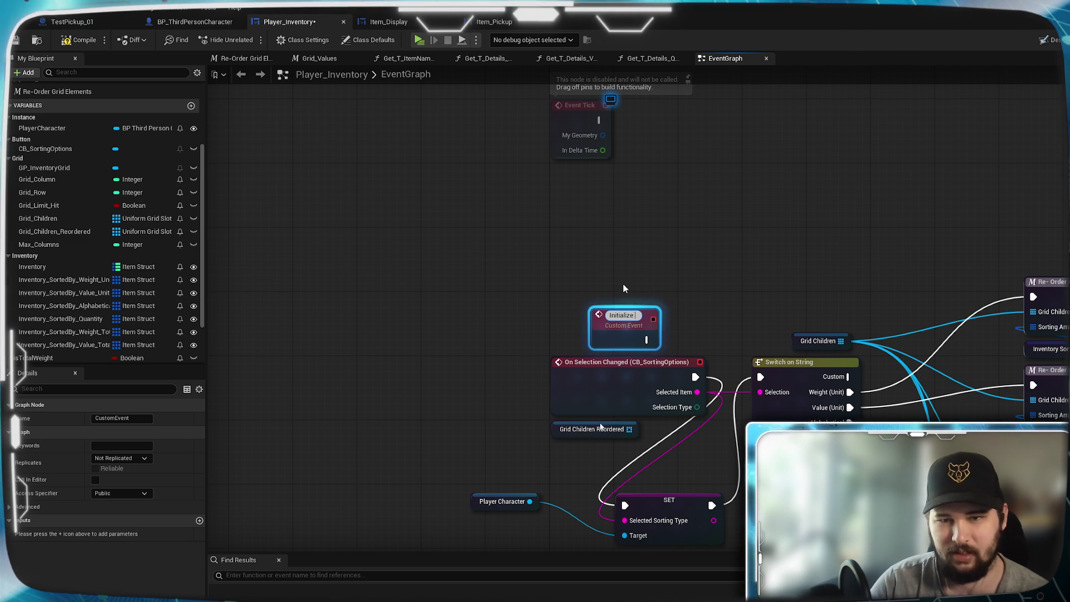
text( Sorting)
key(Return)
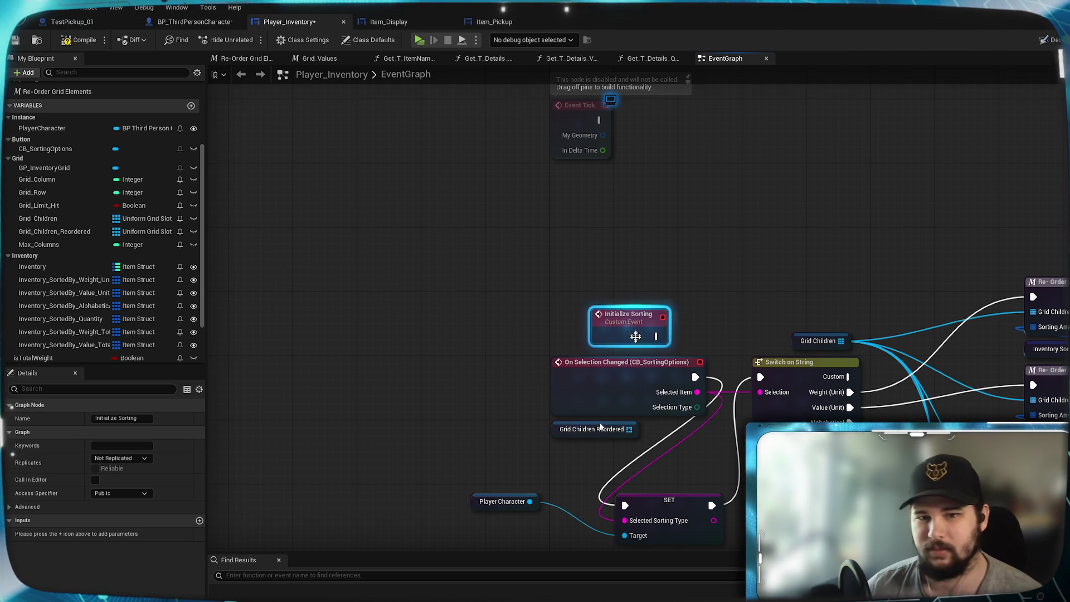
mouse_move(656, 337)
mouse_down()
mouse_move(760, 378)
mouse_move(597, 313)
mouse_up()
click(792, 233)
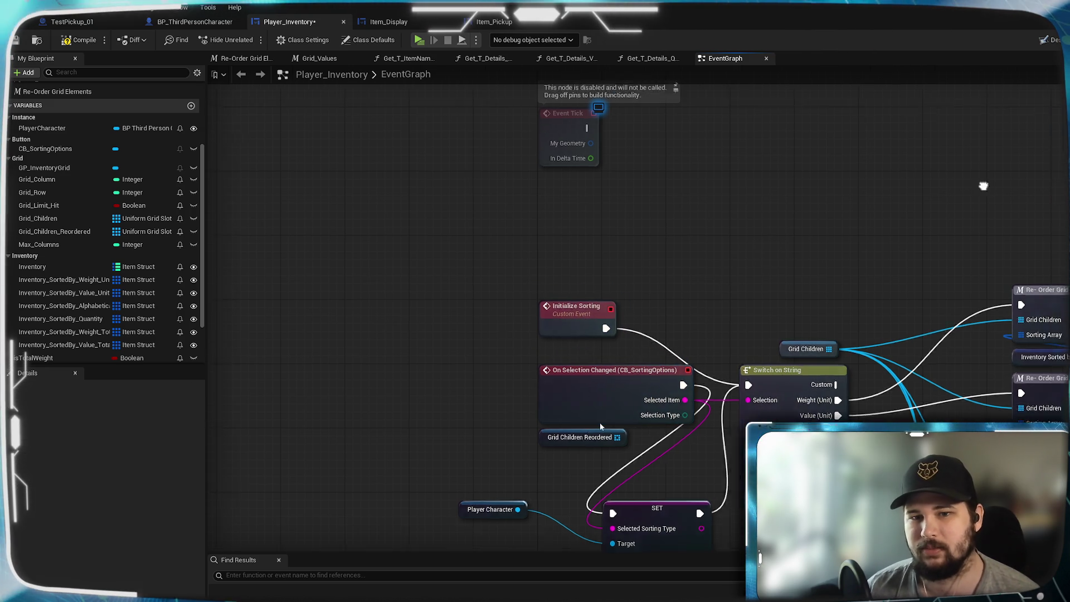
Add a call to Initialize Sorting after Set Selected Option
drag(743, 288, 781, 297)
text(initli)
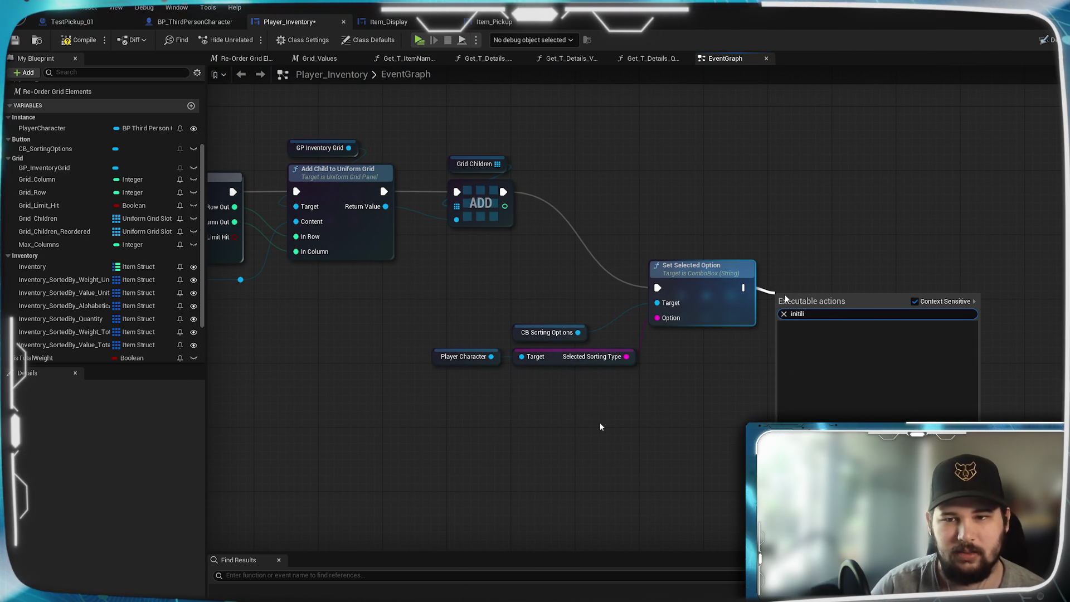
key(BackSpace)
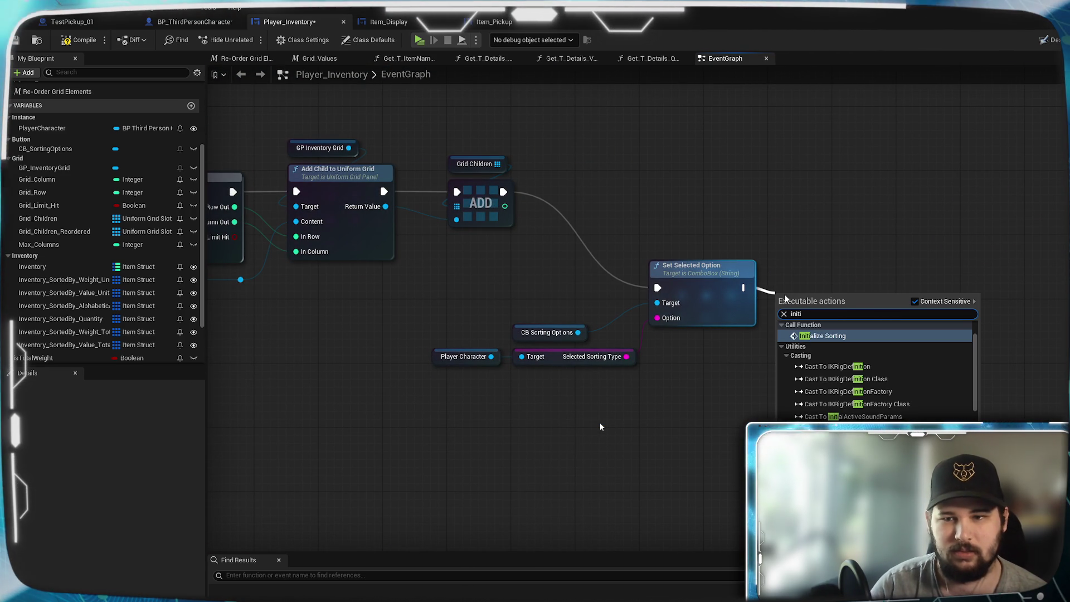
key(Return)
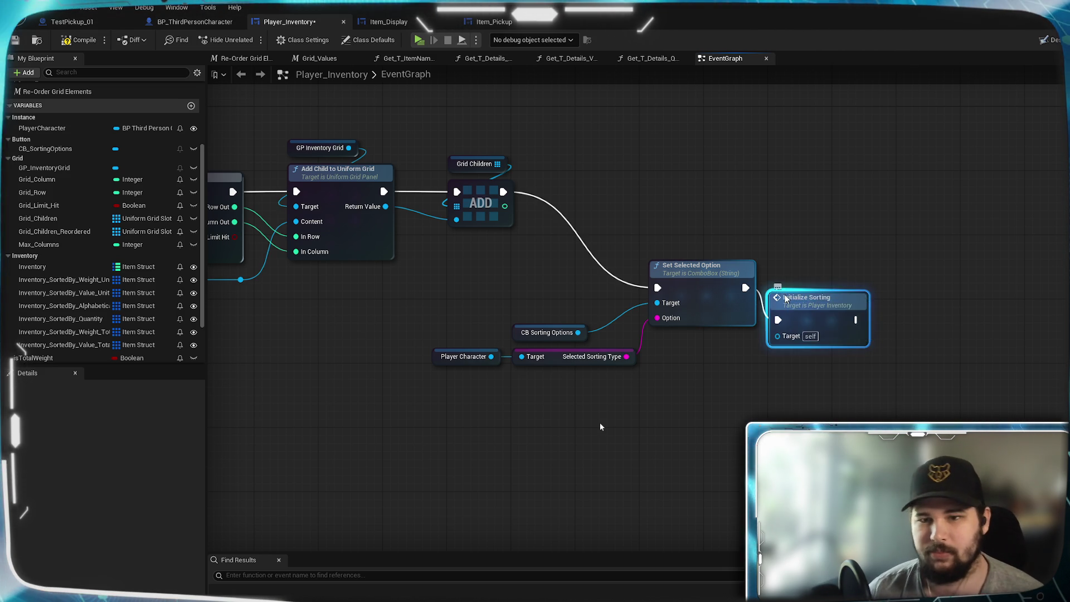
Compile and save Player_Inventory, then launch a standalone game and start a New Game
key(F7)
key(ctrl+s)
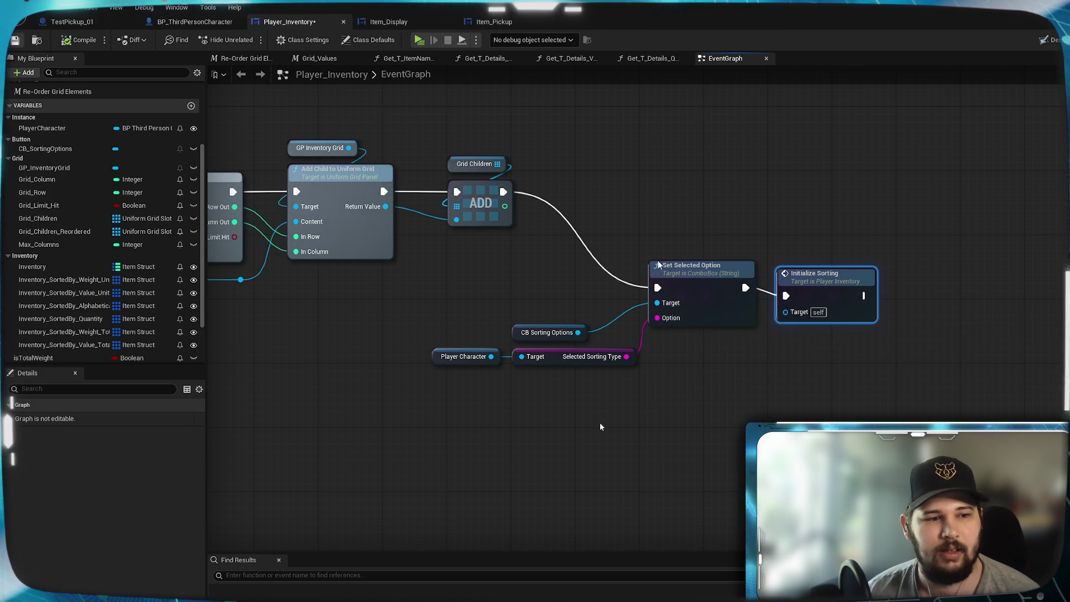
click(420, 40)
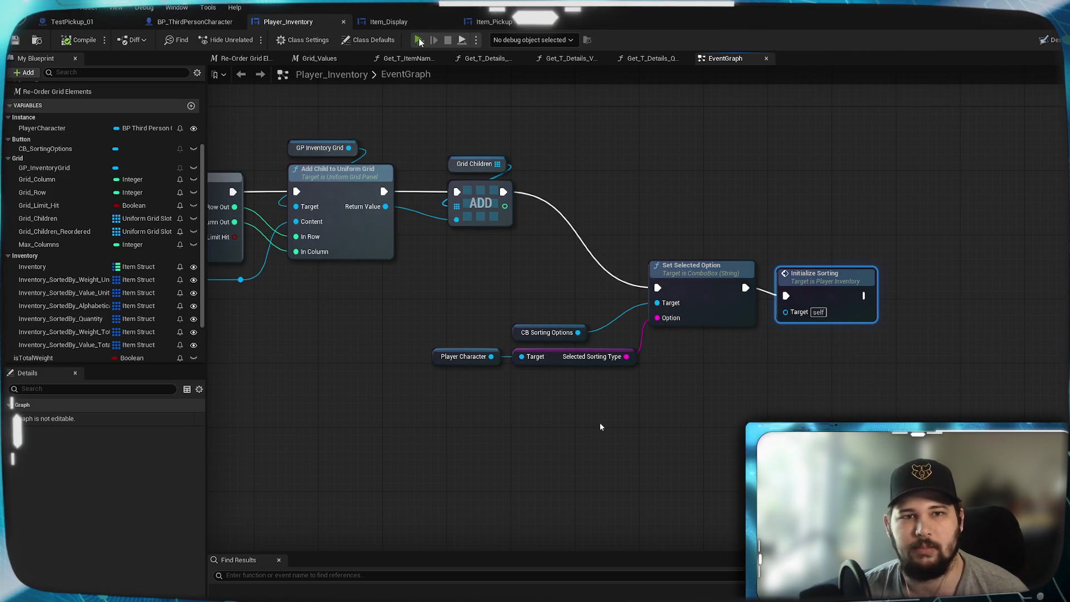
click(260, 288)
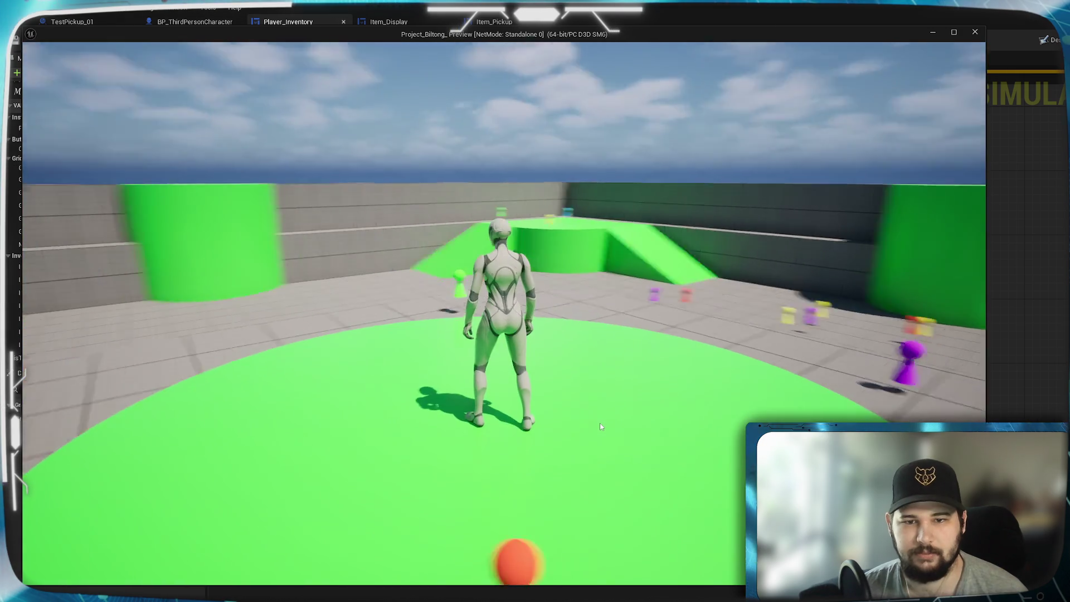
Open the inventory, sort the tiles alphabetically, and close it again
key(w)
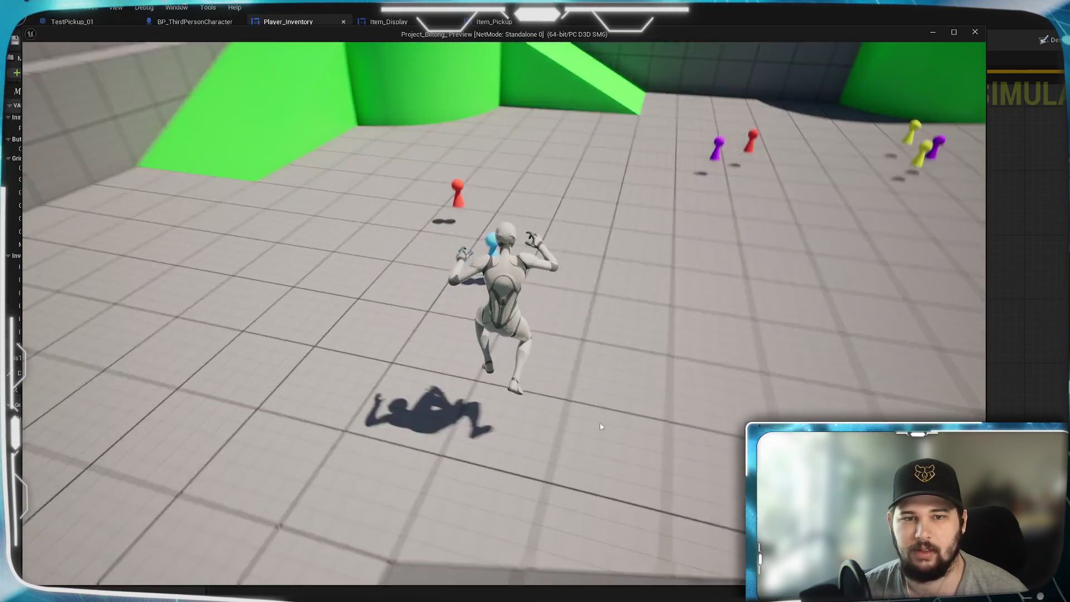
key(i)
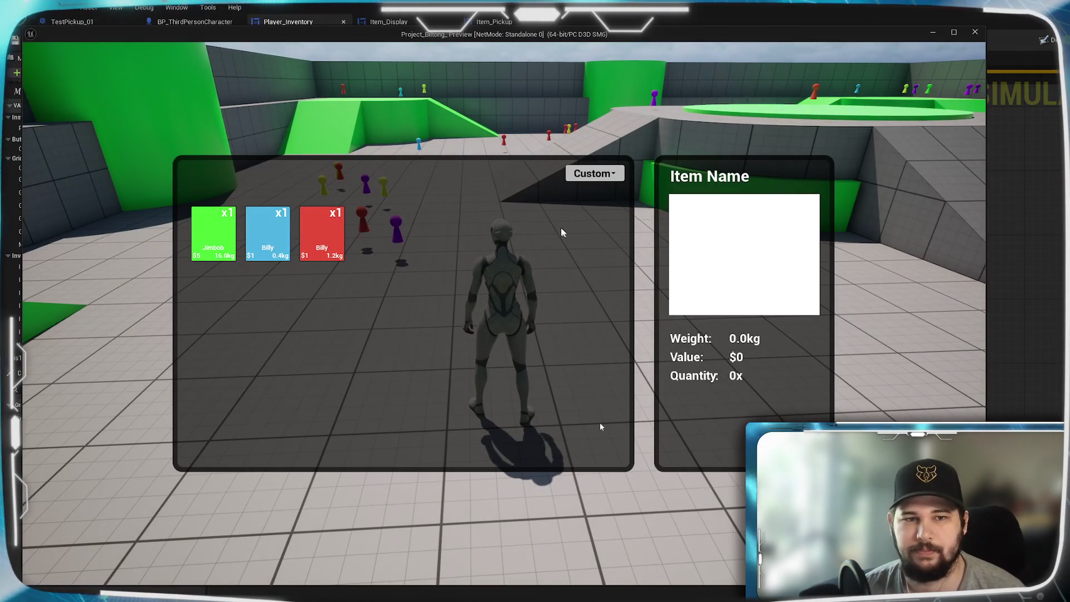
click(594, 174)
click(583, 239)
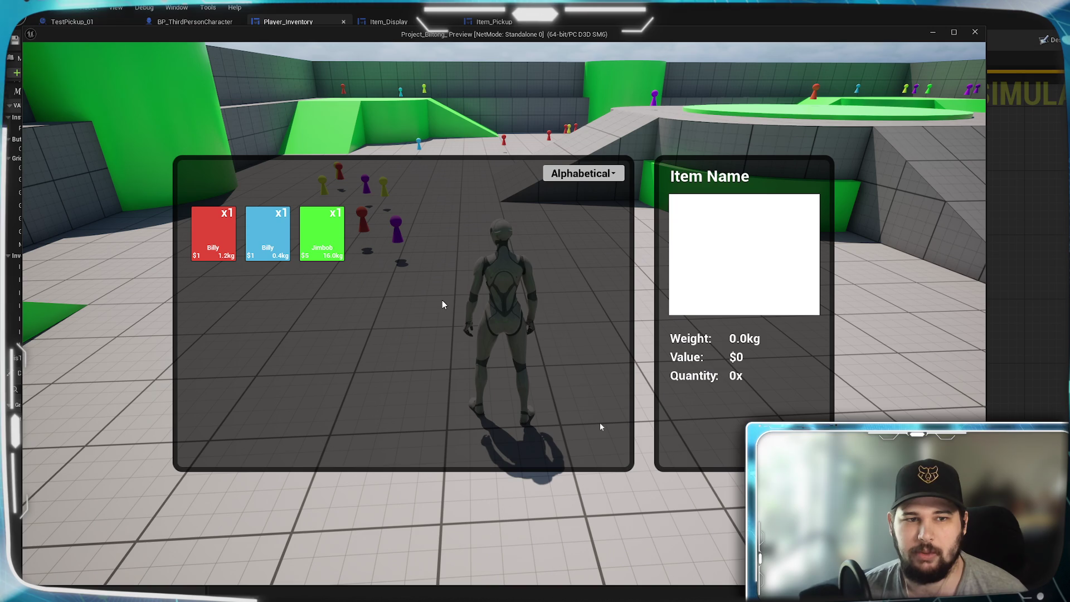
key(i)
Run to more pickups, collect them and reopen the inventory
key(w)
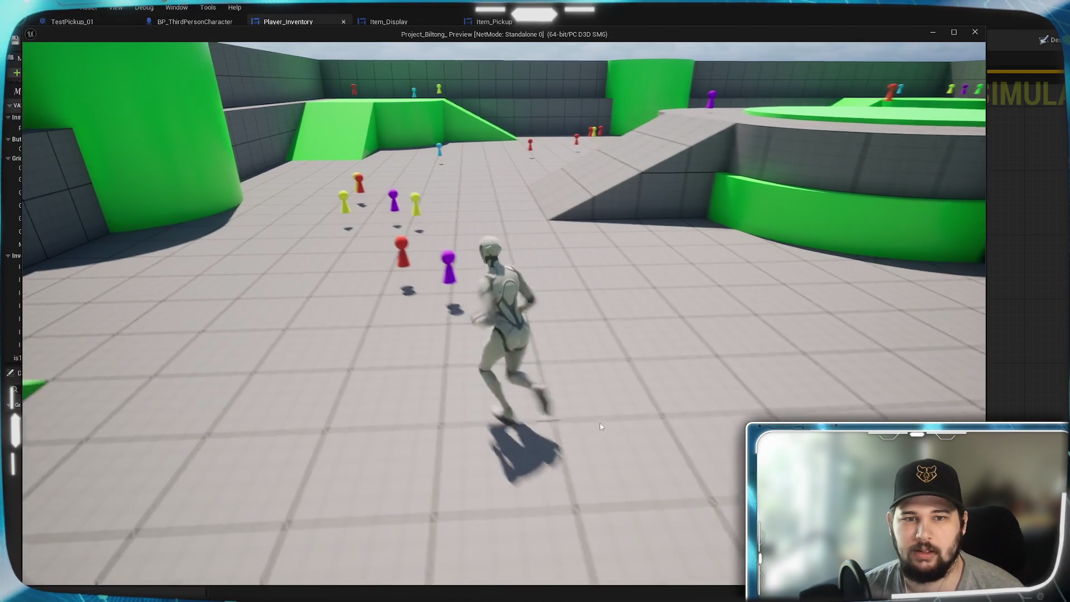
key(w)
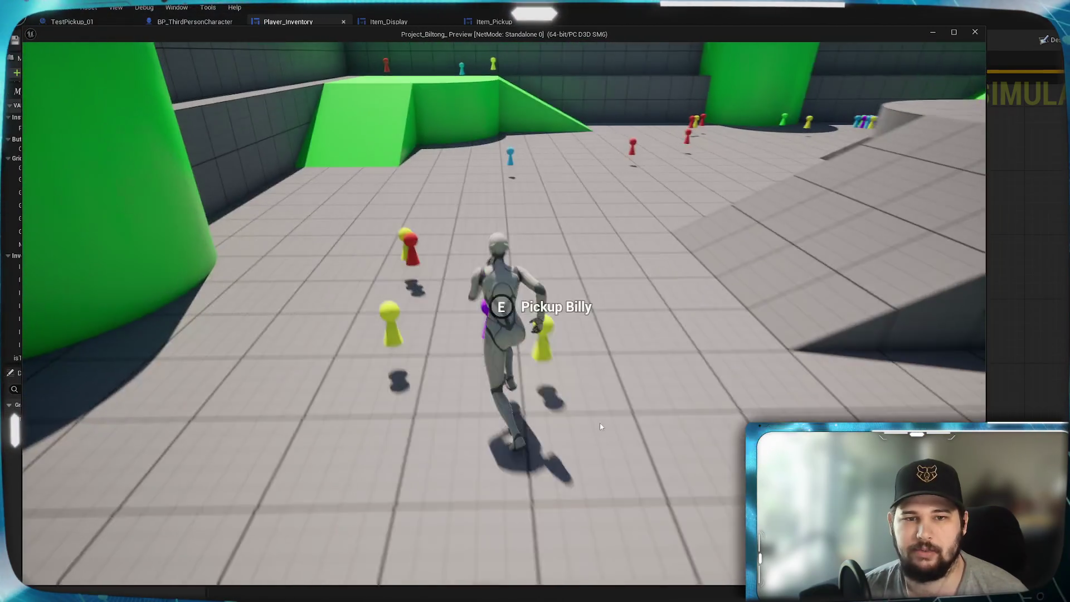
key(i)
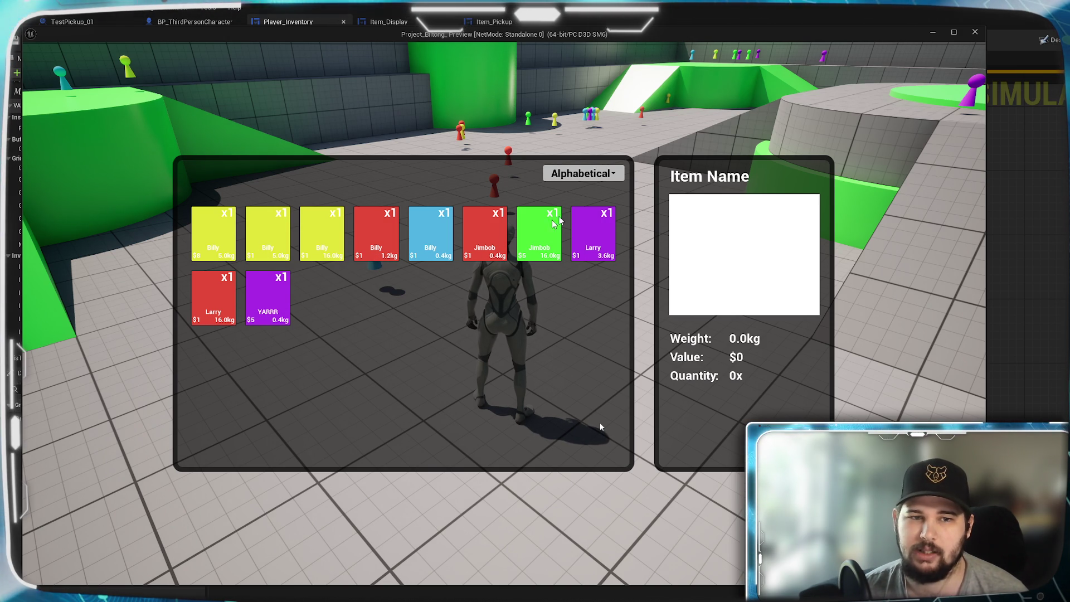
Switch sorting to unit weight, back to Alphabetical, then to unit weight again
click(603, 176)
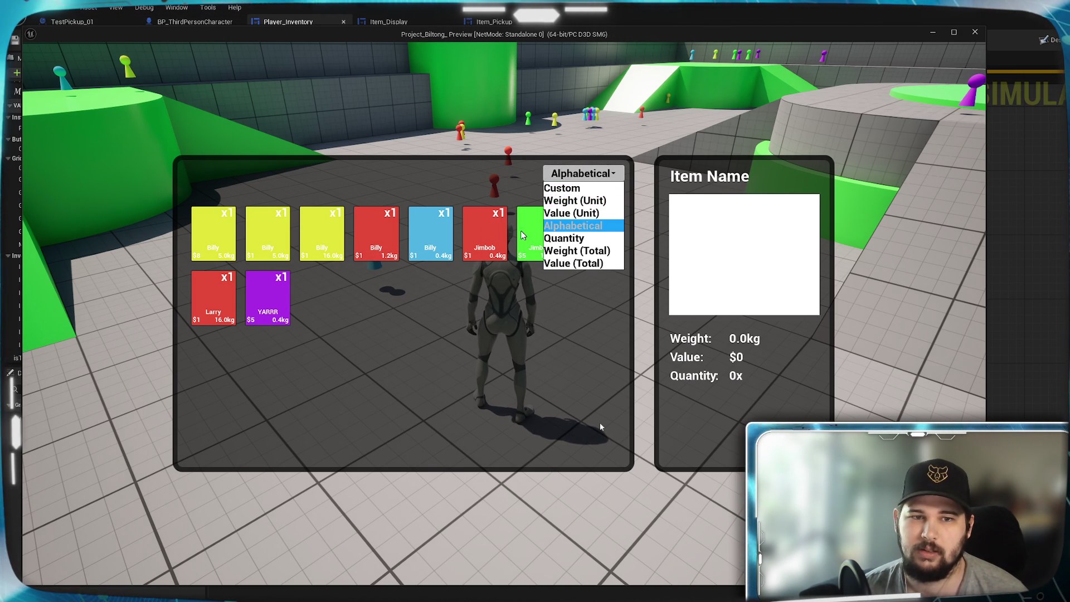
click(573, 201)
click(583, 173)
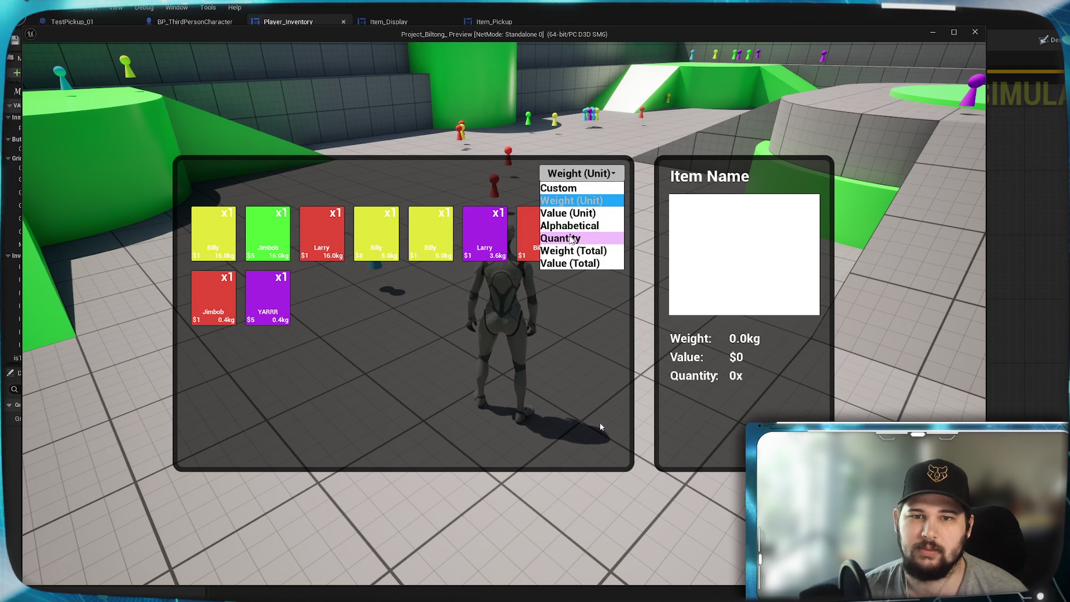
click(570, 226)
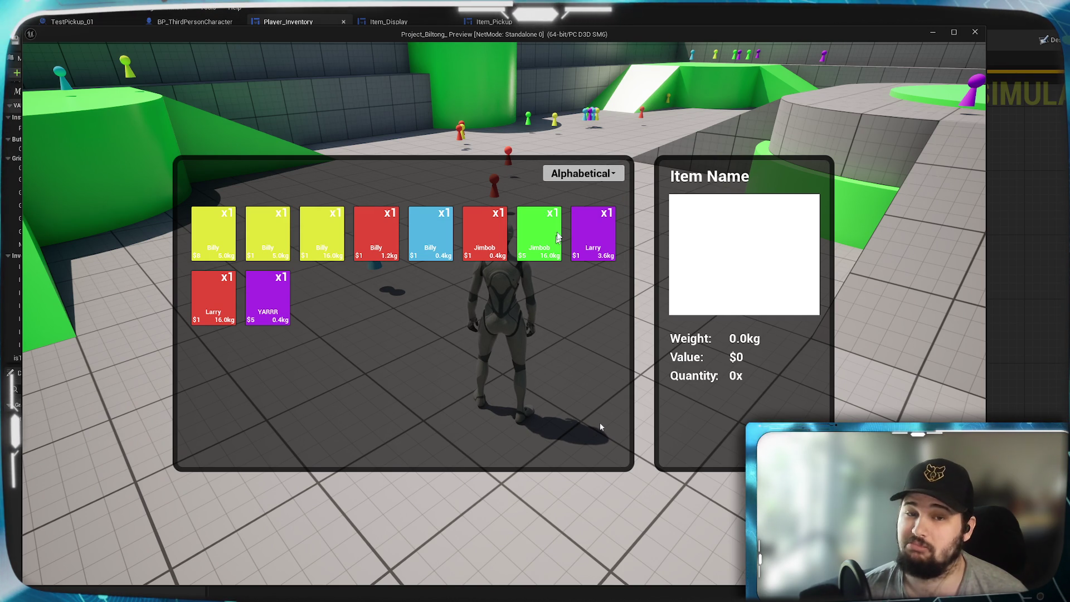
click(581, 174)
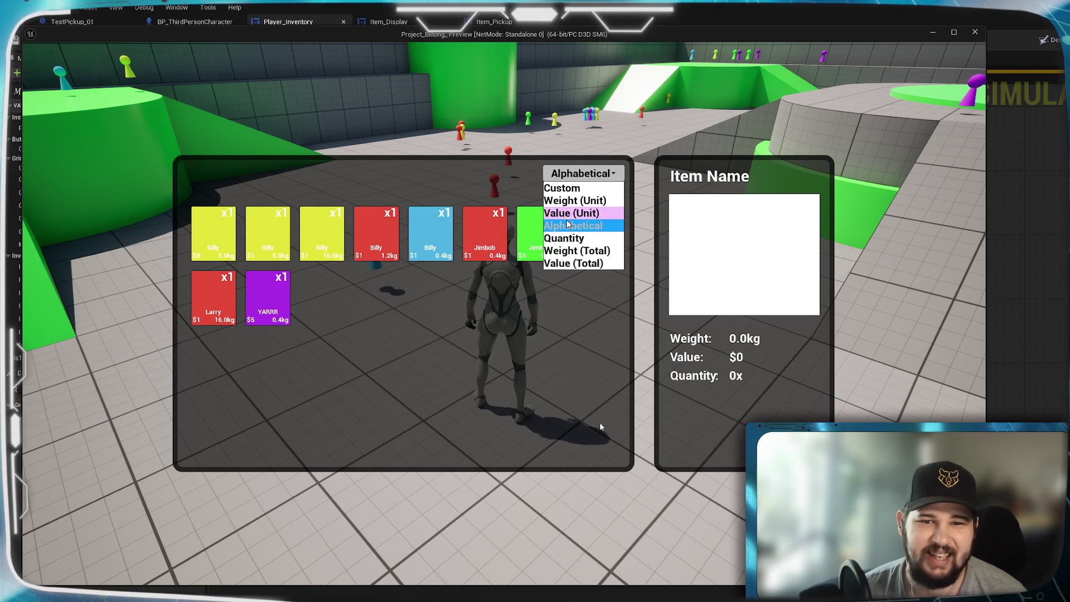
click(575, 200)
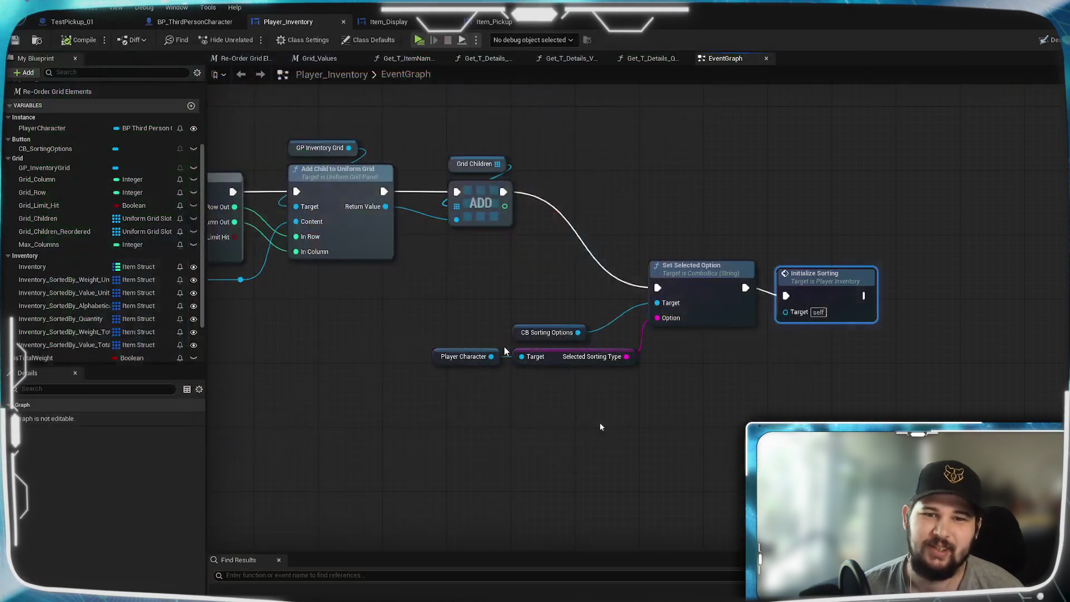
Stop the preview and move Set Selected Option and Initialize Sorting up beside the ADD node
key(Escape)
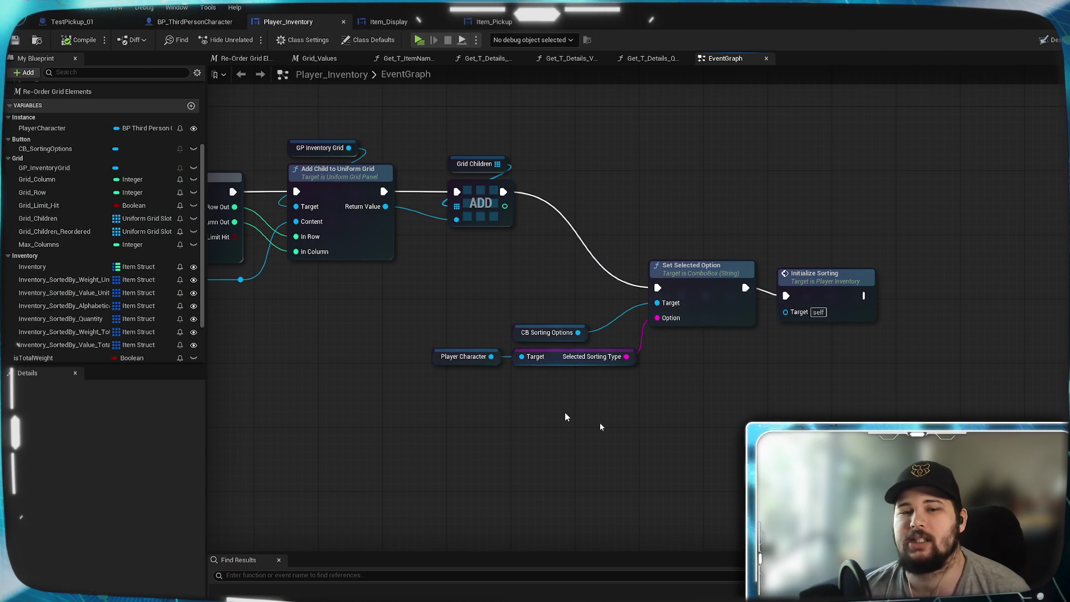
scroll(517, 443, down, 3)
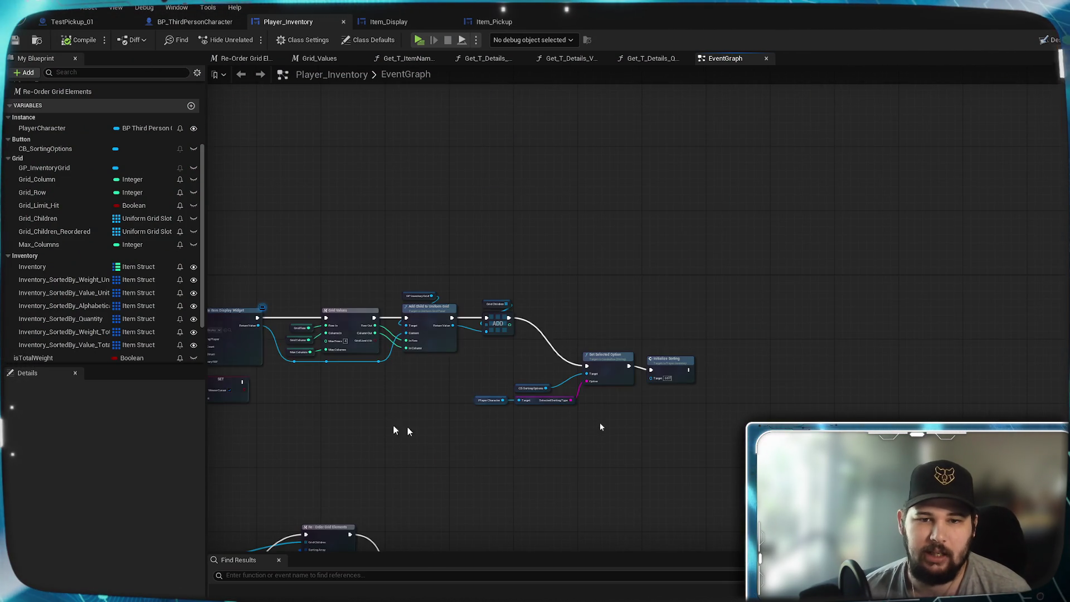
scroll(530, 299, up, 5)
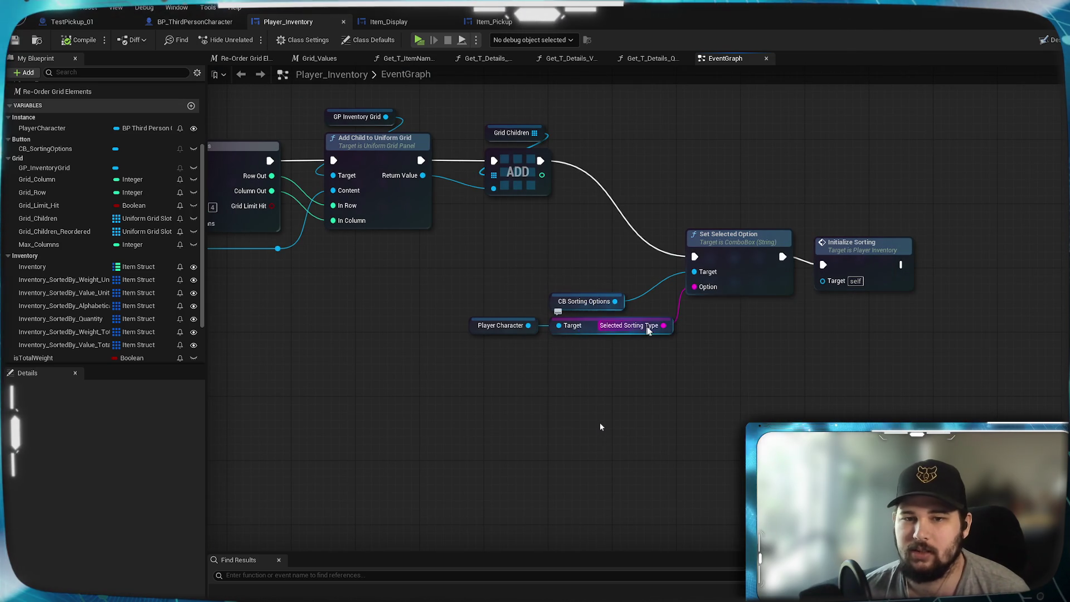
scroll(473, 444, down, 1)
scroll(474, 444, down, 2)
scroll(685, 332, up, 3)
drag(754, 368, 693, 268)
drag(890, 349, 815, 245)
click(796, 359)
Align CB Sorting Options and Player Character under the Target input, save, and shift Initialize Sorting right
mouse_move(623, 408)
mouse_down()
mouse_move(747, 373)
mouse_move(676, 279)
mouse_up()
mouse_move(610, 396)
mouse_down()
mouse_move(697, 366)
mouse_move(666, 317)
mouse_move(600, 314)
mouse_move(672, 298)
mouse_up()
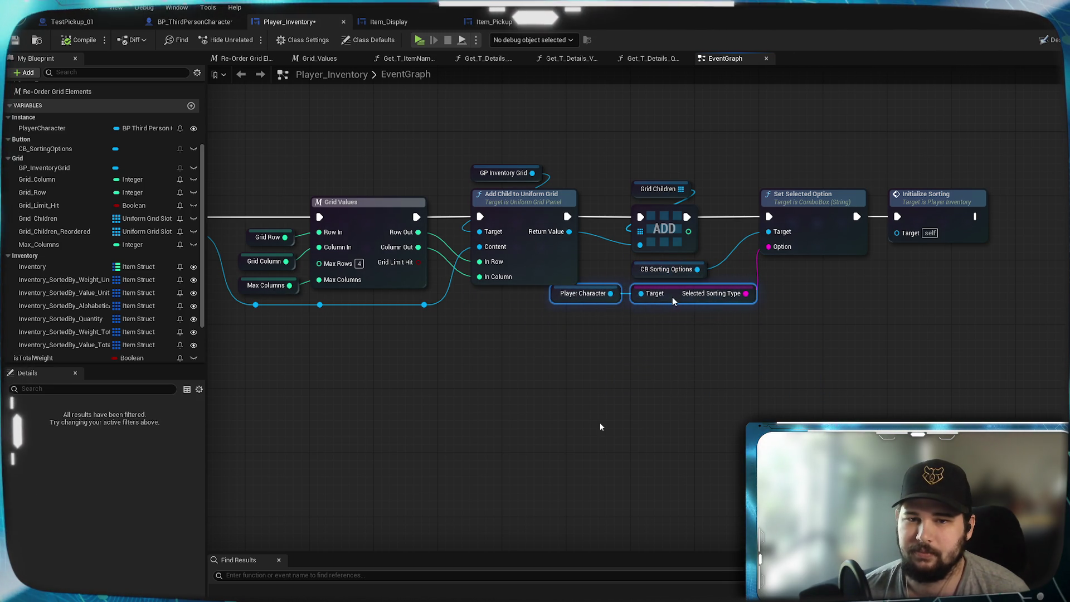
click(664, 382)
mouse_move(608, 294)
mouse_down()
mouse_move(669, 333)
mouse_move(696, 327)
mouse_up()
click(699, 362)
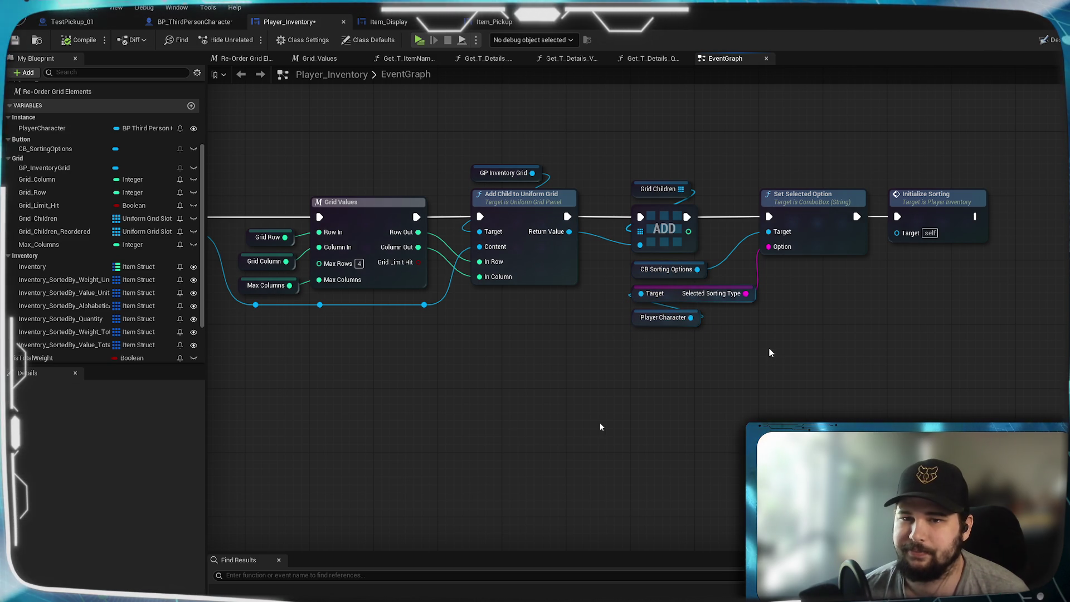
key(ctrl+s)
mouse_move(387, 411)
mouse_down()
mouse_move(383, 494)
mouse_move(420, 322)
mouse_move(783, 182)
mouse_up()
mouse_move(553, 246)
mouse_down()
mouse_move(624, 246)
mouse_move(596, 249)
mouse_up()
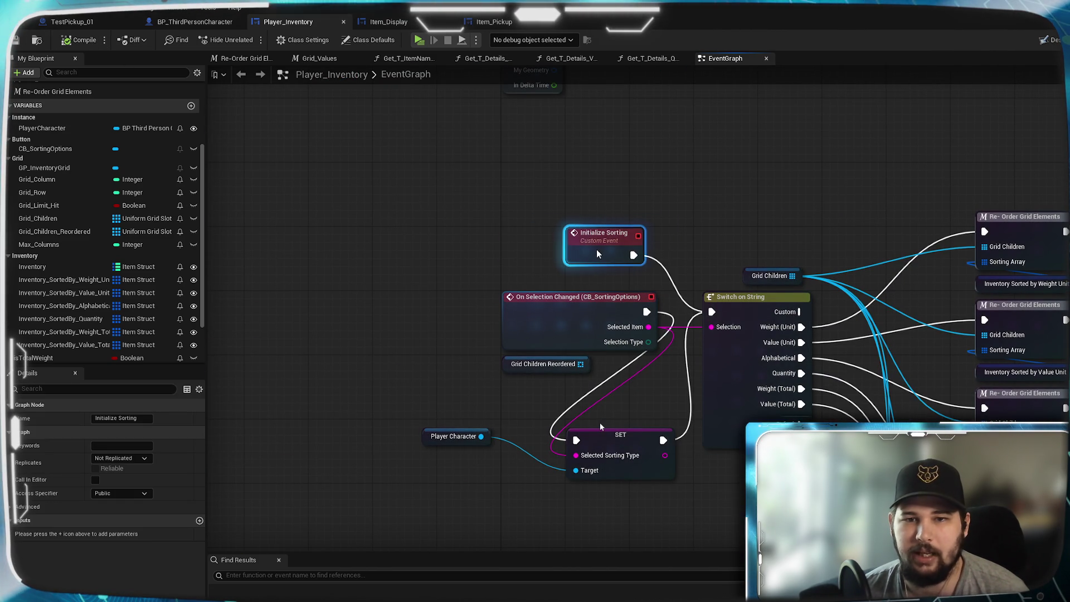
Move the Initialize Sorting event further right near Switch on String
click(670, 202)
mouse_move(461, 371)
mouse_down()
mouse_move(204, 233)
mouse_move(250, 321)
mouse_up()
scroll(557, 354, down, 5)
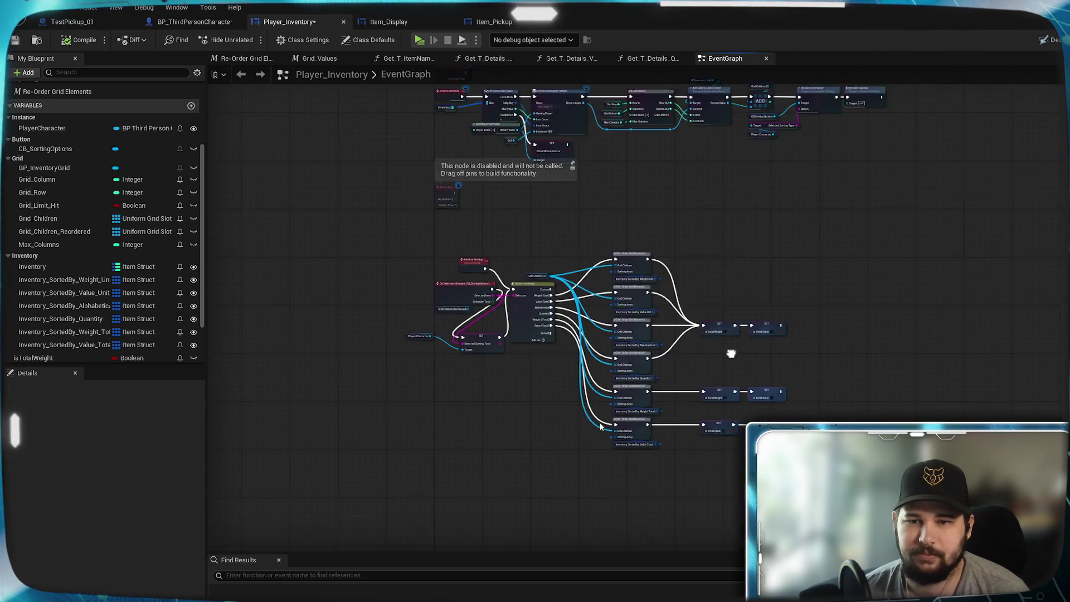
scroll(424, 223, up, 2)
mouse_move(860, 509)
mouse_down()
mouse_move(411, 199)
mouse_move(428, 187)
mouse_up()
scroll(427, 195, up, 3)
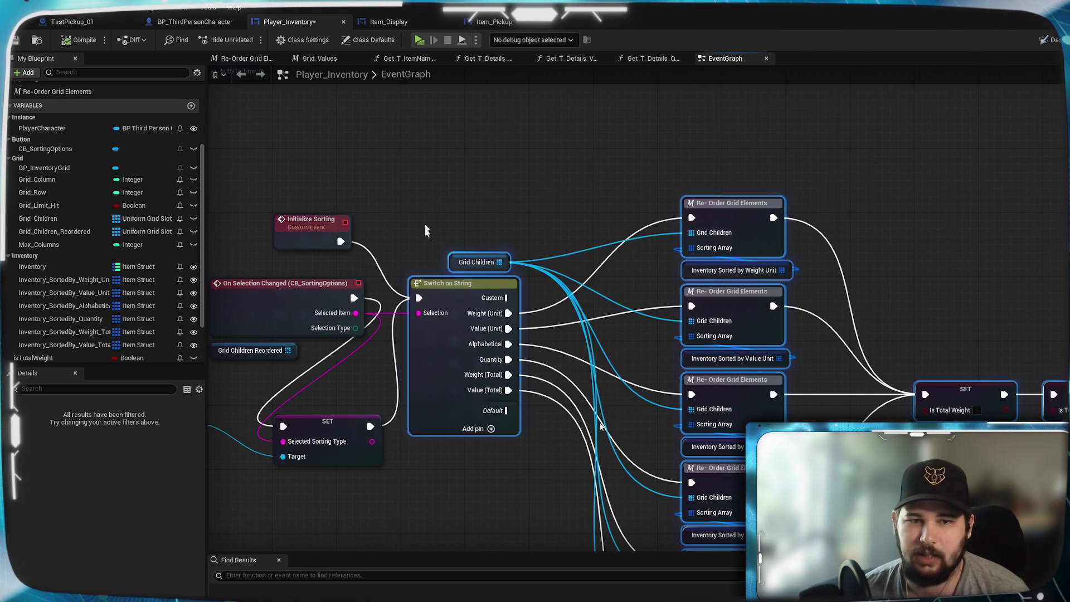
drag(440, 300, 571, 300)
mouse_move(338, 441)
mouse_down()
mouse_move(413, 385)
mouse_move(547, 256)
mouse_move(540, 248)
mouse_up()
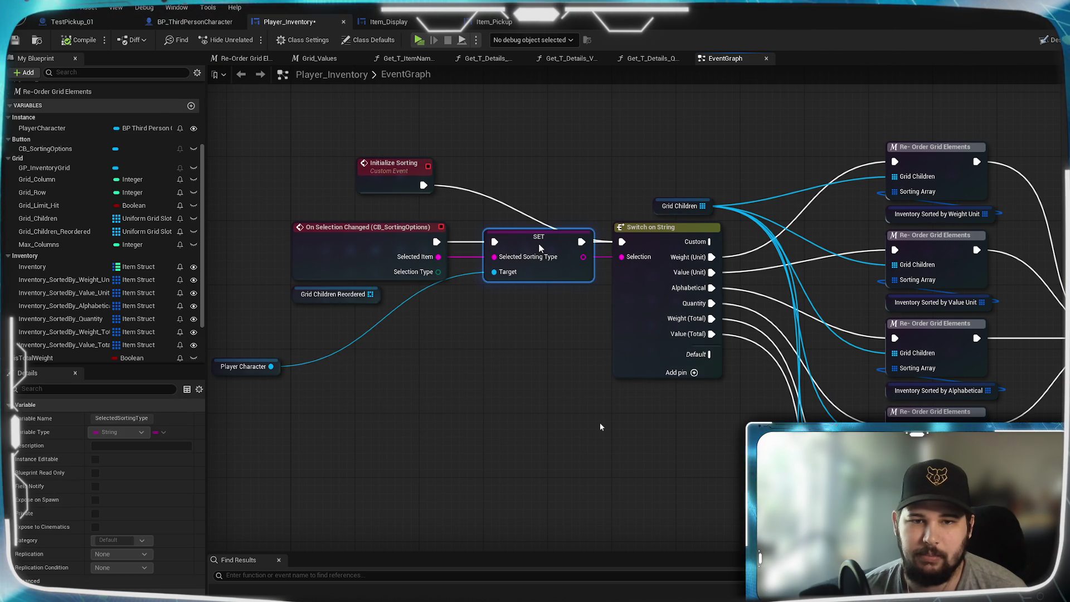
drag(407, 156, 533, 155)
click(638, 152)
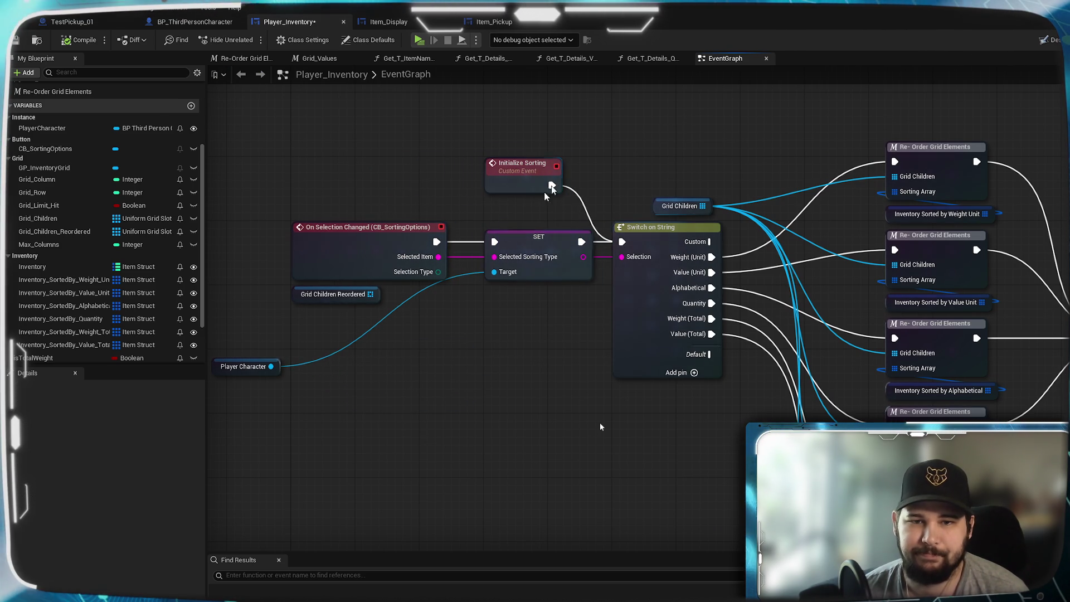
Place Player Character by the SET Target input, move Grid Children Reordered down, and save
drag(251, 373, 459, 348)
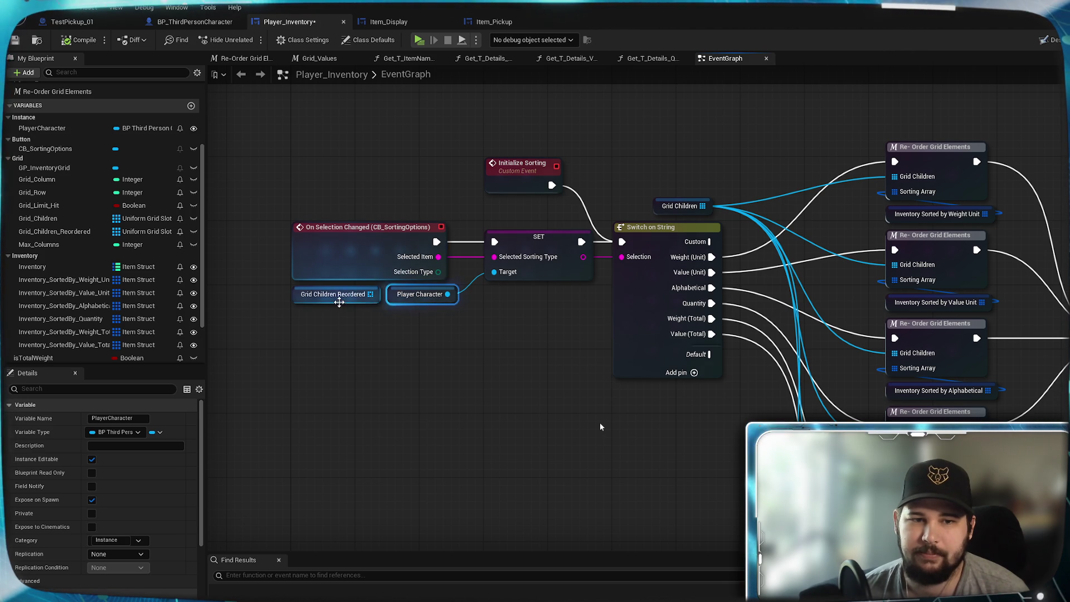
drag(337, 295, 337, 327)
drag(440, 296, 433, 295)
click(446, 354)
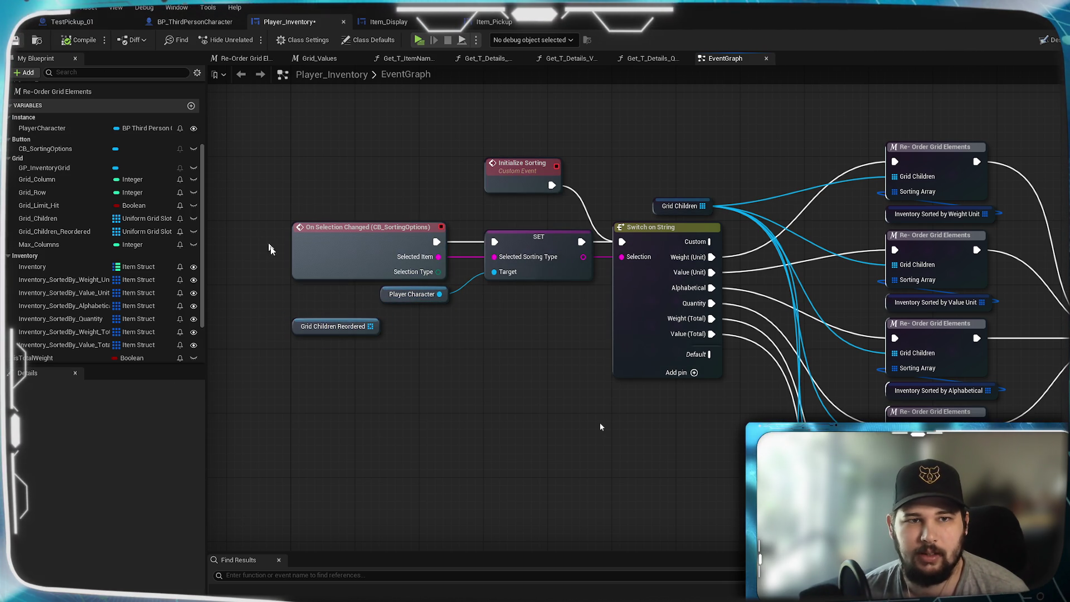
key(ctrl+s)
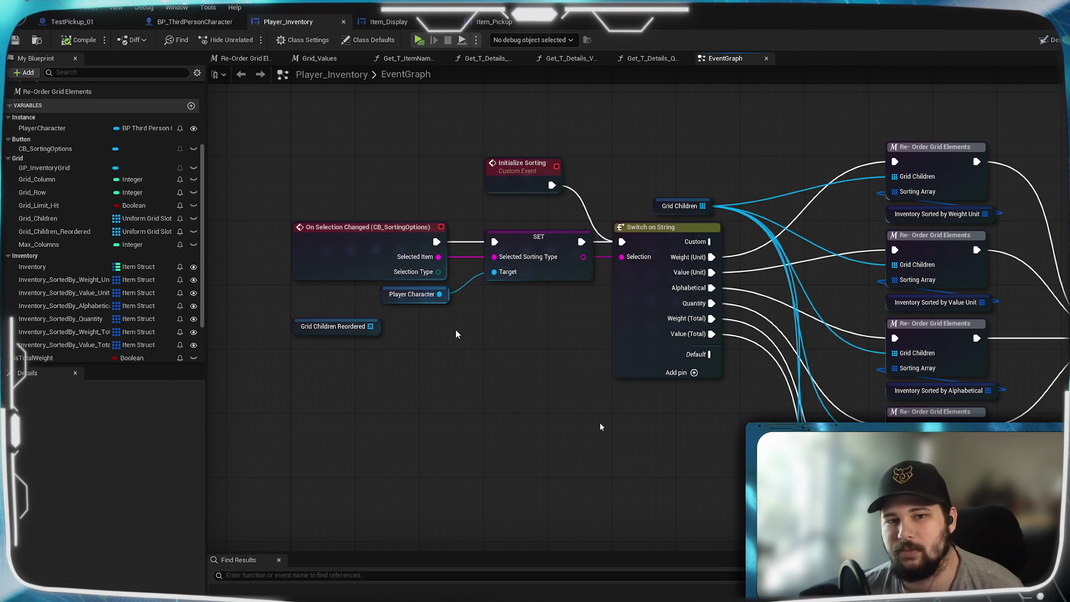
Wire SET's Selected Sorting Type output into Switch on String's Selection and save
drag(583, 257, 624, 260)
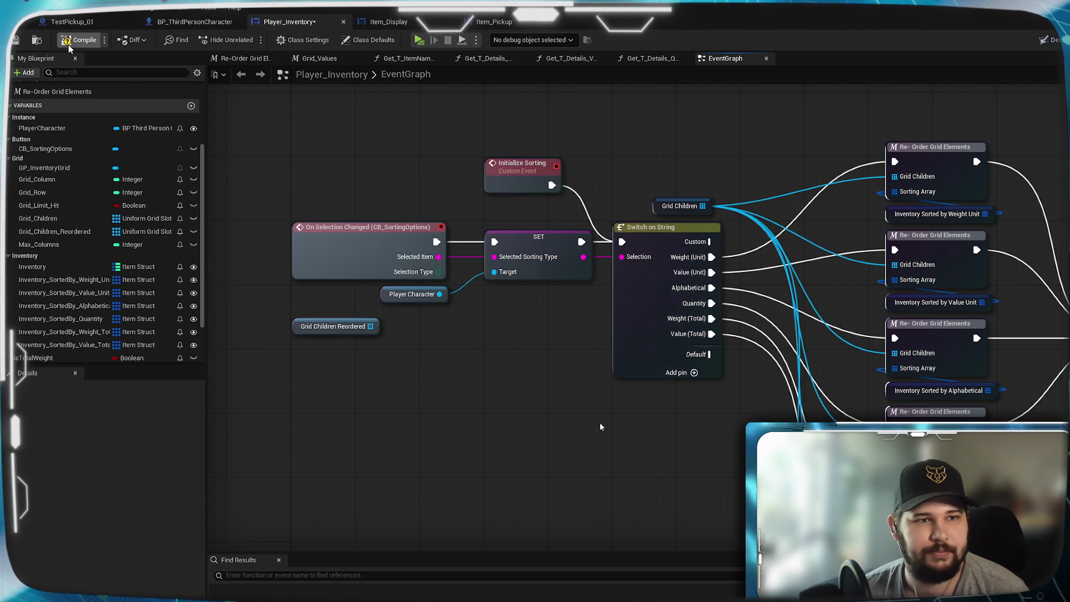
key(ctrl+s)
scroll(423, 401, down, 5)
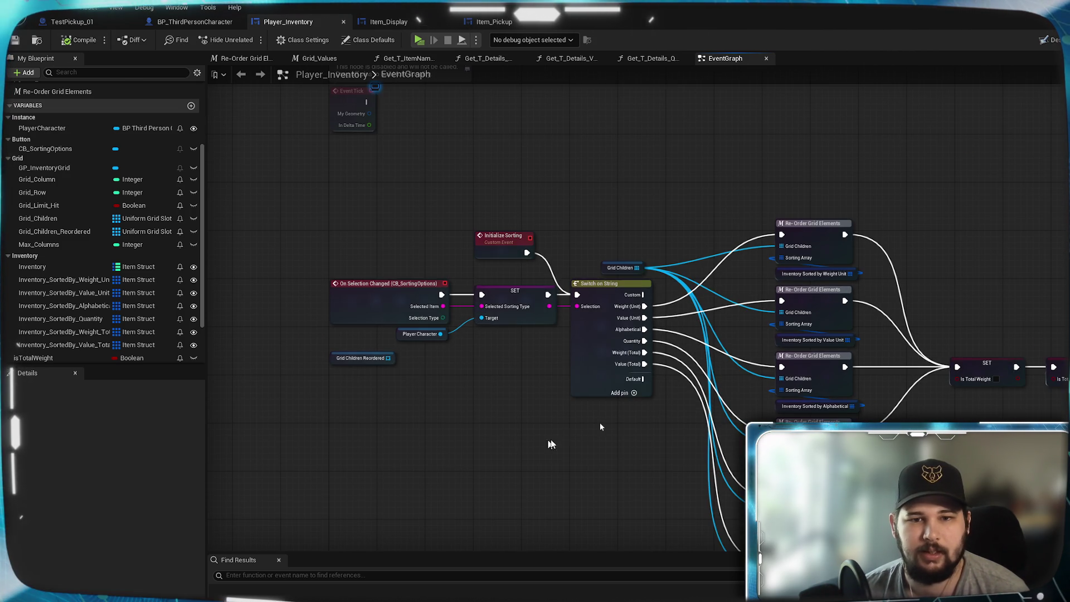
scroll(424, 401, up, 4)
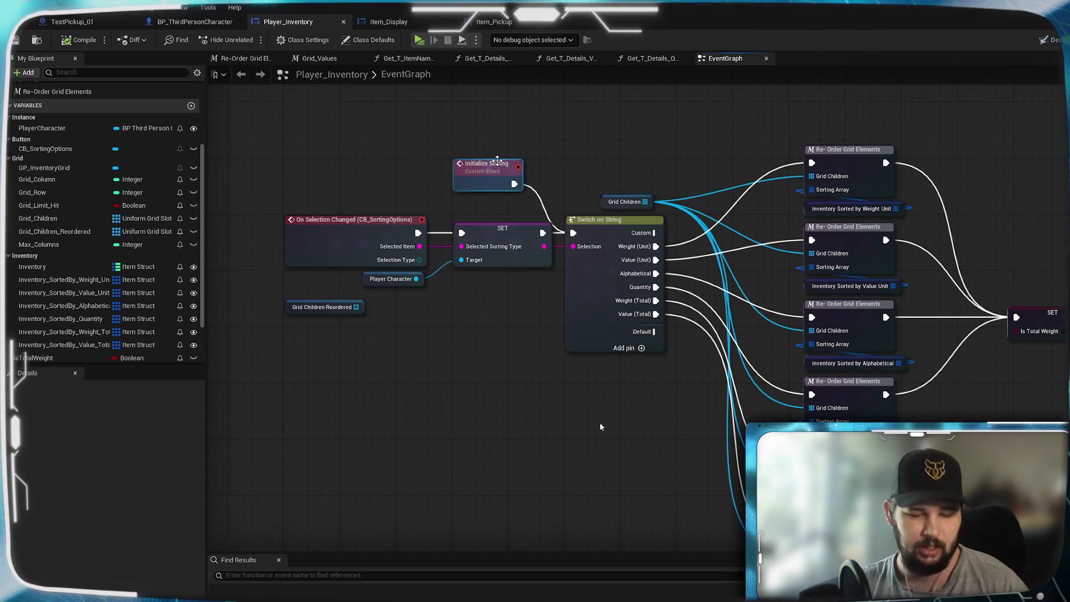
Launch the game, start a New Game, and collect the Billy, Jimbob and Larry pickups
click(419, 40)
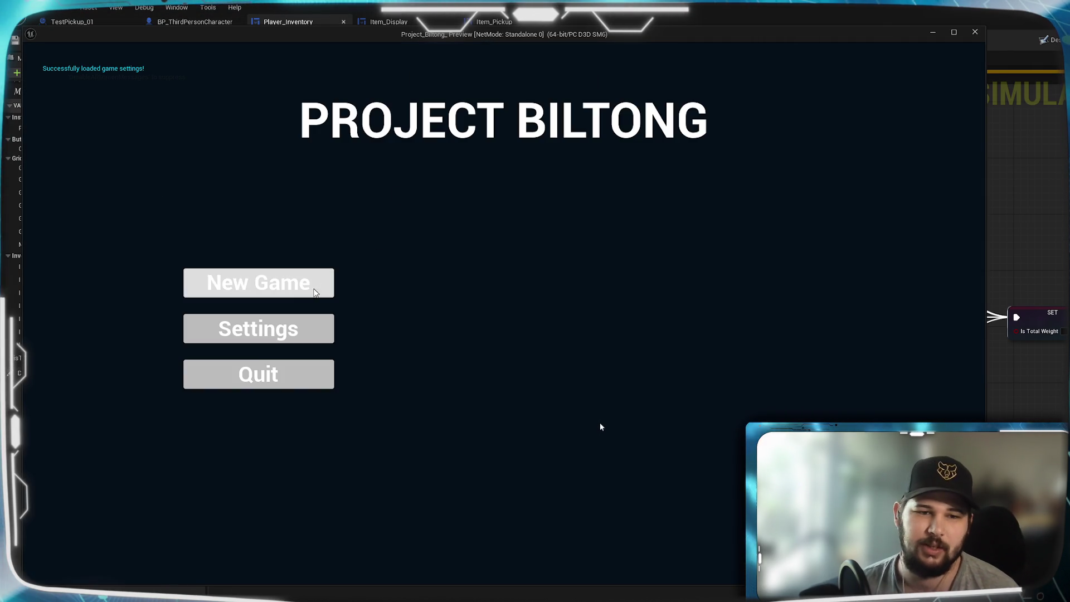
click(316, 287)
key(w)
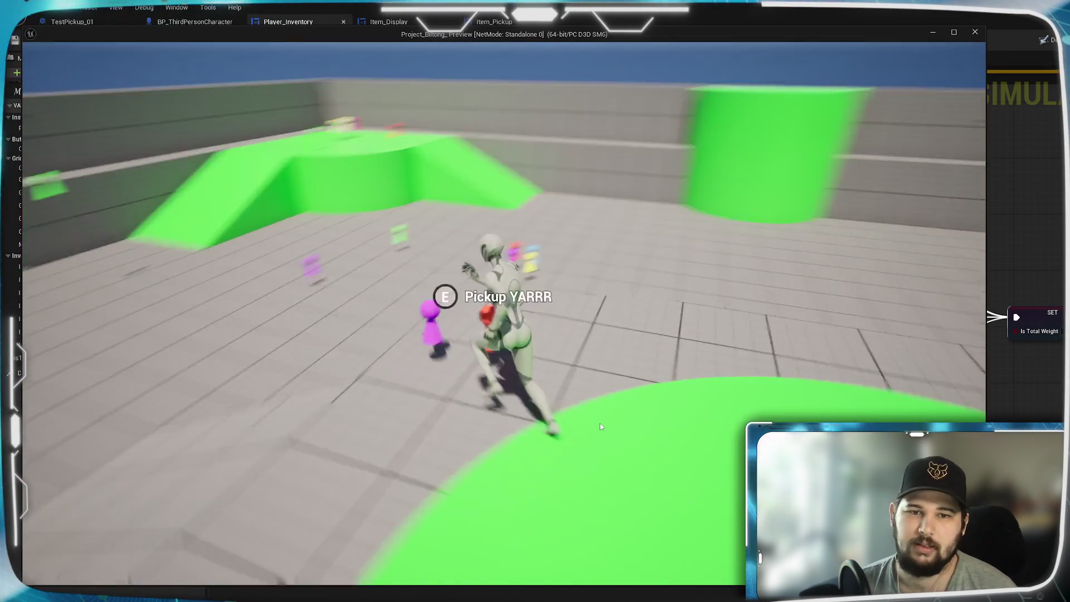
key(w)
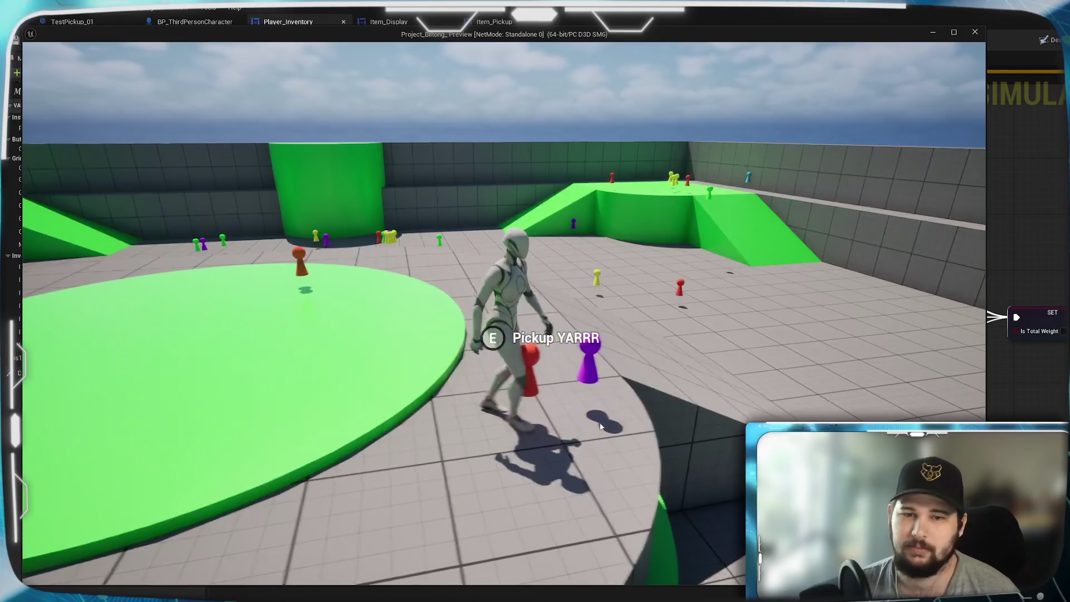
key(w)
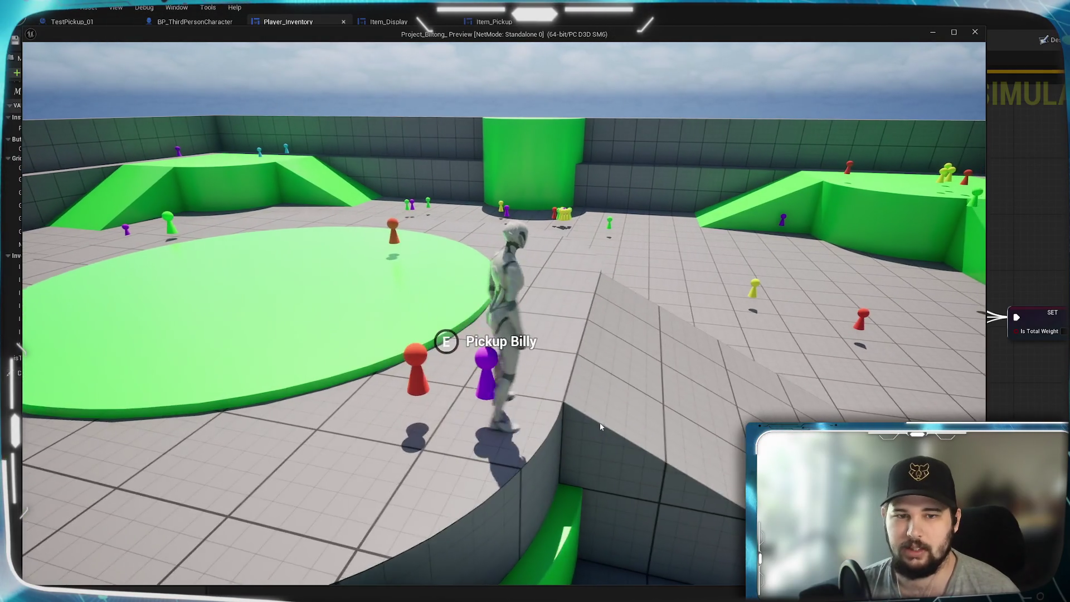
key(w)
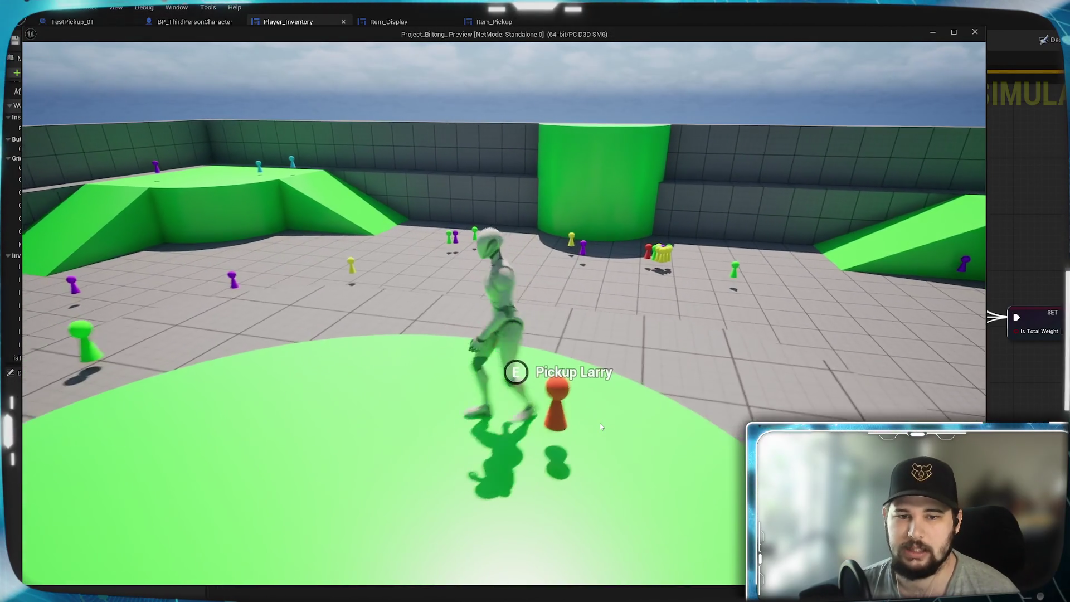
key(w)
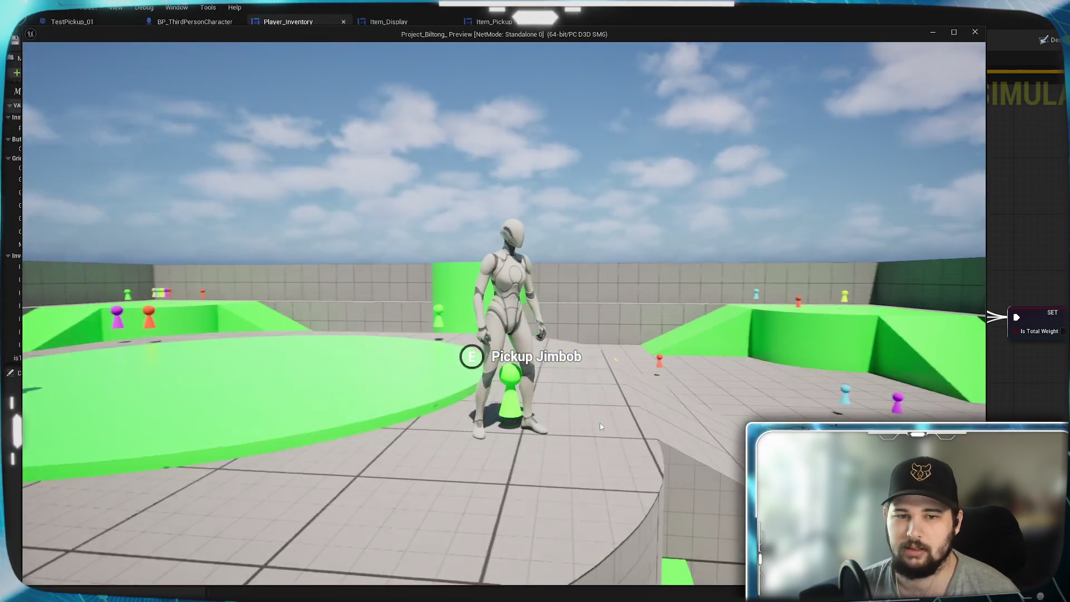
key(w)
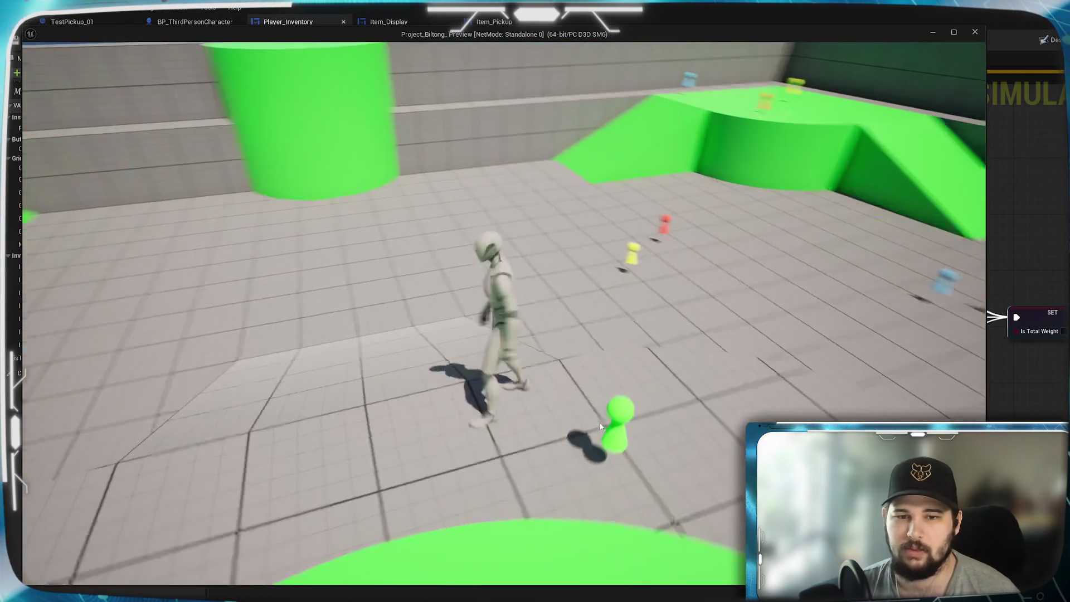
key(w)
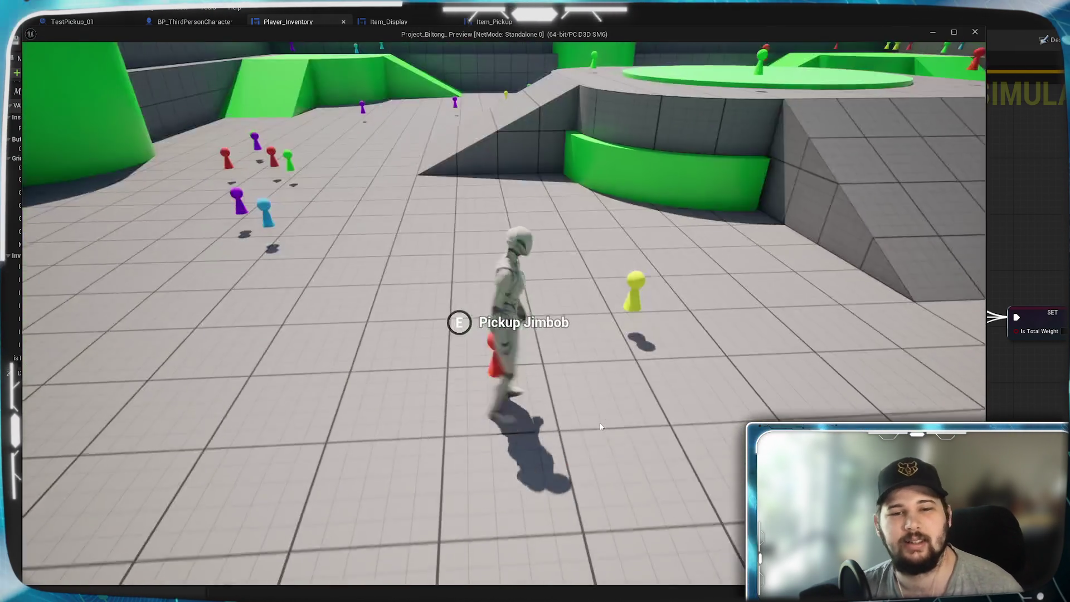
Collect more pickups including Larry, the red Jimbob and the yellow pickup near the ramp
key(w)
key(w)
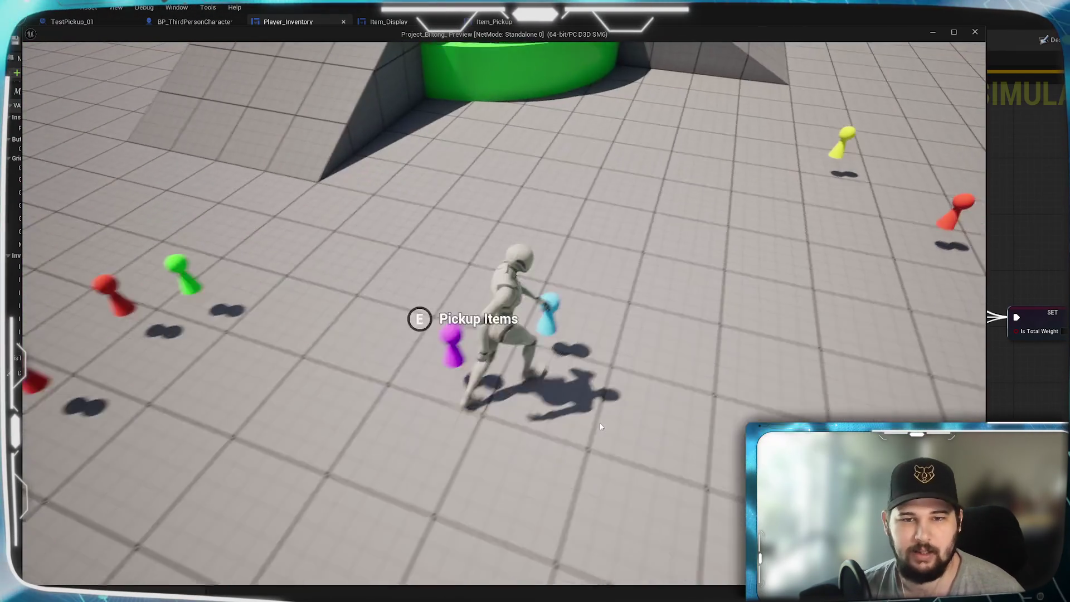
key(w)
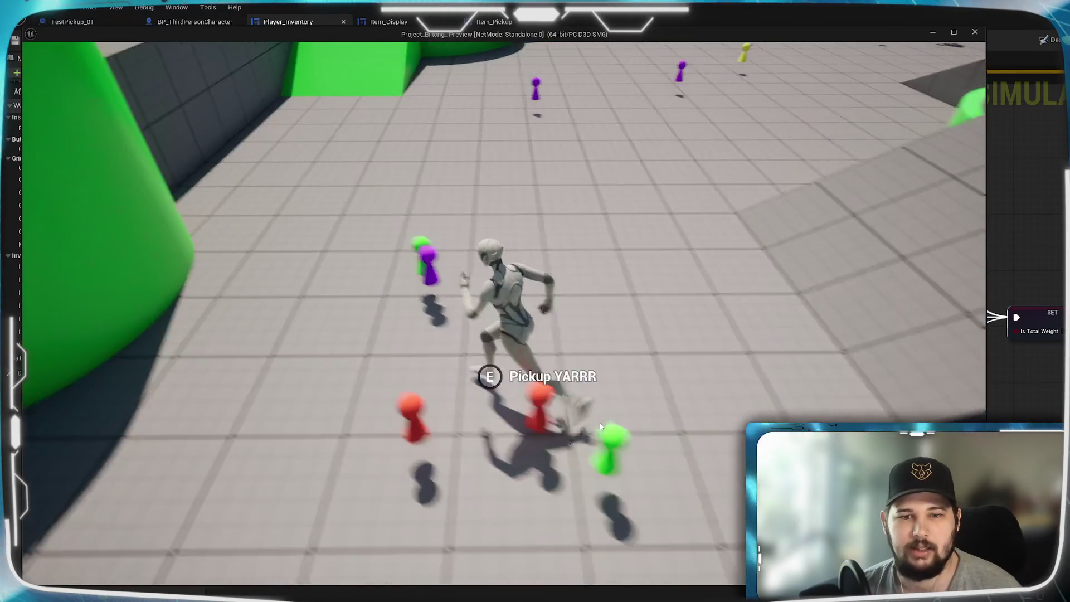
key(w)
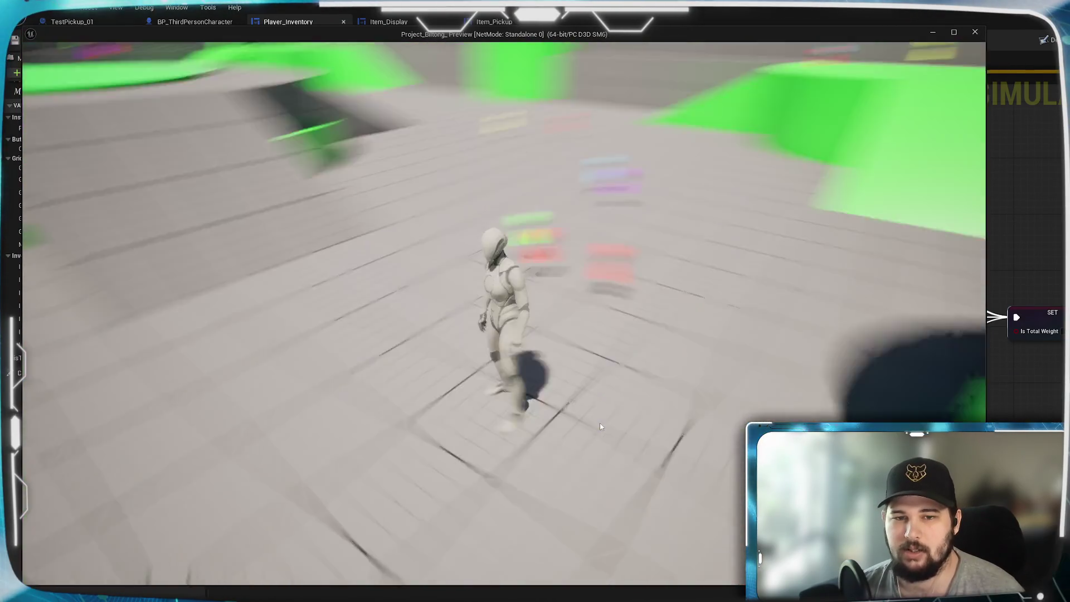
key(w)
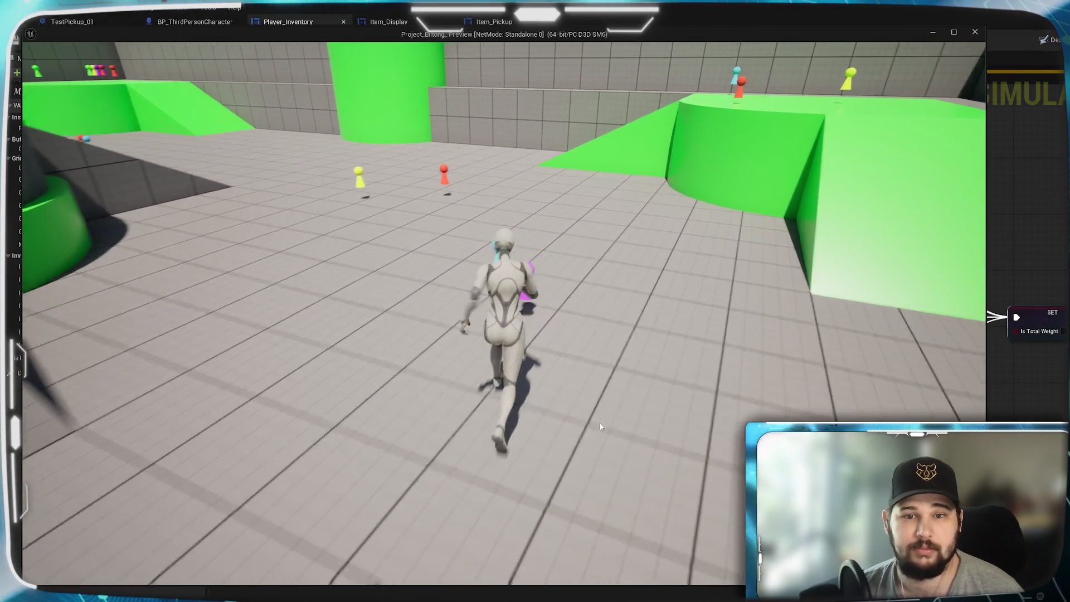
key(w)
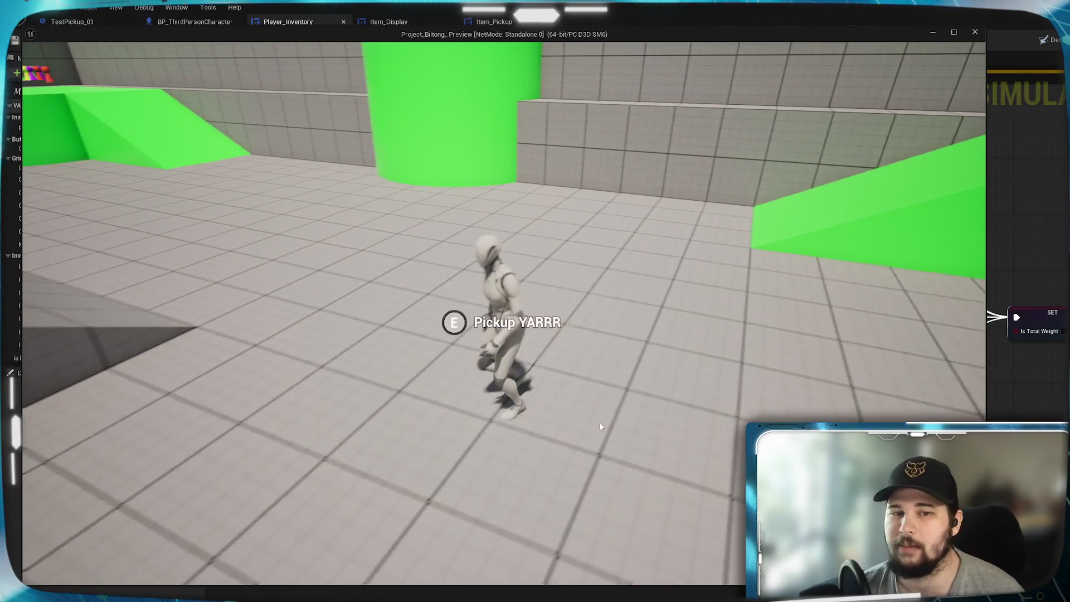
key(w)
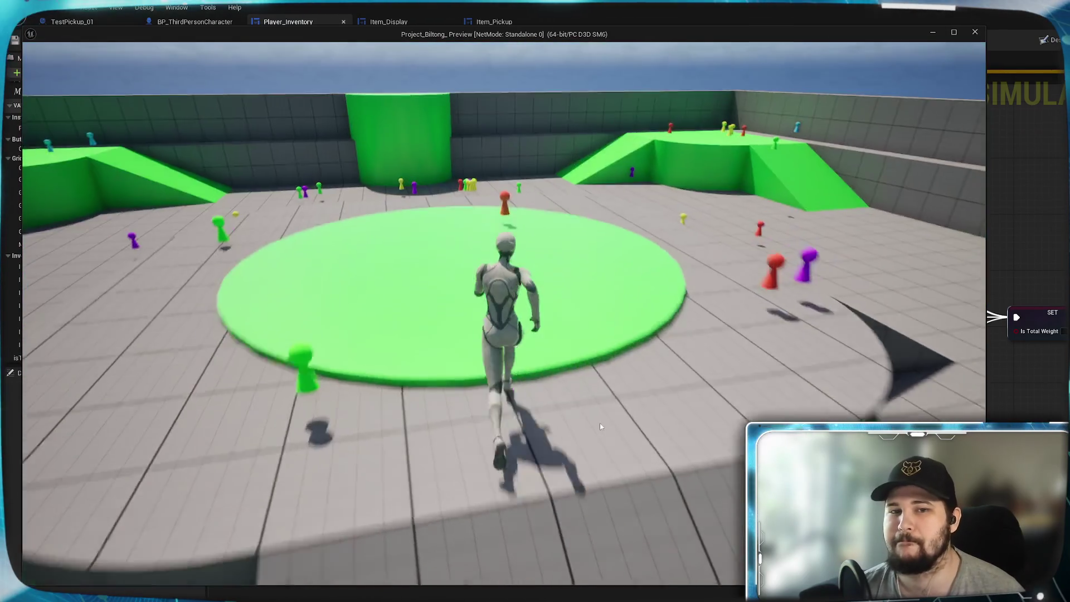
Open the inventory, sort the tiles by Weight (Total), then stop the game with Esc
key(i)
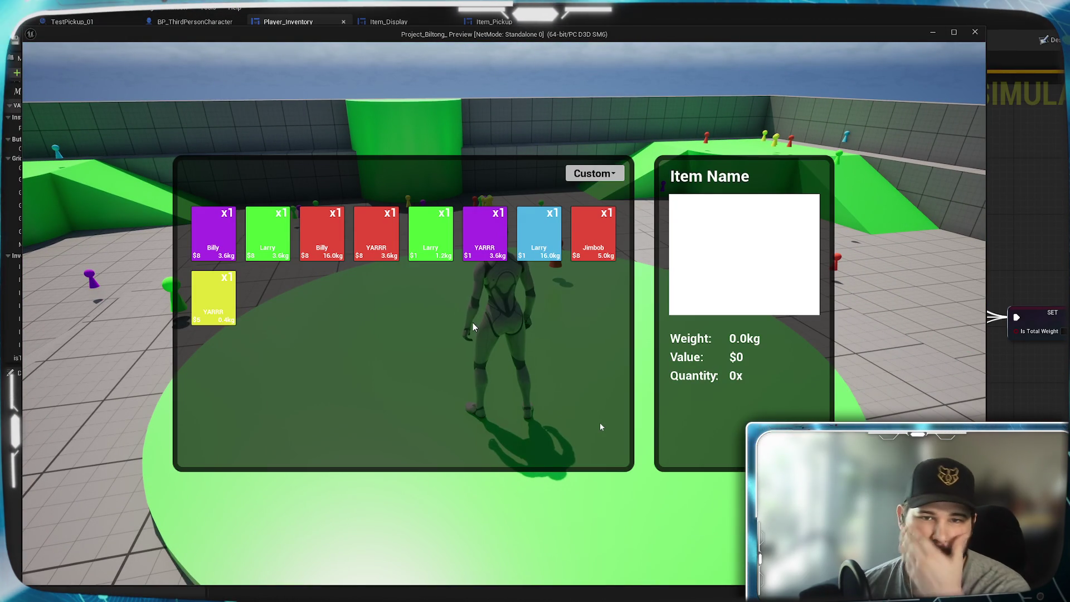
click(605, 178)
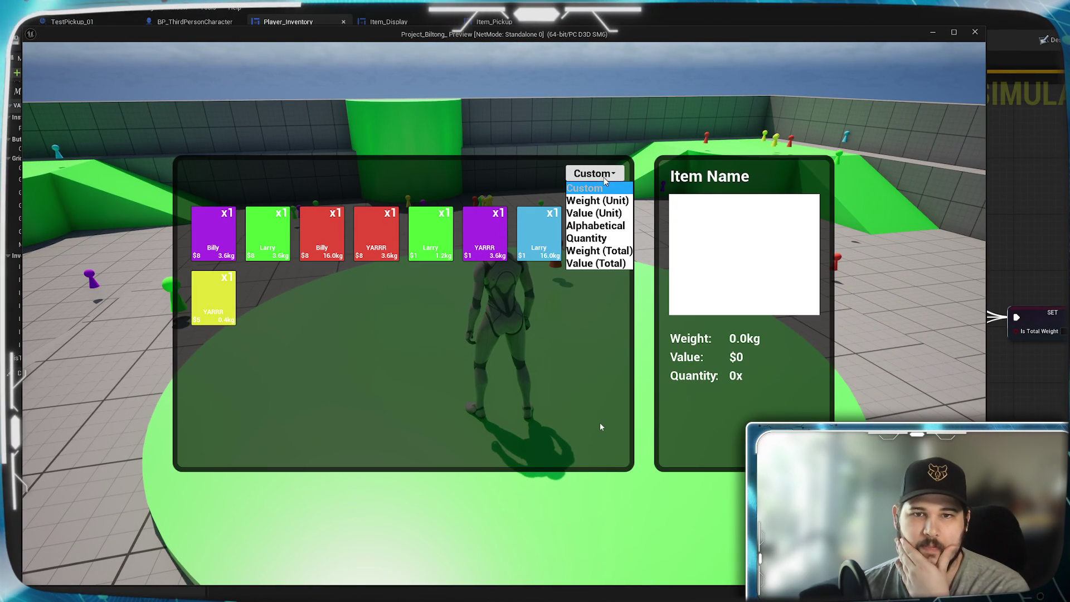
click(581, 251)
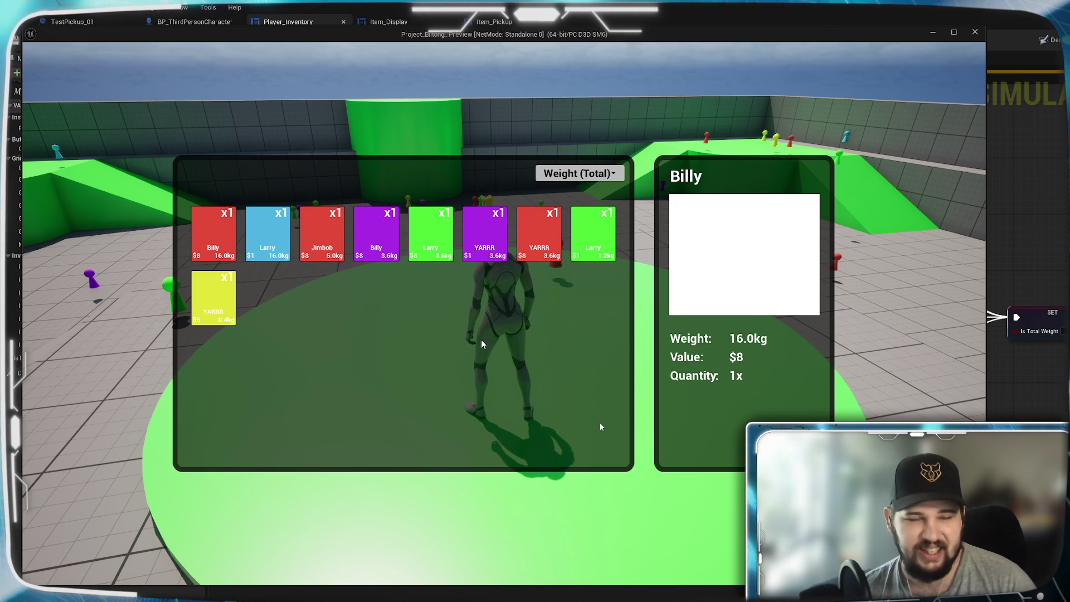
key(Escape)
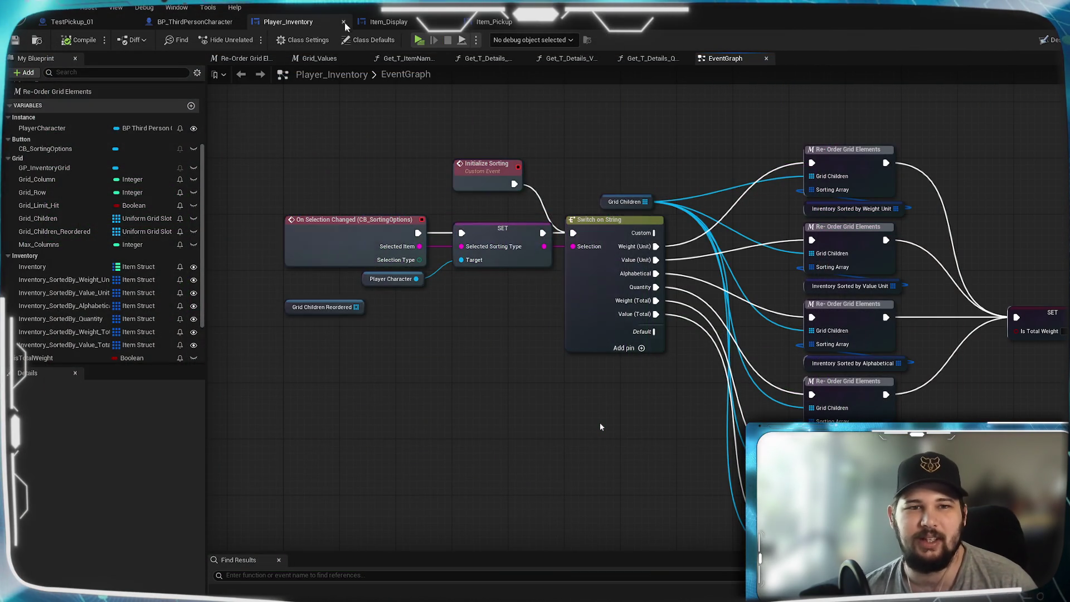
Bind BG_ItemImage's Brush to a new Get_BG_ItemImage_Brush function returning a Slate Brush
click(372, 22)
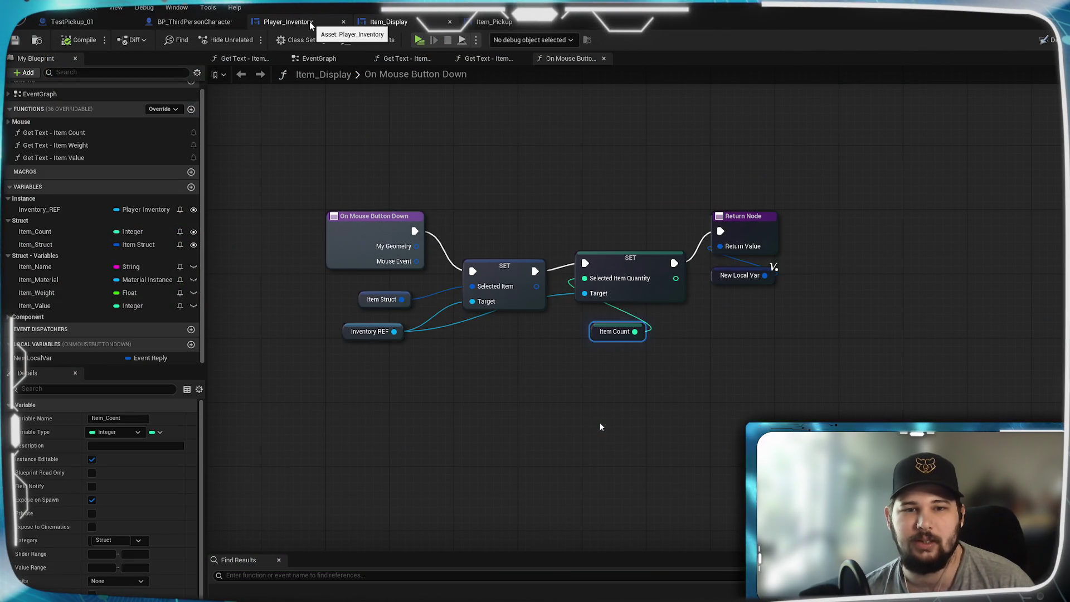
click(312, 24)
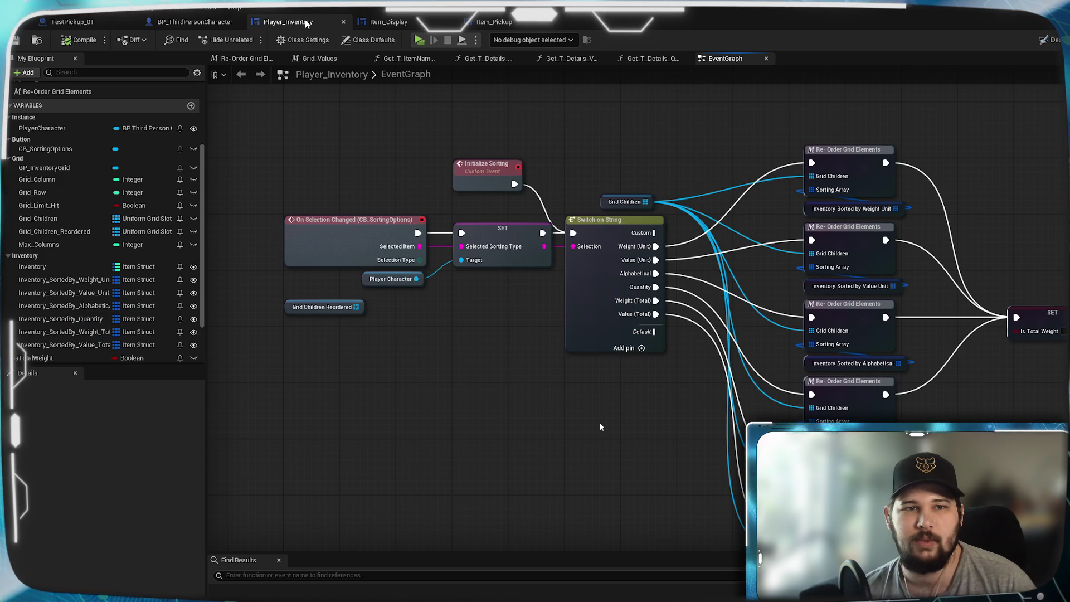
click(1056, 44)
click(689, 345)
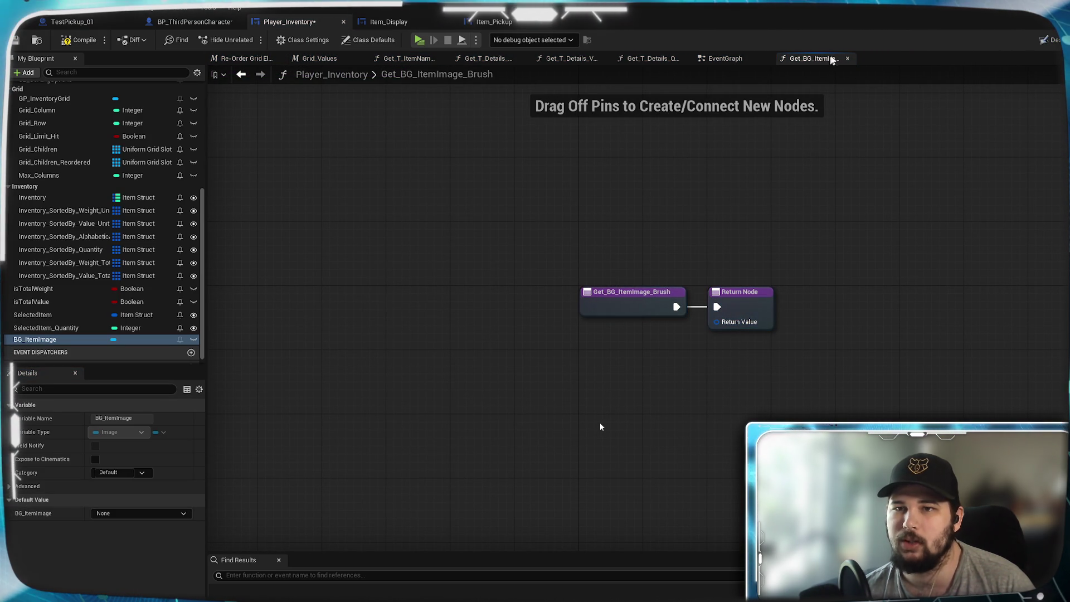
click(848, 59)
Remove the Brush binding from BG_ItemImage in the Designer
click(1051, 42)
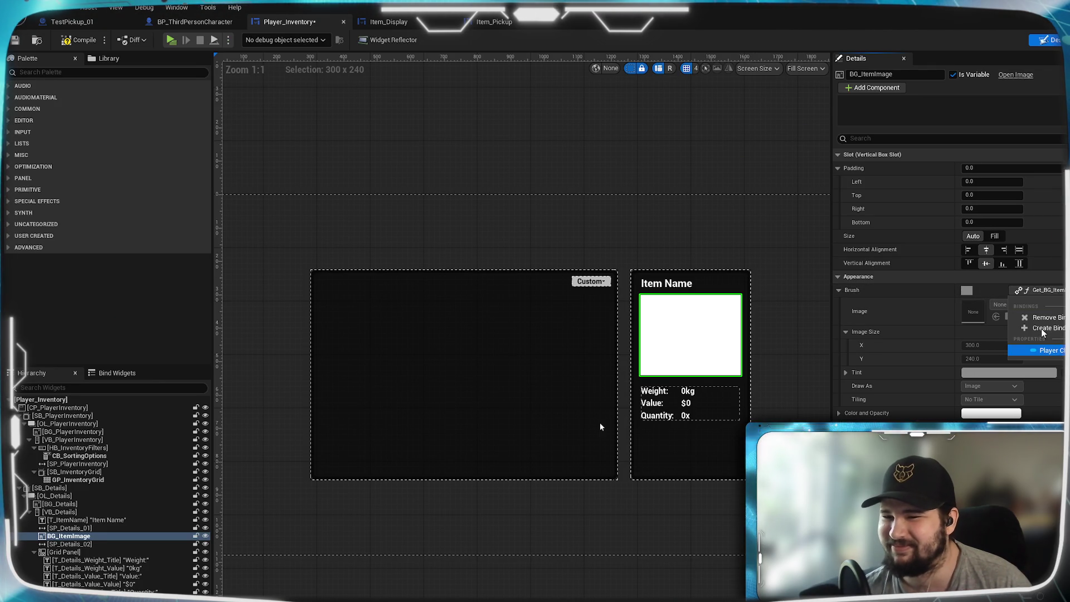
click(1041, 317)
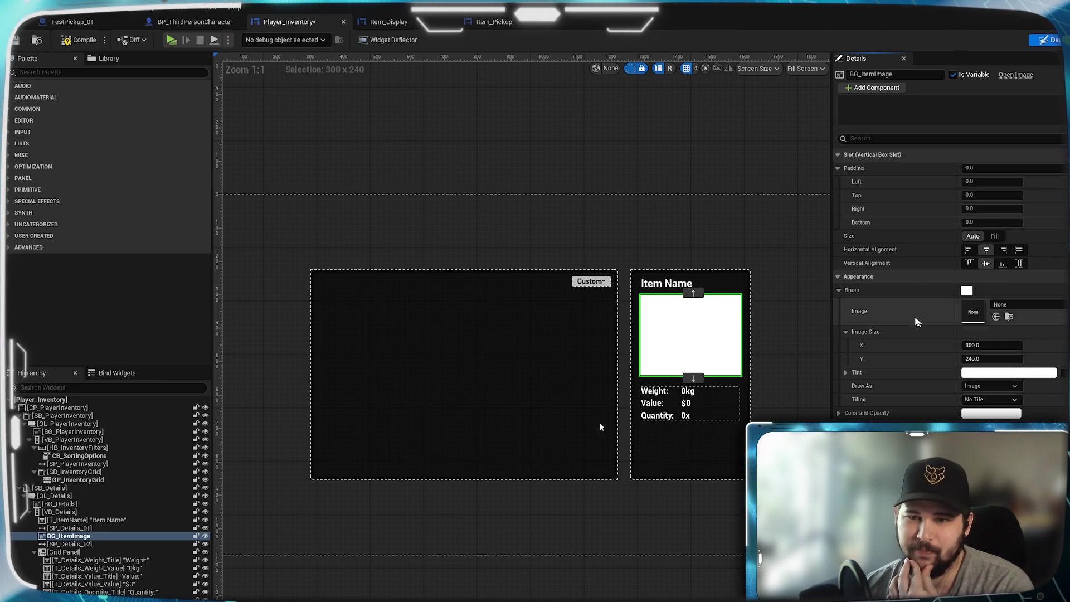
scroll(635, 346, up, 5)
mouse_move(697, 354)
mouse_down()
mouse_move(346, 321)
mouse_move(500, 304)
mouse_up()
Compile and save Player_Inventory, then return to Item_Display's mouse-down graph
key(F7)
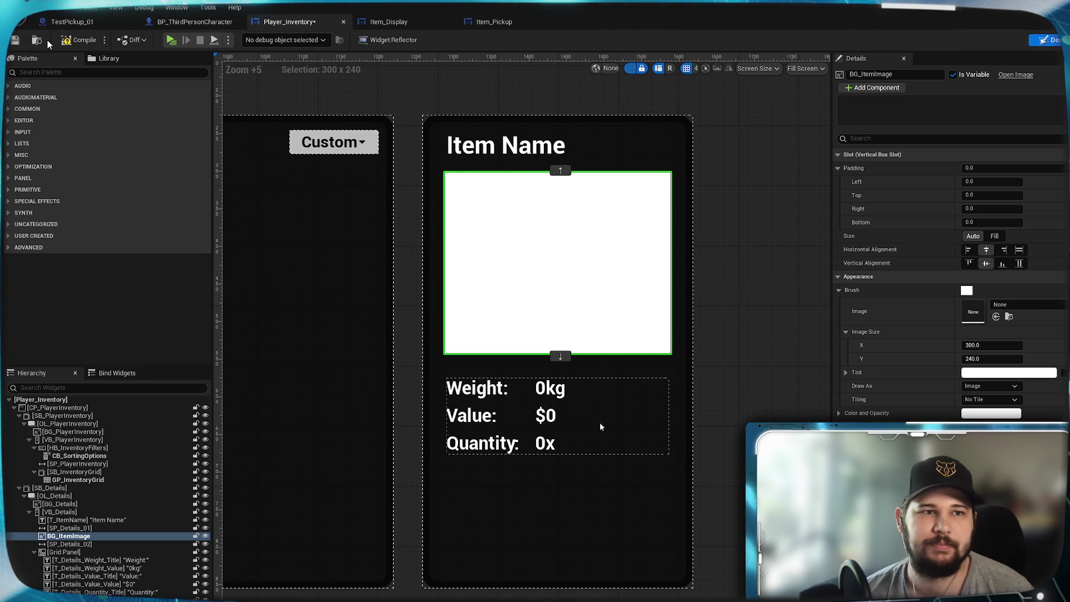
key(ctrl+s)
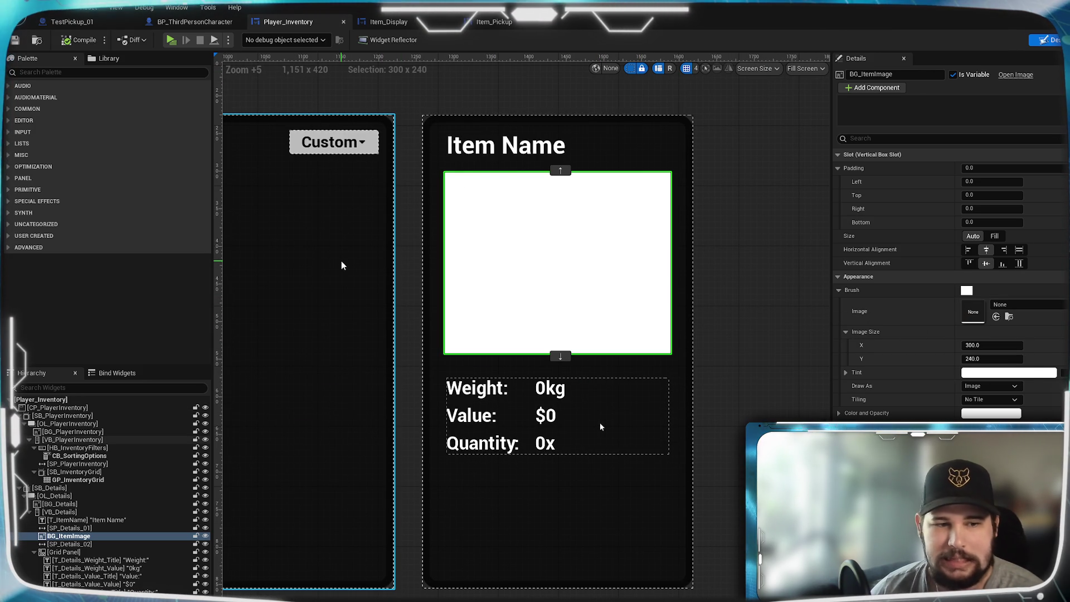
click(388, 21)
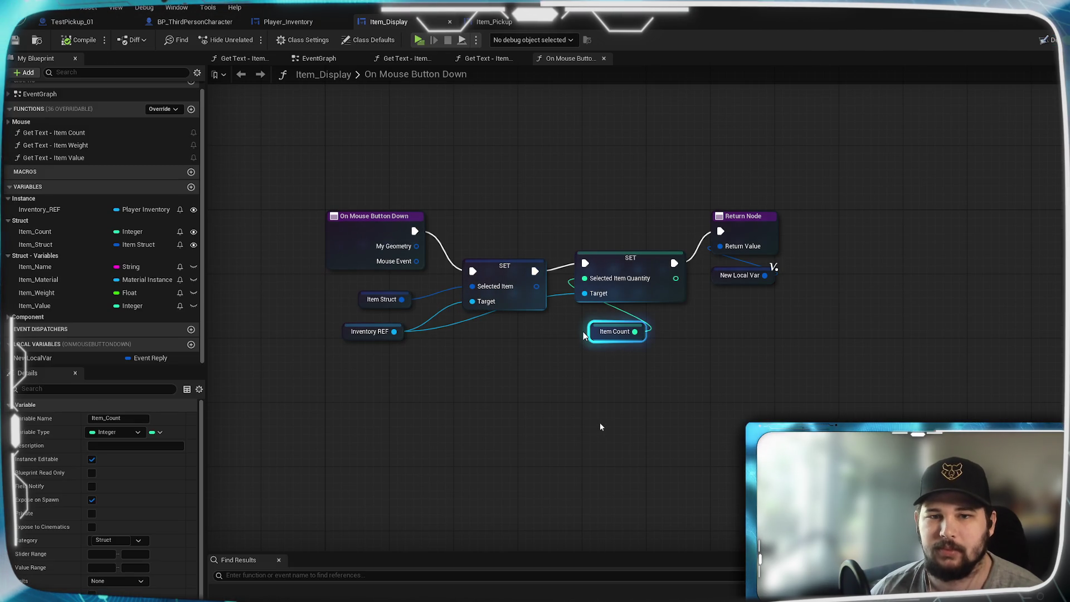
Add a Get BG_ItemImage node from the Inventory REF in the mouse-down graph
mouse_move(785, 323)
mouse_down()
mouse_move(650, 373)
mouse_move(785, 348)
mouse_up()
drag(393, 357, 717, 417)
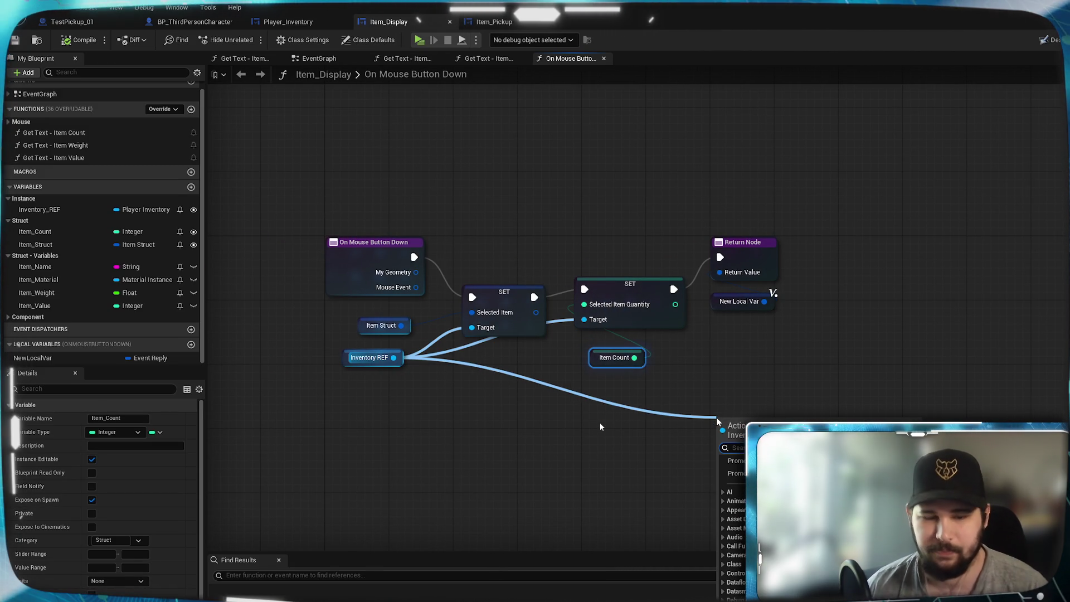
text(get b)
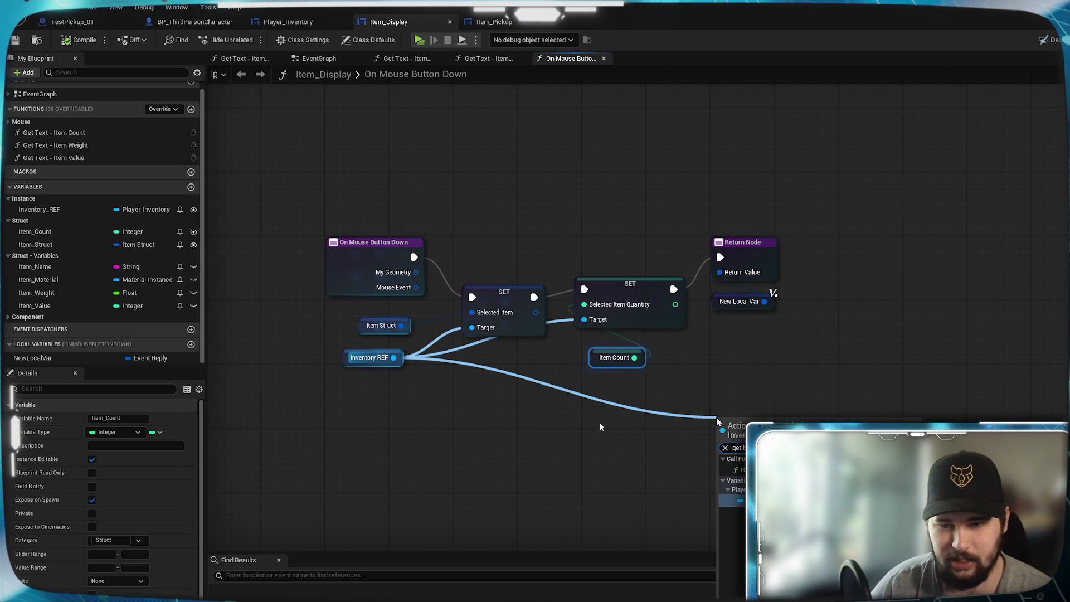
key(Return)
Search 'set' from the BG_ItemImage getter with Context Sensitive turned off
mouse_move(764, 421)
mouse_down()
mouse_move(586, 406)
mouse_move(723, 400)
mouse_up()
text(set)
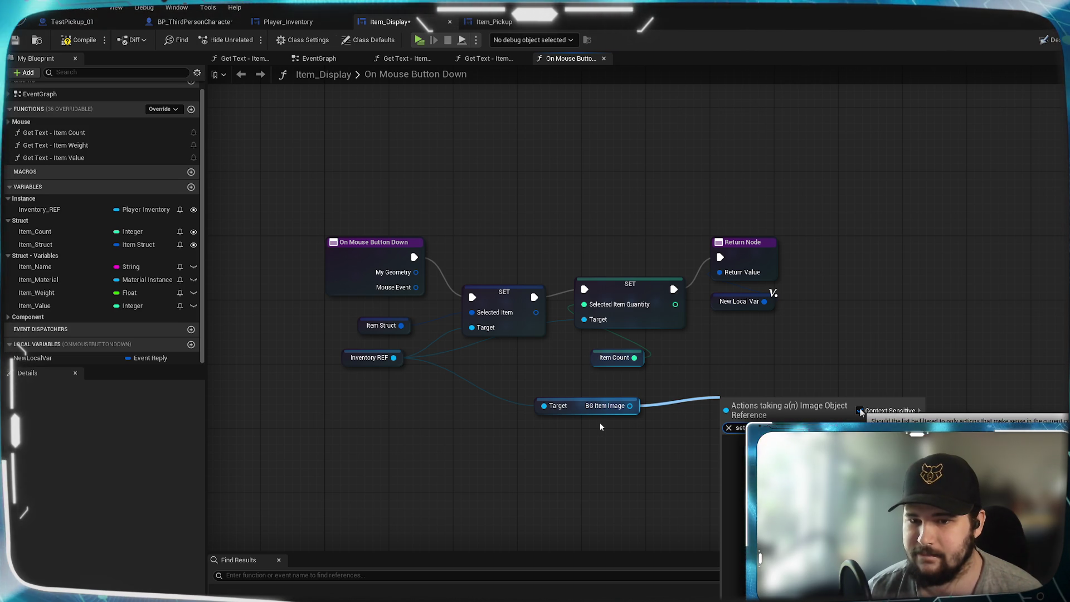
click(861, 411)
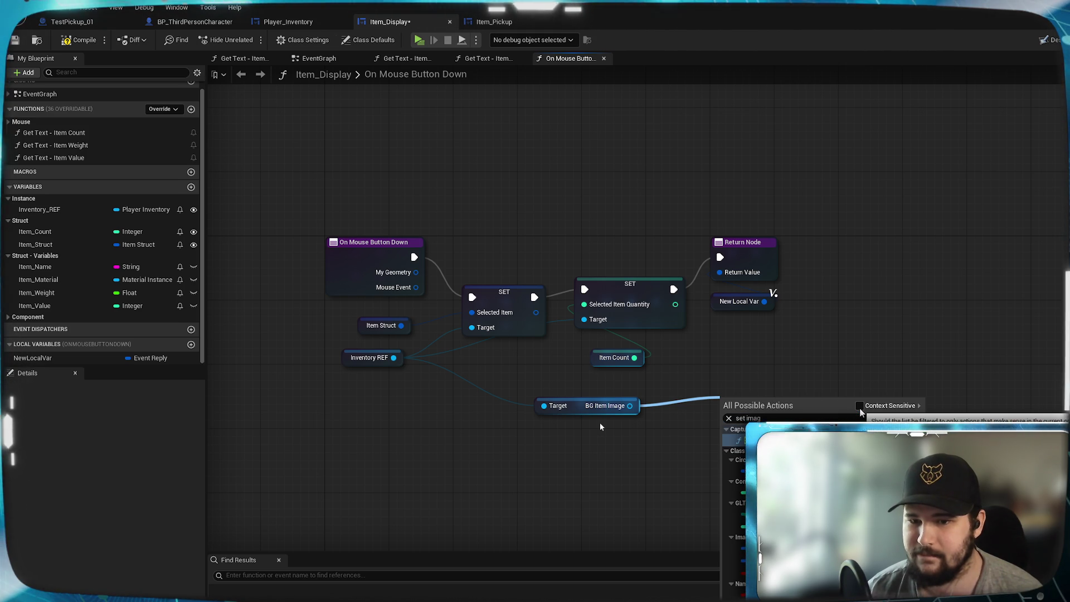